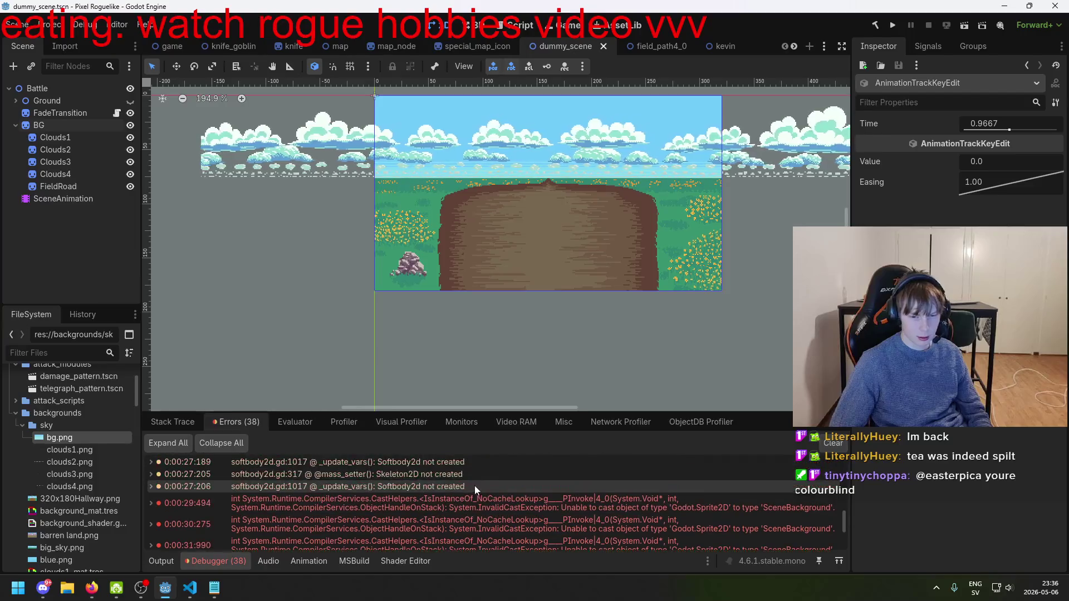
- Expand the InvalidCastException error in the Debugger and read through its stack trace
mouse_move(677, 506)
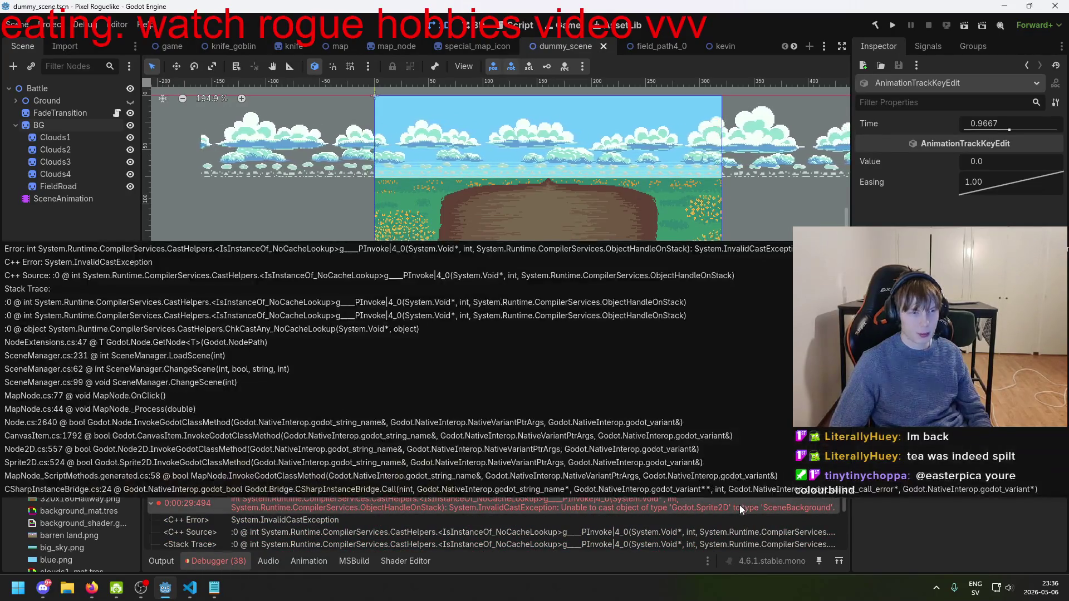
click(740, 505)
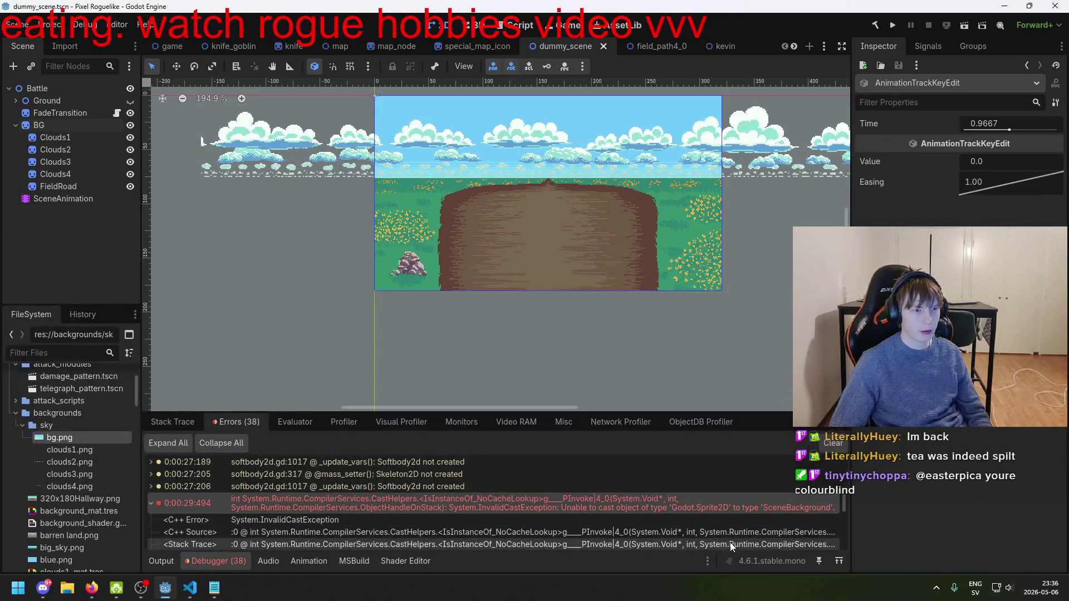
click(73, 113)
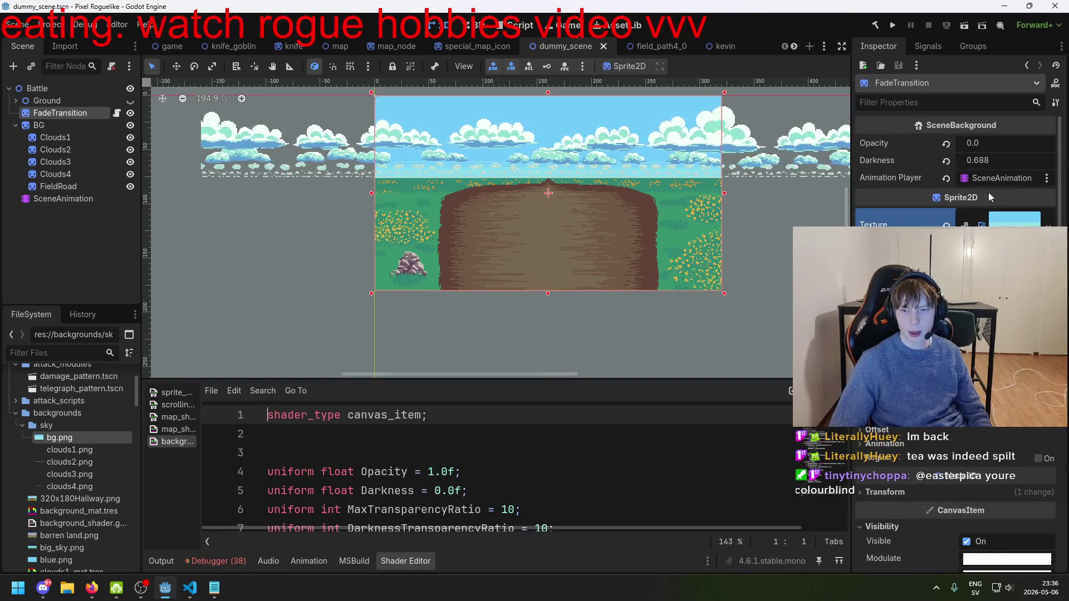
click(69, 125)
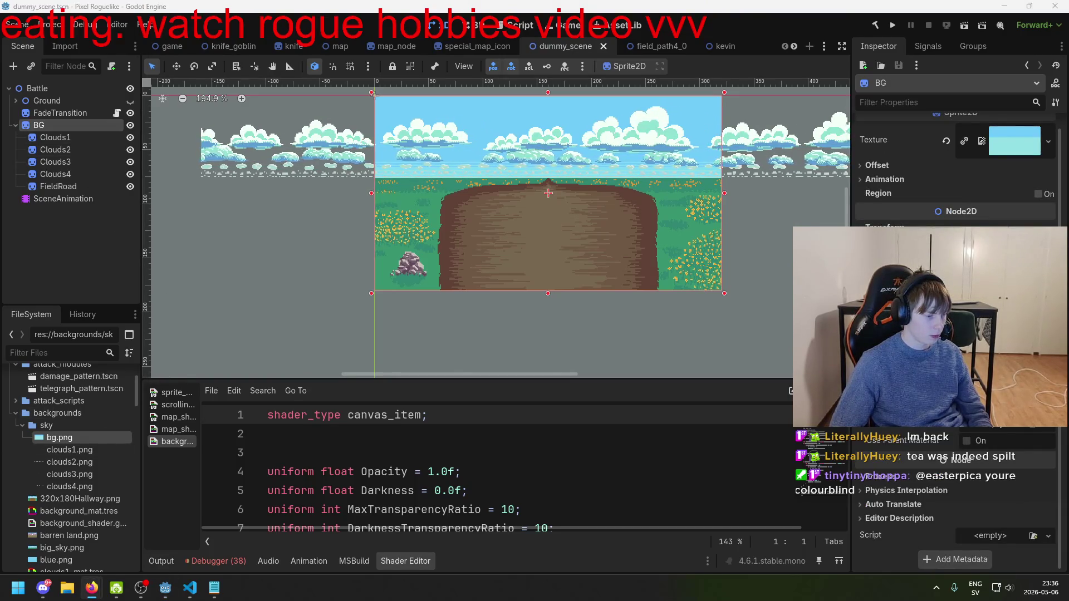
scroll(411, 441, down, 3)
scroll(463, 490, up, 2)
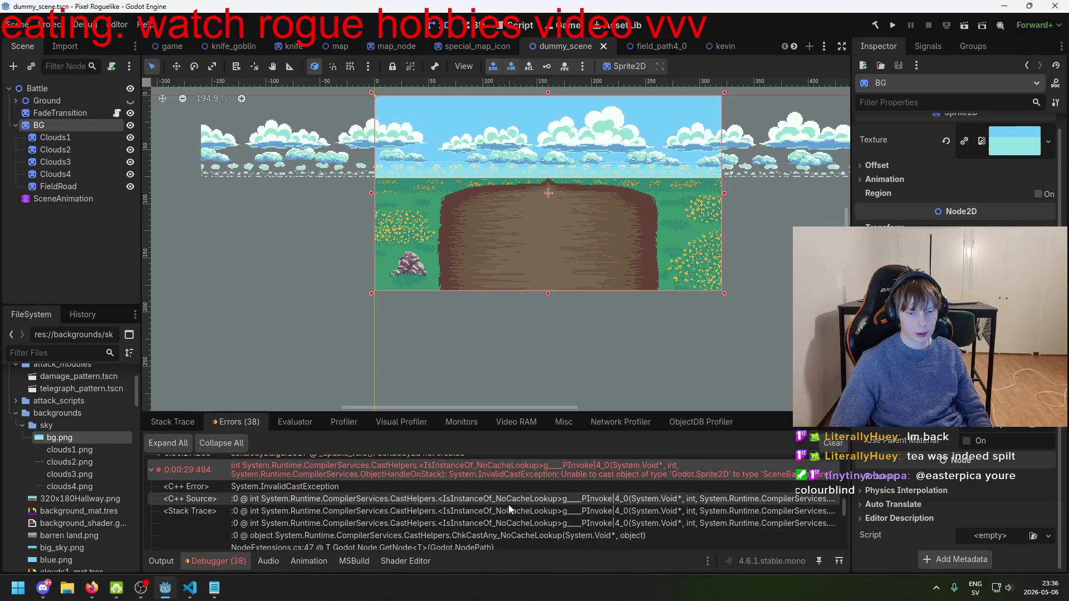
scroll(414, 521, down, 3)
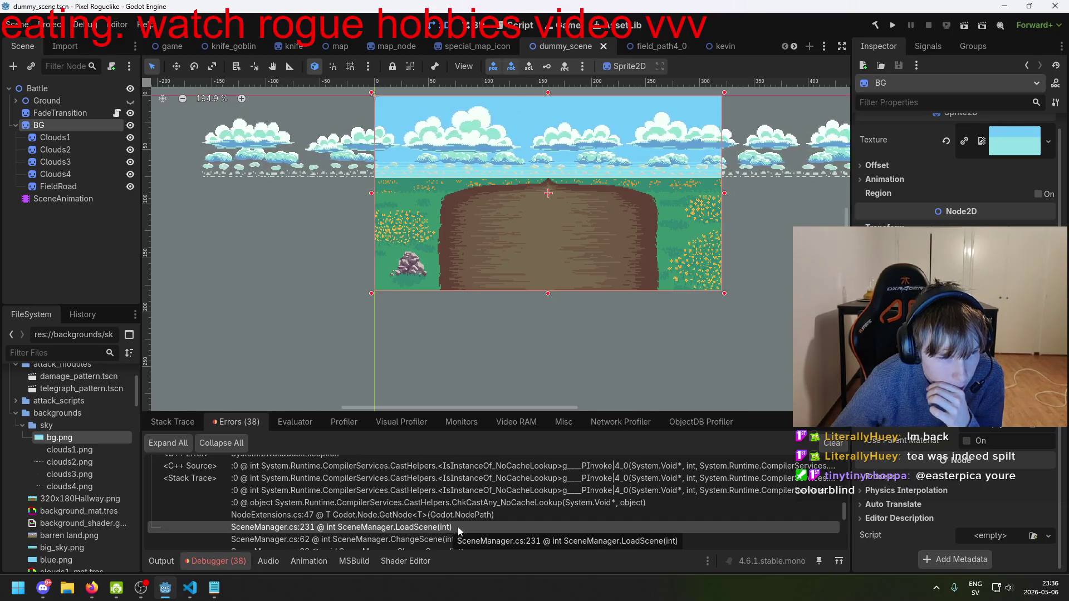
- Check the LoadScene stack entry's actions, then bring up SceneManager.cs in Visual Studio Code
right_click(419, 533)
click(416, 530)
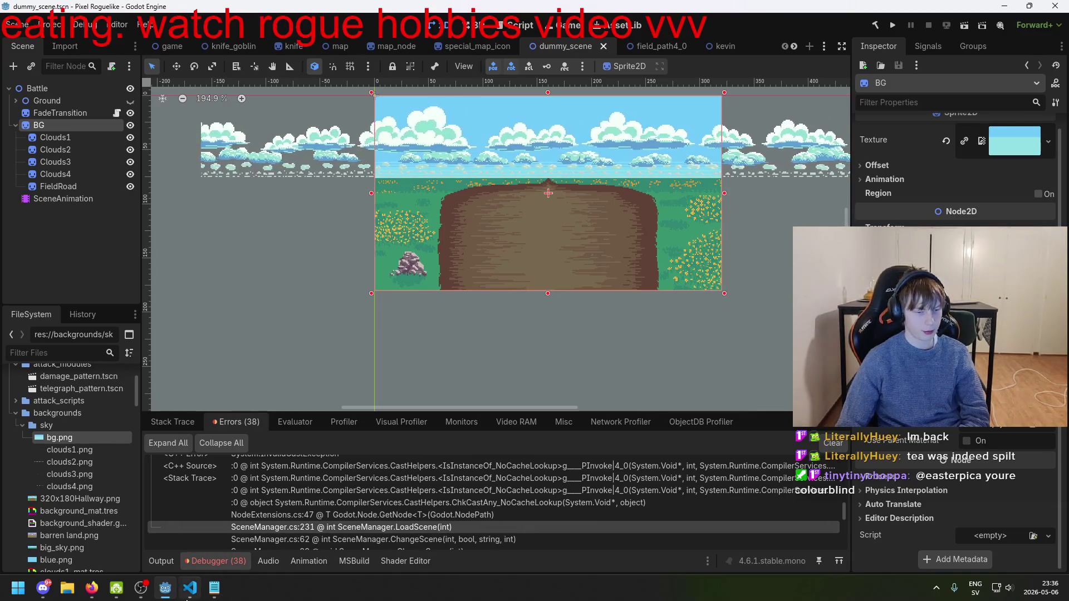
click(190, 588)
click(411, 33)
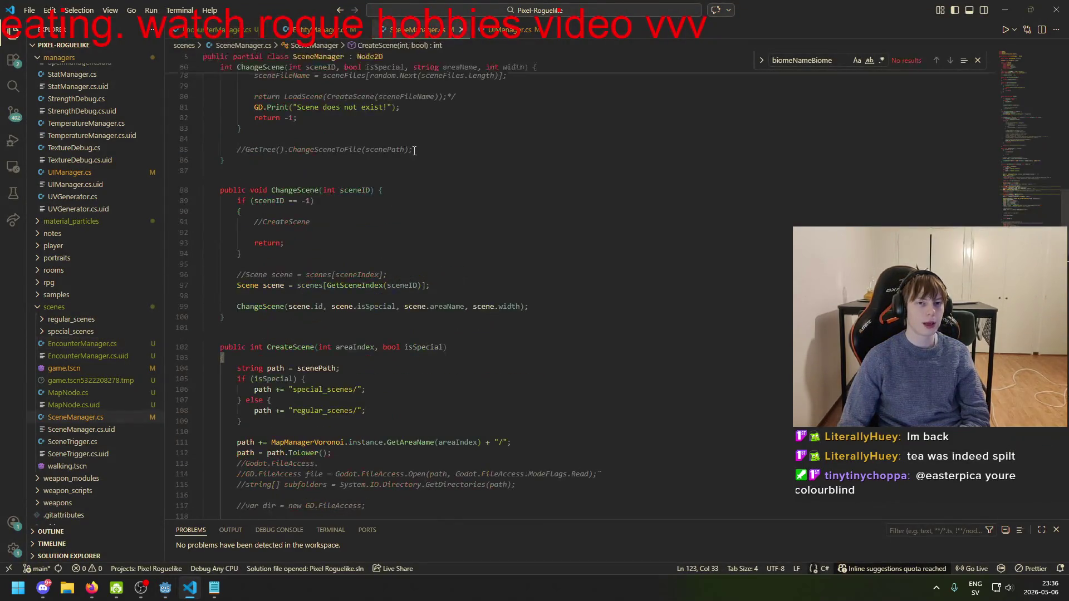
- Search SceneManager.cs for LoadScene and scroll to its FadeTransition fade-in call at line 231
key(ctrl+f)
text(LoadScene)
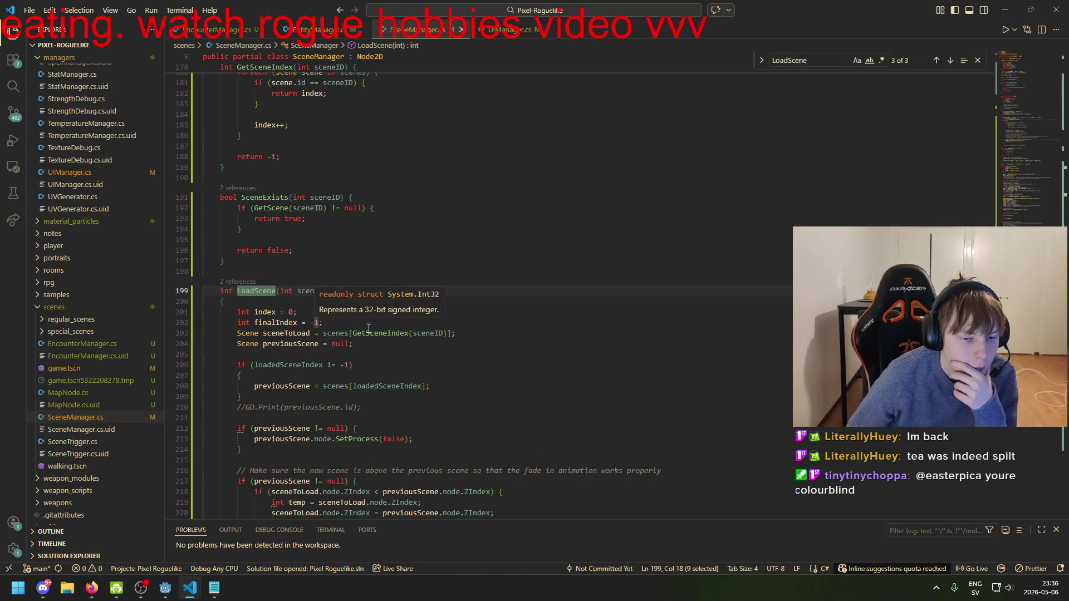
scroll(370, 334, down, 2)
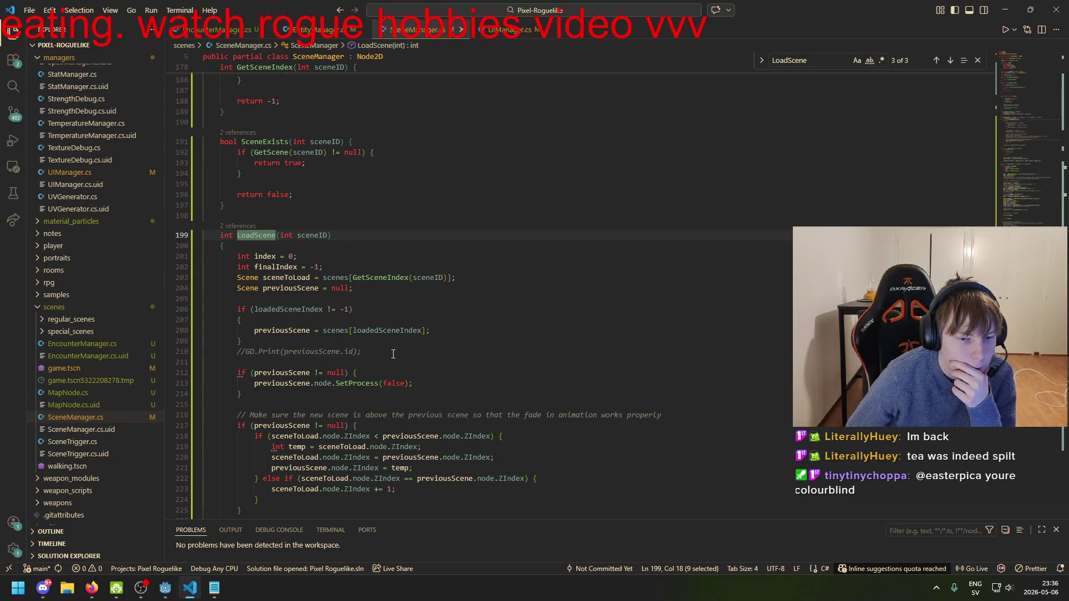
scroll(386, 274, down, 5)
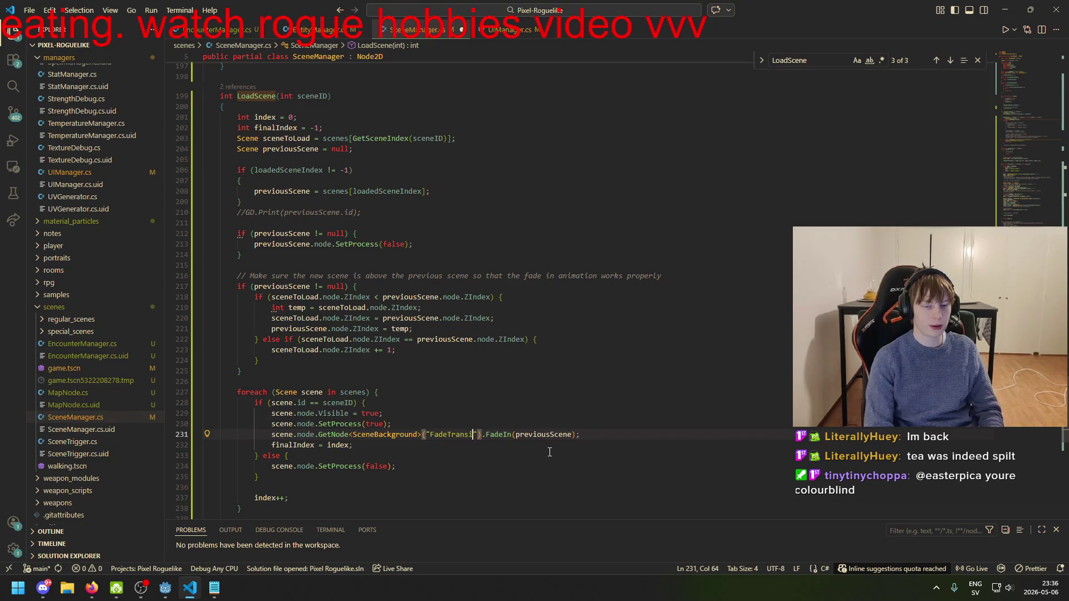
scroll(549, 453, down, 5)
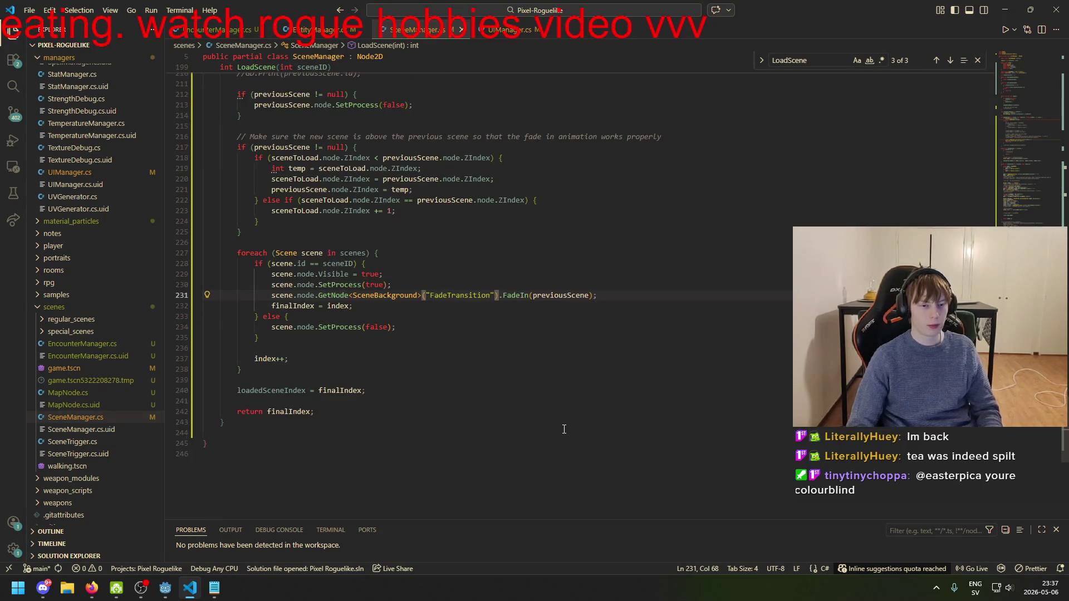
click(175, 597)
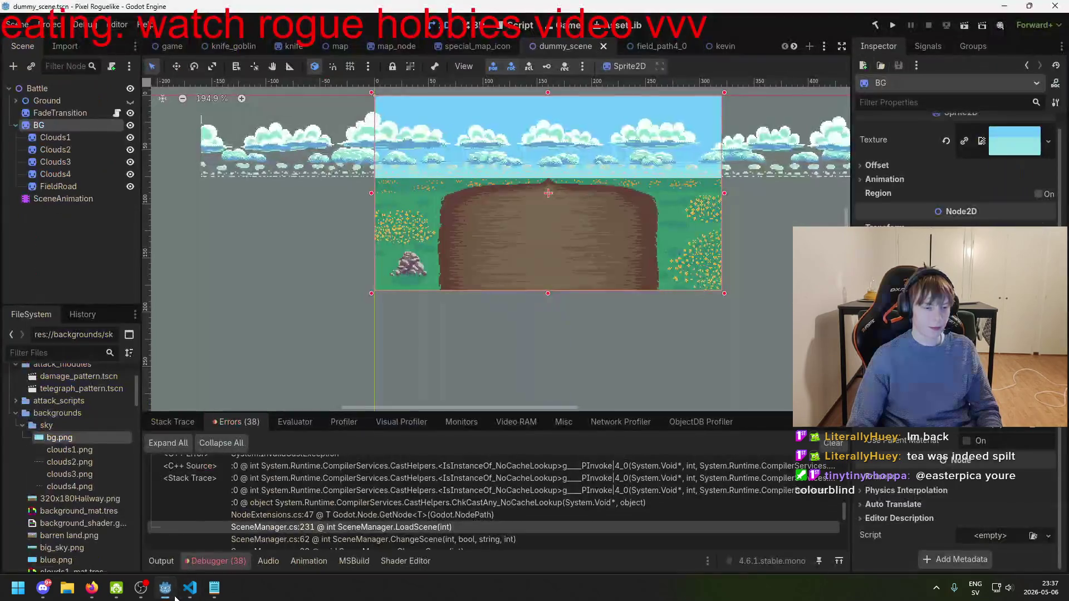
- Run the project so it builds and opens on the parchment world map
click(893, 25)
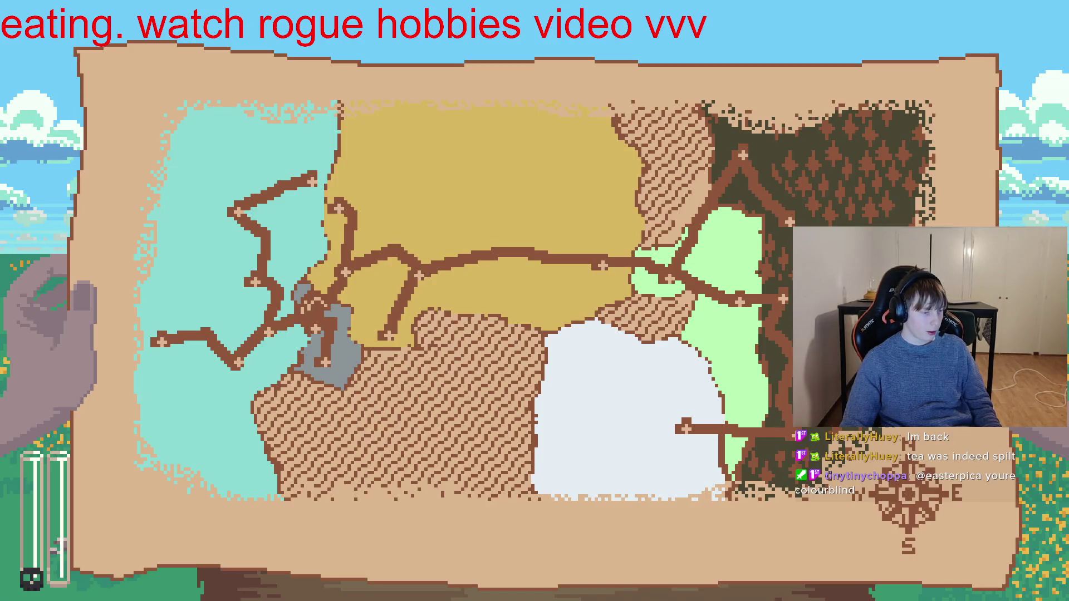
- Travel to five map nodes, entering forest and field goblin battles through fade transitions
click(792, 218)
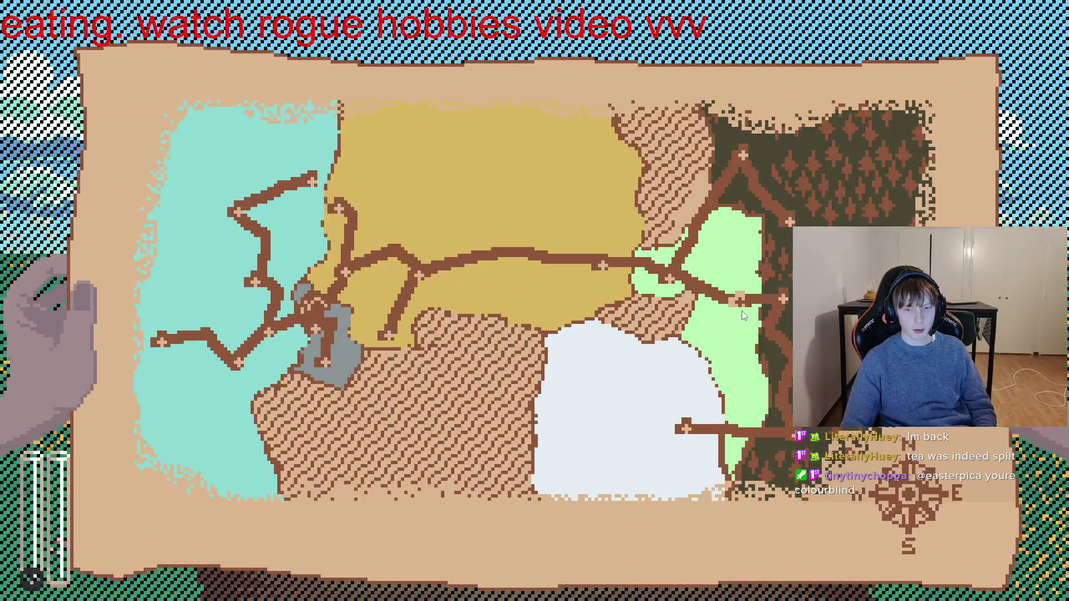
click(742, 311)
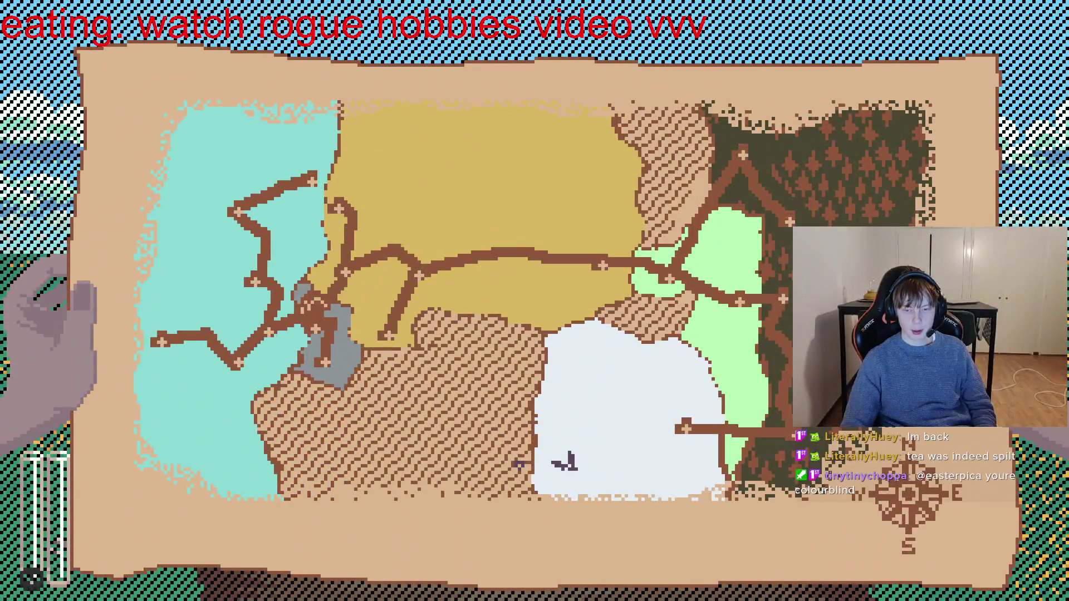
click(791, 359)
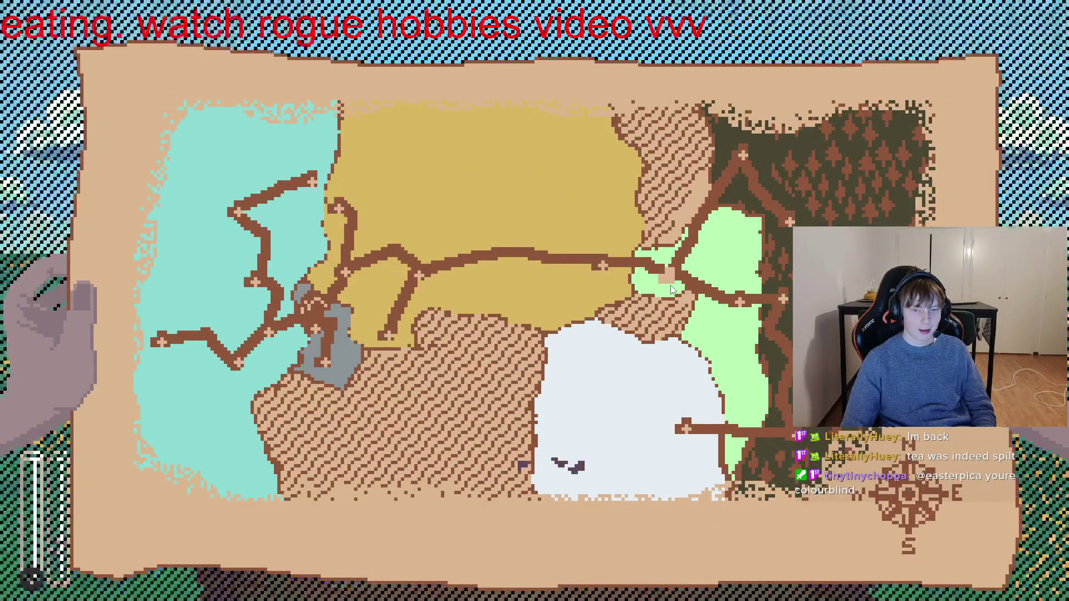
click(673, 289)
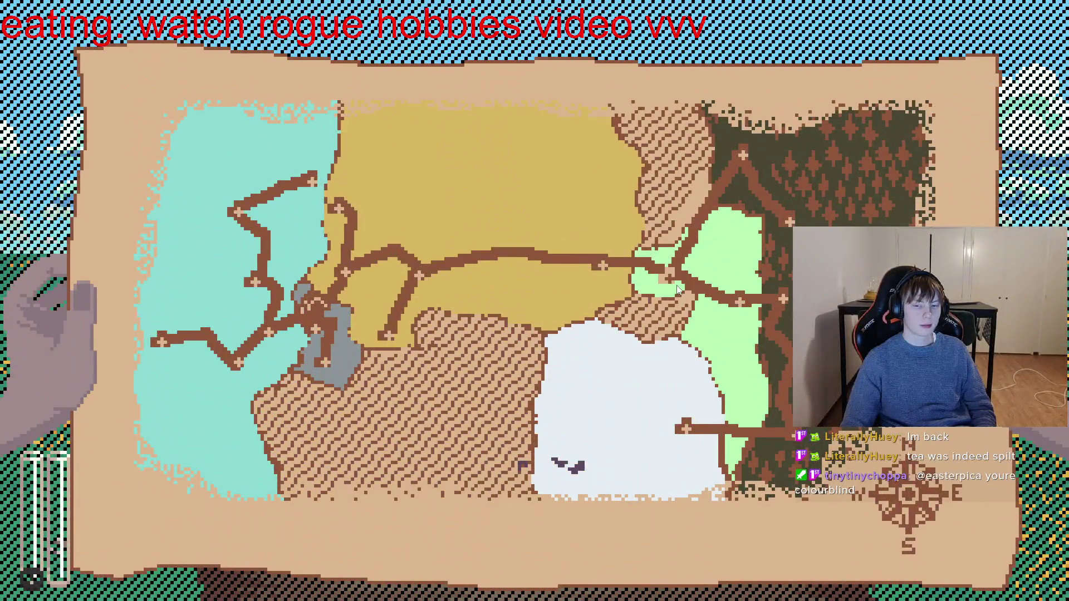
click(751, 338)
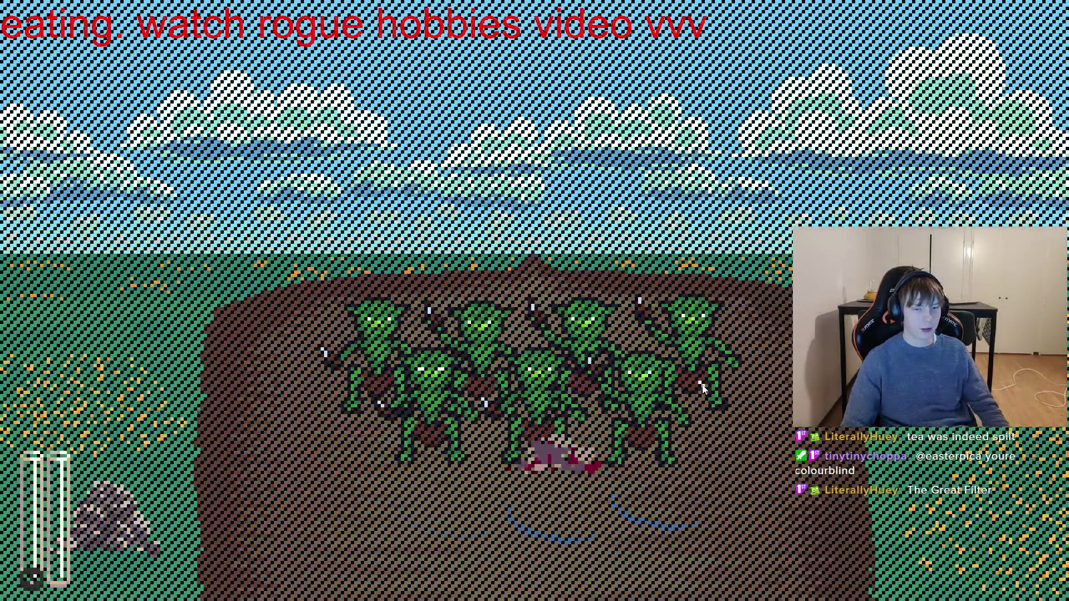
scroll(405, 352, down, 3)
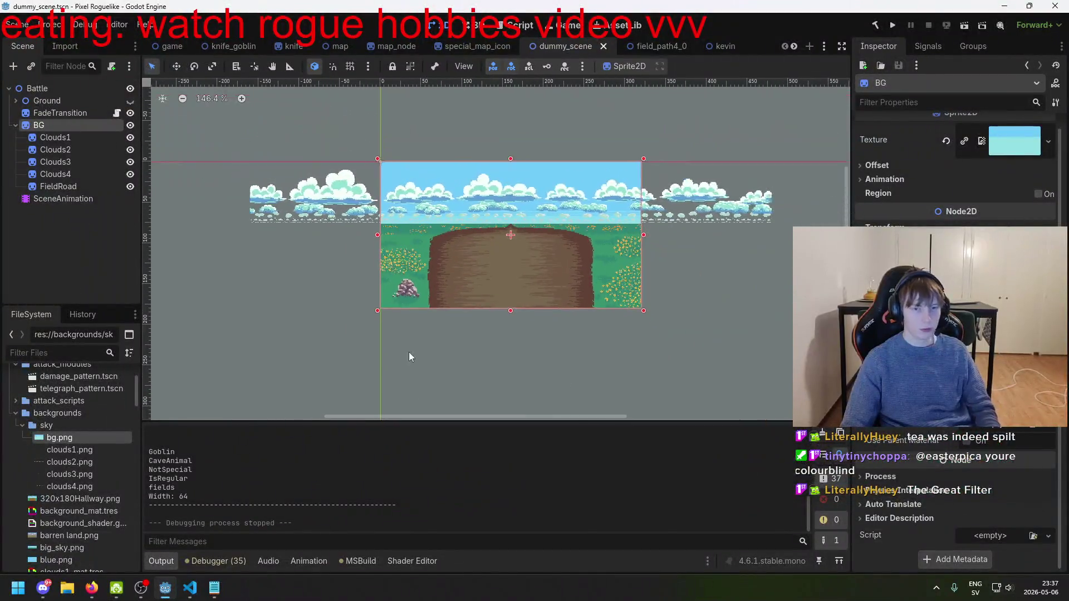
- Recentre the battle view, then look through the knife_goblin, Knife and map scene tabs
scroll(498, 327, up, 3)
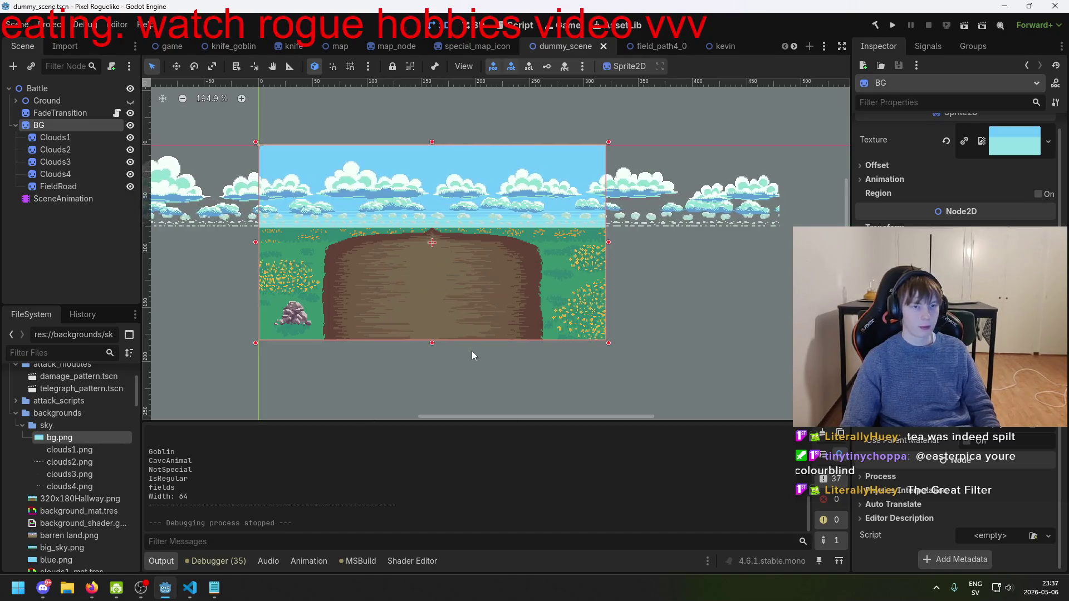
drag(472, 351, 540, 350)
scroll(489, 291, up, 3)
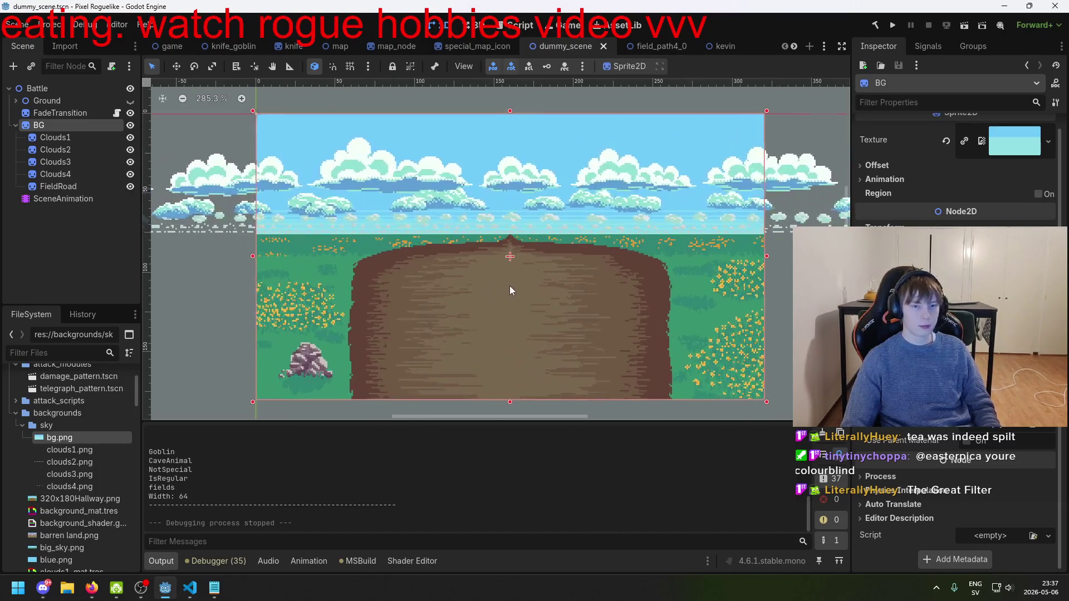
click(229, 46)
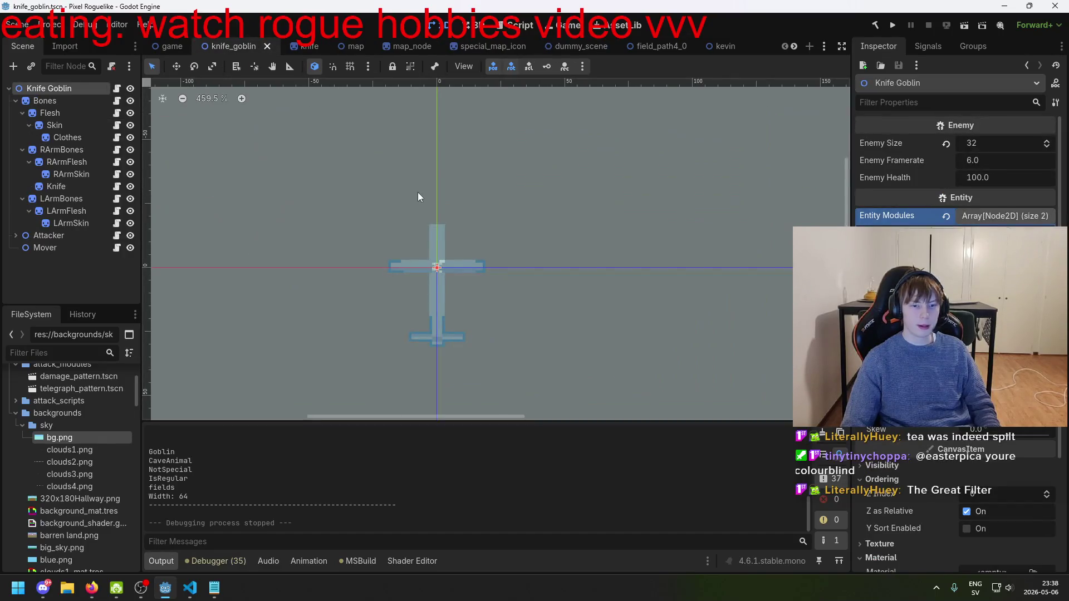
scroll(553, 266, up, 3)
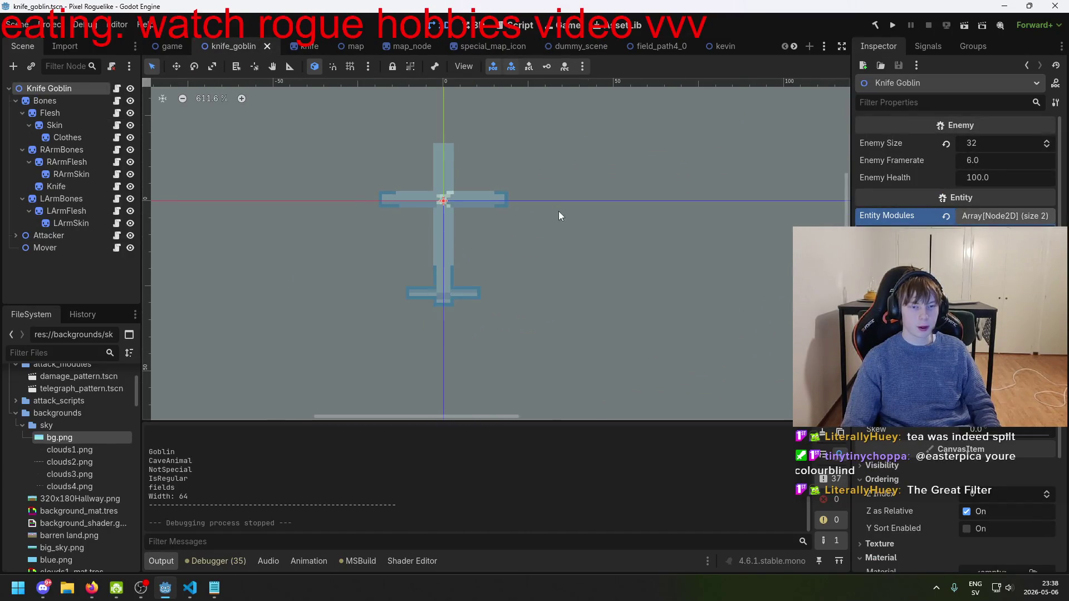
scroll(559, 216, up, 1)
scroll(215, 267, left, 3)
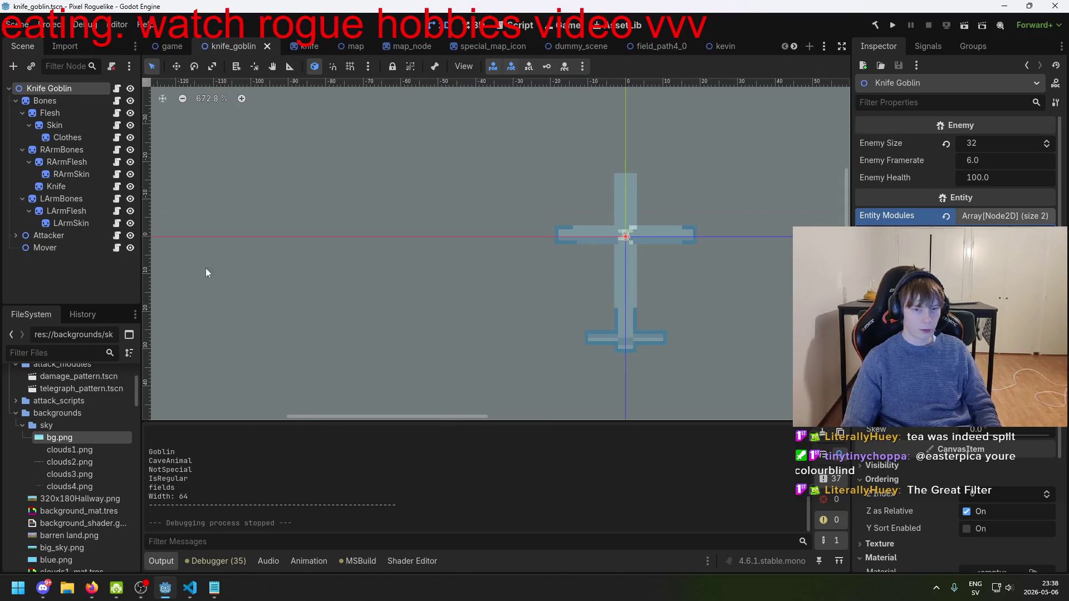
scroll(206, 287, right, 3)
scroll(206, 287, down, 1)
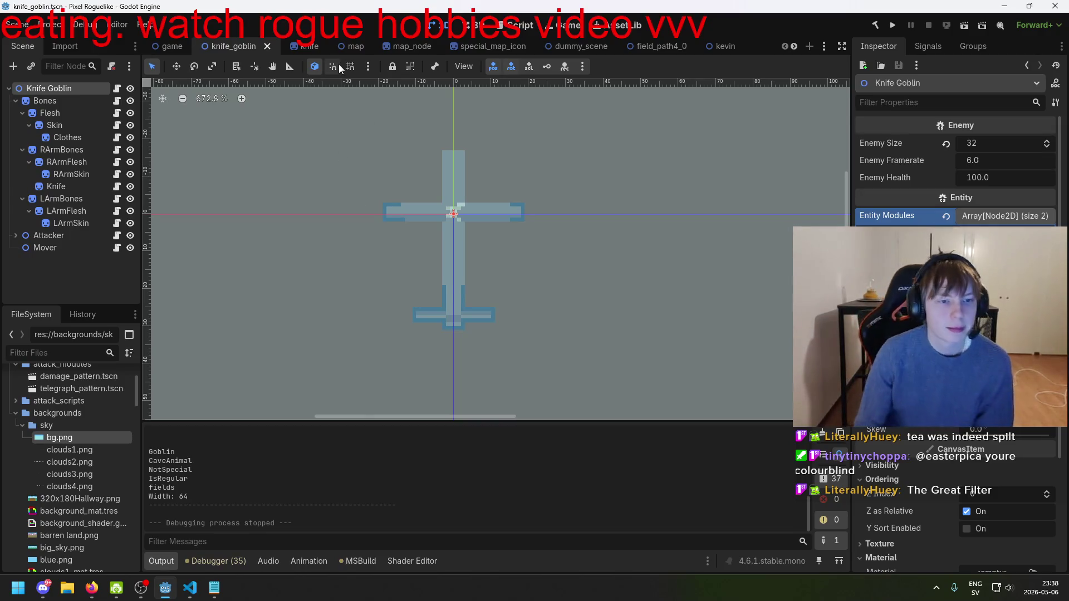
click(316, 46)
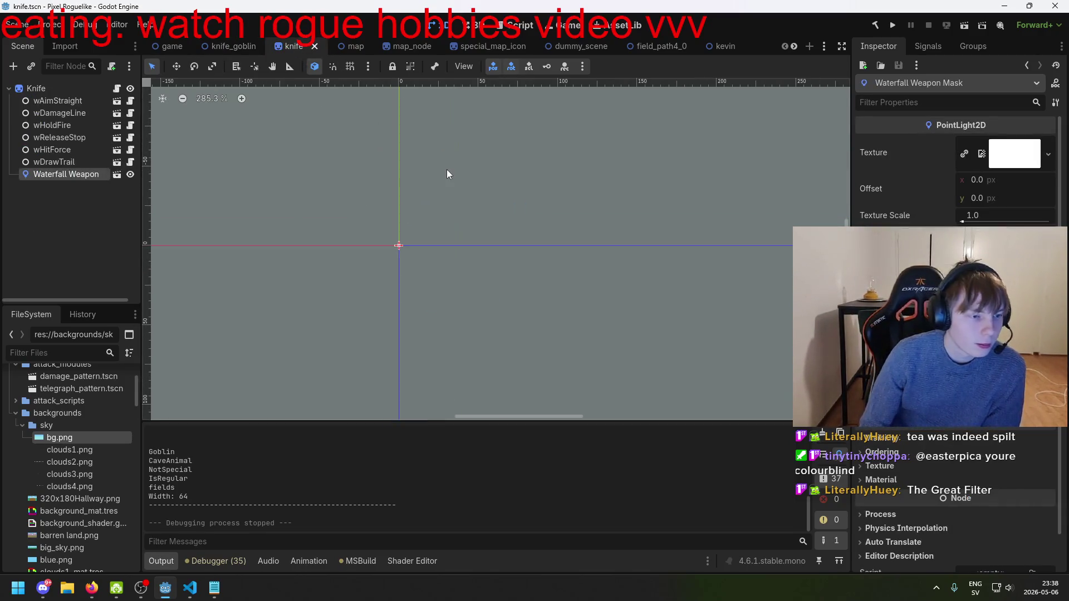
click(341, 47)
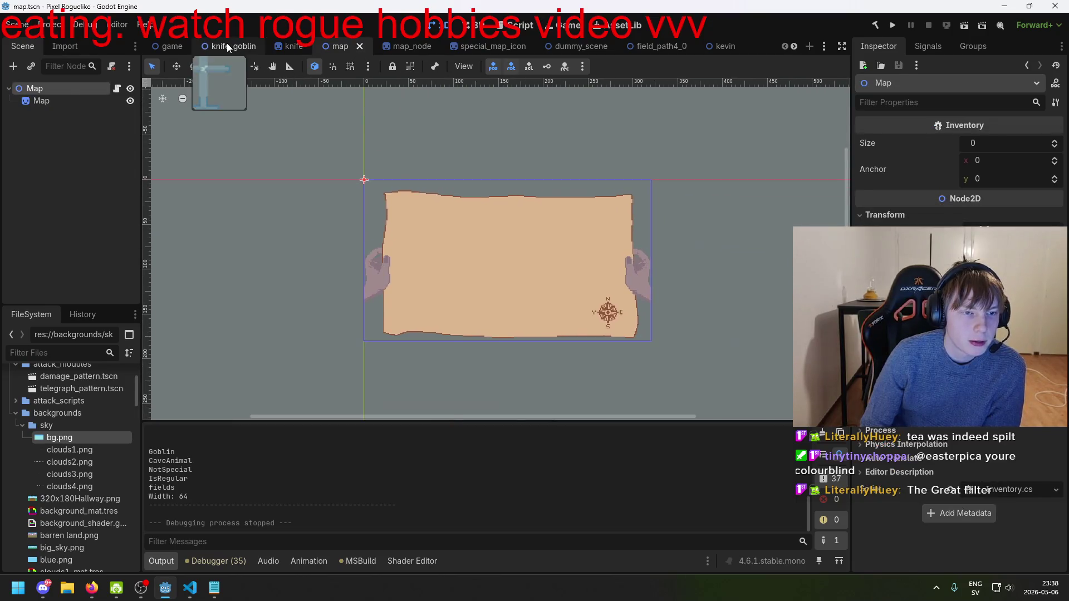
click(228, 46)
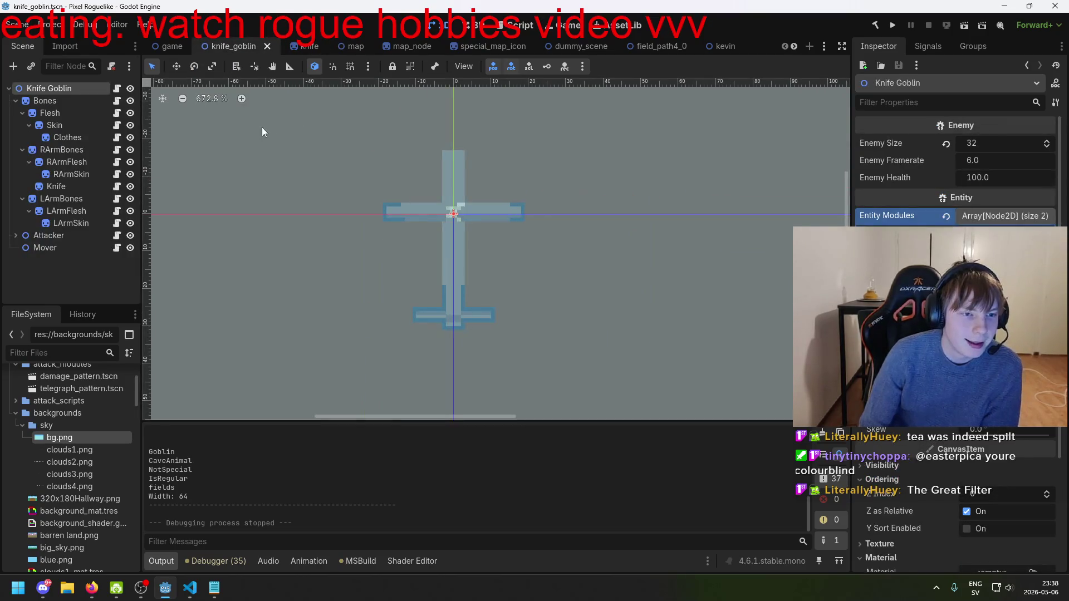
- Inspect the knife goblin's Clothes, RArmBones and Knife parts and save the scene
click(48, 104)
click(76, 139)
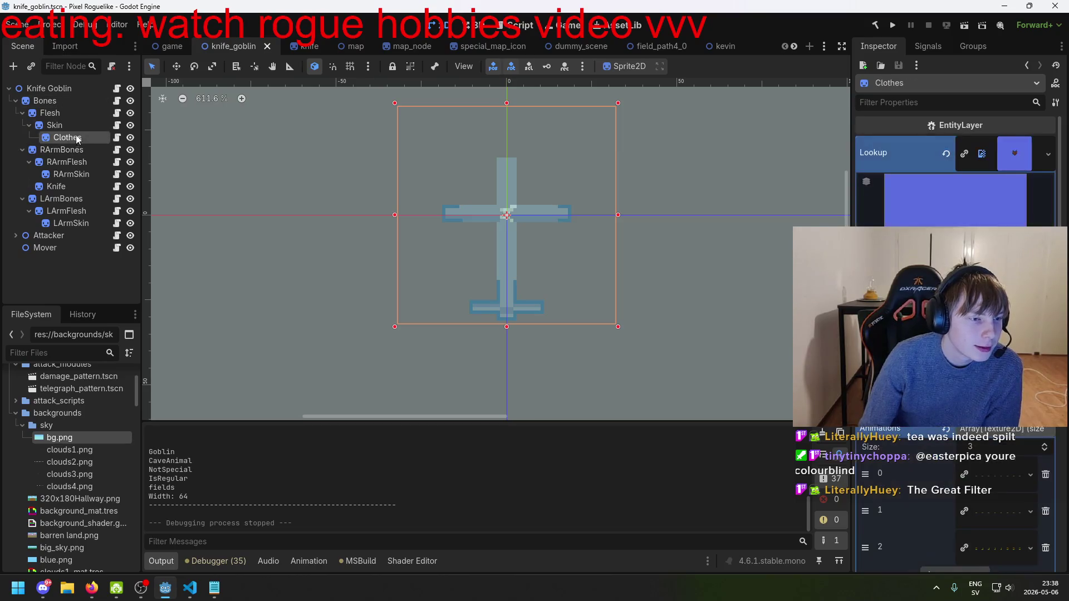
key(Down)
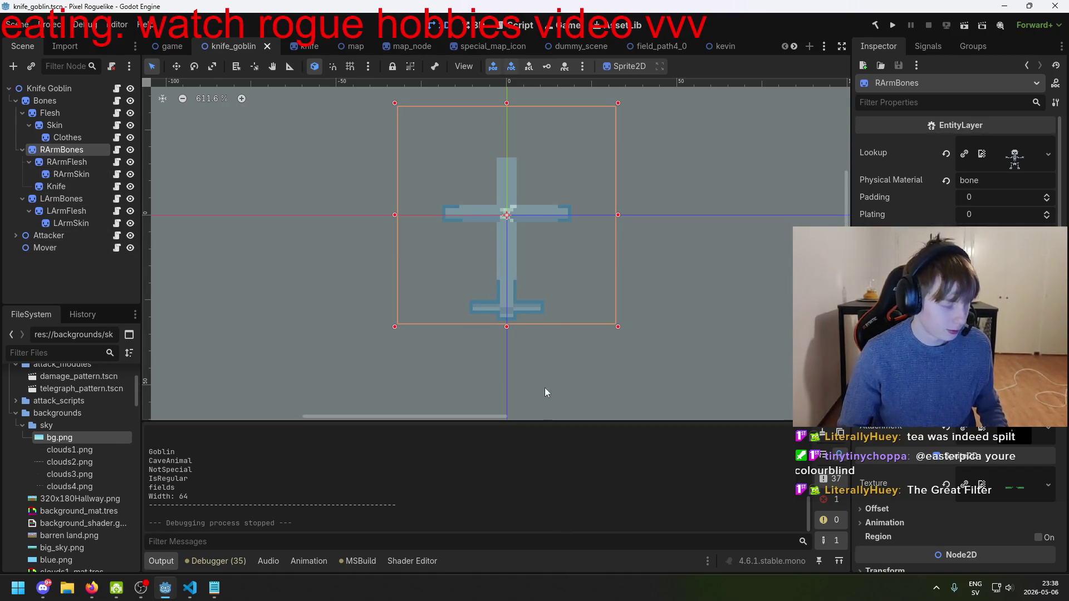
scroll(476, 257, down, 1)
click(393, 253)
drag(388, 278, 352, 343)
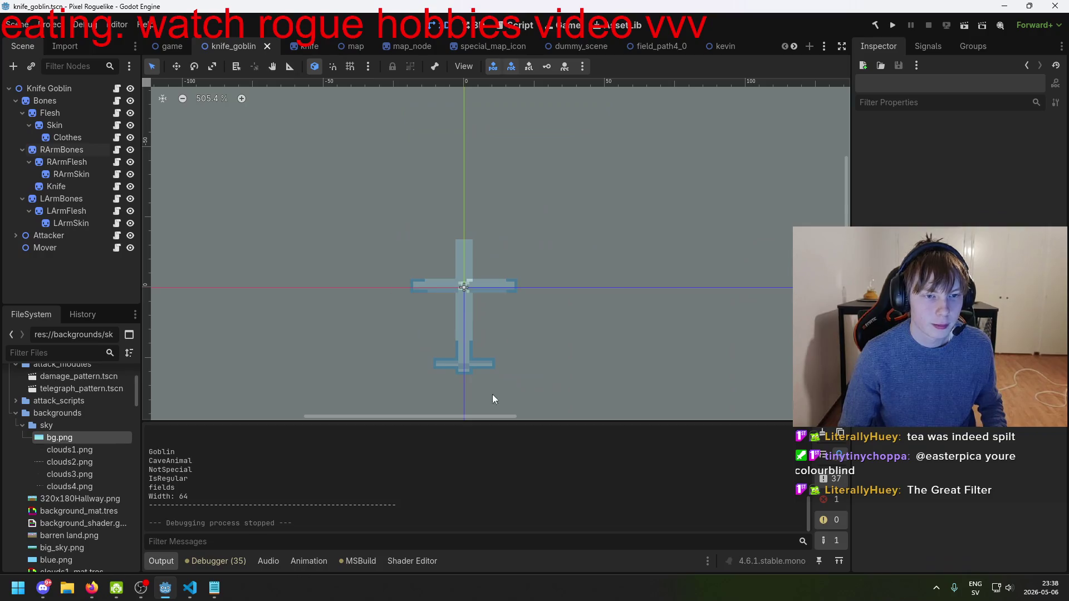
click(451, 335)
key(ctrl+s)
click(633, 326)
scroll(512, 316, down, 2)
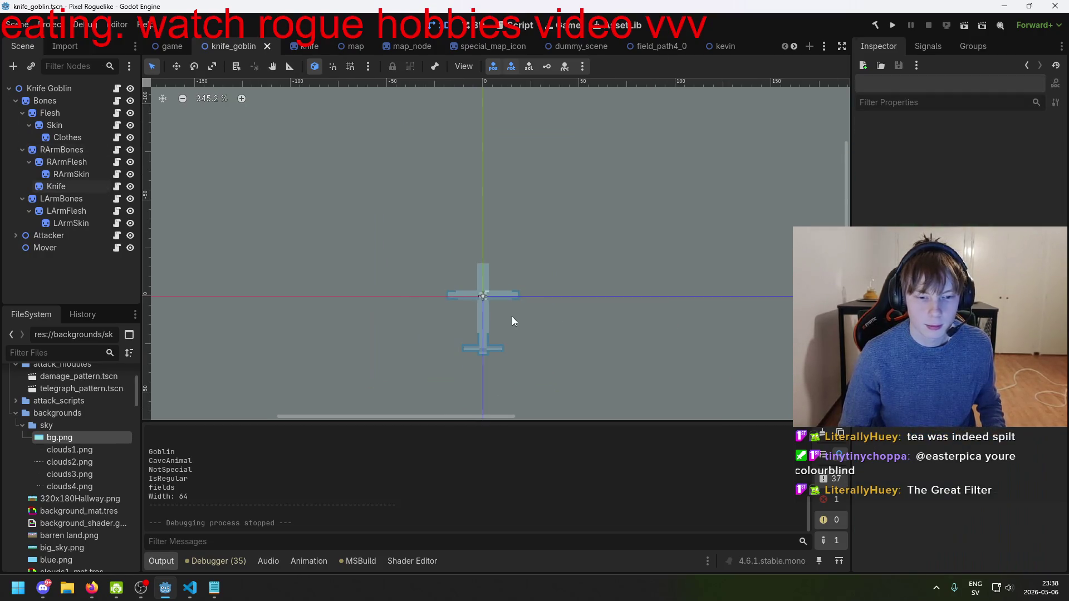
click(442, 279)
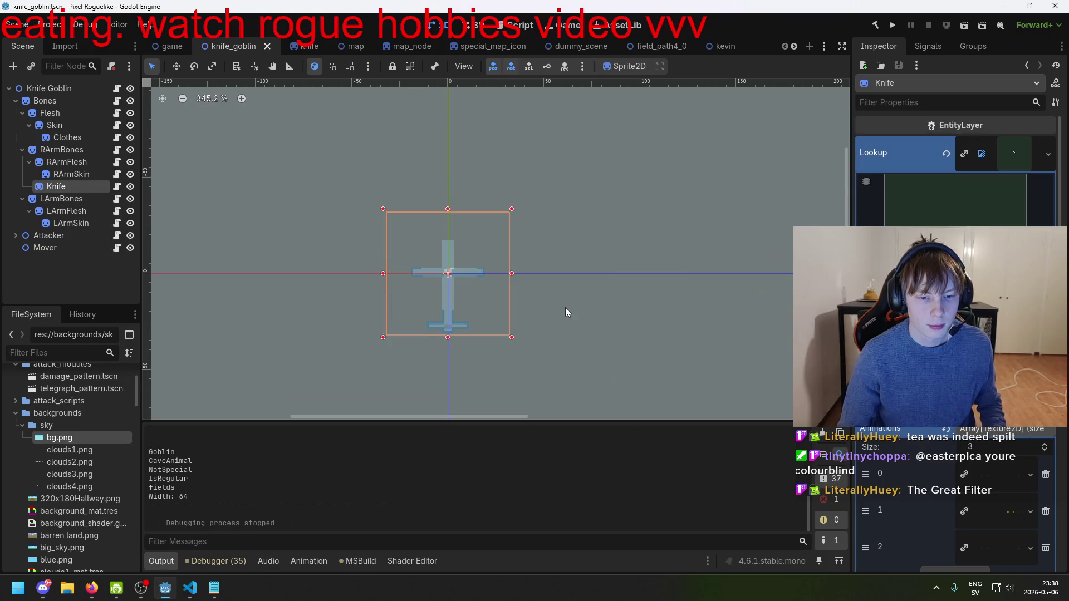
- Flip through the knife, map_node and special_map_icon tabs, then open and save the game scene
click(298, 49)
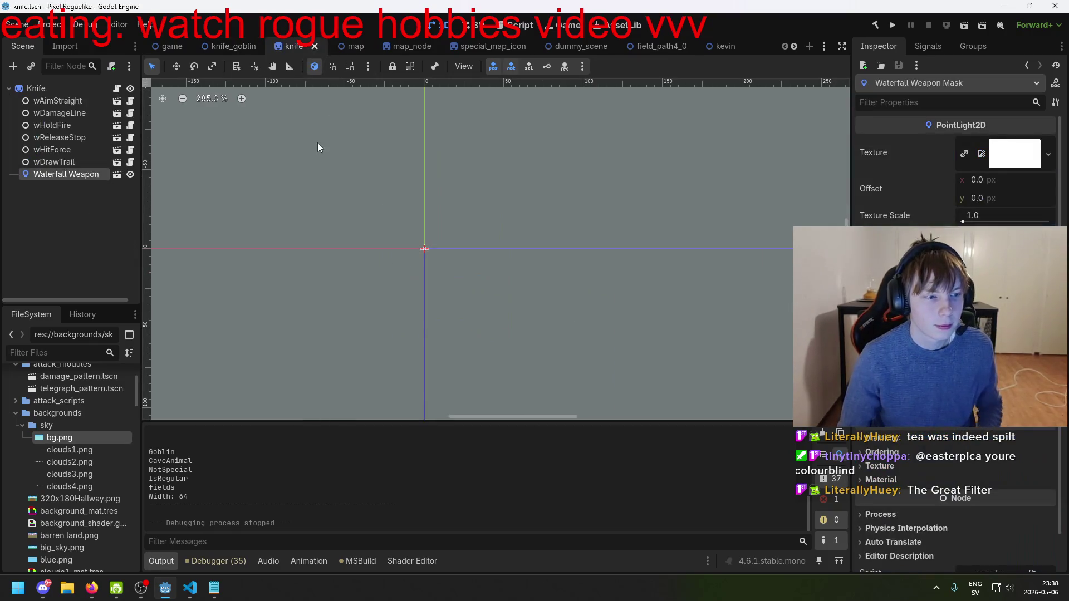
click(402, 47)
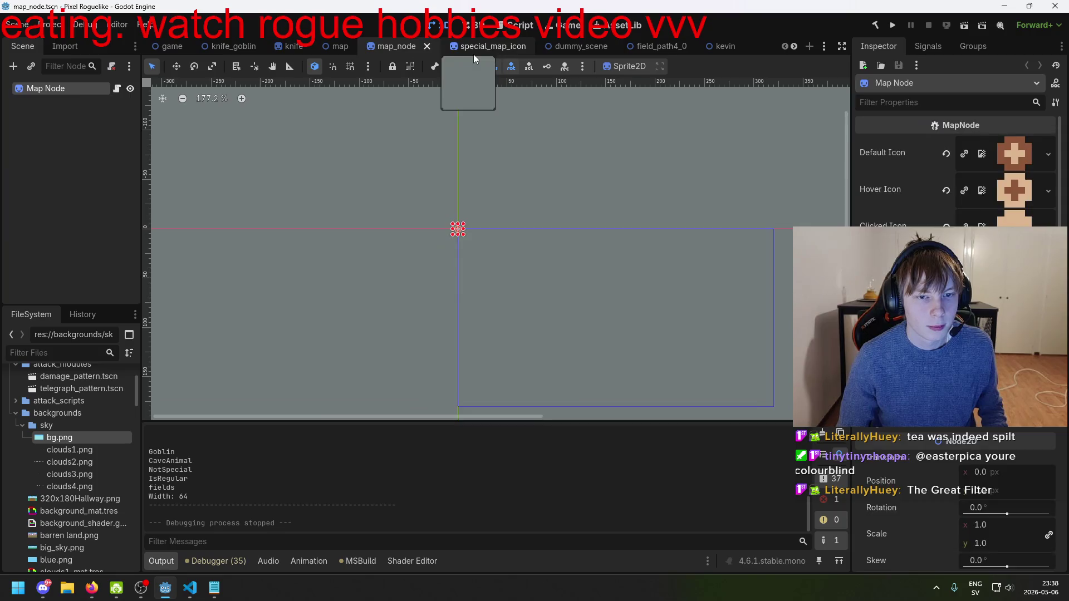
click(473, 50)
click(370, 46)
click(169, 46)
key(ctrl+s)
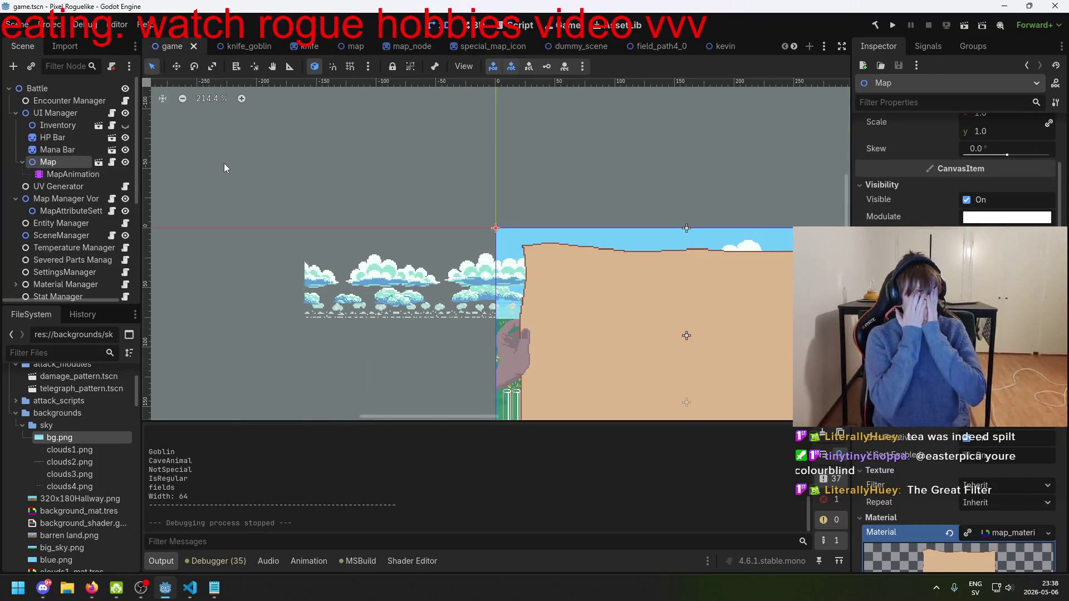
- Open field_path4_0 and inspect its Clouds1–Clouds4 layers and FieldRoad sprite
click(633, 49)
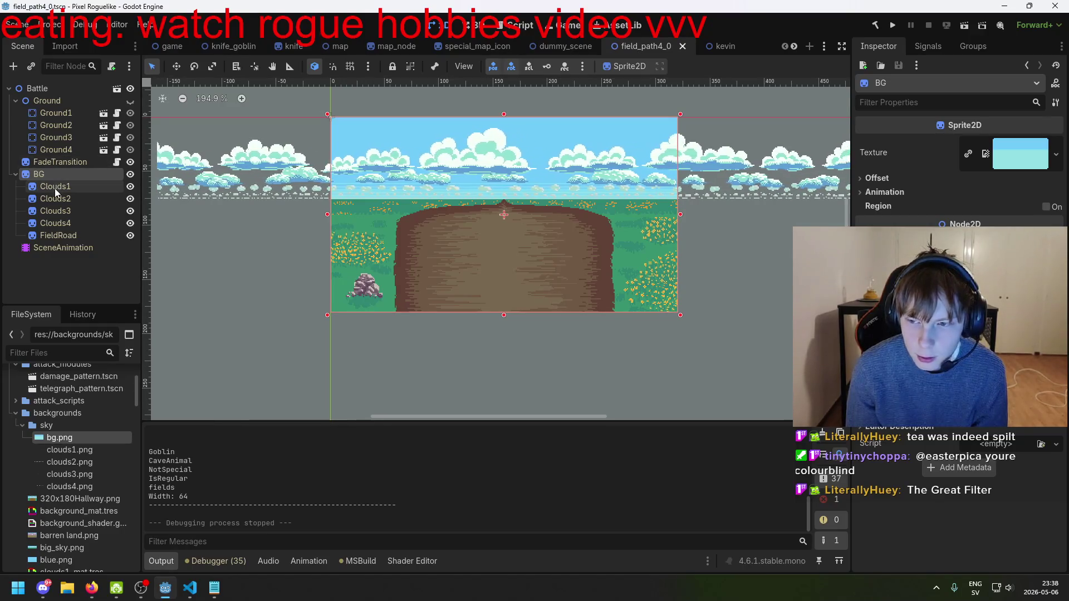
click(55, 188)
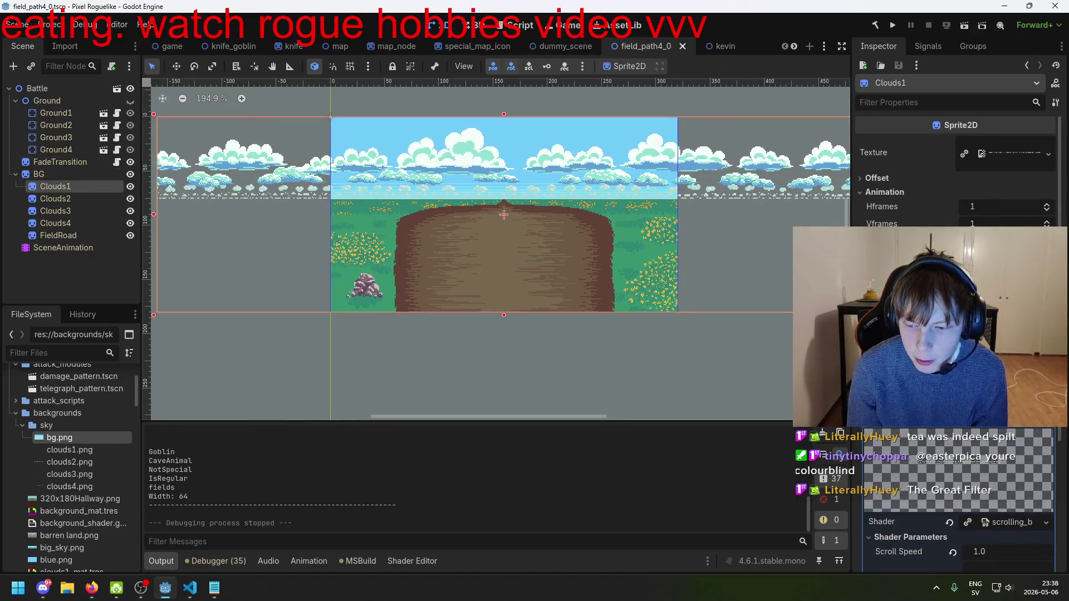
click(44, 199)
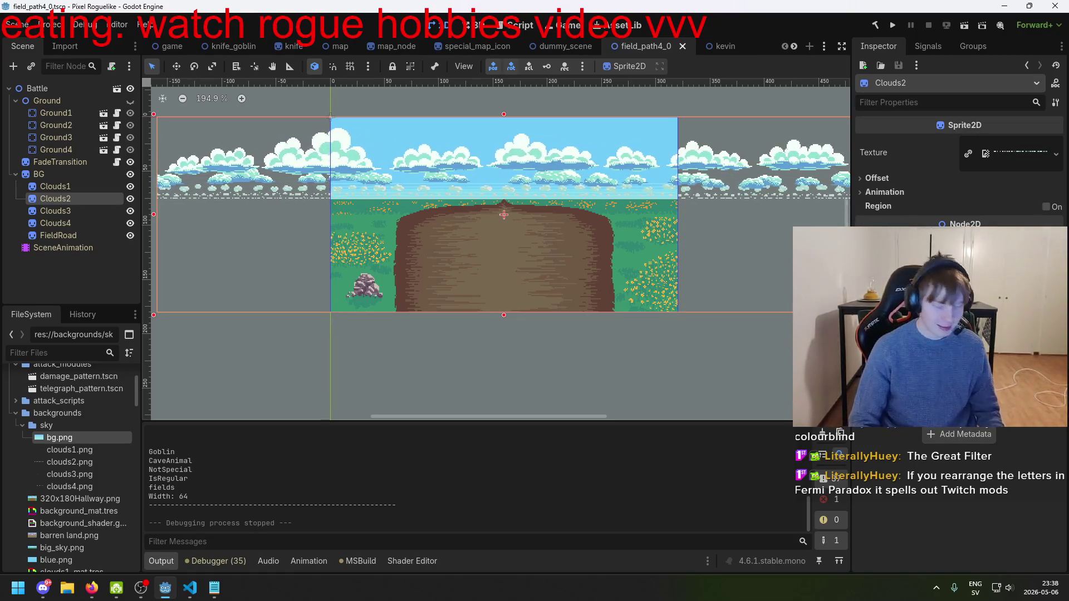
click(76, 215)
click(74, 232)
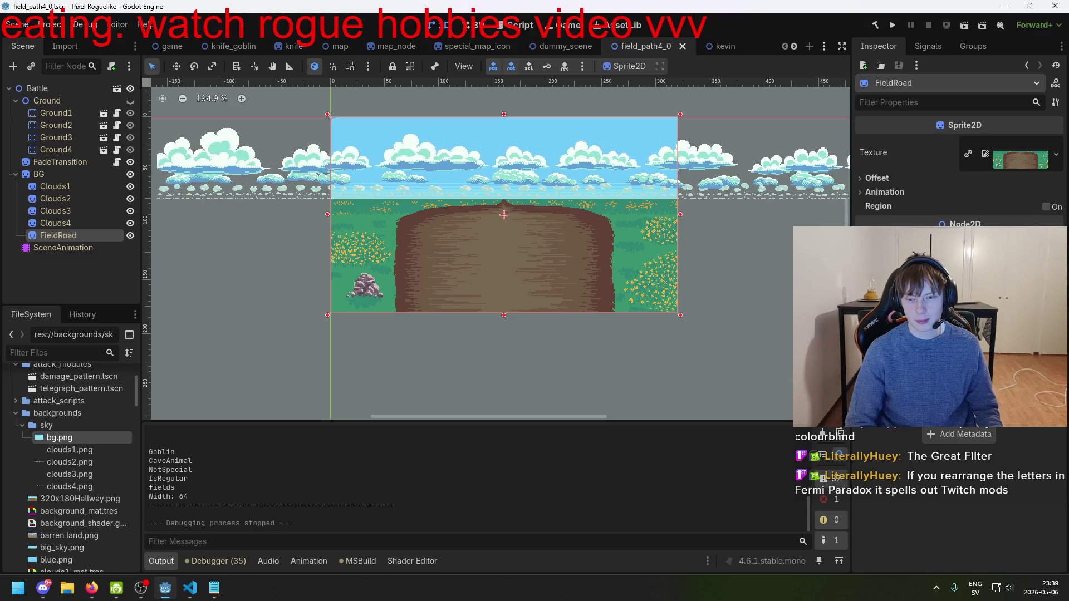
click(79, 223)
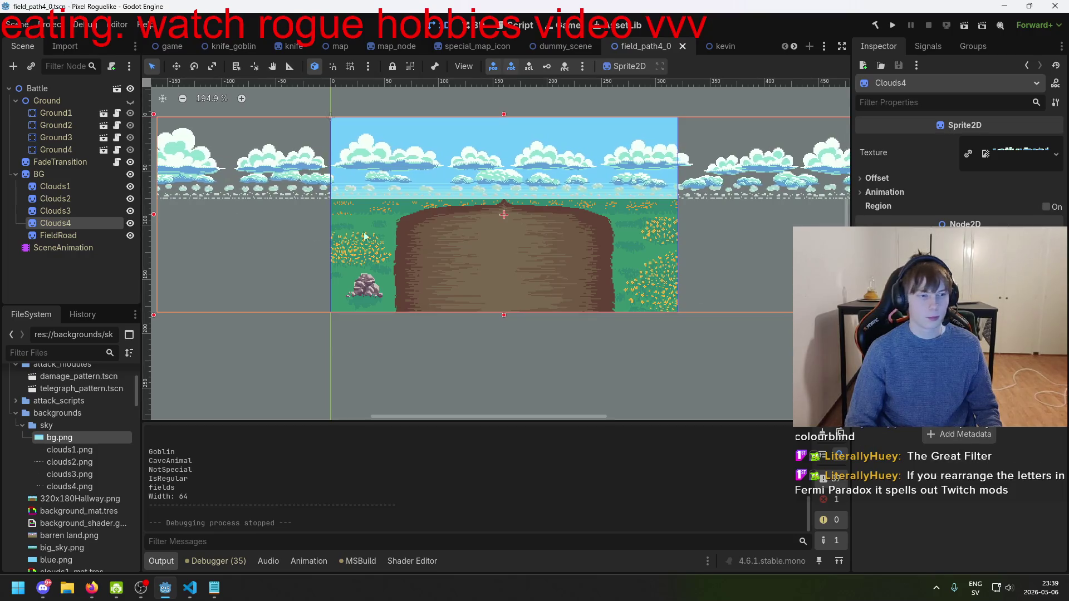
- Select FadeTransition and bring up the node picker for its Animation Player property
click(60, 162)
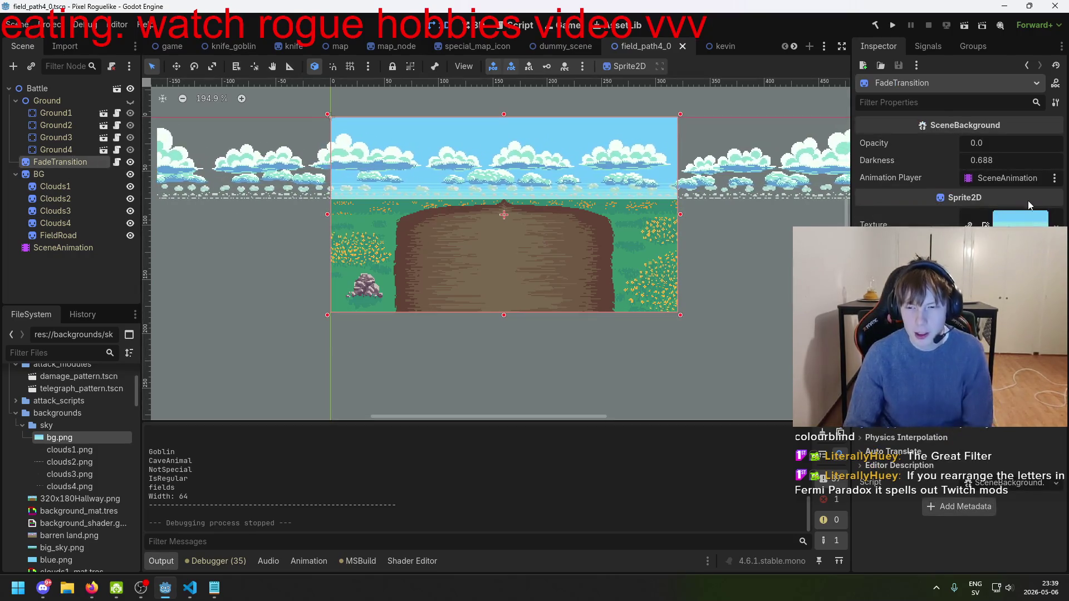
click(1009, 177)
click(575, 482)
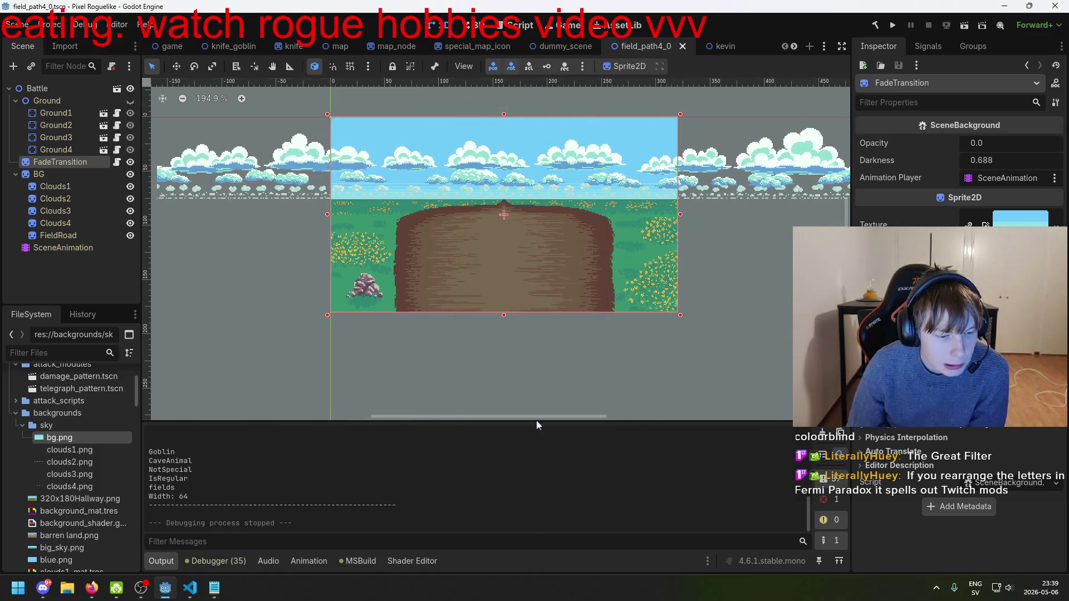
click(1001, 178)
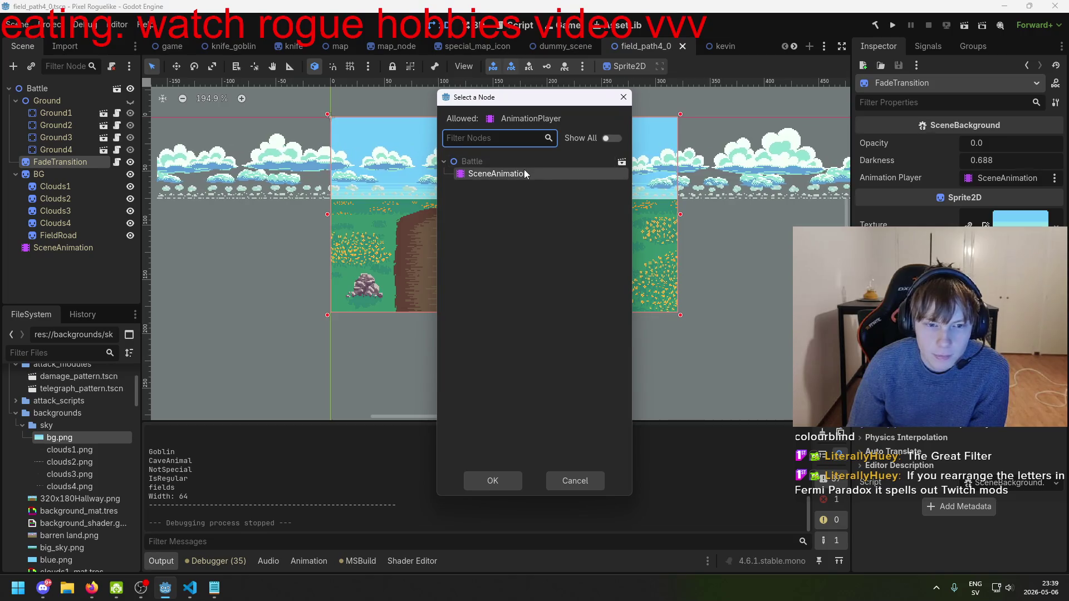
- Assign SceneAnimation to FadeTransition and scrub the Fade In darkness track to preview the fade
double_click(524, 170)
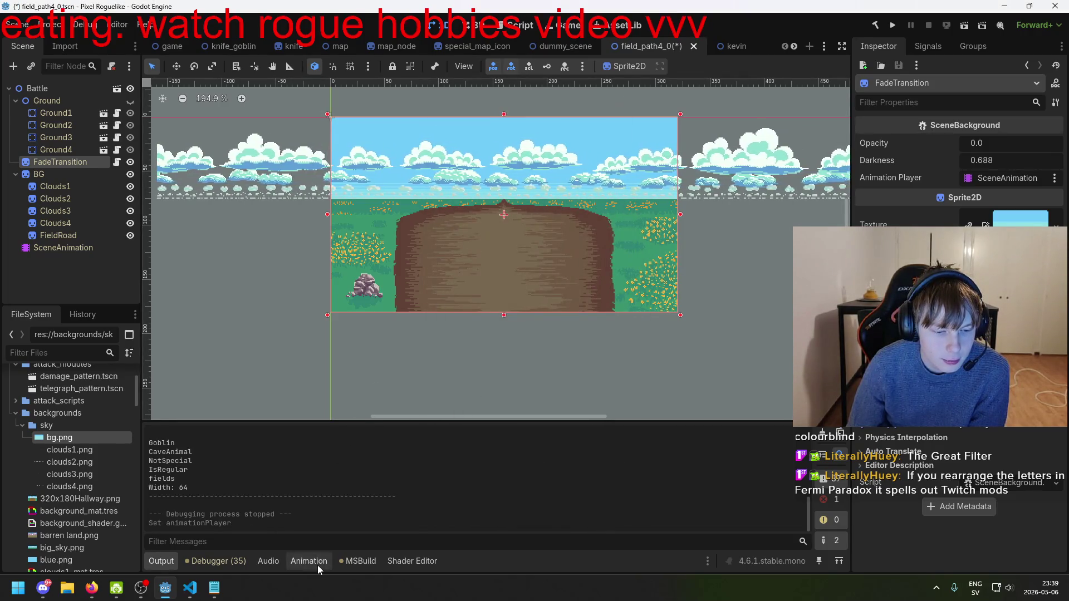
click(308, 561)
click(279, 415)
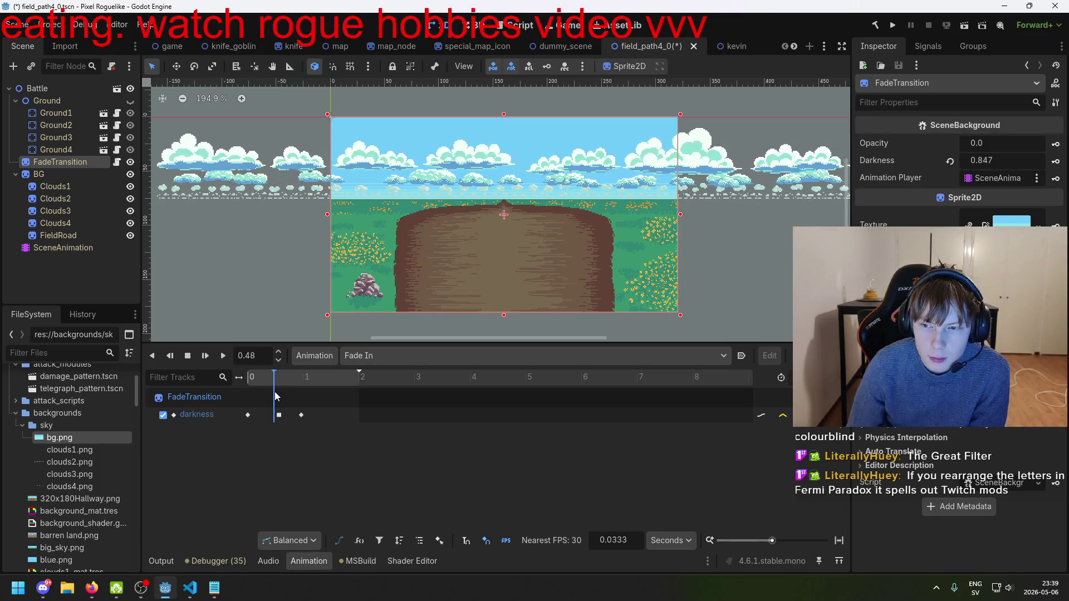
drag(279, 392, 289, 394)
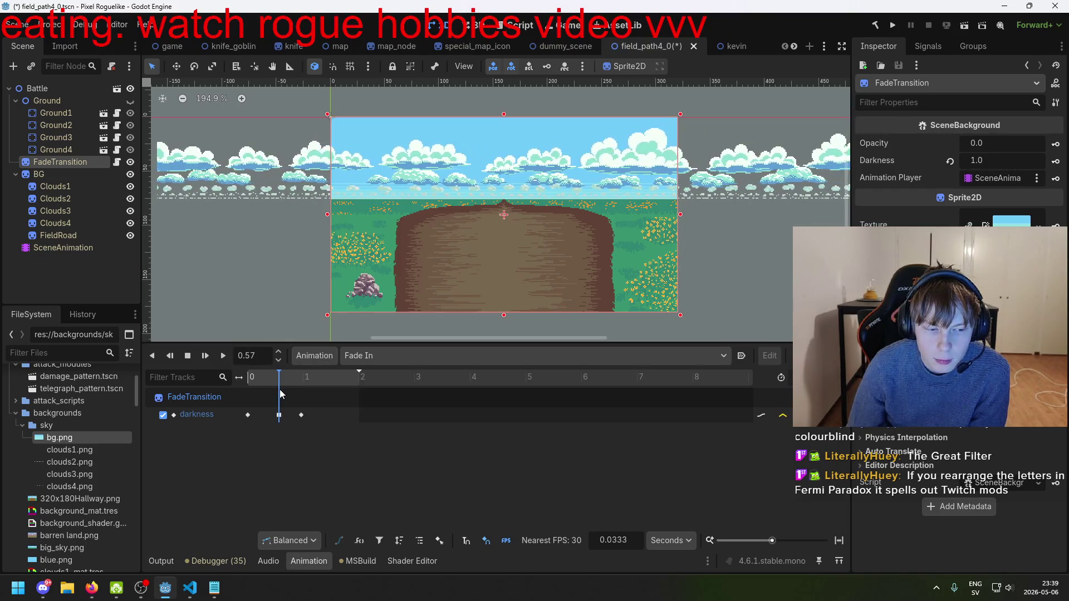
drag(258, 395, 249, 397)
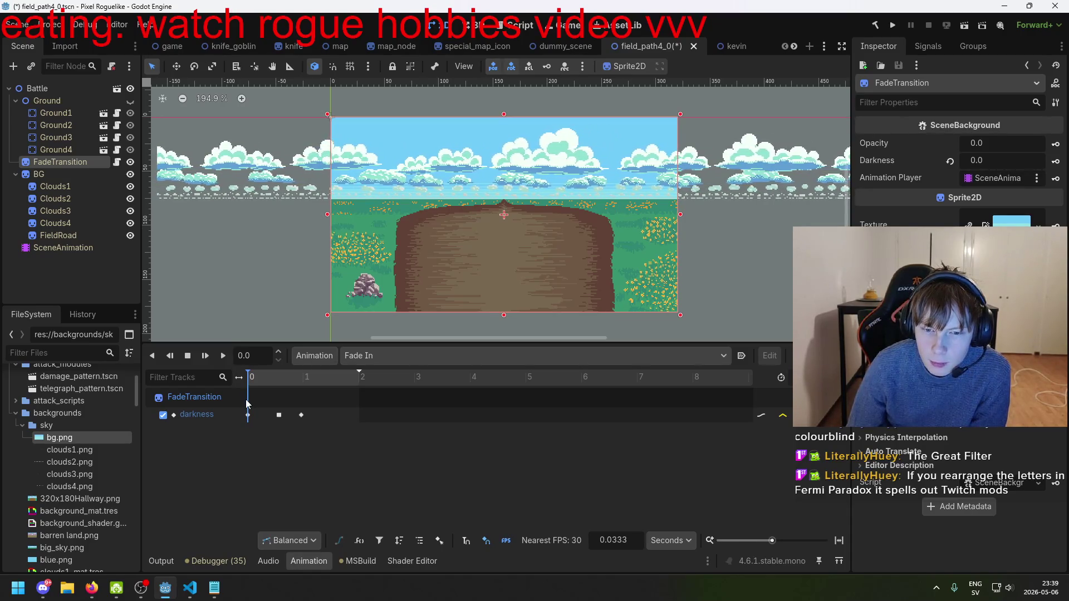
drag(249, 399, 299, 399)
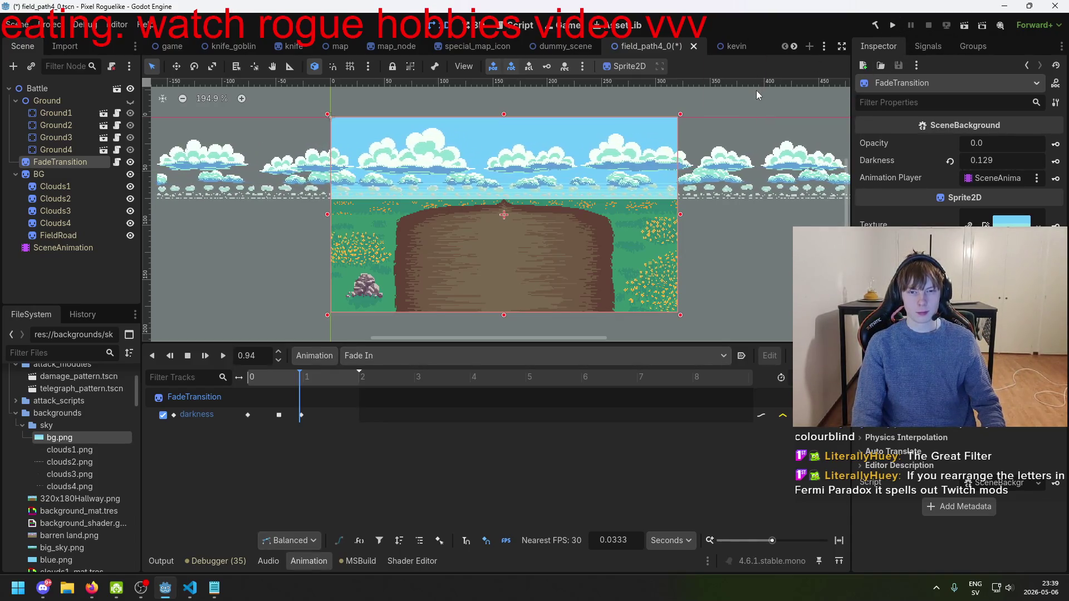
click(694, 46)
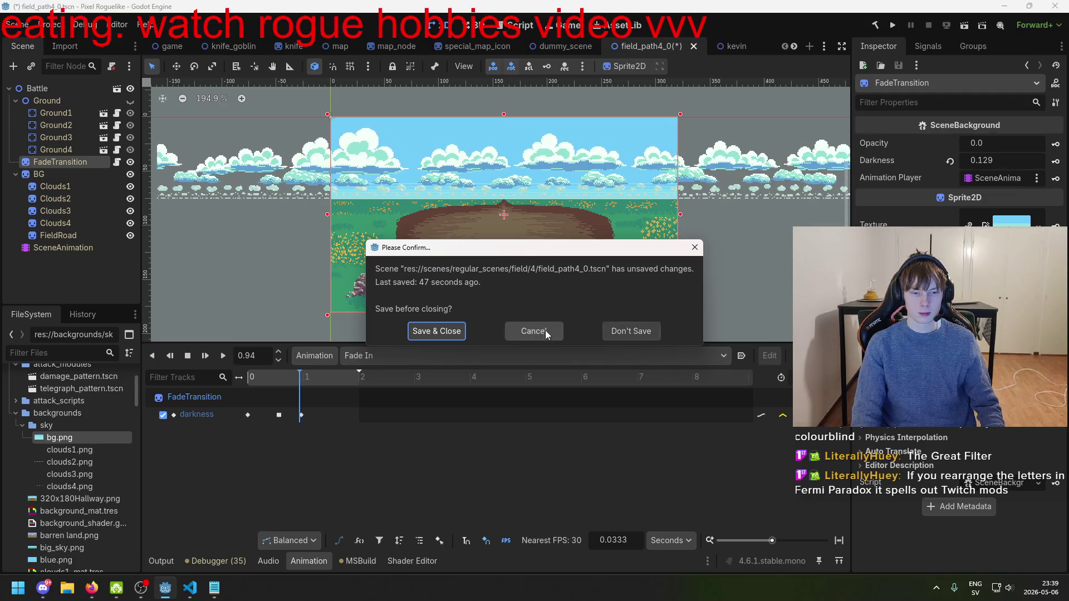
- Close field_path4_0 without saving and run the game again
click(458, 334)
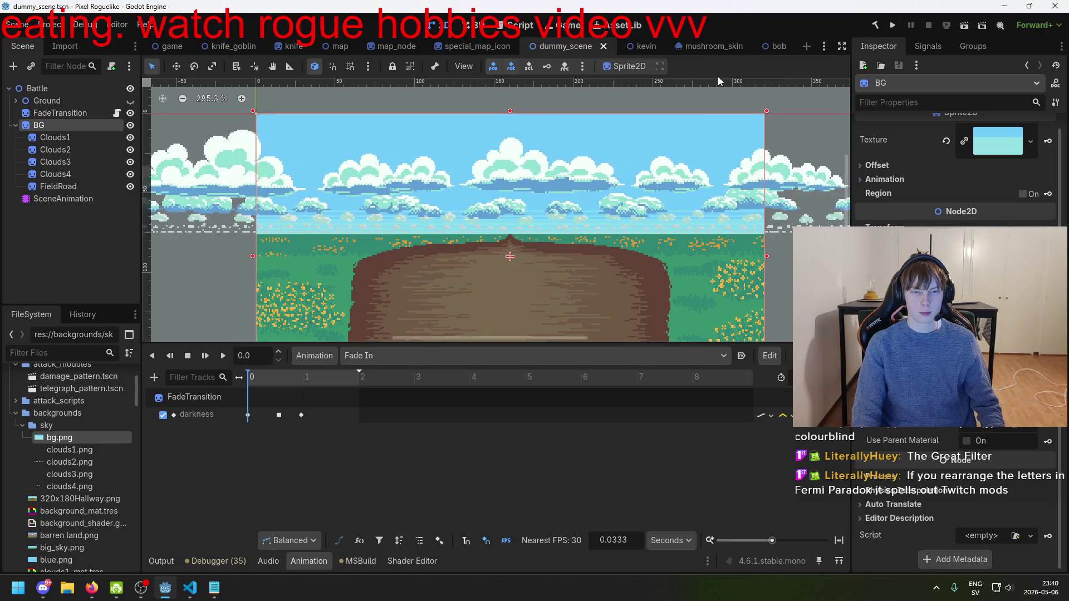
click(895, 29)
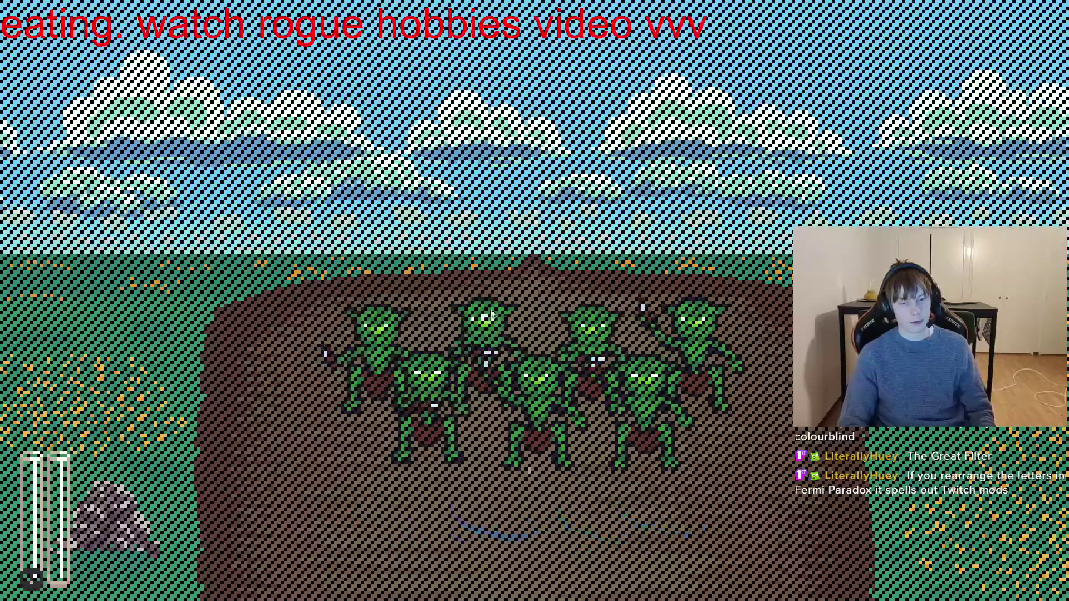
- Toggle the in-game map, then expand SceneManager > Battle in the Remote scene tree
key(m)
key(m)
key(m)
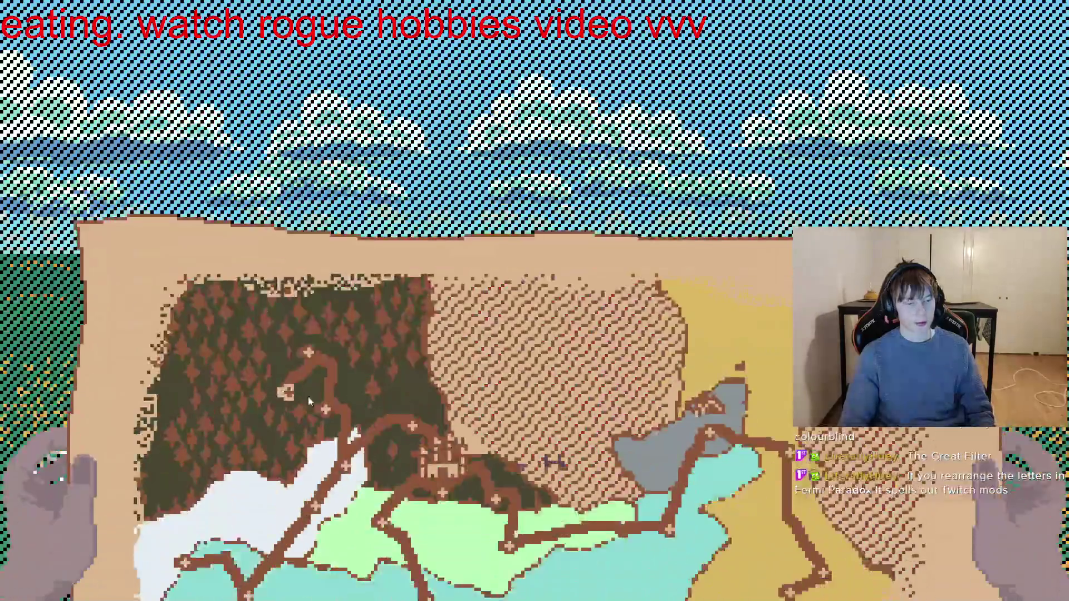
key(m)
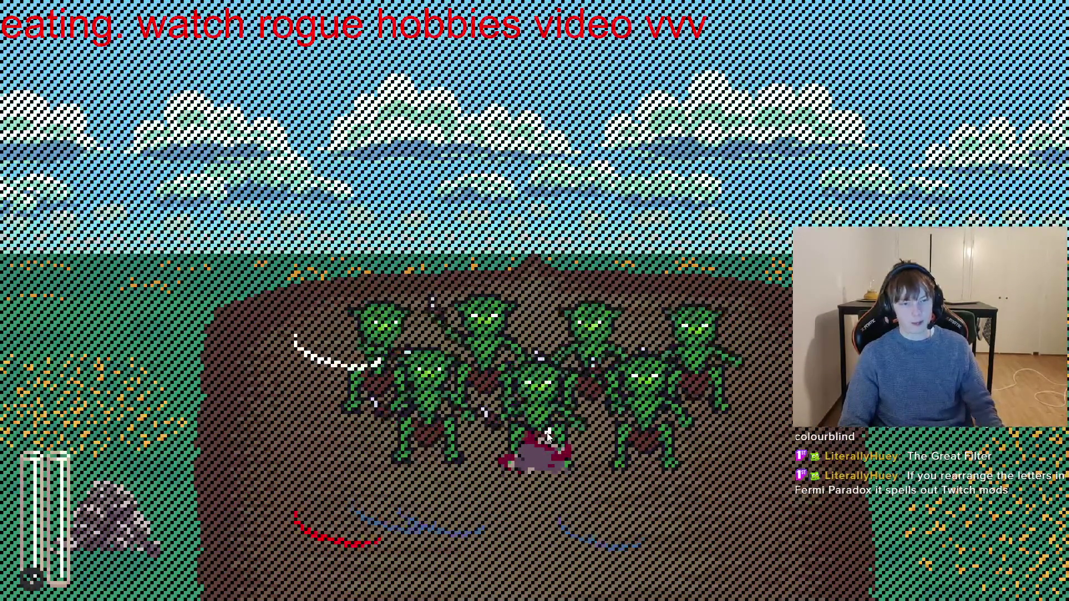
key(F8)
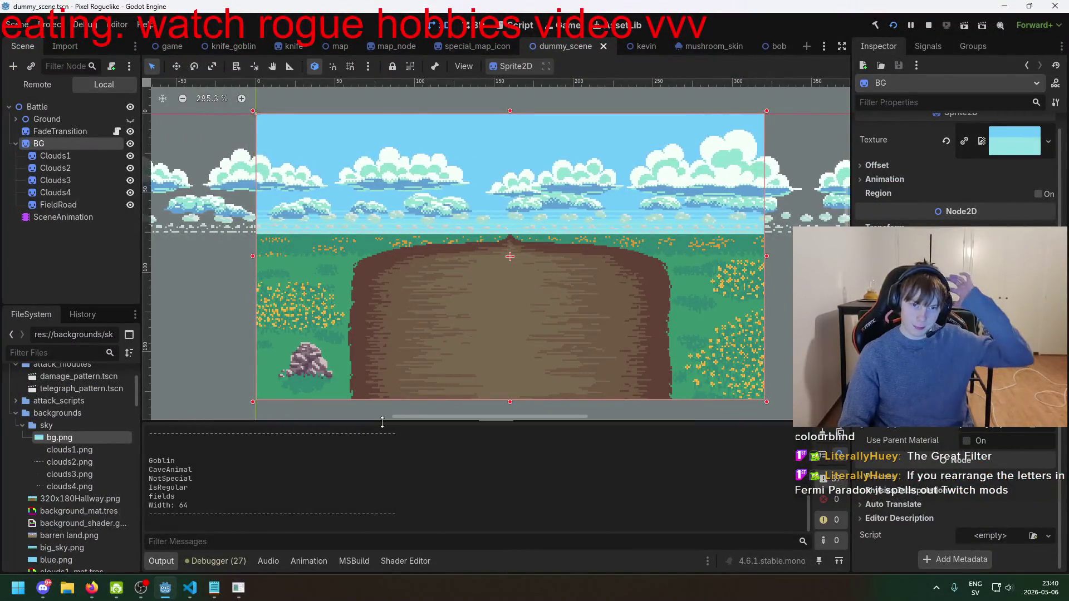
click(27, 85)
click(31, 119)
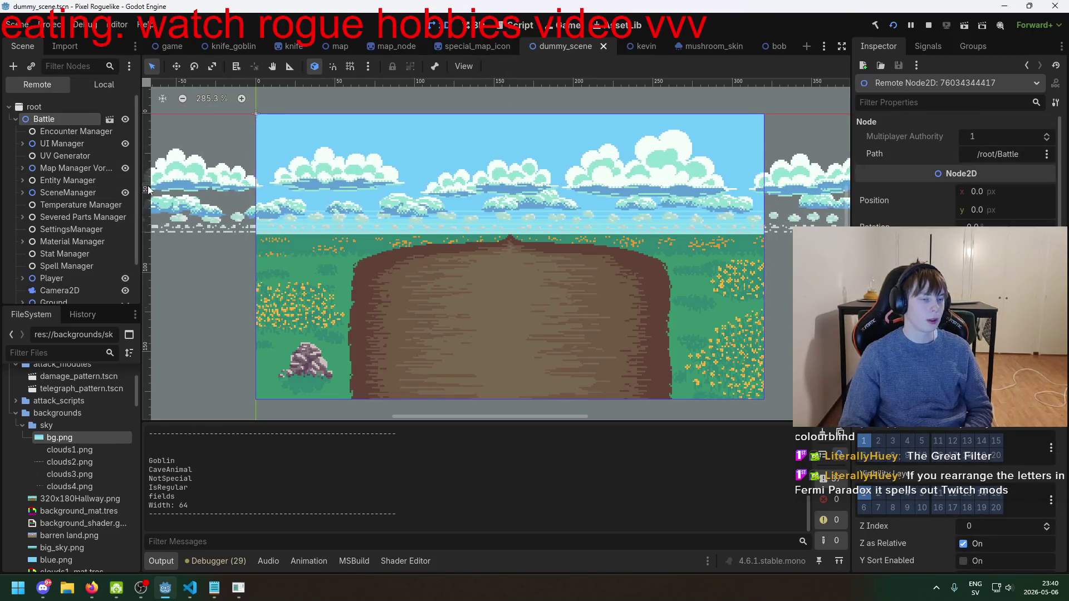
scroll(64, 180, down, 1)
click(22, 119)
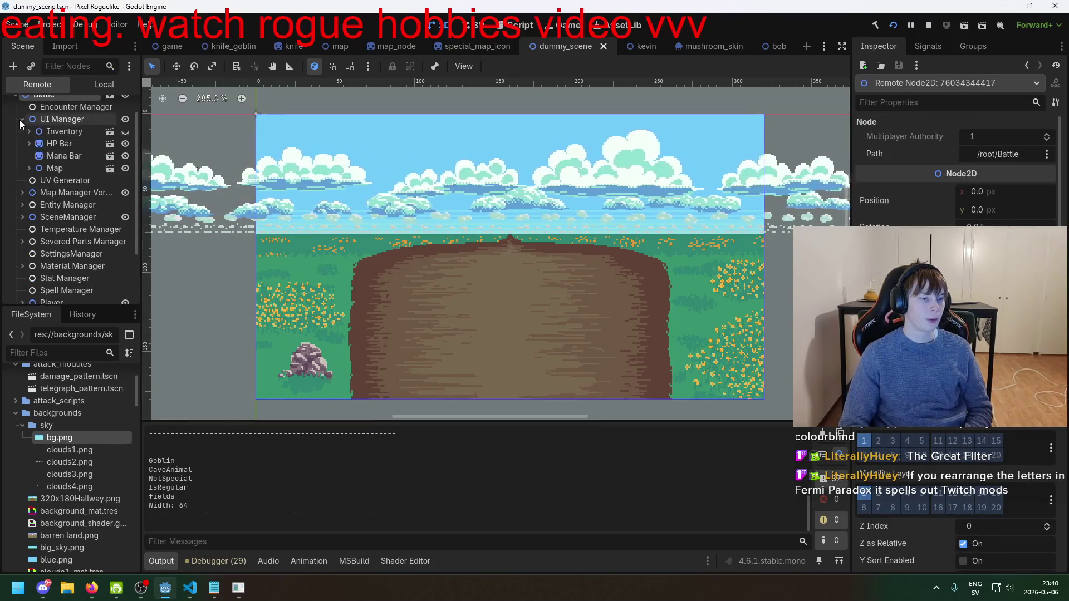
click(22, 119)
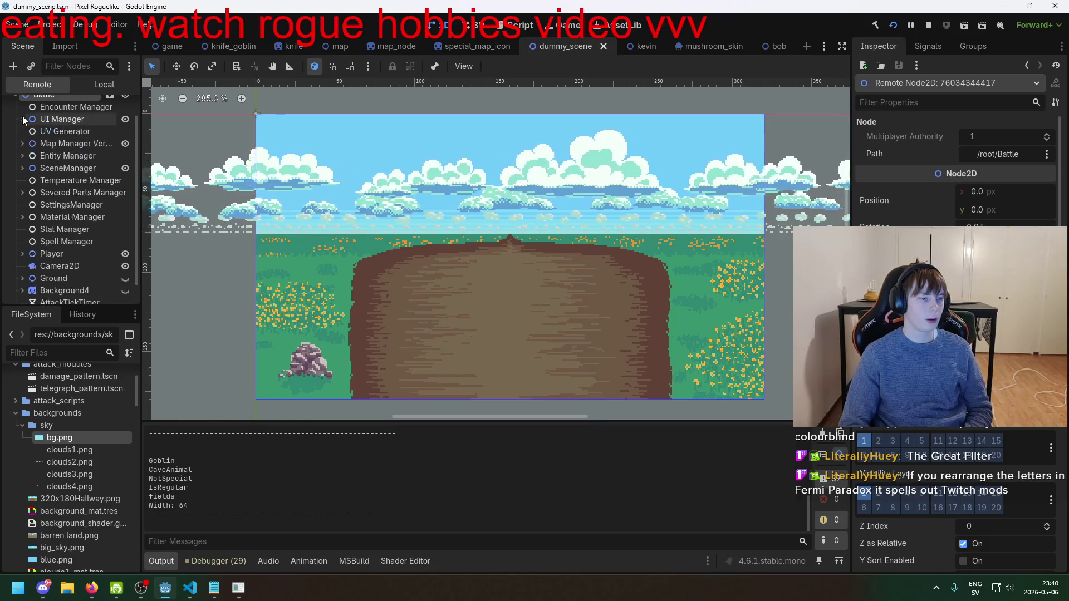
click(23, 168)
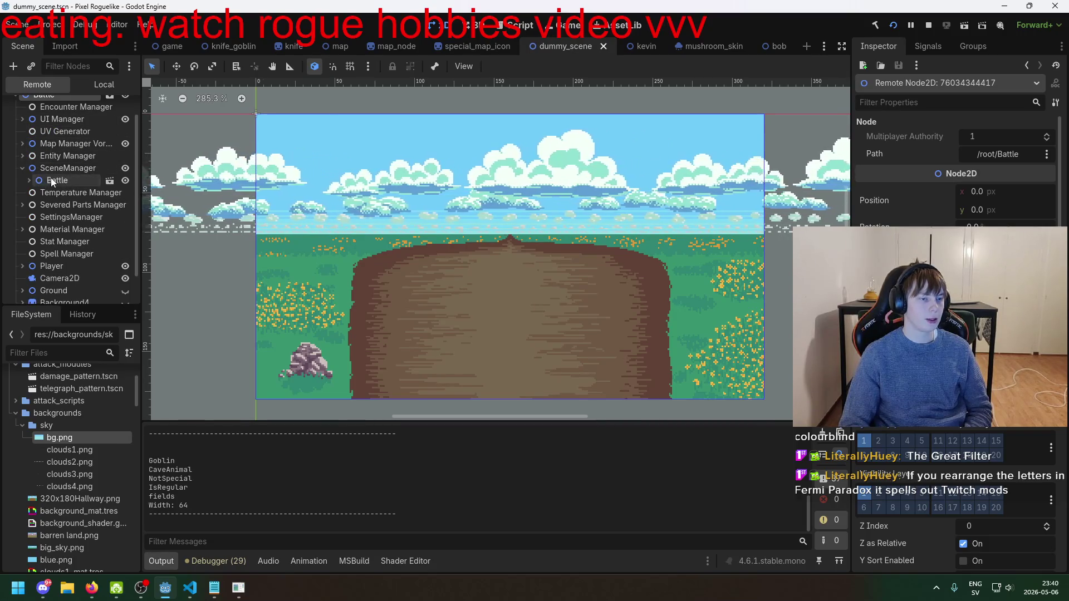
click(51, 180)
click(28, 180)
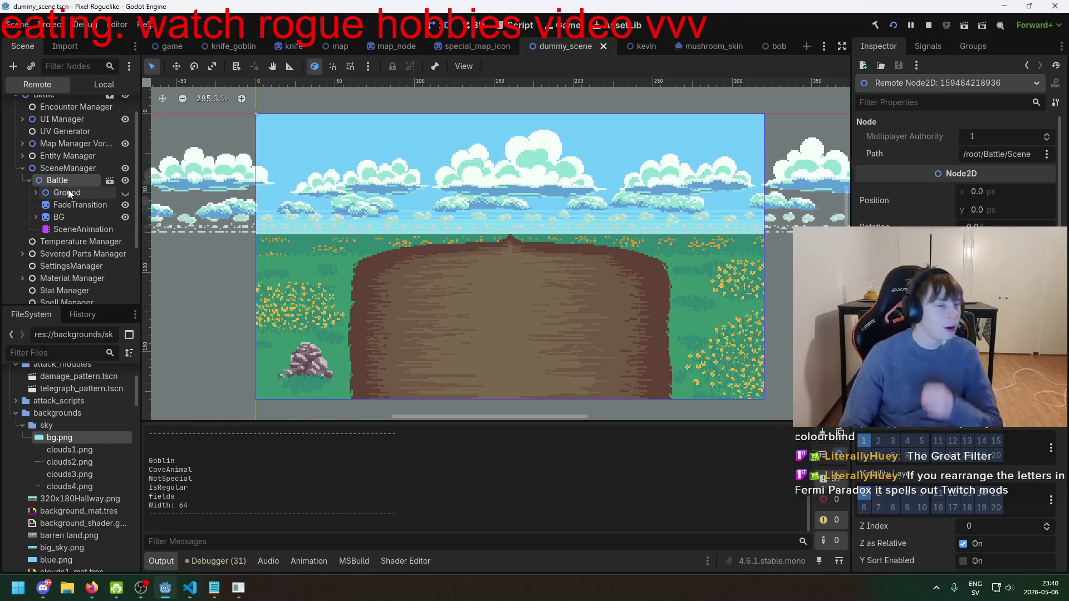
- Check the live FadeTransition Darkness value of 0.688, then view SceneAnimation's properties
click(80, 205)
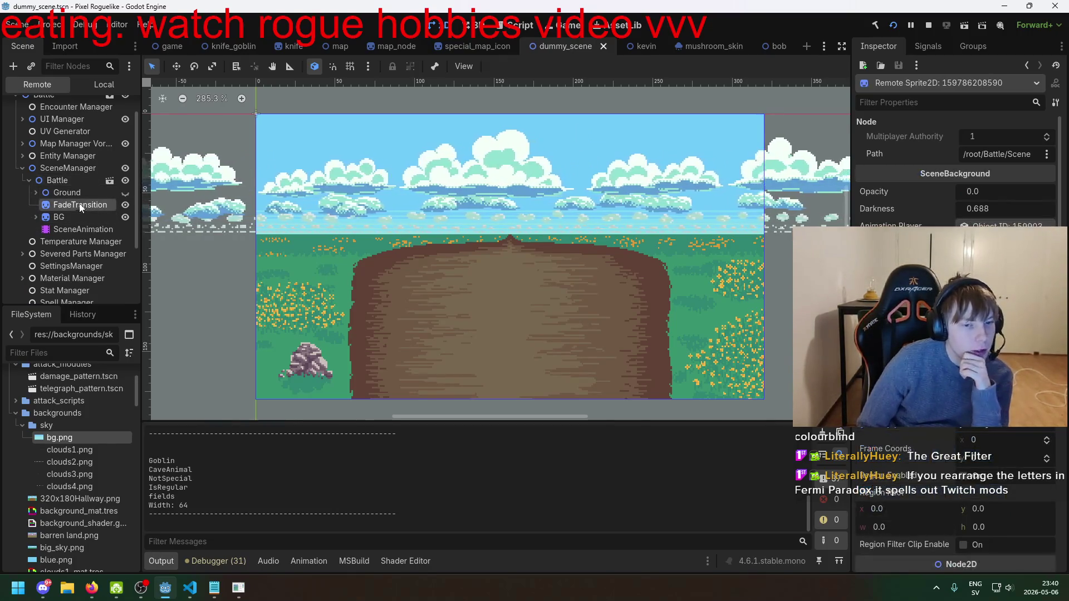
click(236, 589)
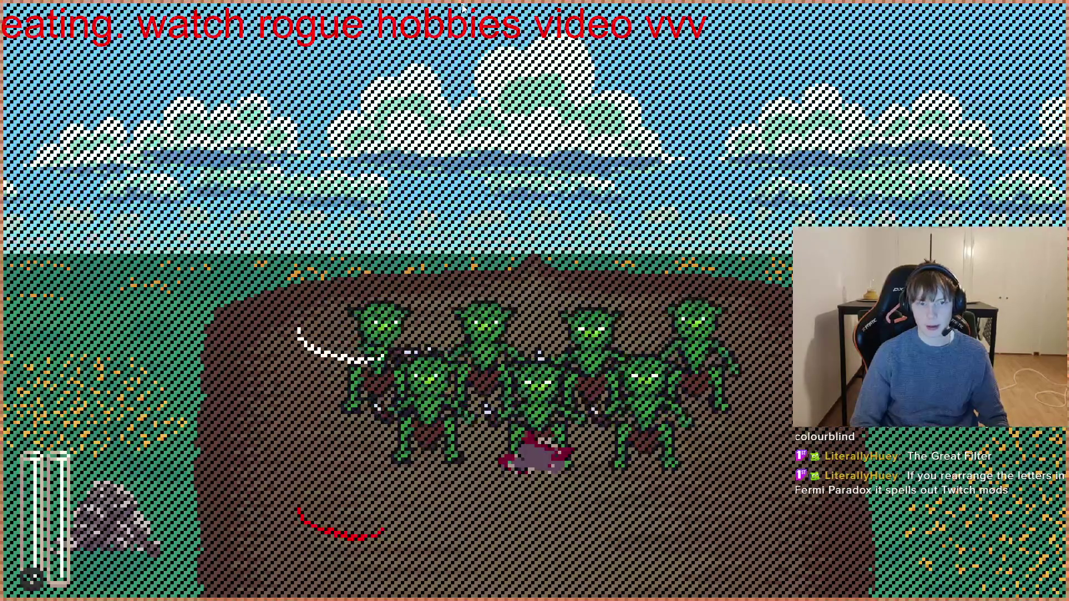
key(alt+Tab)
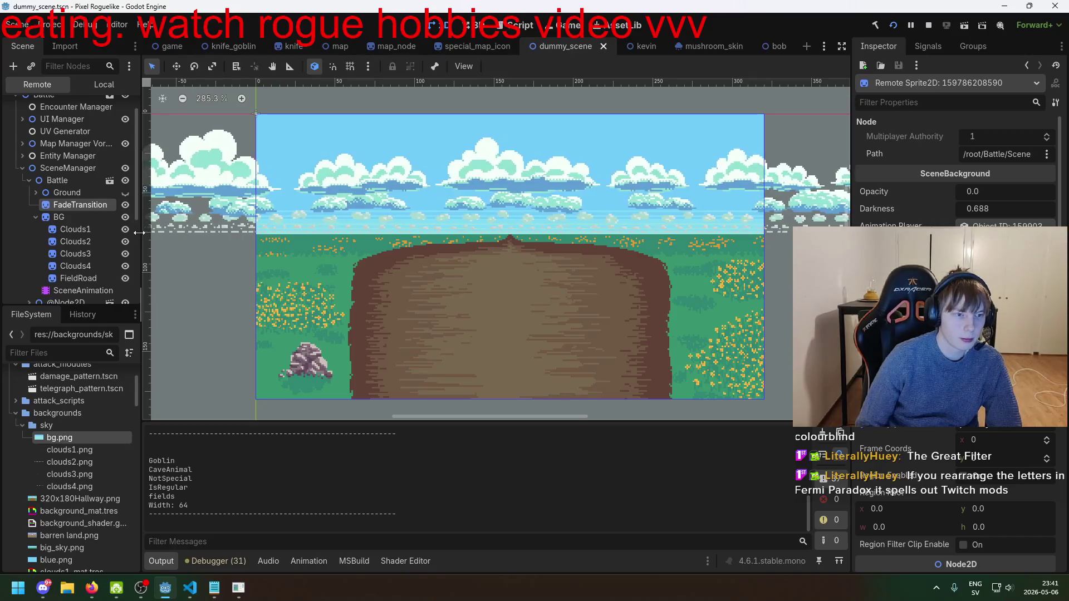
scroll(119, 230, down, 2)
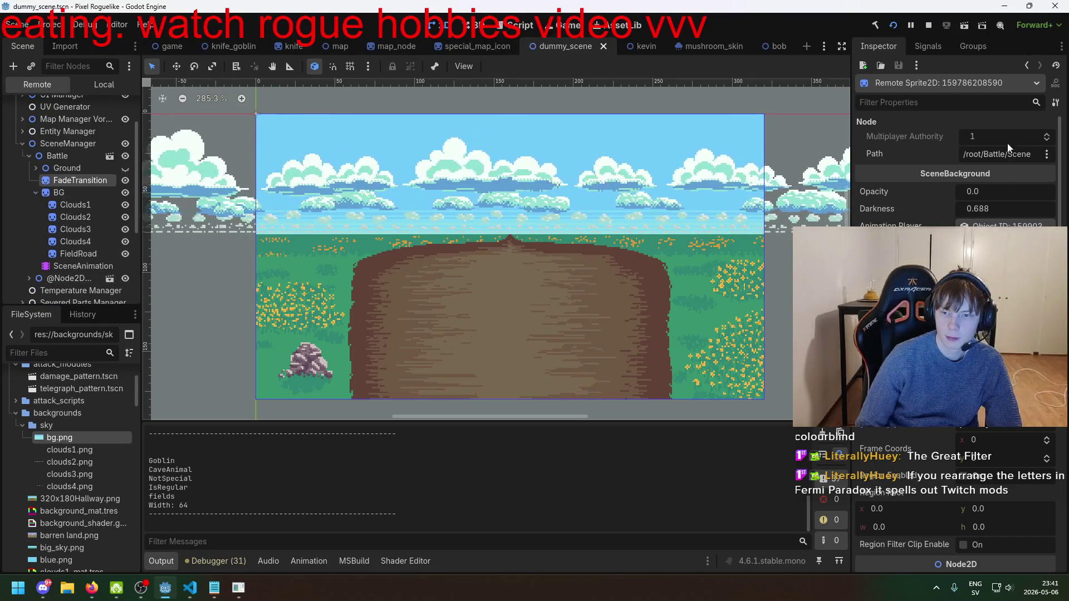
click(975, 209)
click(974, 209)
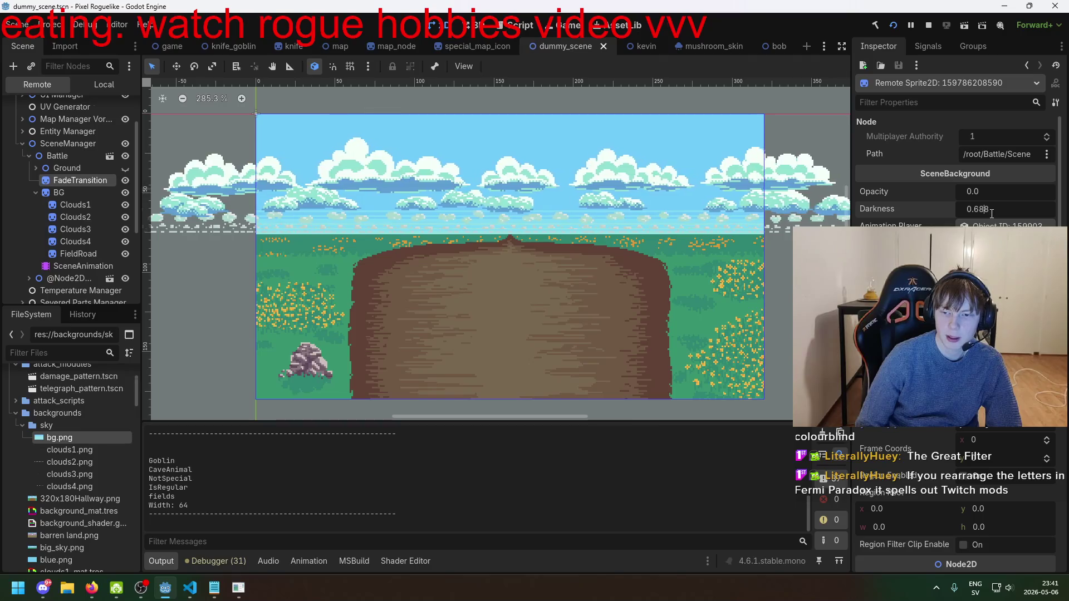
click(95, 266)
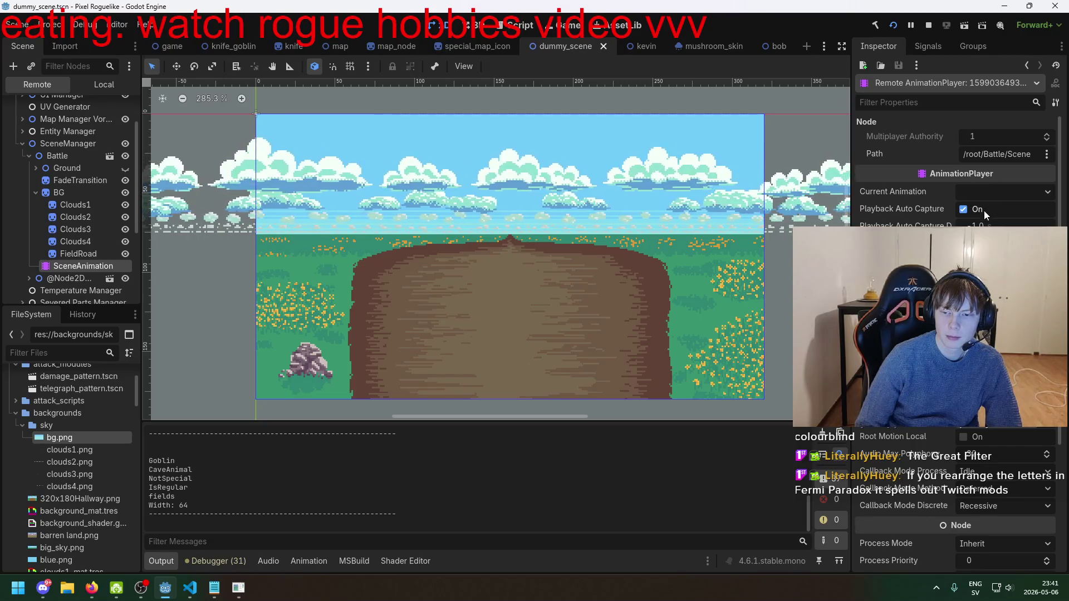
scroll(984, 209, down, 5)
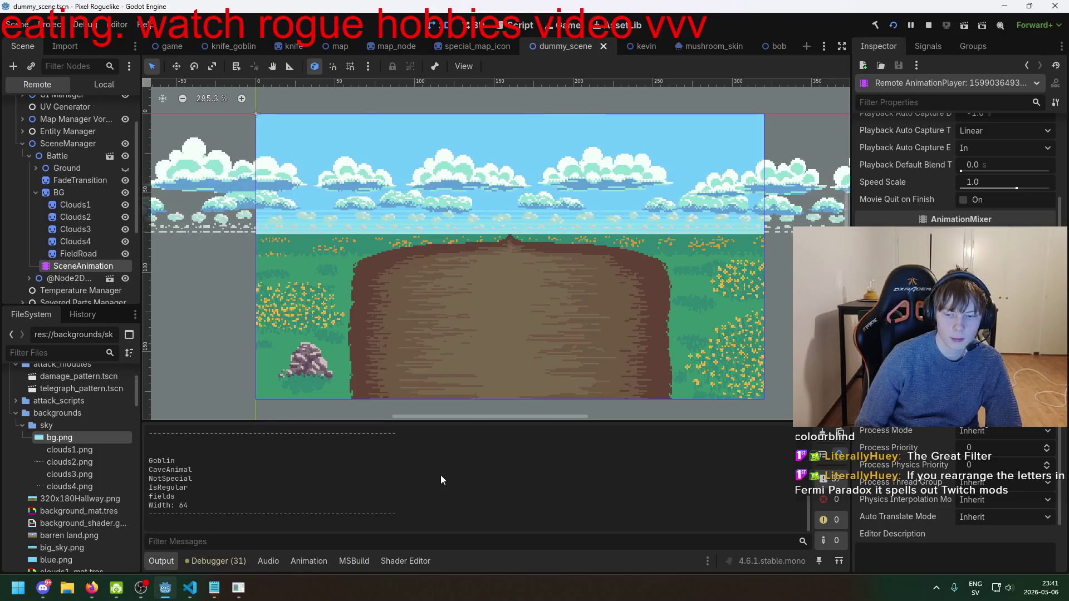
scroll(891, 172, up, 5)
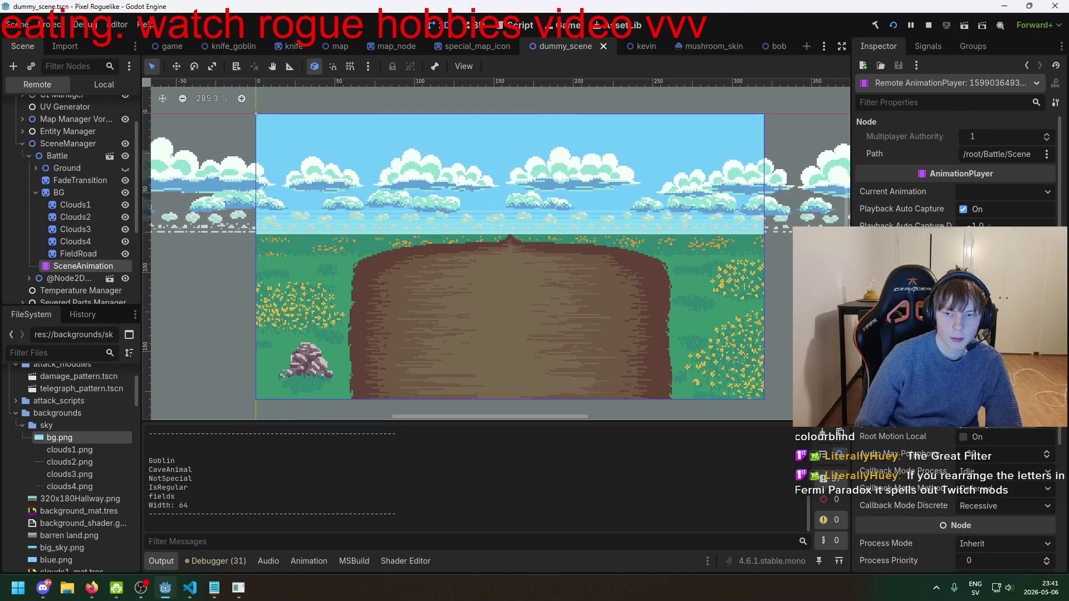
- Stop the game, open SceneAnimation's timeline and check the middle and last darkness keyframes
click(923, 28)
click(64, 199)
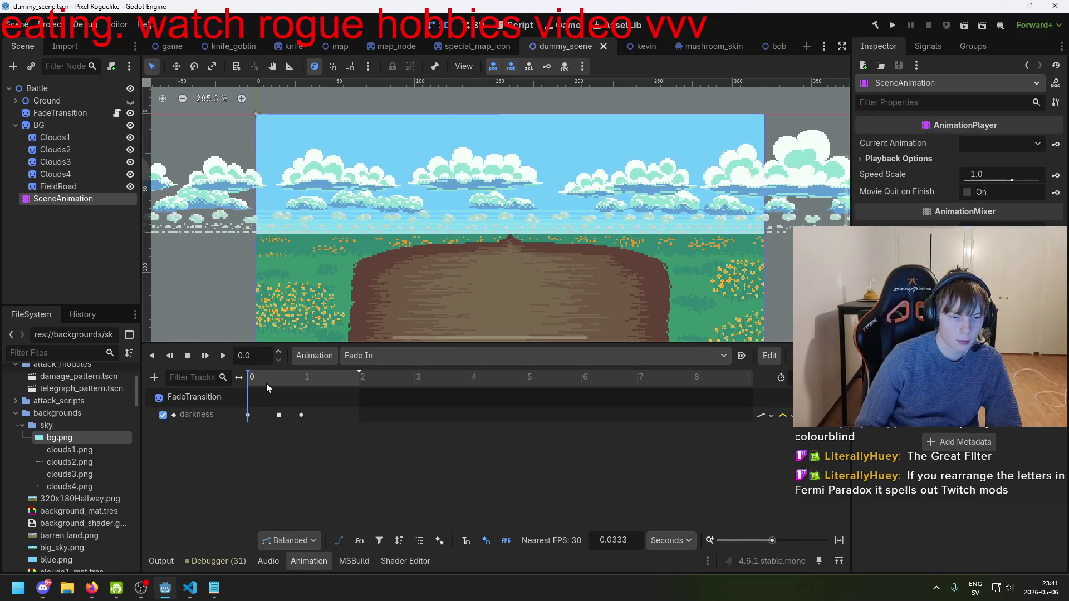
click(279, 415)
click(286, 380)
click(282, 381)
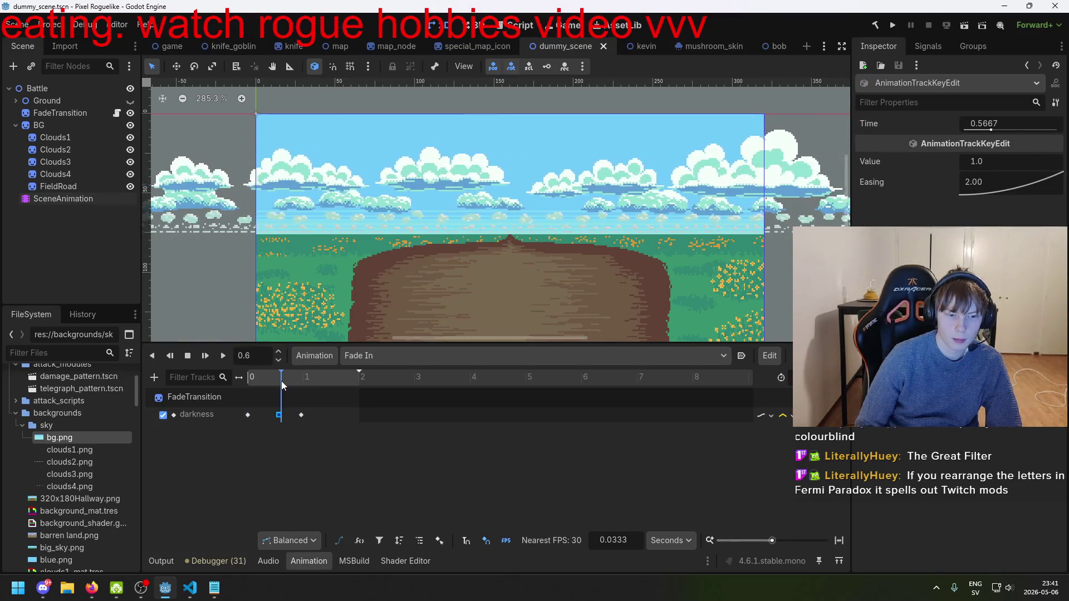
click(301, 414)
click(288, 380)
click(279, 416)
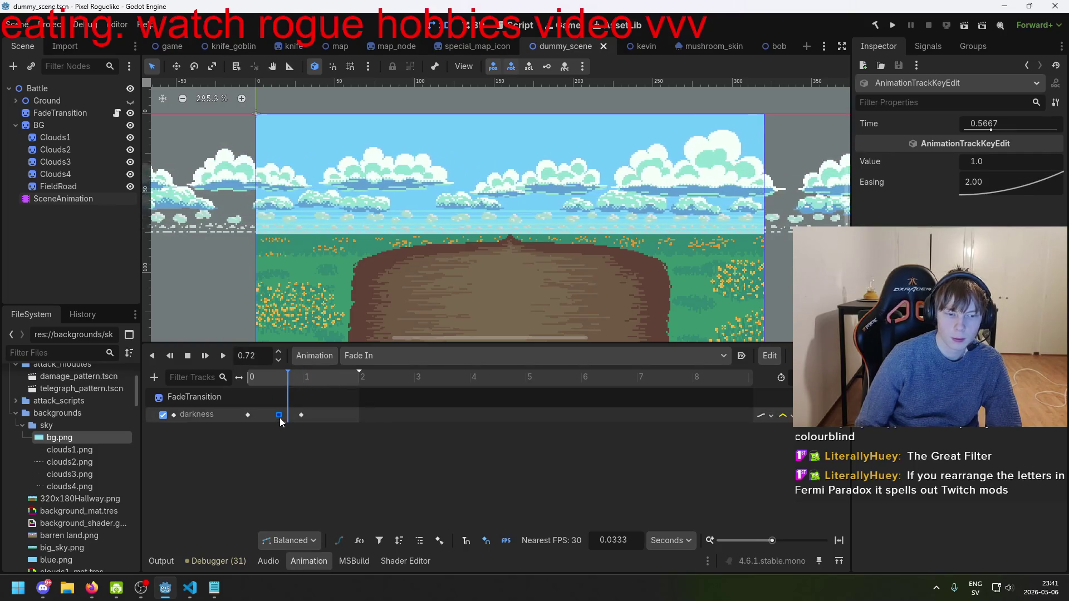
click(300, 378)
click(301, 375)
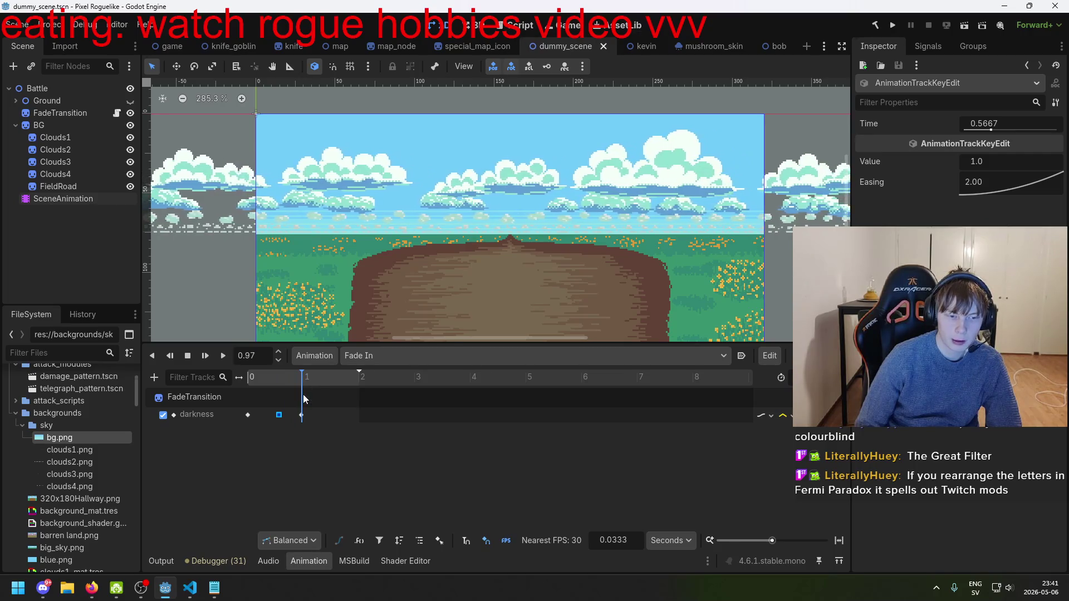
- Drag the final darkness keyframe from 0.97 s to 1.83 s and relaunch the game
click(301, 415)
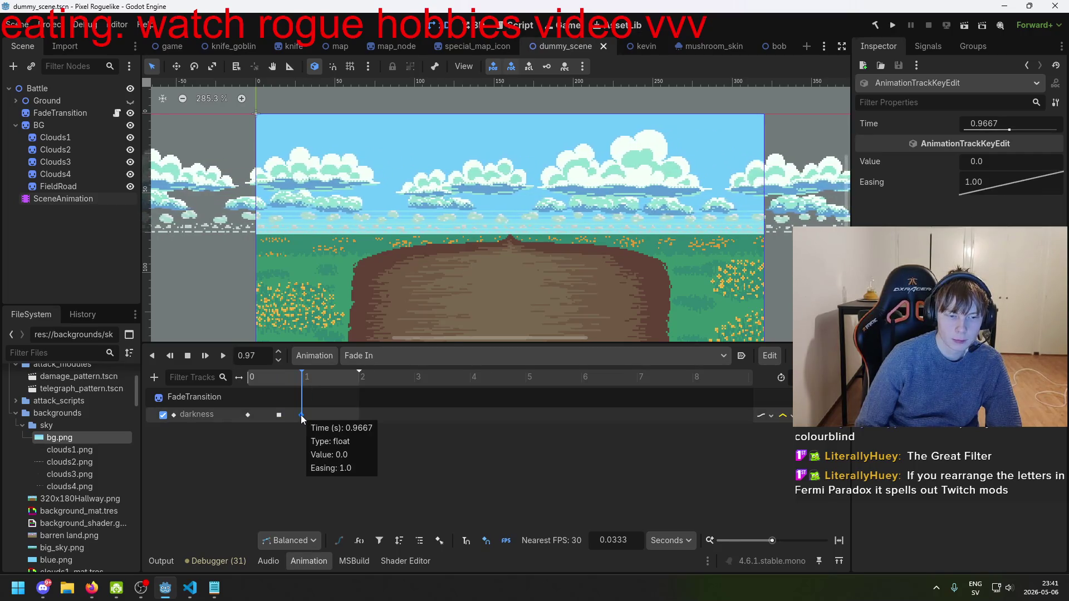
drag(302, 416, 350, 415)
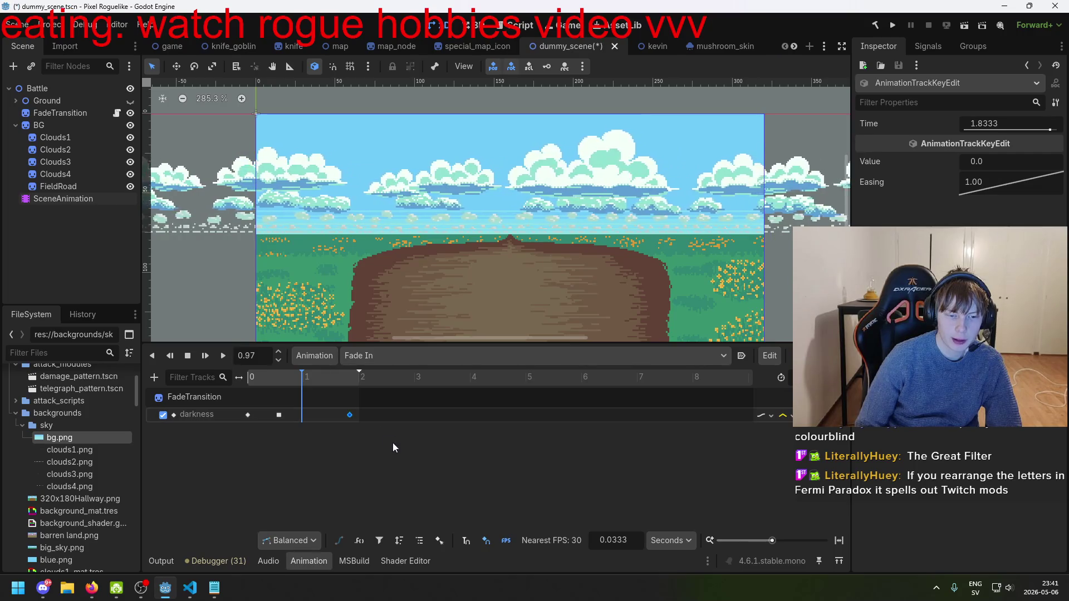
click(894, 26)
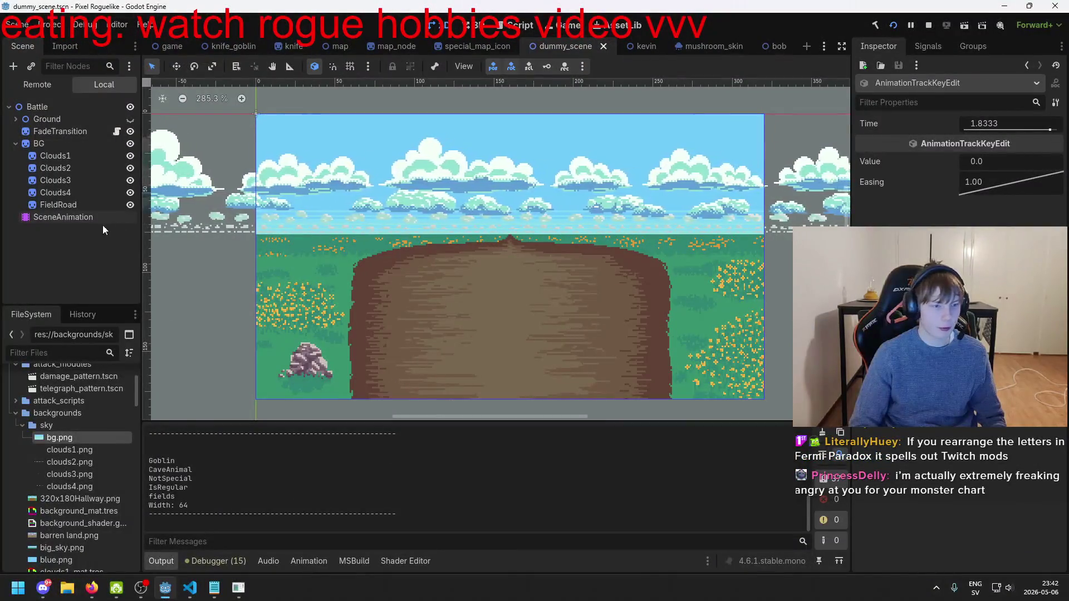
- Scrub the Fade In timeline, then run the game and trigger a map transition to test the fade
double_click(76, 217)
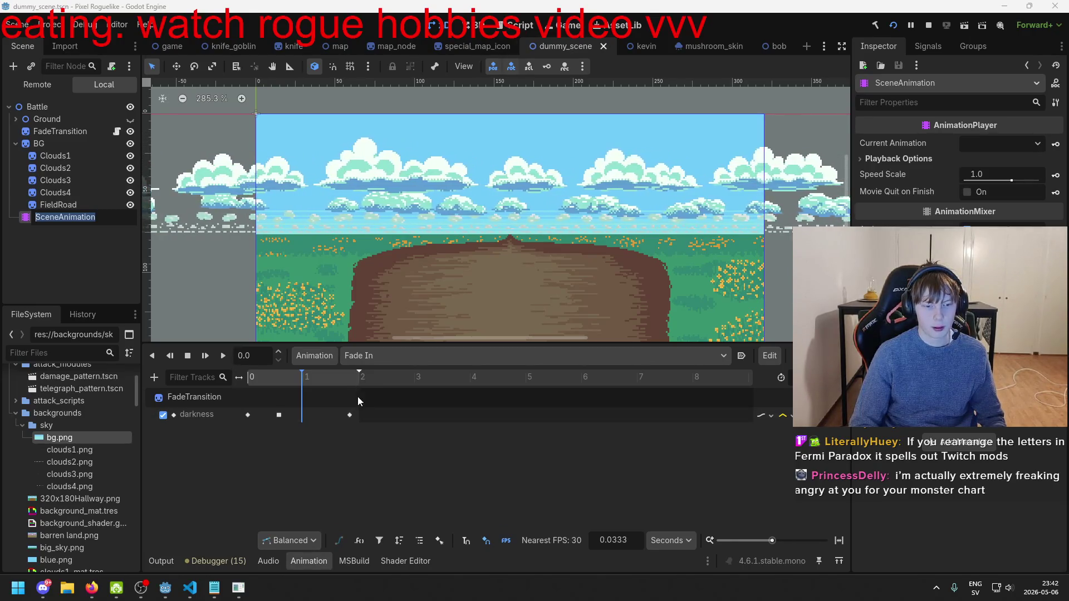
mouse_move(296, 379)
mouse_down()
mouse_move(252, 378)
mouse_move(303, 372)
mouse_move(253, 379)
mouse_up()
mouse_move(341, 388)
mouse_down()
mouse_move(352, 383)
mouse_move(235, 401)
mouse_up()
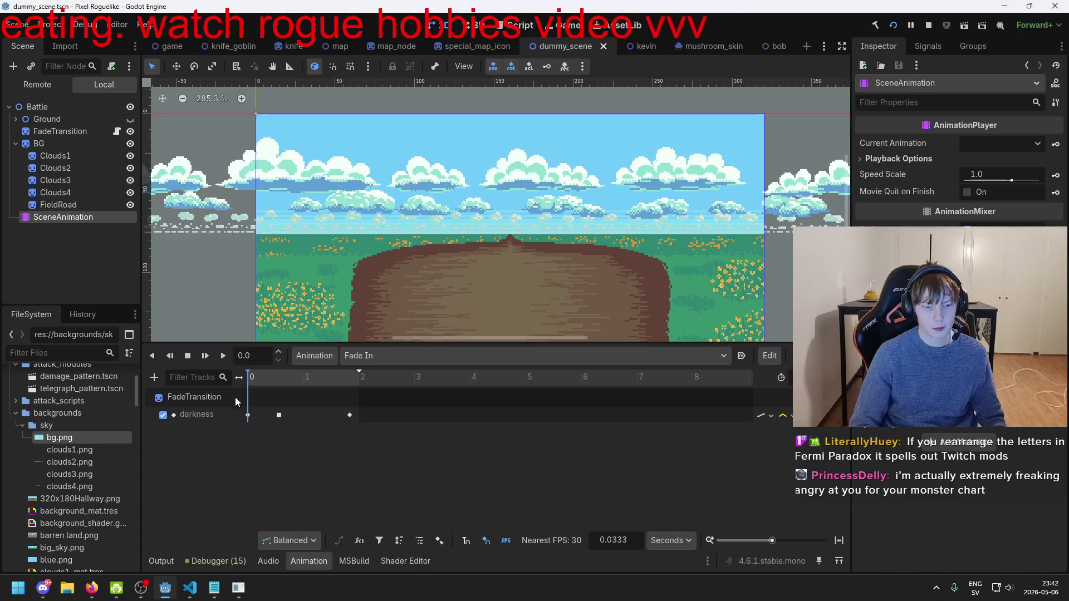
click(237, 588)
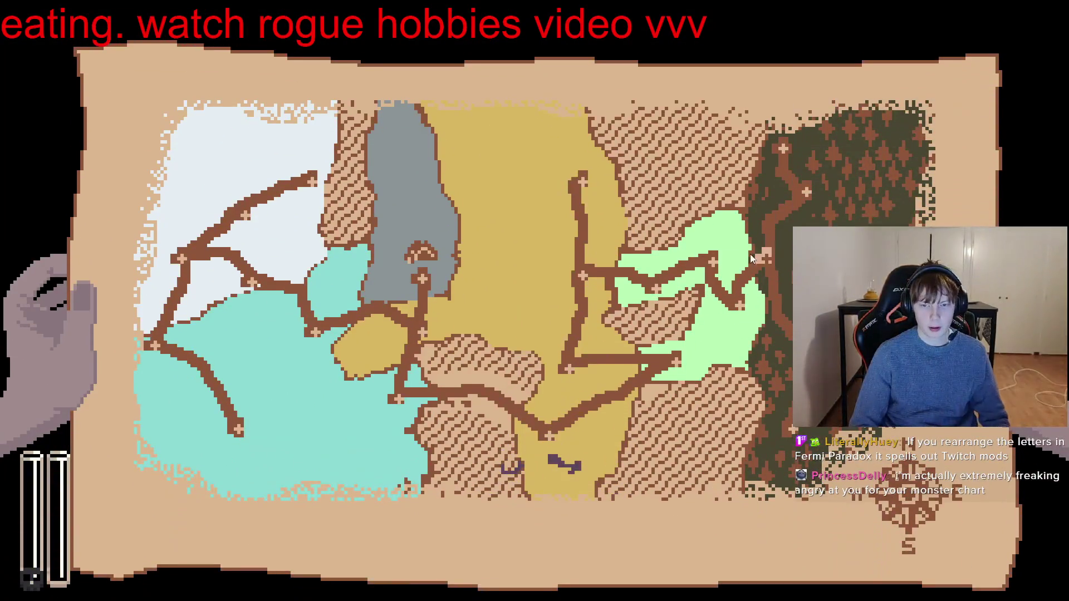
click(717, 273)
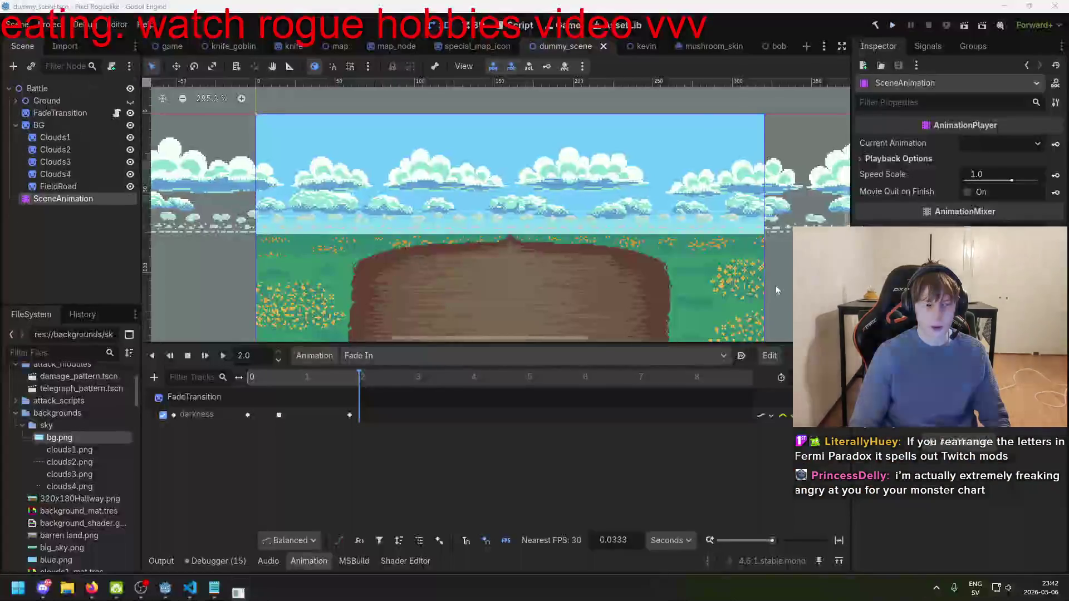
- Undo the final darkness keyframe move back to about 0.97 s and save the scene
key(ctrl+z)
key(ctrl+s)
mouse_move(322, 374)
mouse_down()
mouse_move(345, 410)
mouse_move(326, 389)
mouse_move(294, 396)
mouse_up()
key(ctrl+s)
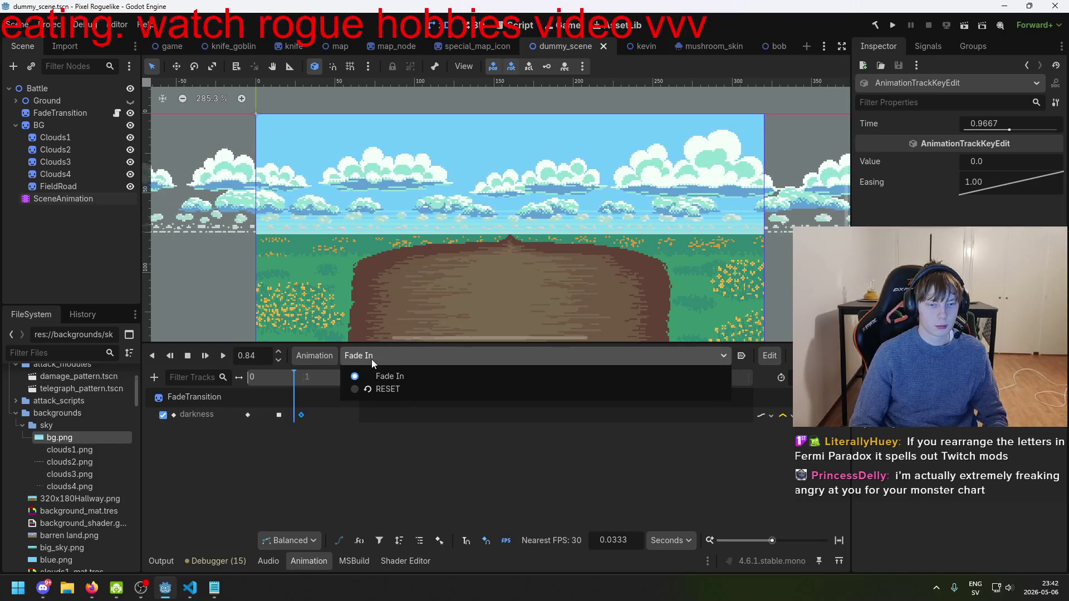
- Preview the fade at about 0.6 s and 0.94 s, then select the FadeTransition node
click(418, 449)
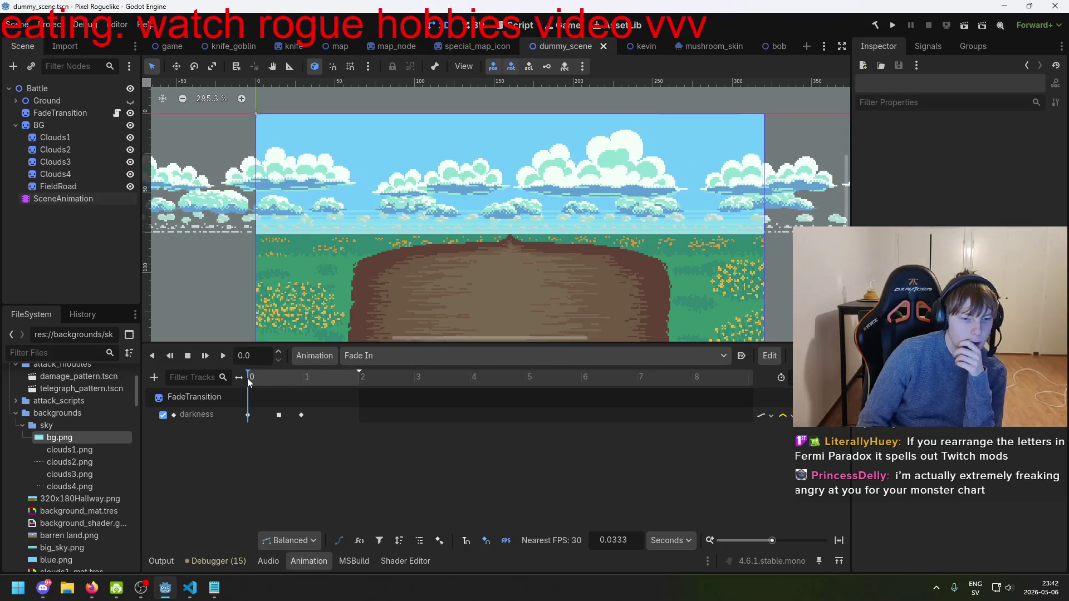
drag(277, 377, 222, 380)
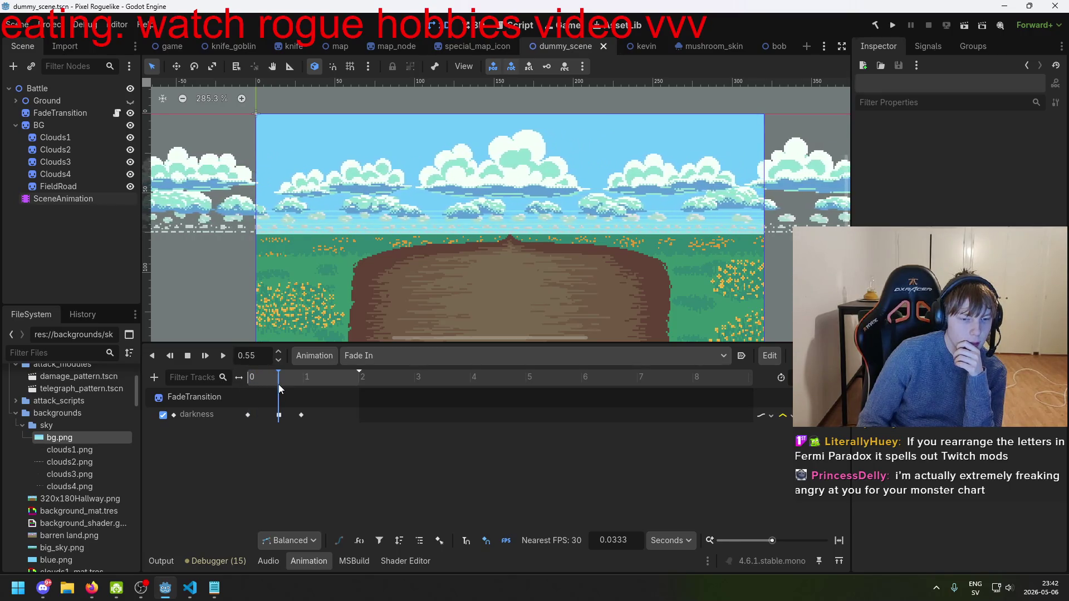
drag(283, 385, 355, 391)
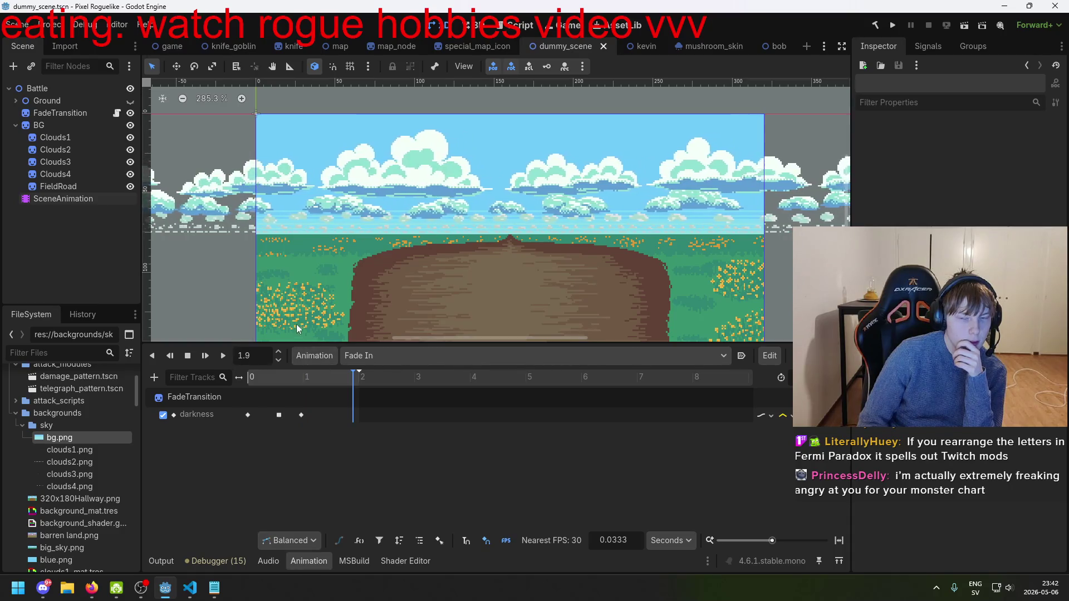
click(45, 114)
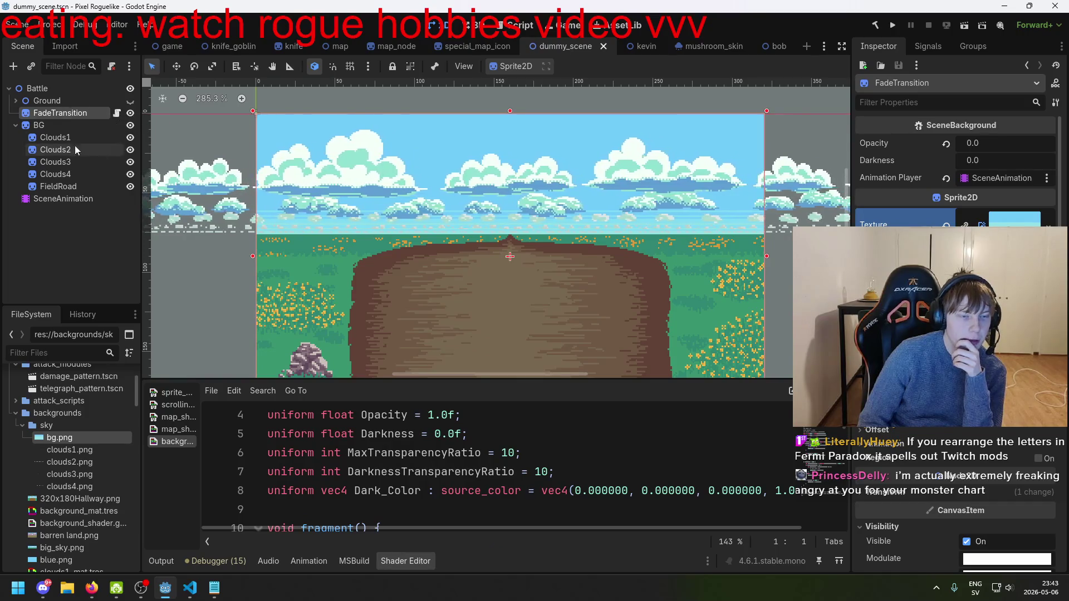
- Drag FadeTransition into the FileSystem dock to save it as fade_transition.tscn in res://backgrounds
click(96, 252)
click(63, 115)
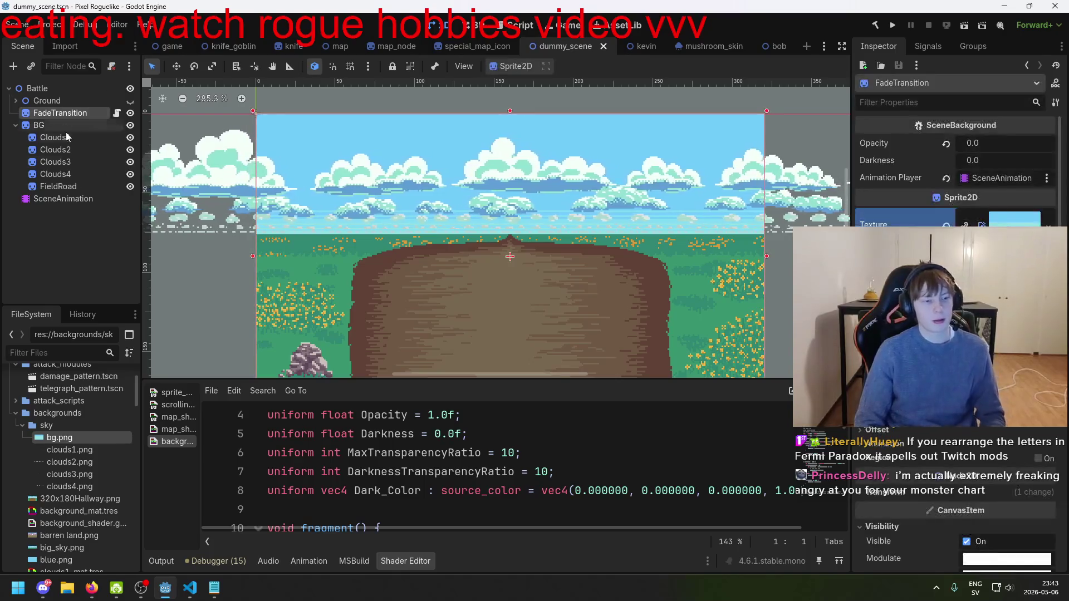
mouse_move(58, 115)
mouse_down()
mouse_move(95, 383)
mouse_move(86, 546)
mouse_move(78, 536)
mouse_up()
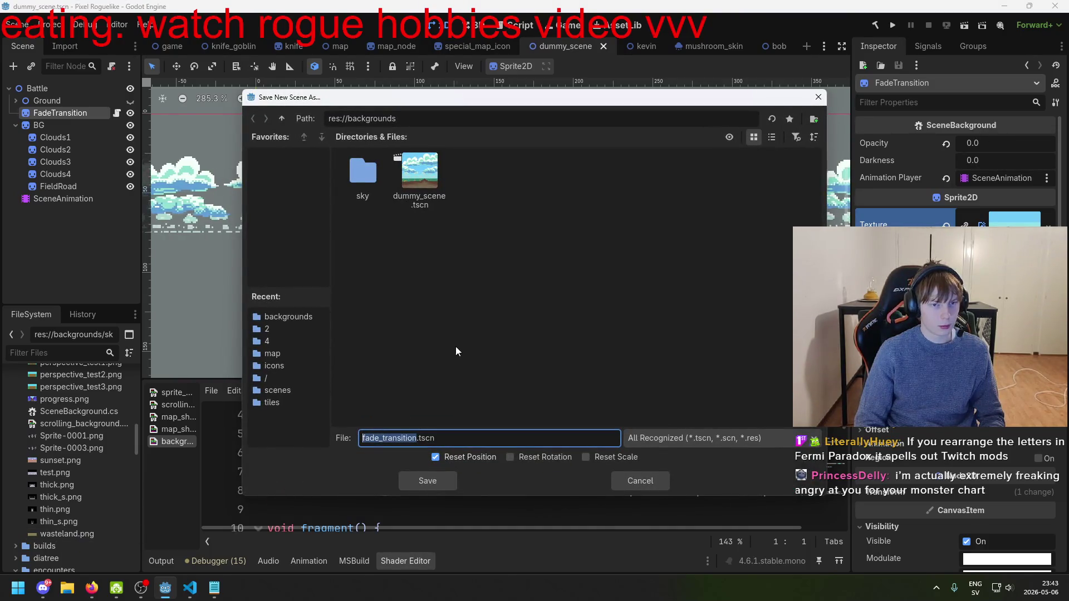
- Confirm saving fade_transition.tscn, then delete the FadeTransition node from the dummy scene
click(428, 480)
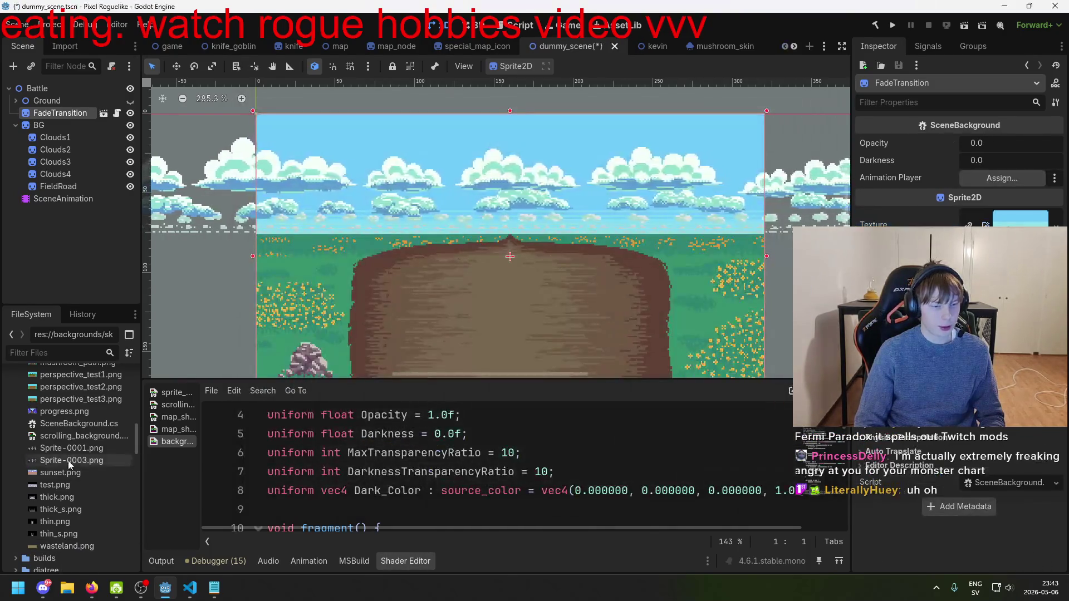
click(63, 199)
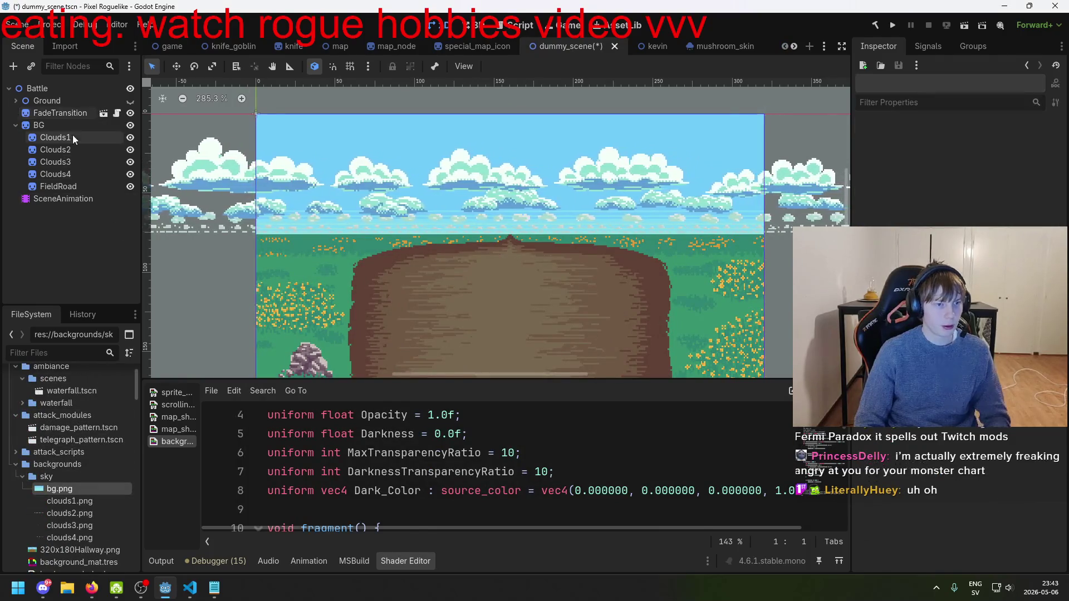
click(65, 114)
key(Delete)
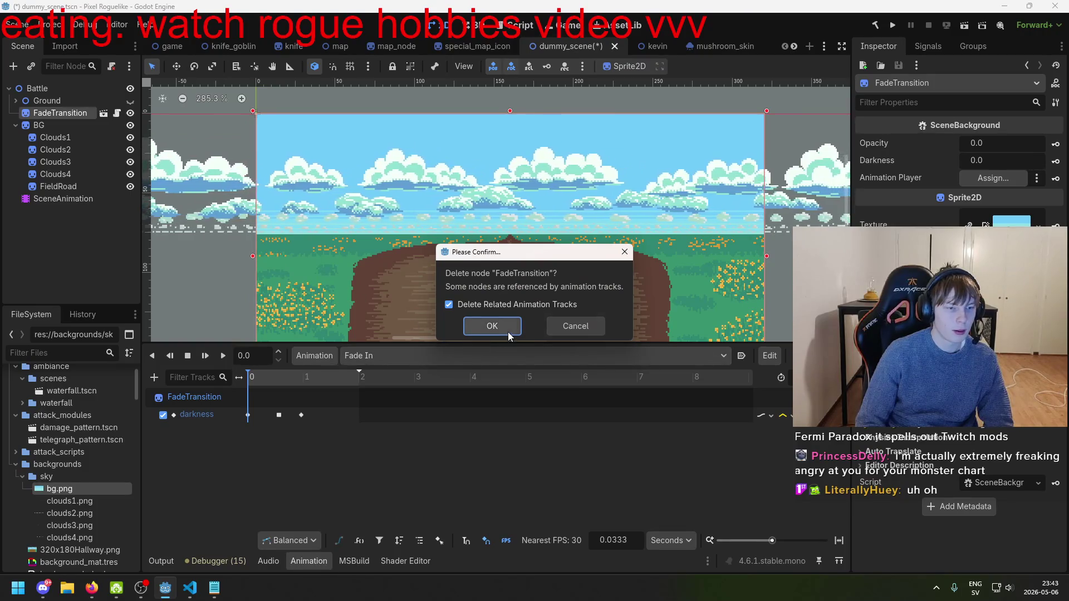
click(493, 327)
- Save the SceneAnimation node as scene_animation.tscn in the backgrounds folder
mouse_move(68, 188)
mouse_down()
mouse_move(428, 279)
mouse_move(122, 488)
mouse_move(96, 430)
mouse_move(99, 510)
mouse_move(100, 446)
mouse_move(85, 508)
mouse_move(89, 462)
mouse_up()
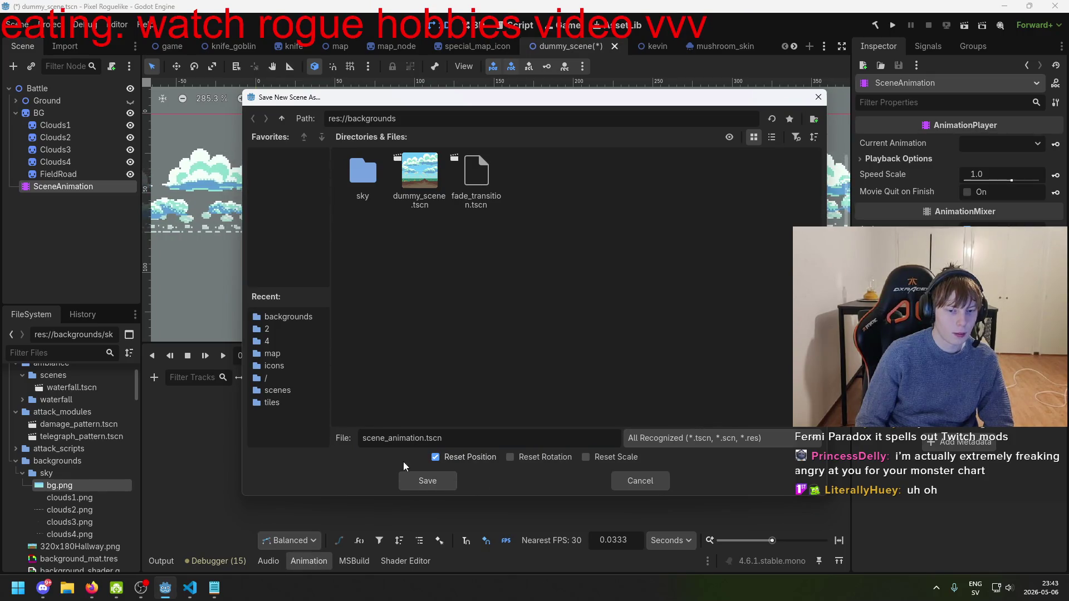
double_click(425, 440)
key(BackSpace)
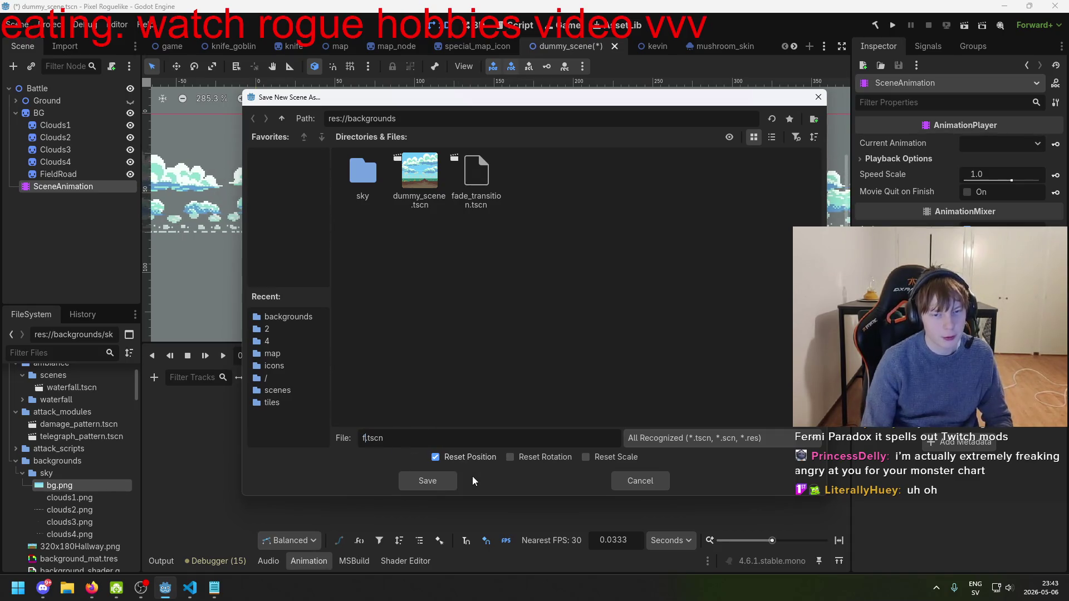
click(635, 481)
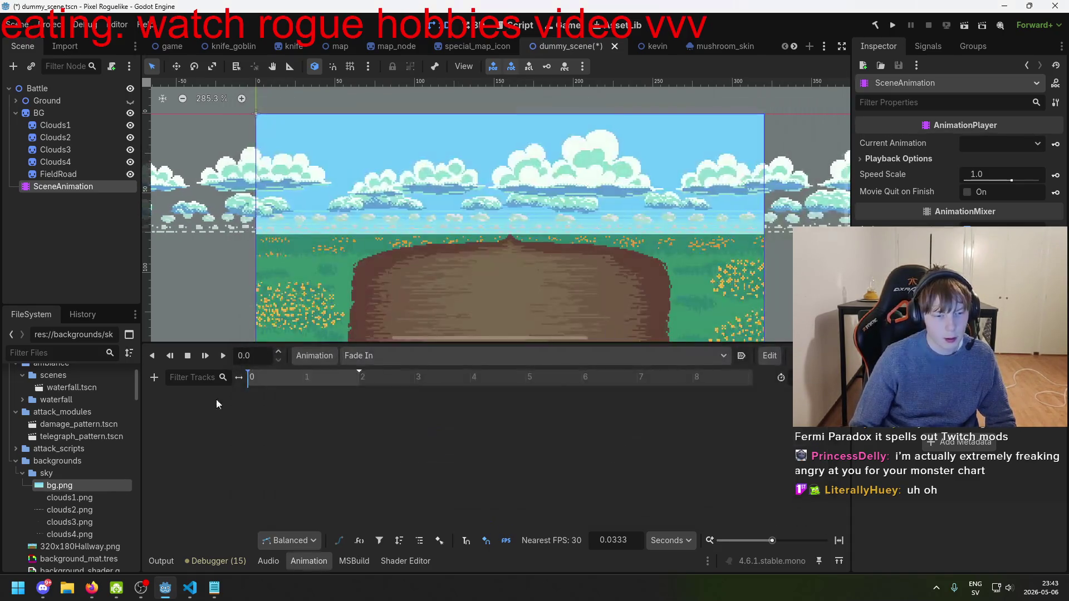
mouse_move(63, 186)
mouse_down()
mouse_move(83, 428)
mouse_move(72, 493)
mouse_up()
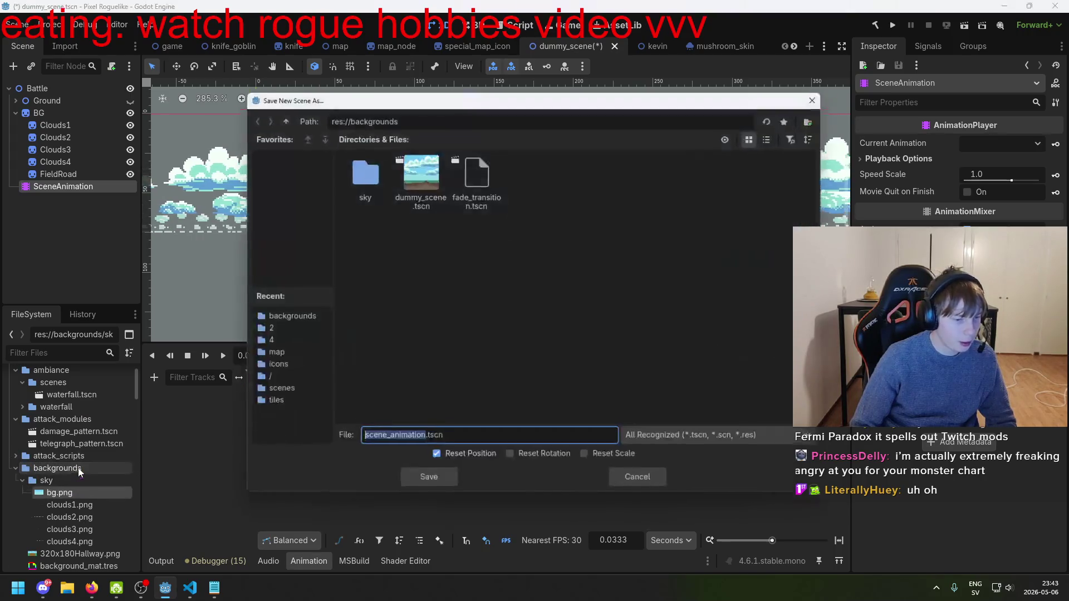
click(422, 481)
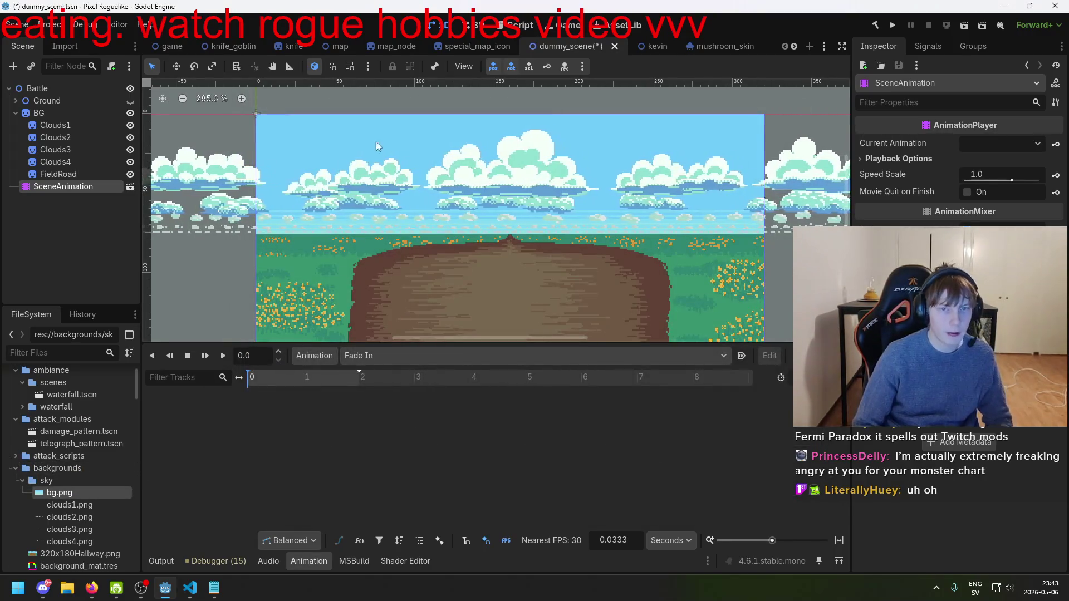
- Delete the SceneAnimation node and save the dummy scene
click(85, 186)
key(Delete)
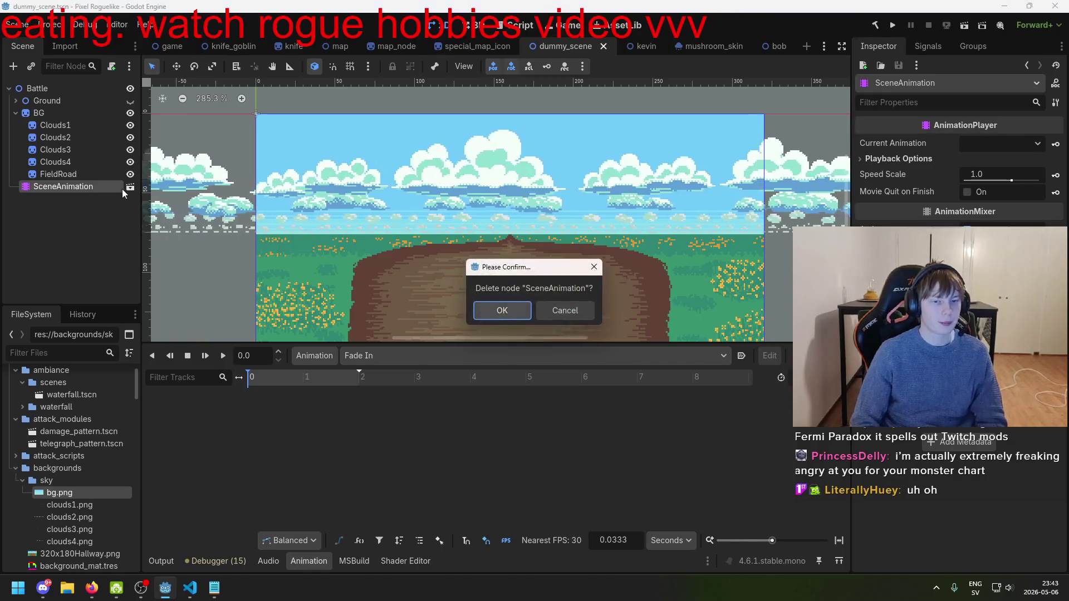
key(Return)
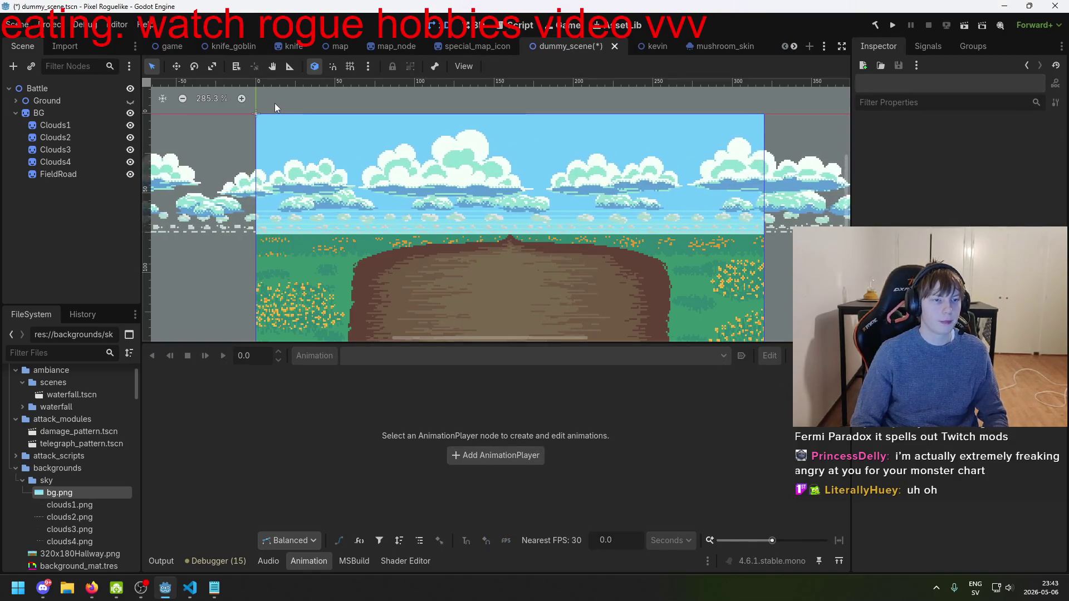
key(ctrl+s)
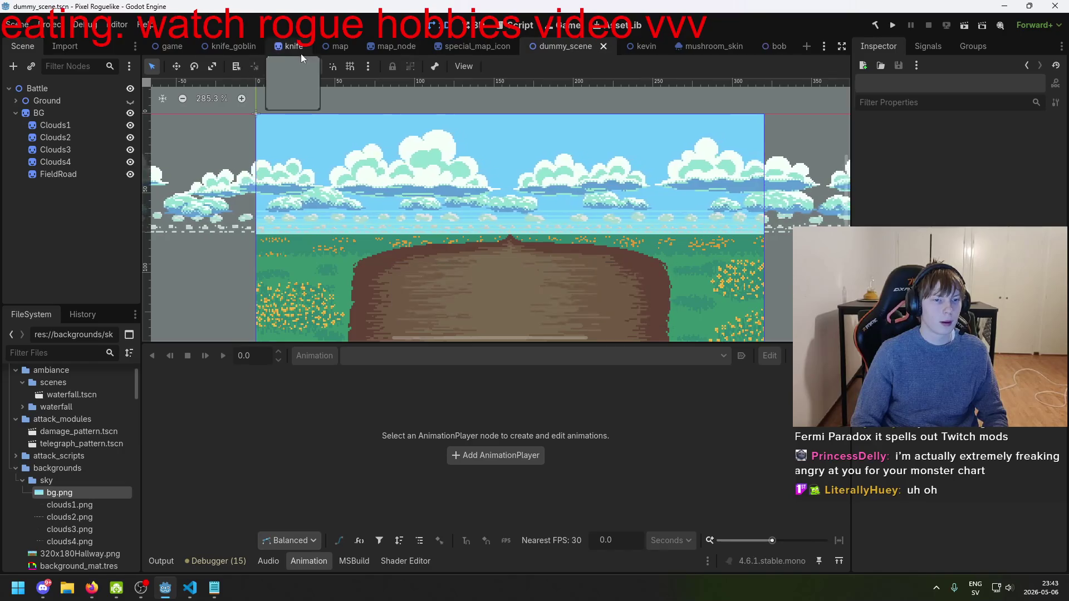
- Switch to game.tscn and inspect the MapAnimation player and the Map node
click(175, 49)
click(72, 172)
click(79, 162)
click(78, 162)
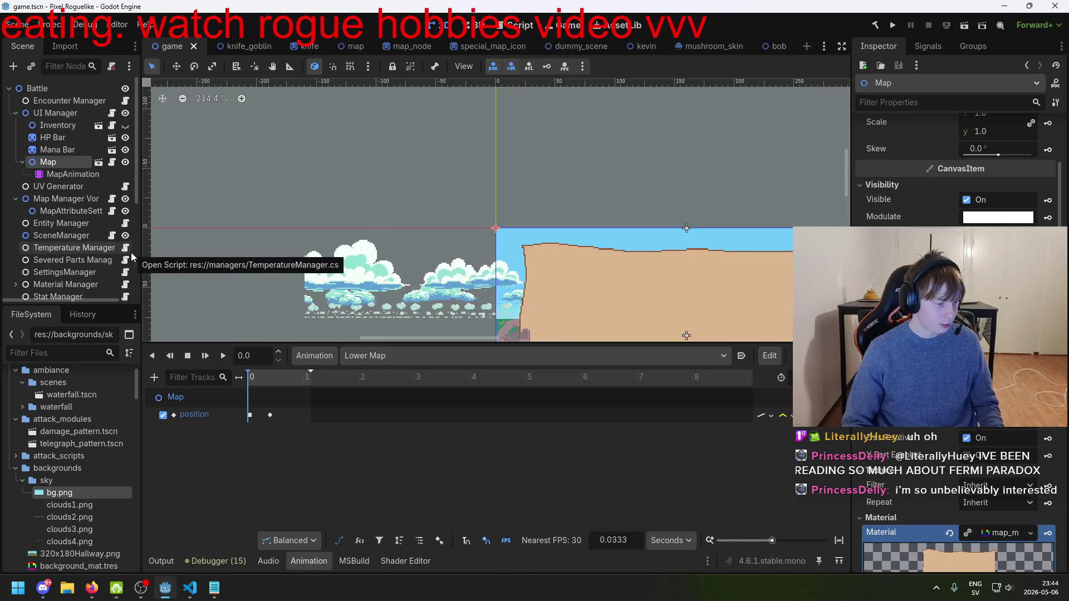
- Frame the Map node, check the Knife node, and save the game scene
key(f)
scroll(428, 267, up, 1)
scroll(443, 216, right, 4)
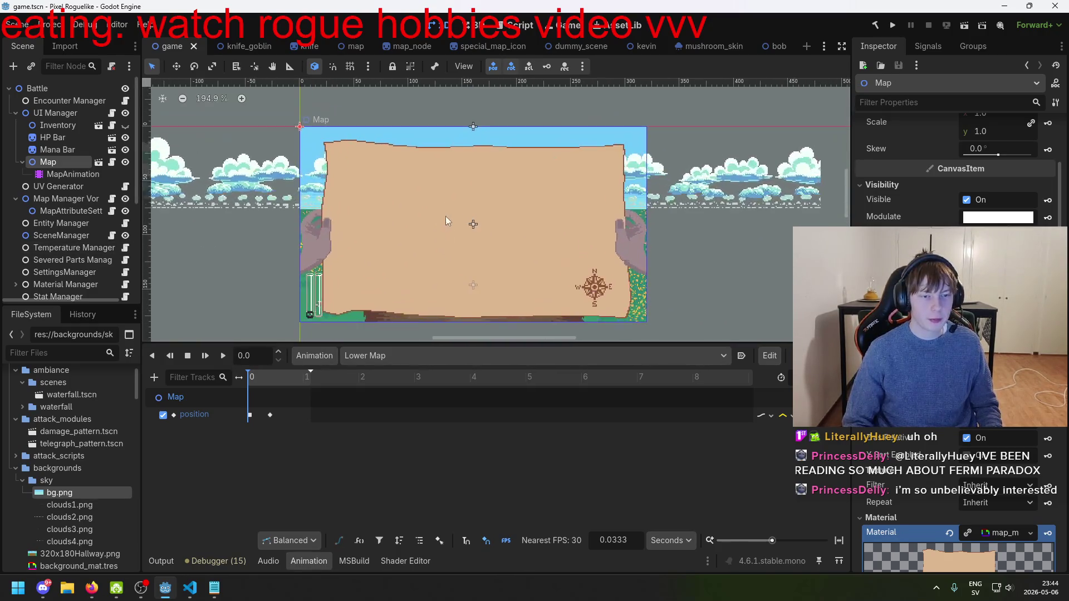
click(414, 274)
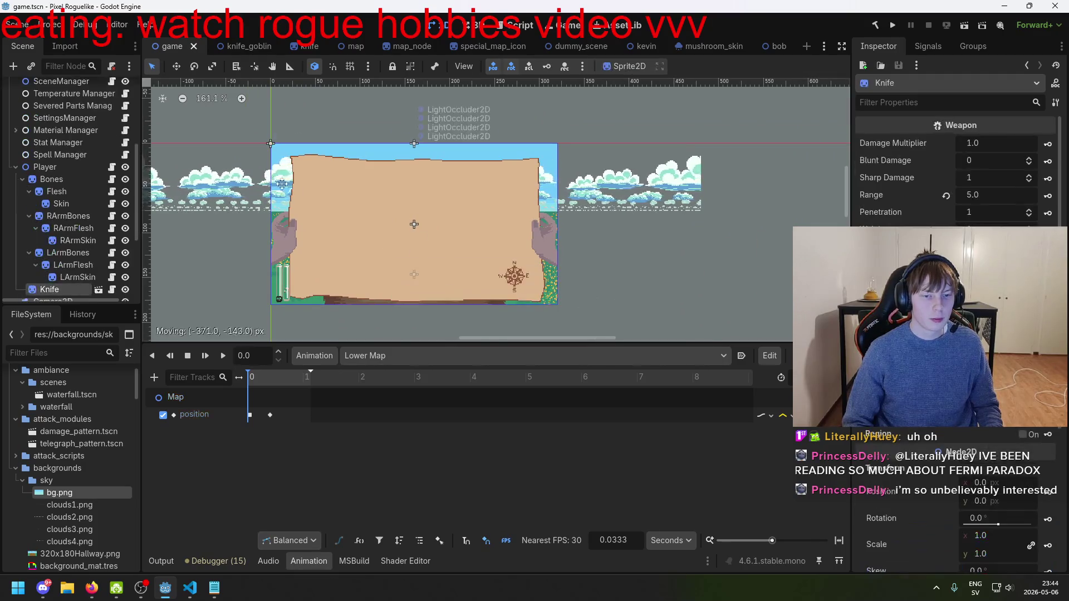
click(626, 293)
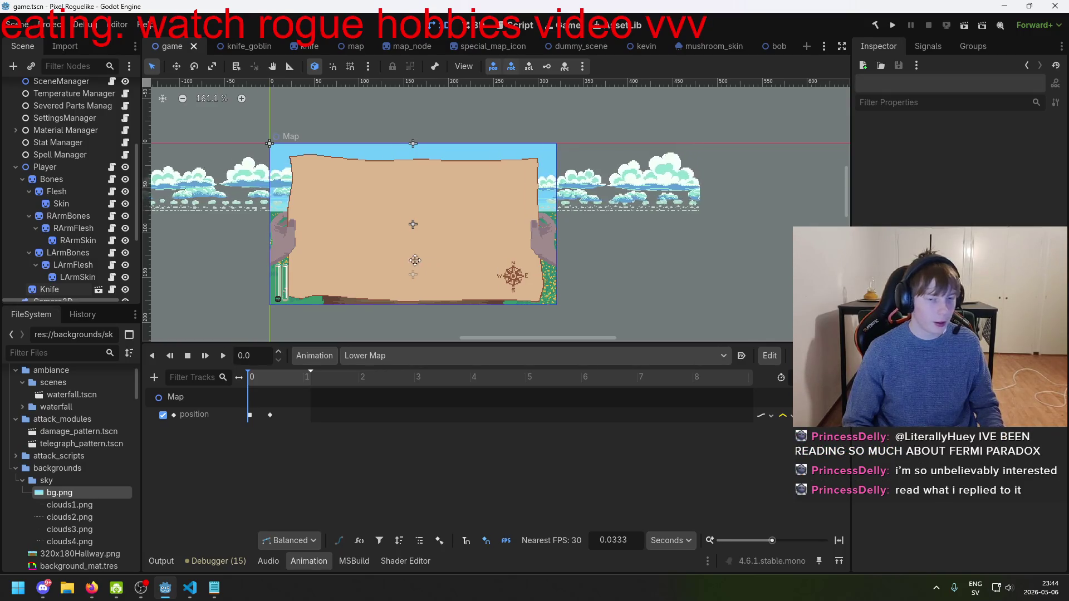
key(ctrl+s)
- Select UI Manager, glance at SceneManager.cs in VS Code, then switch to Discord
scroll(304, 238, up, 1)
scroll(85, 185, up, 5)
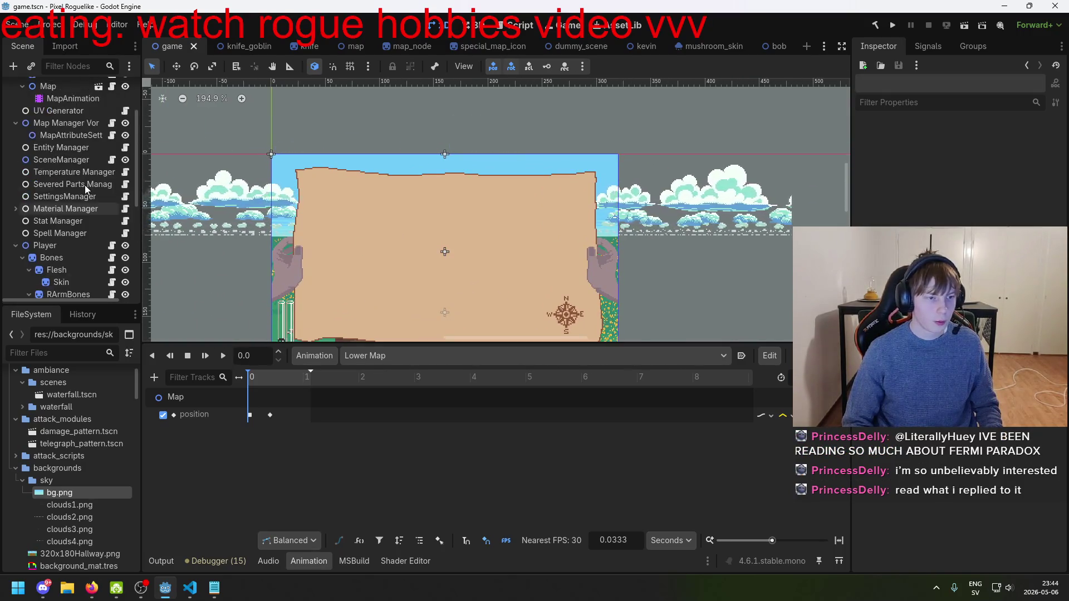
click(90, 113)
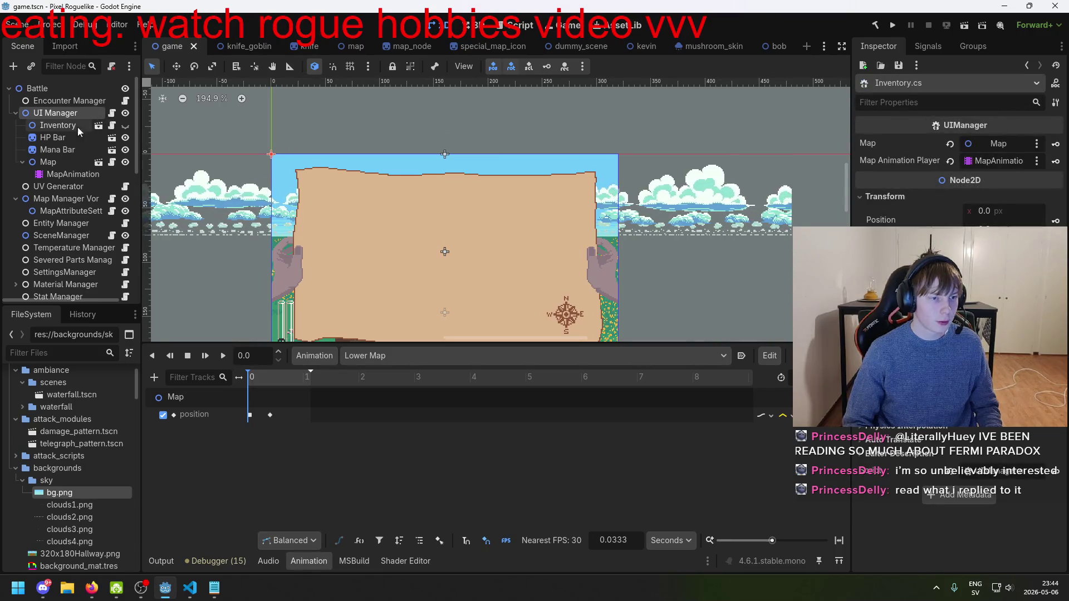
key(alt+Tab)
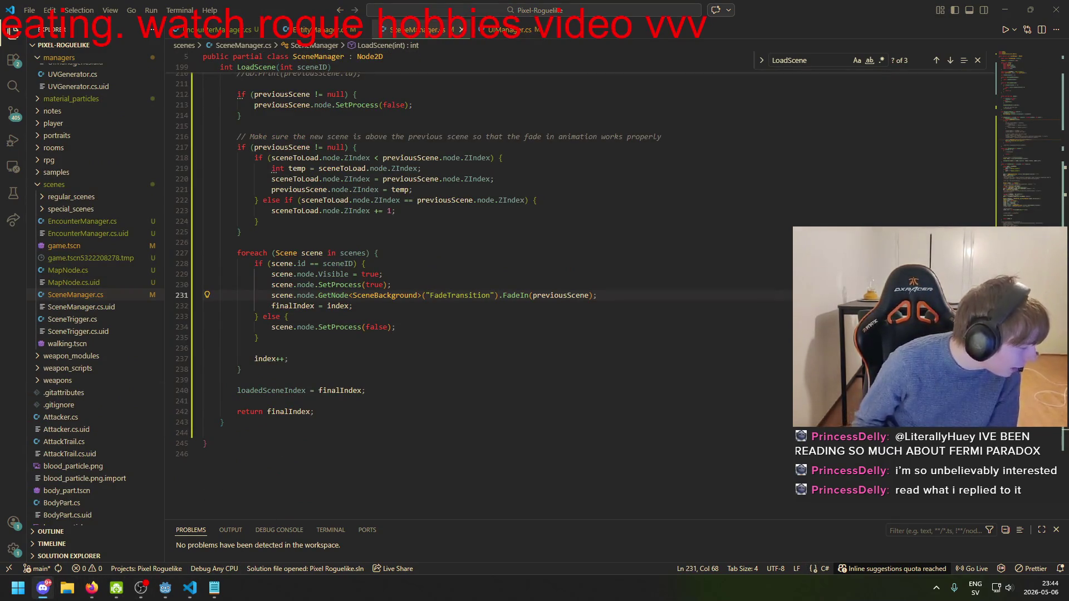
click(43, 588)
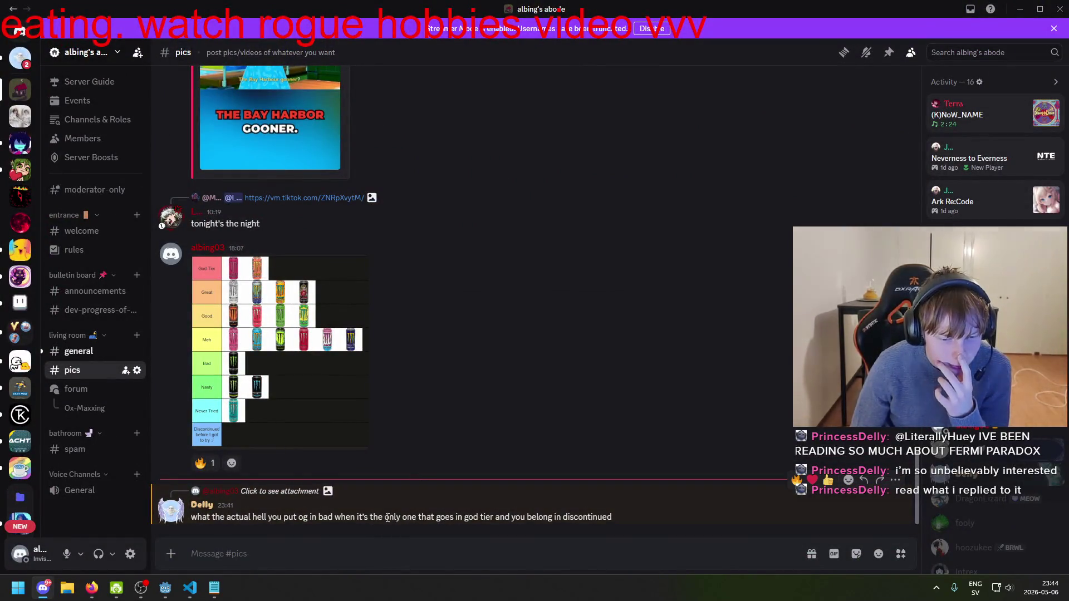
- Read the latest #pics message and briefly enlarge the energy-drink tier list image
drag(467, 517, 547, 520)
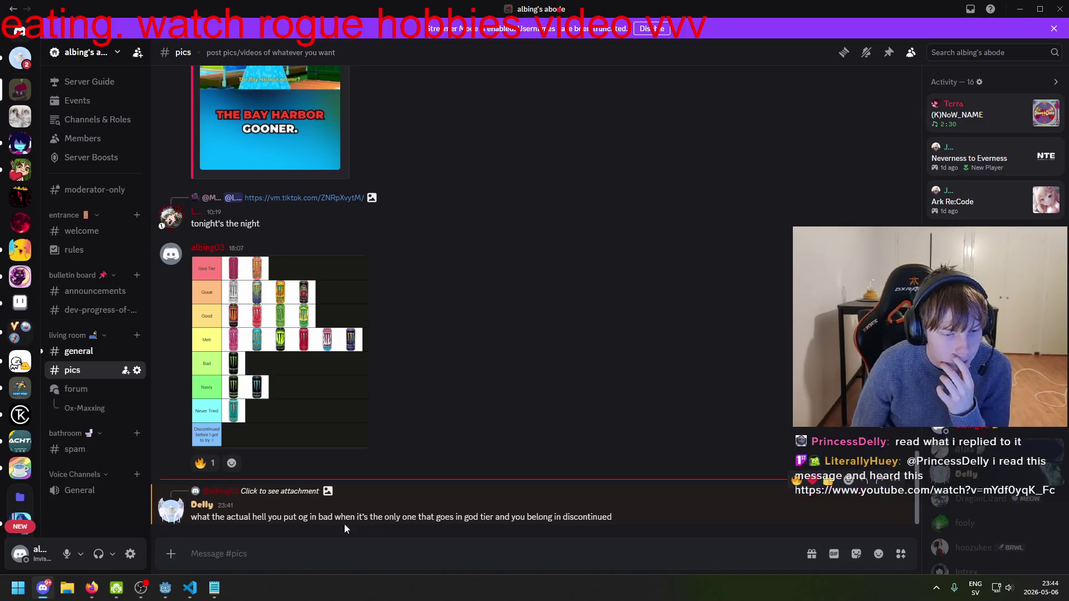
drag(216, 519, 342, 520)
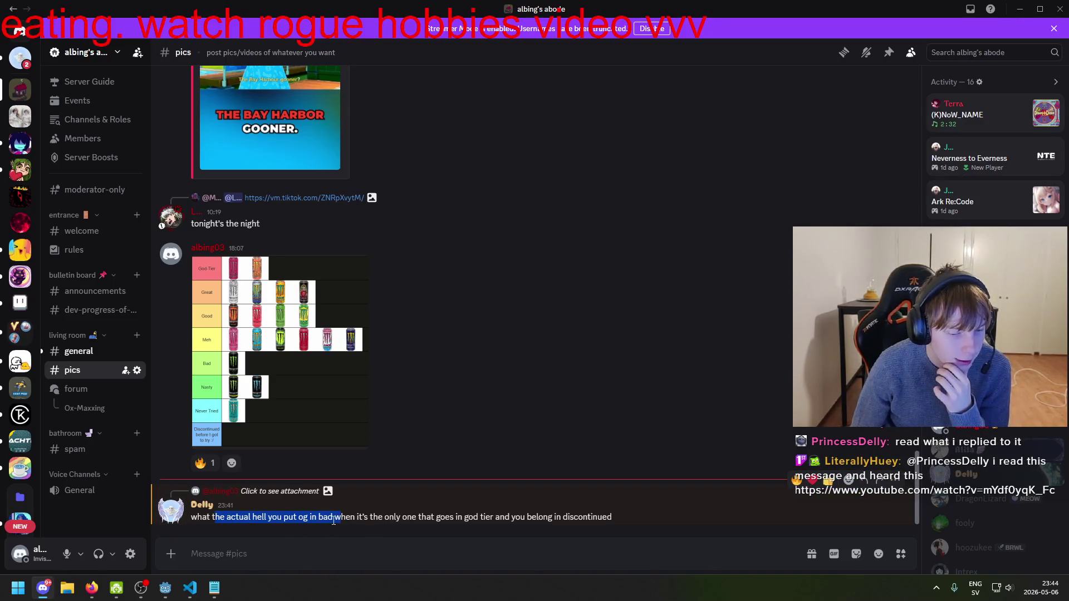
click(268, 387)
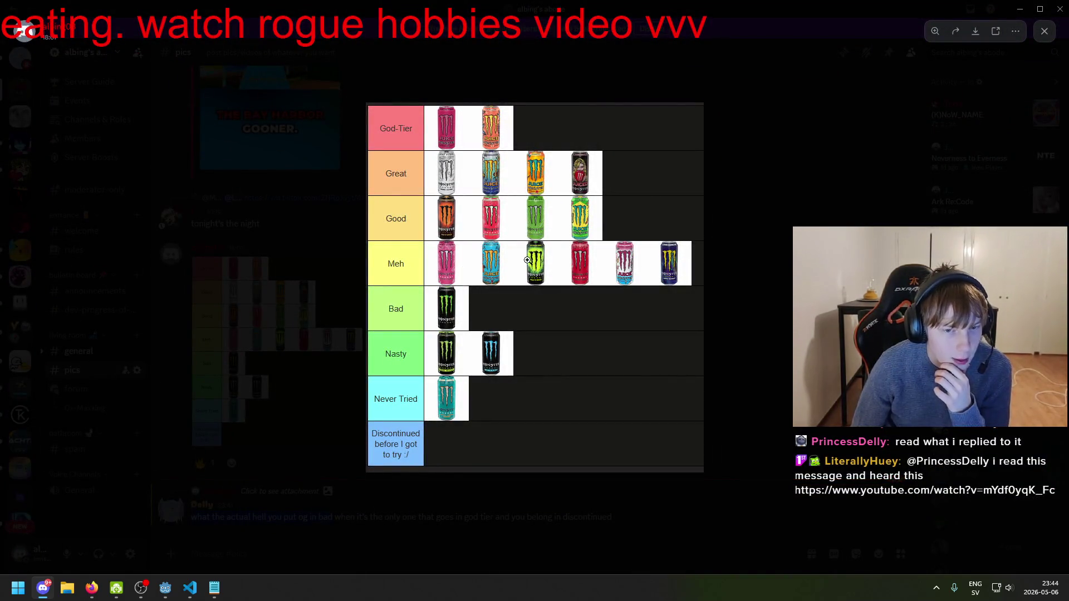
click(483, 511)
mouse_move(416, 518)
mouse_down()
mouse_move(468, 536)
mouse_move(483, 514)
mouse_up()
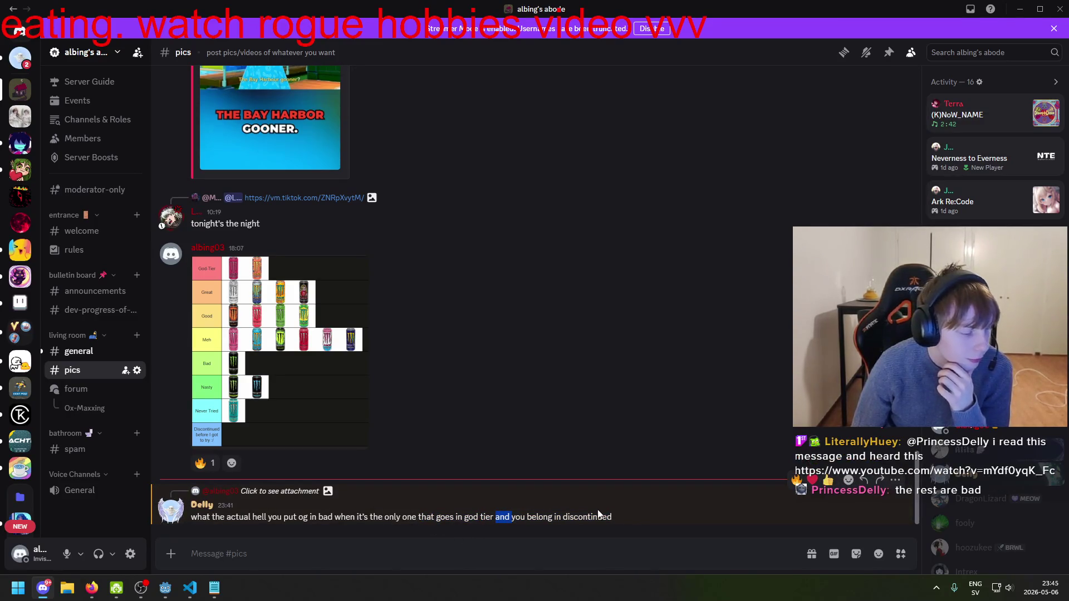
- Reopen the tier list image and zoom in and out on its top tiers
click(335, 334)
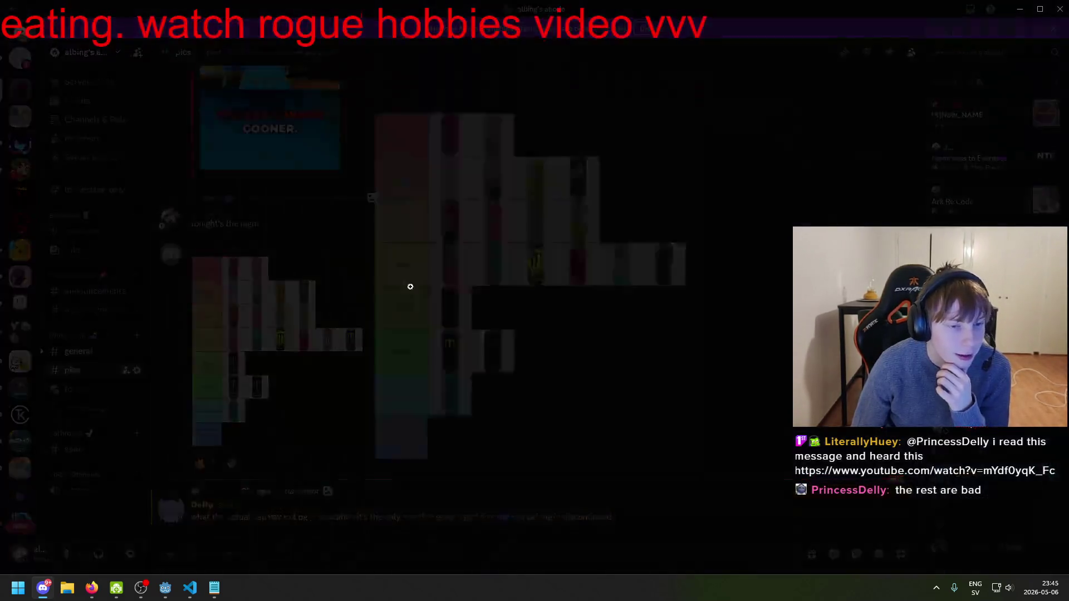
click(412, 150)
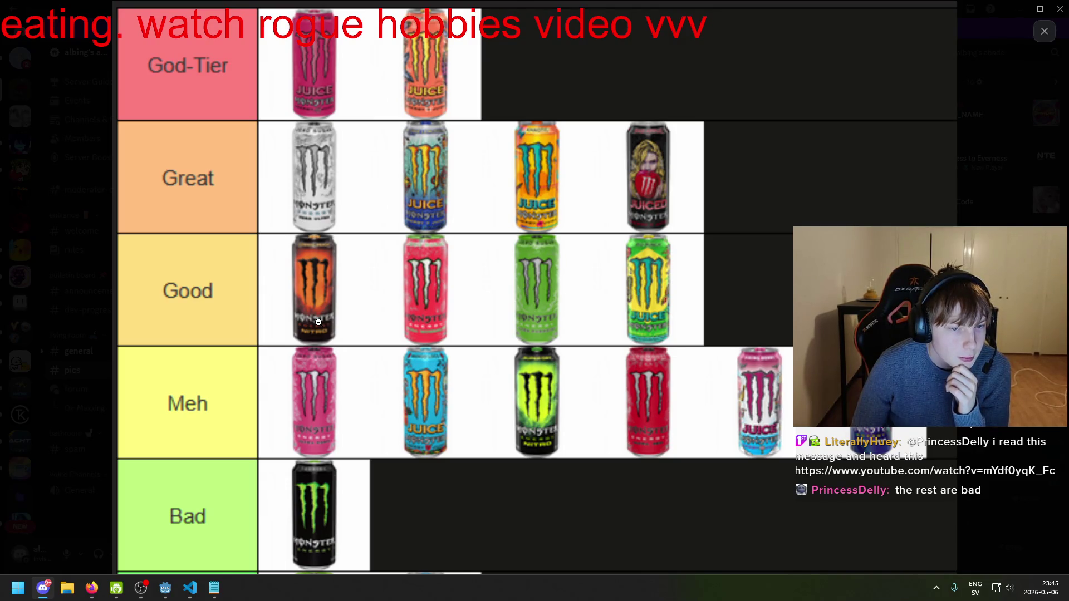
click(318, 322)
click(405, 166)
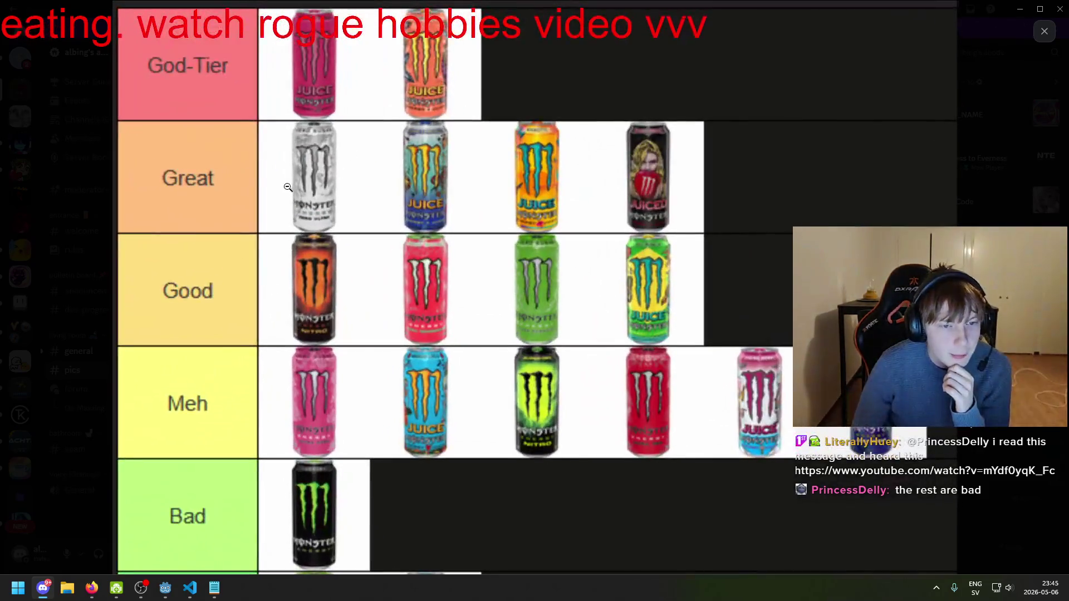
click(323, 215)
click(667, 325)
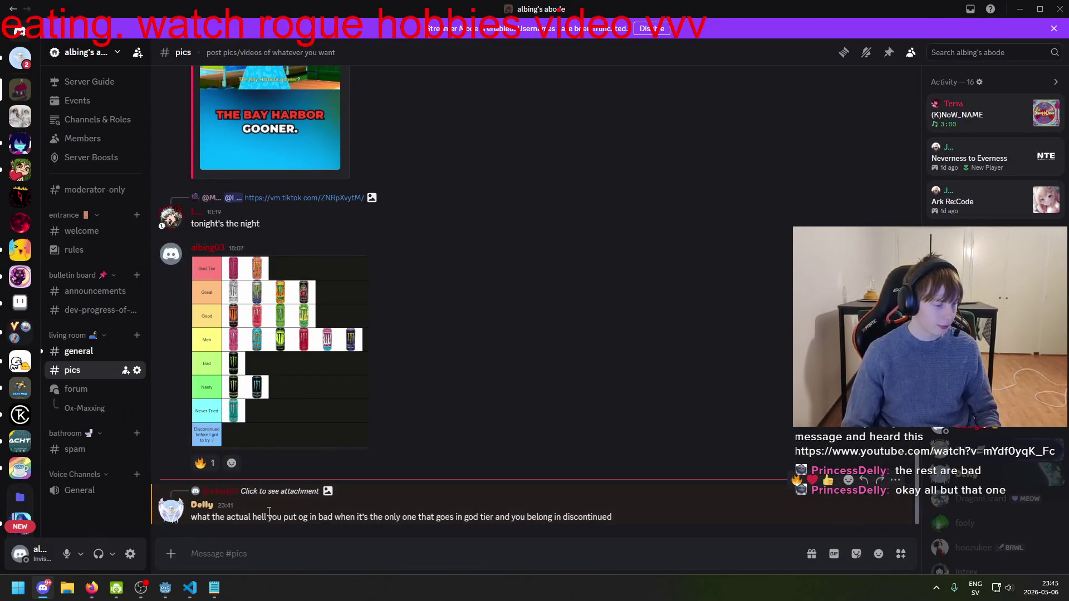
- Examine the tier list's top tiers once more, close it, and bring Godot back to the front
click(303, 366)
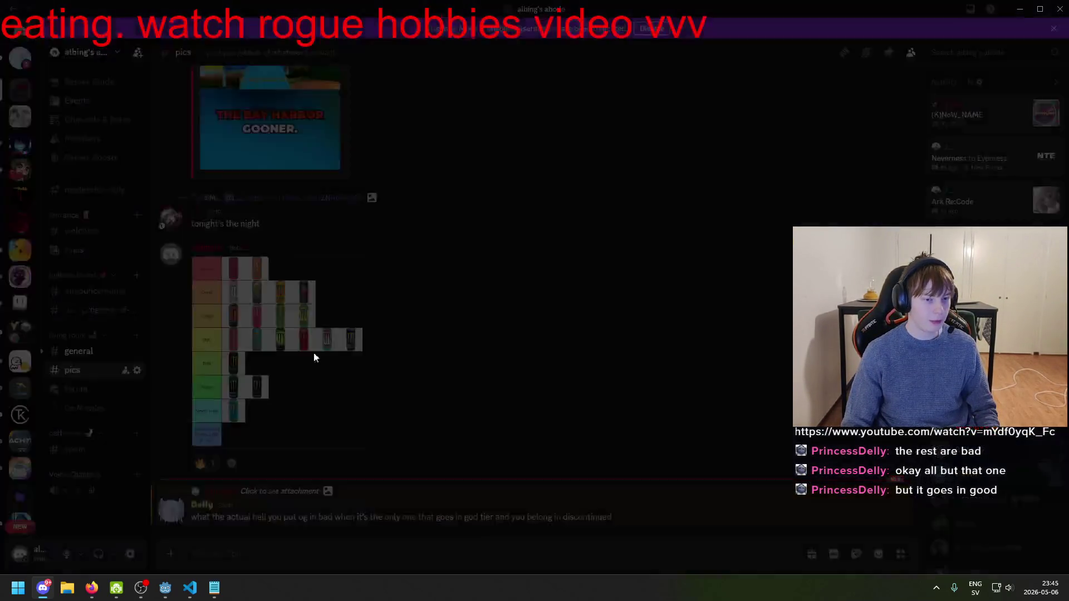
click(457, 248)
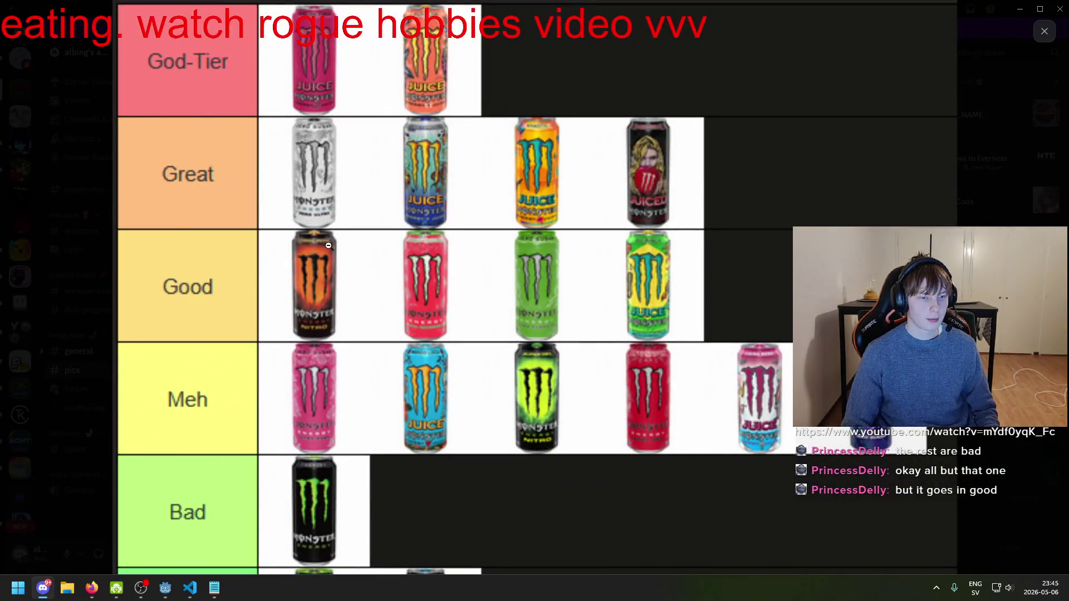
click(334, 276)
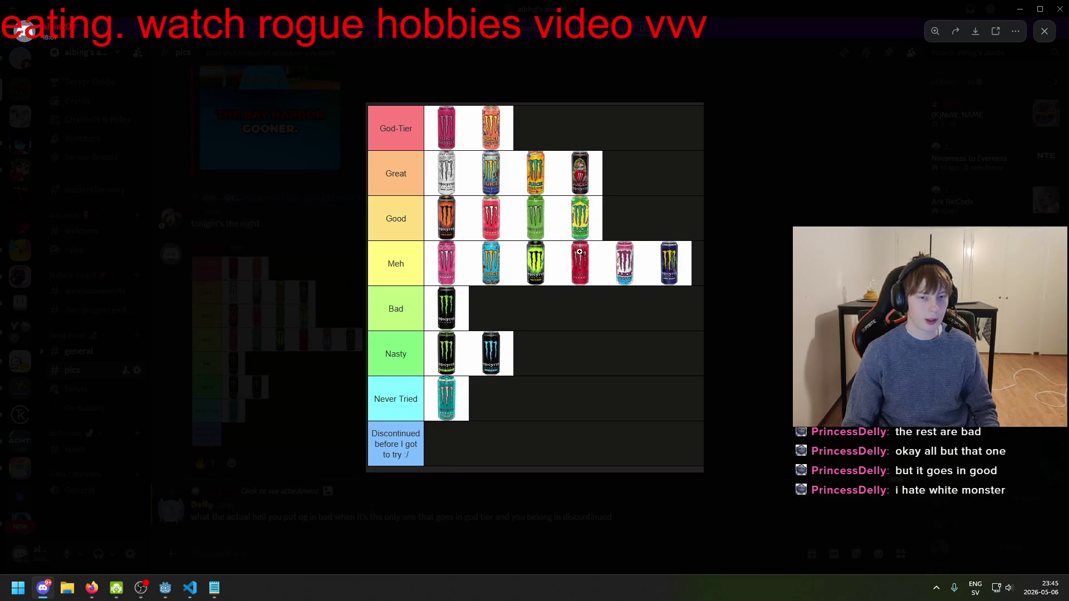
click(606, 268)
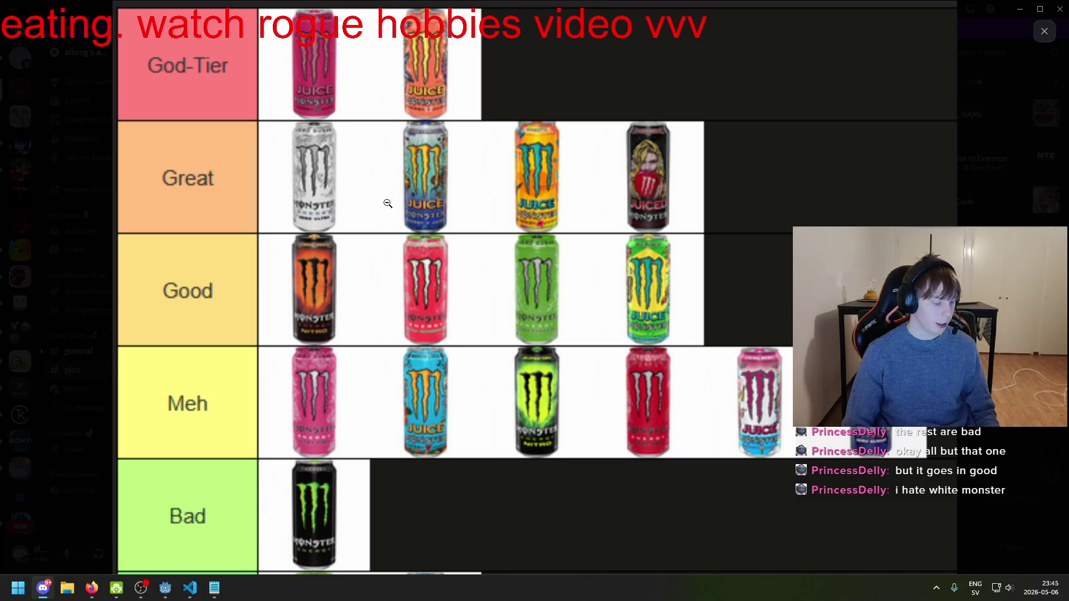
click(376, 176)
click(368, 212)
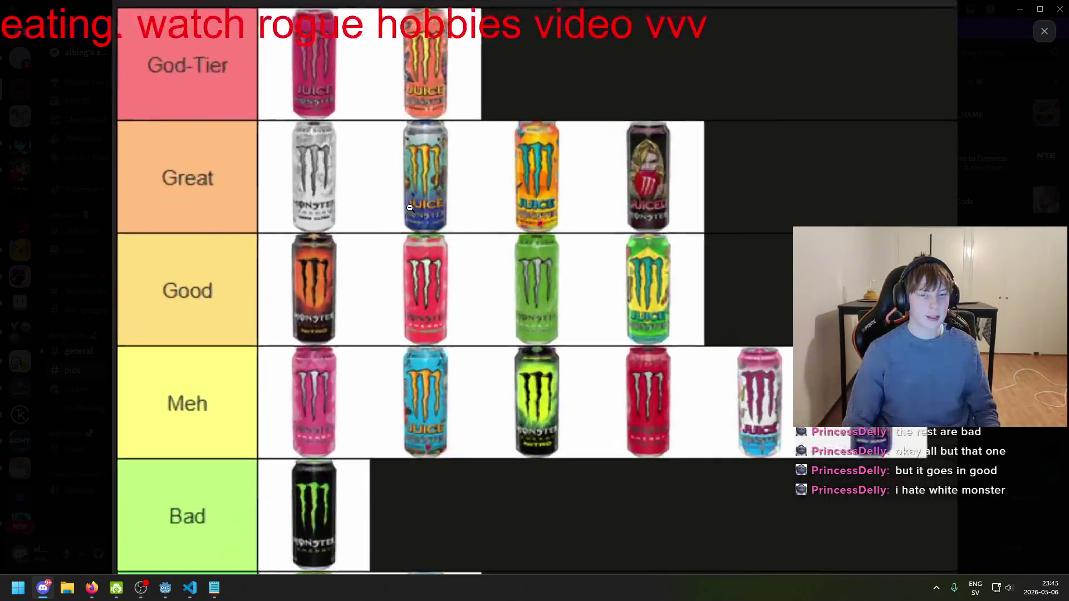
key(Escape)
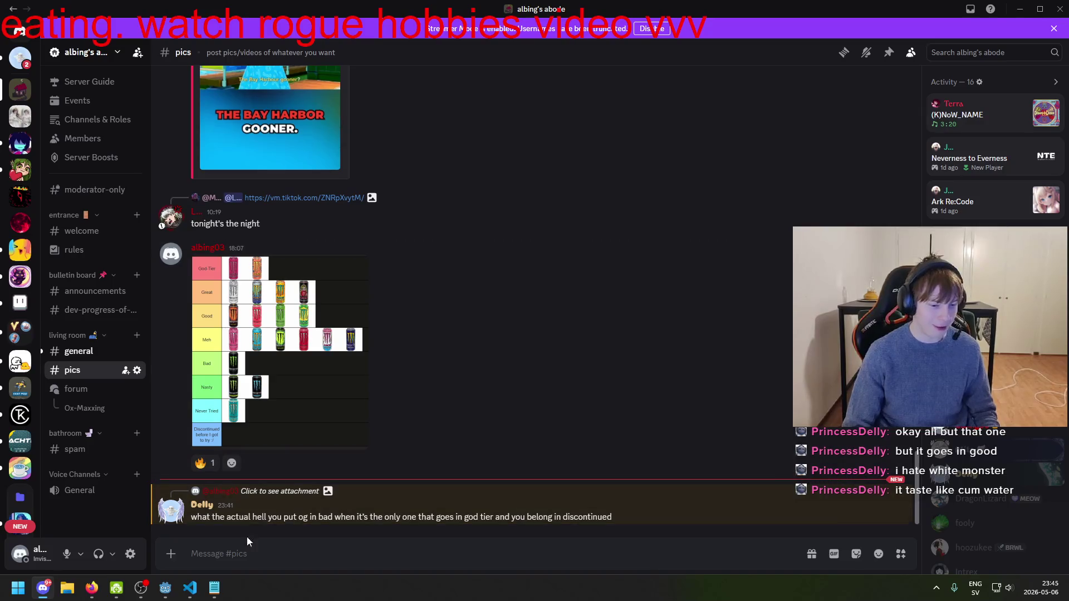
mouse_move(165, 589)
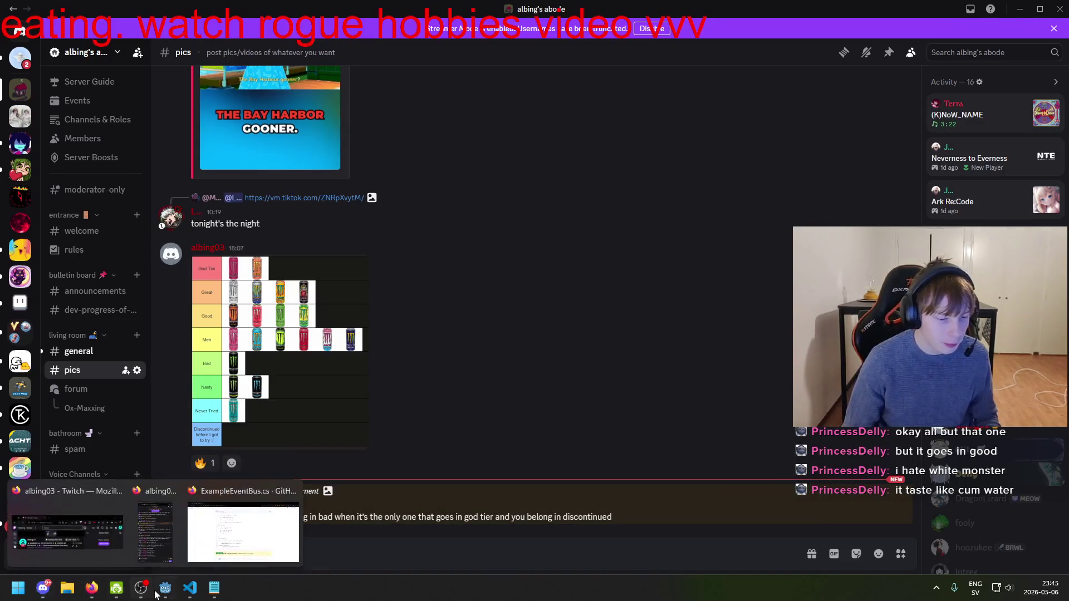
click(245, 534)
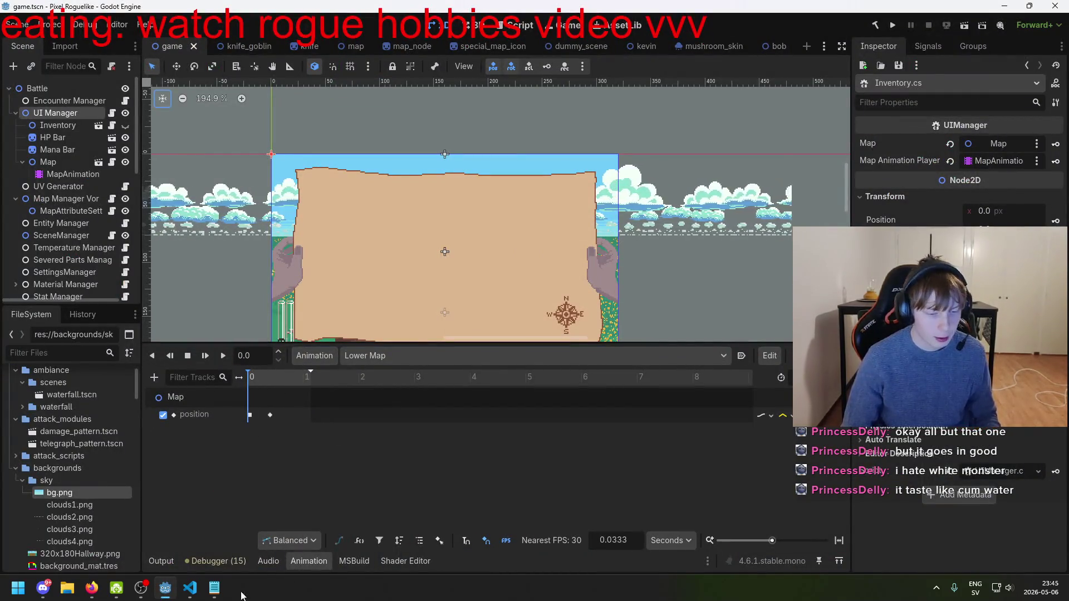
- Look over SceneManager.cs and scroll through EntityManager.cs in VS Code, then return to Godot
key(alt+Tab)
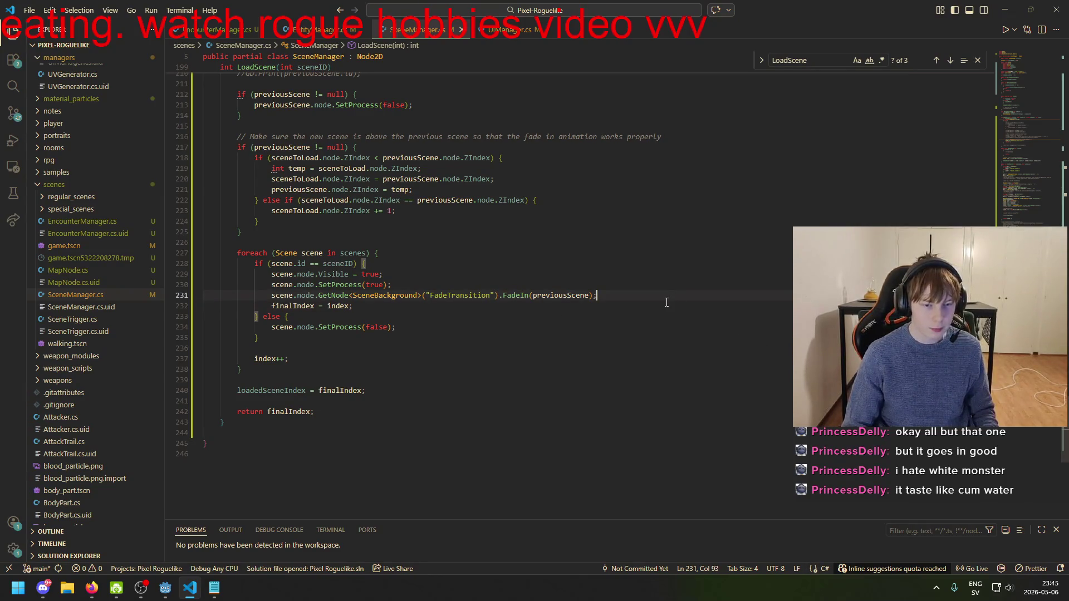
click(326, 34)
scroll(379, 385, down, 3)
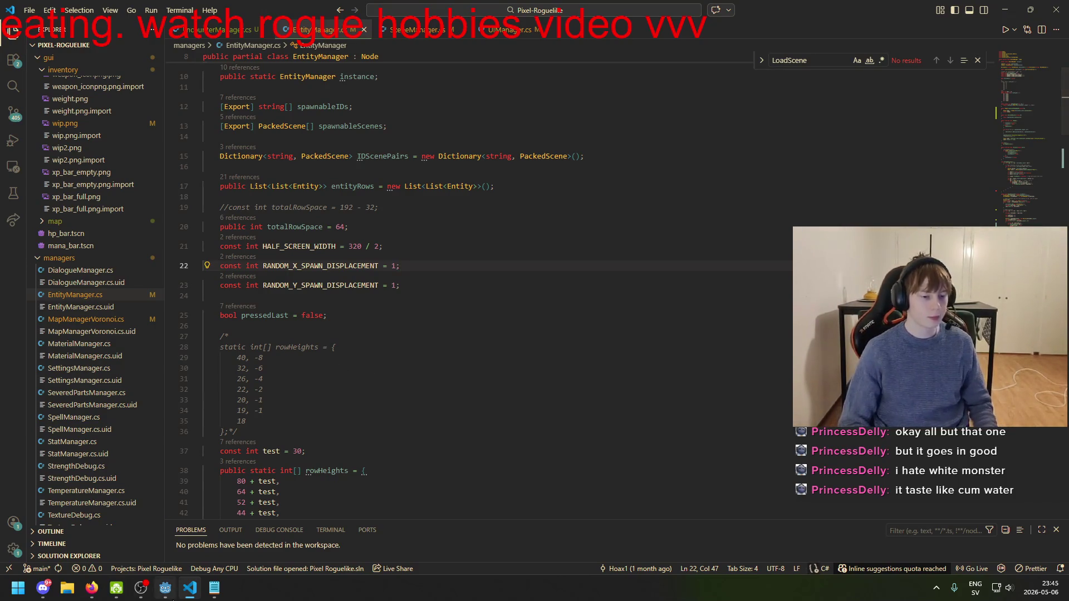
click(164, 588)
mouse_move(154, 595)
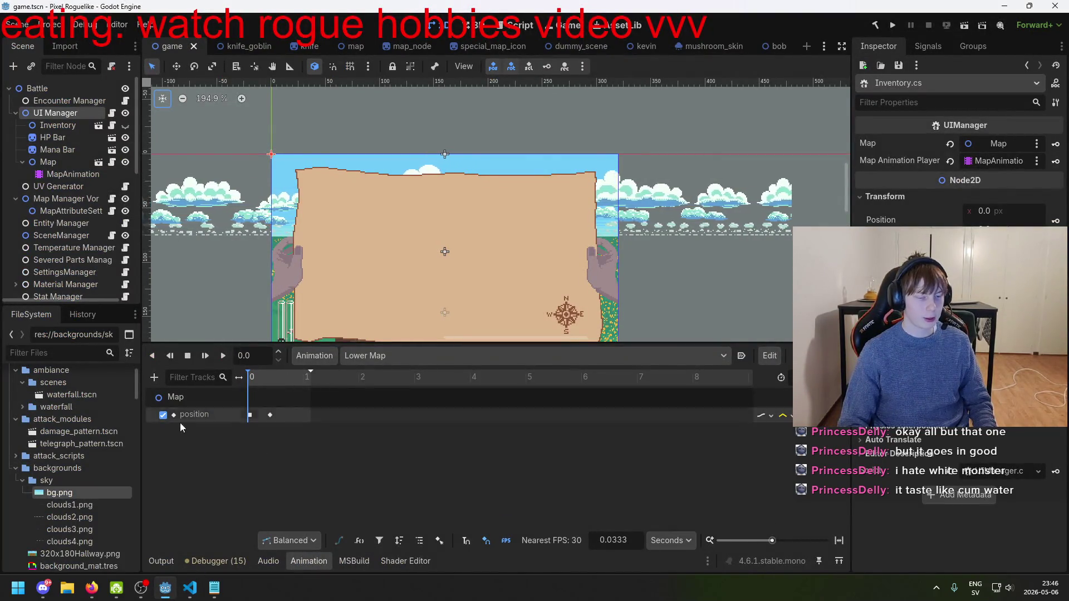
- Save game.tscn and scroll through the editor
scroll(100, 496, down, 2)
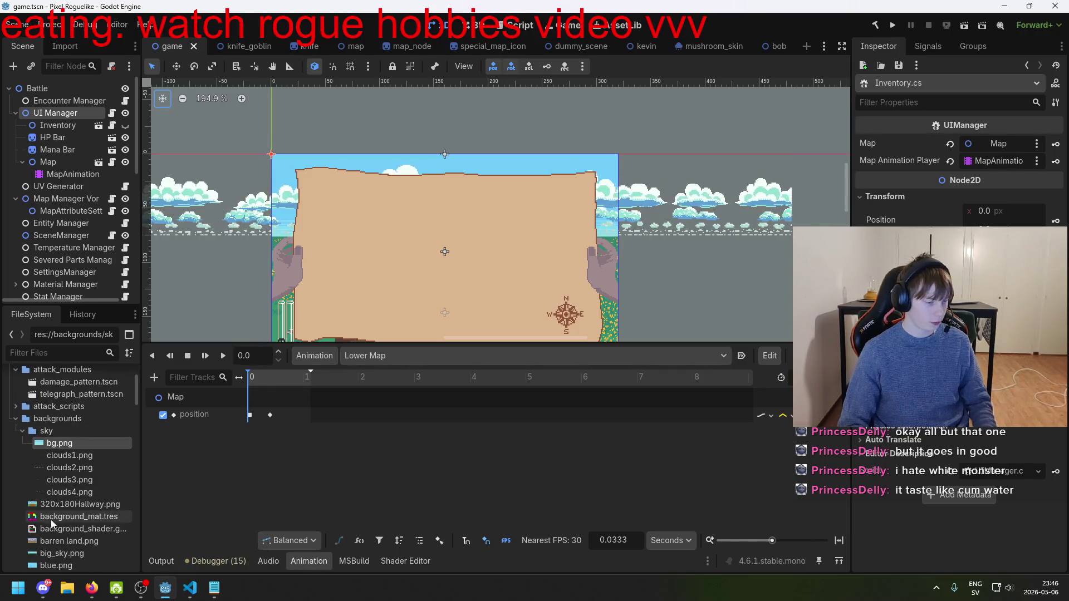
key(ctrl+s)
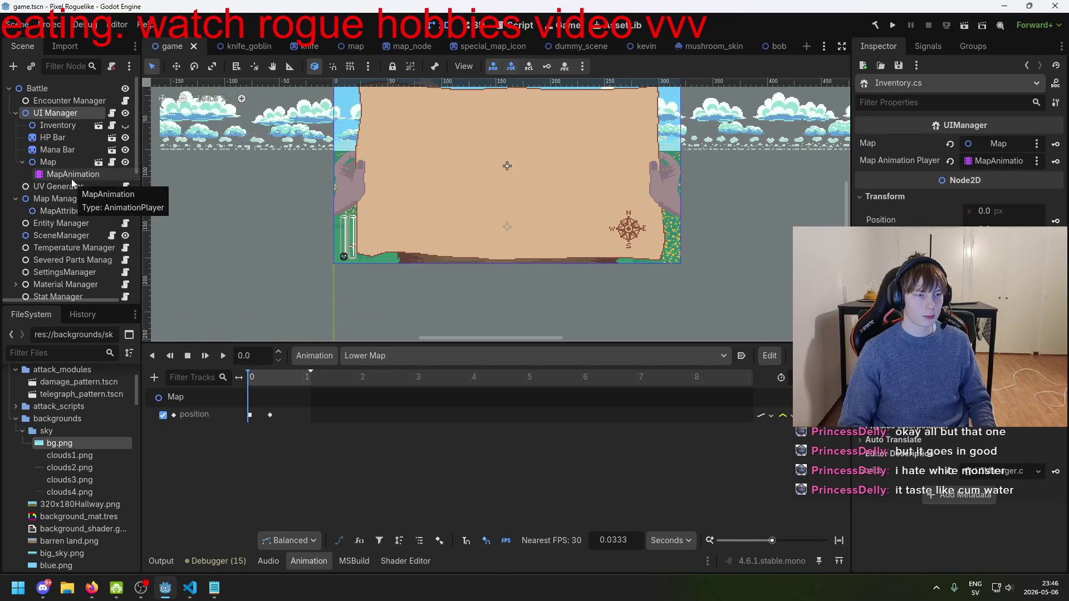
scroll(92, 473, down, 5)
scroll(92, 479, down, 4)
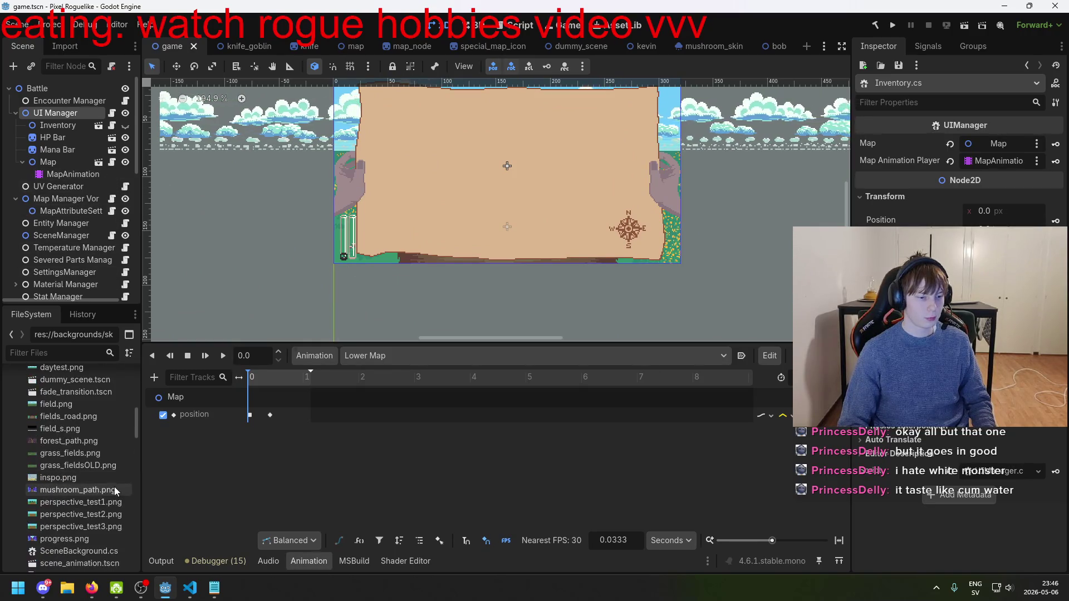
scroll(100, 498, up, 12)
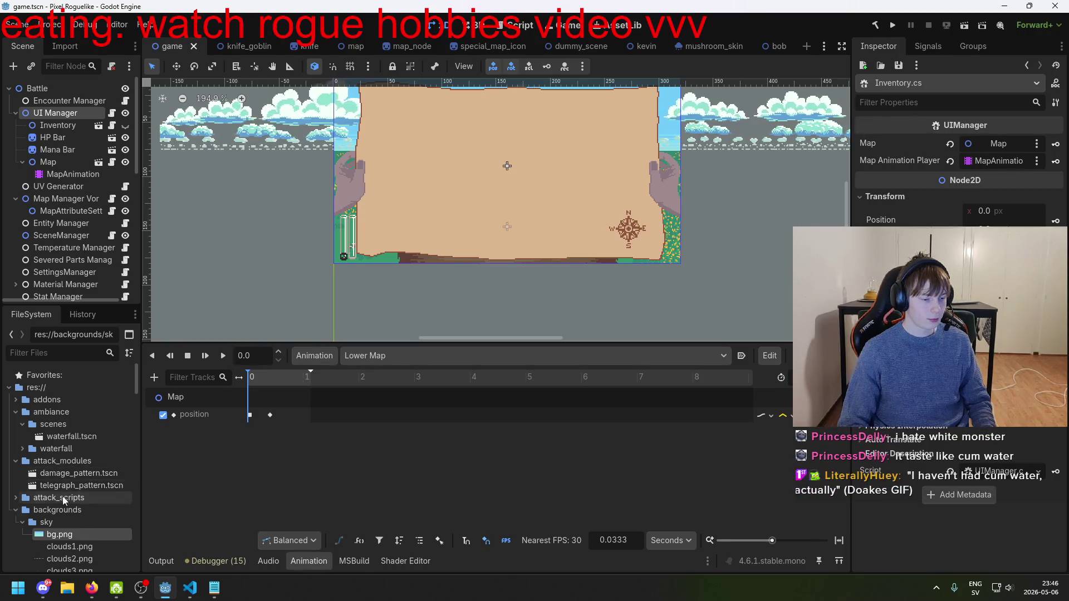
key(alt+Tab)
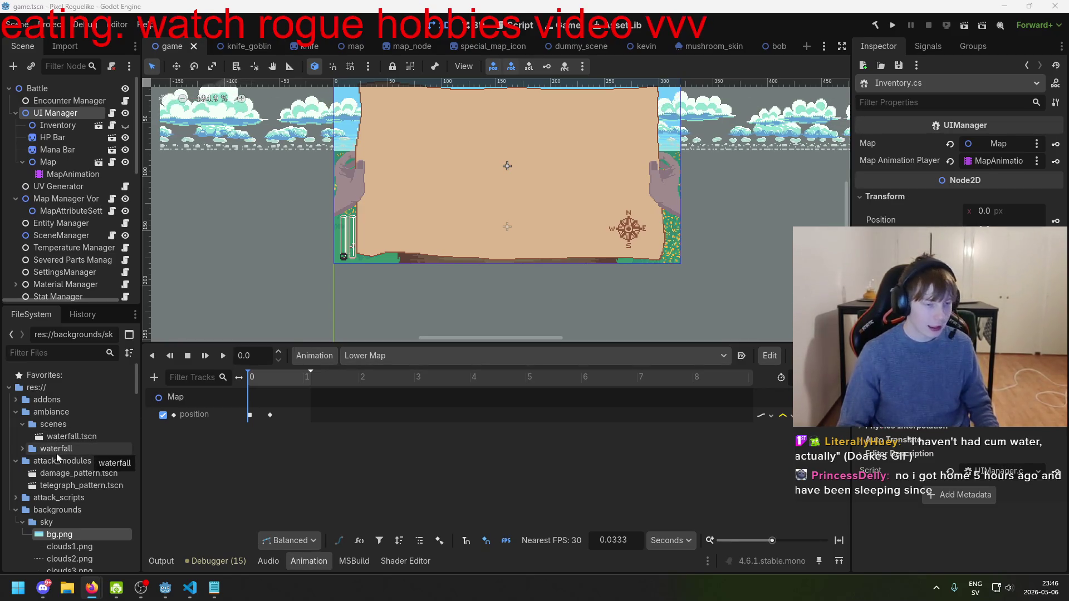
- Browse the FileSystem dock's sky, backgrounds and waterfall folders
scroll(68, 420, down, 3)
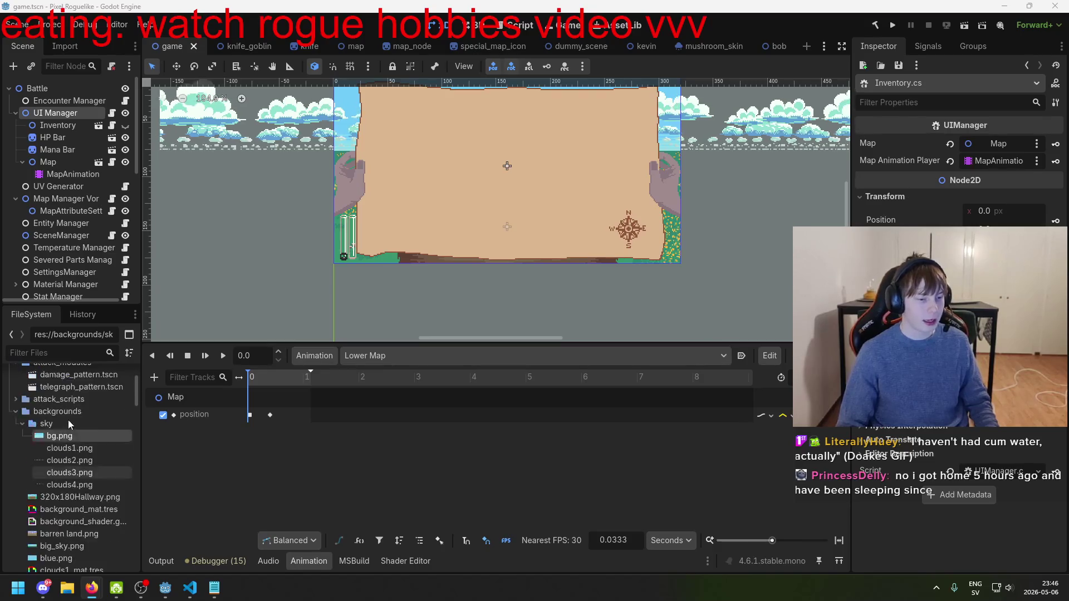
click(74, 449)
scroll(71, 501, down, 10)
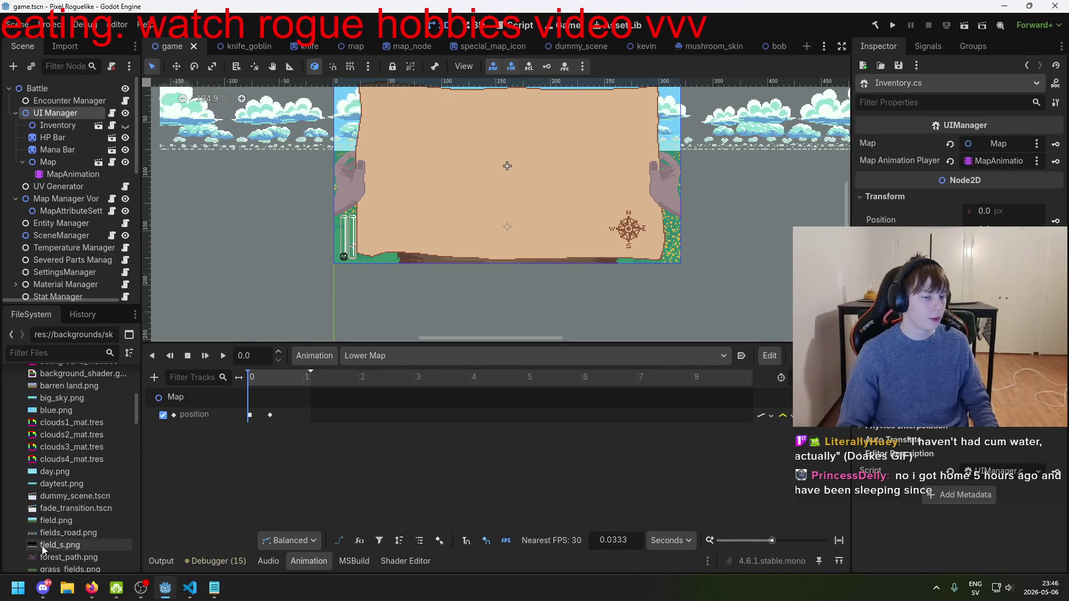
scroll(68, 543, down, 4)
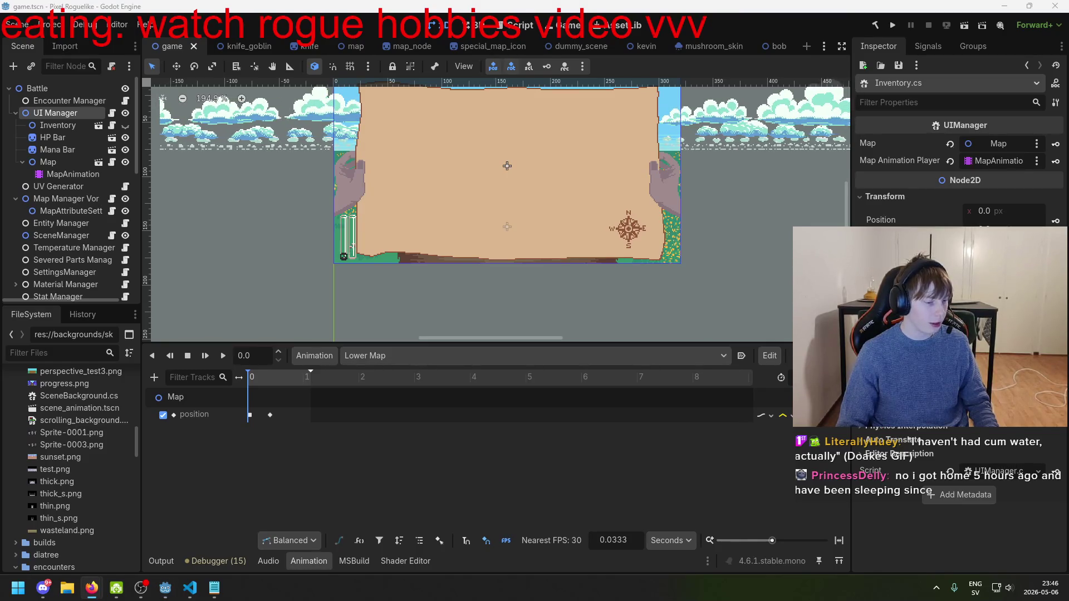
scroll(84, 456, up, 11)
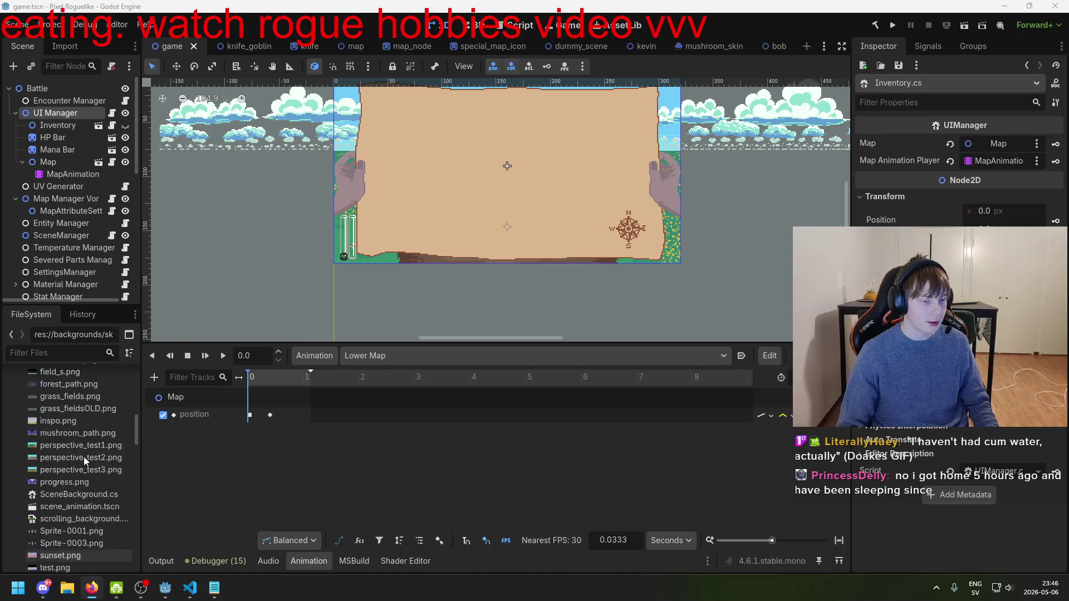
scroll(92, 449, up, 1)
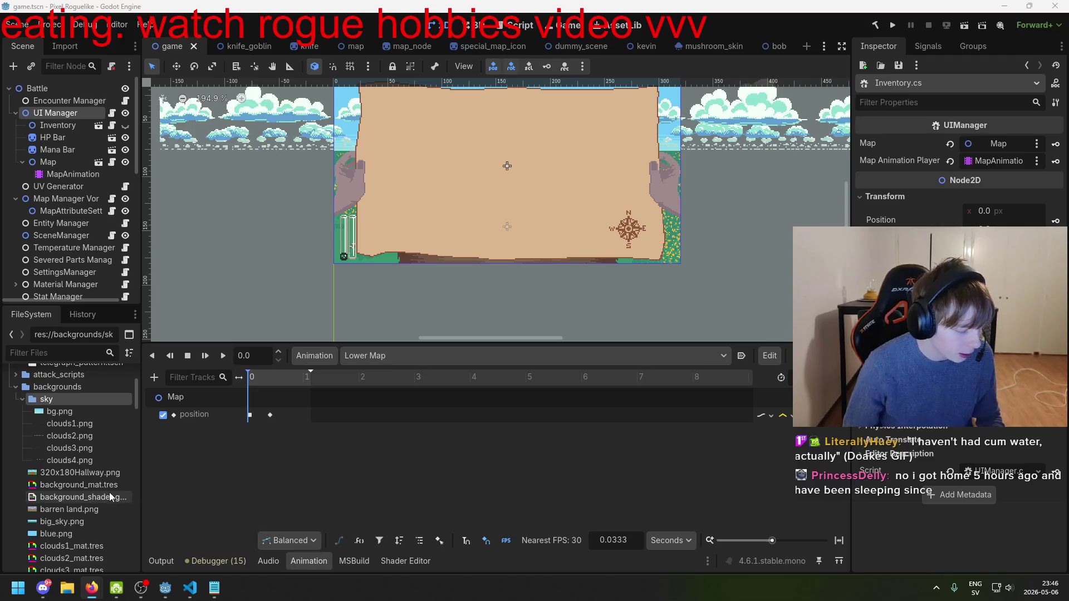
key(Up)
scroll(71, 449, up, 5)
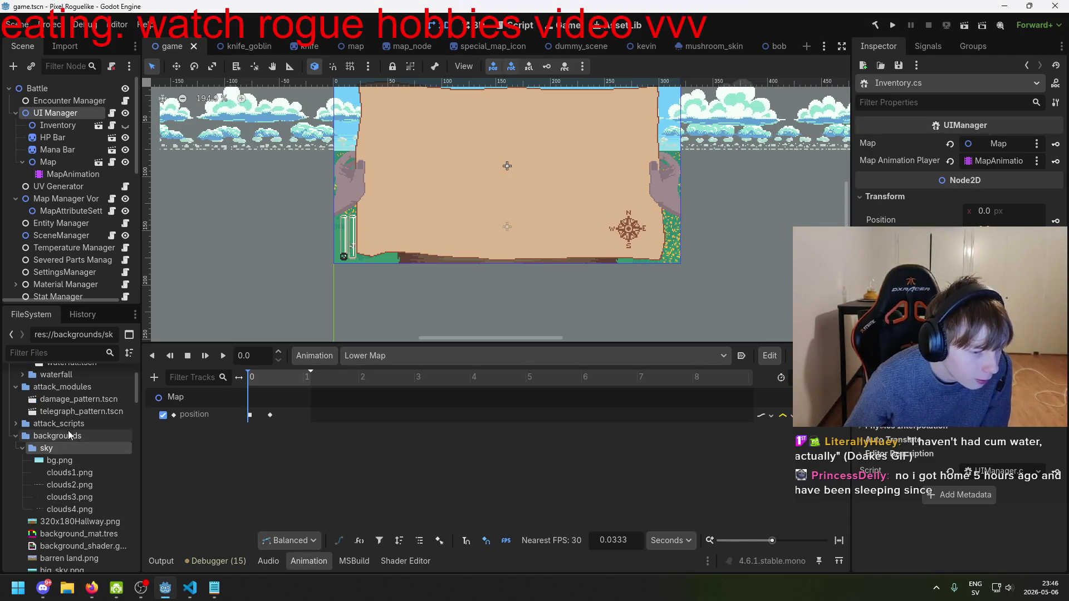
click(70, 448)
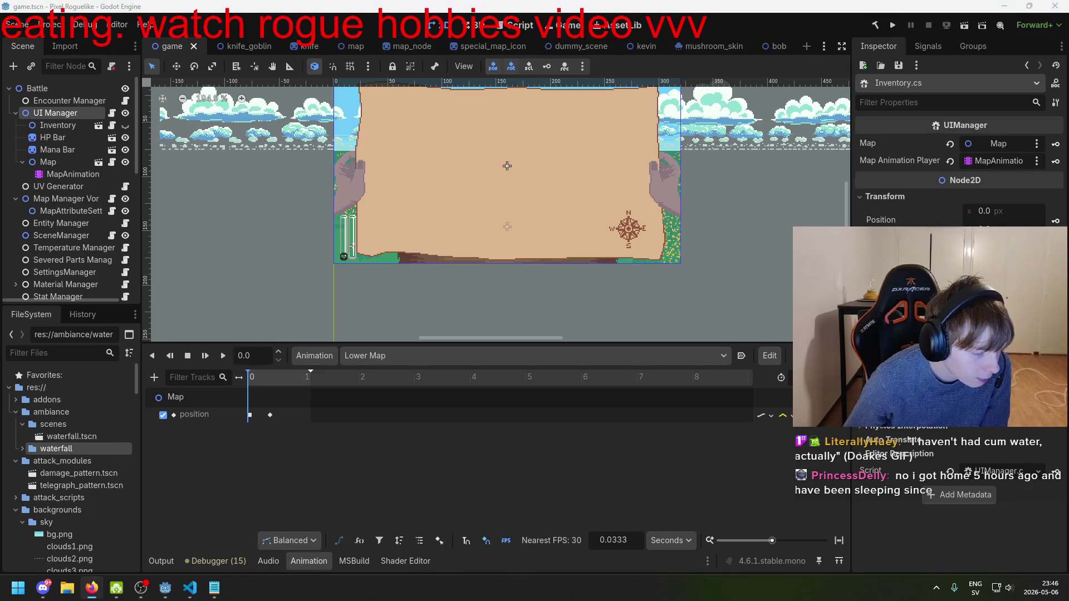
scroll(85, 451, down, 3)
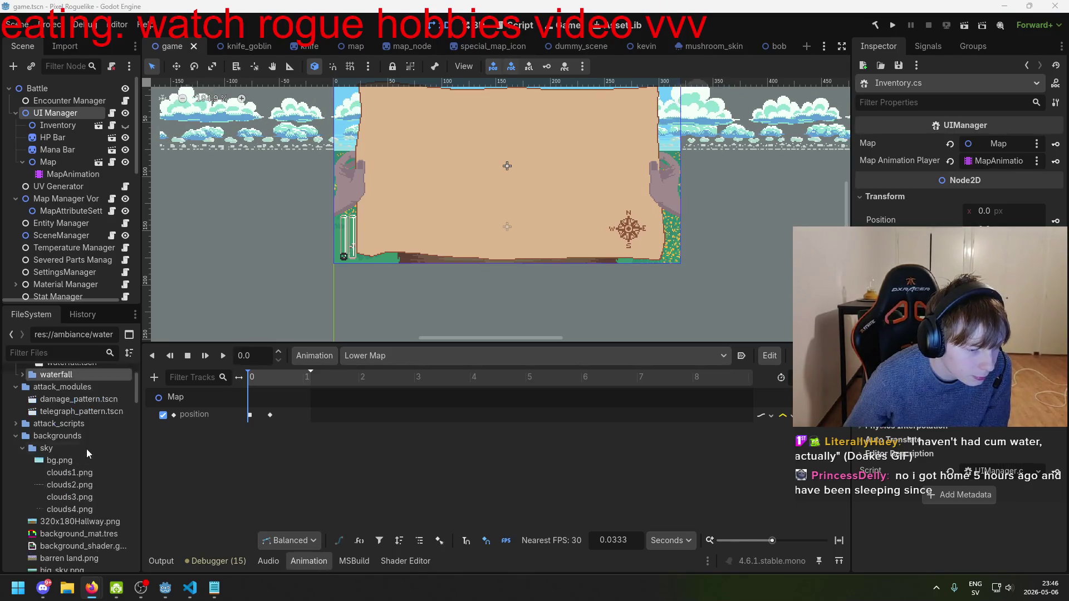
- Inspect MapAnimation, then find fade_transition.tscn in res://backgrounds and drag it toward the Battle tree
click(62, 174)
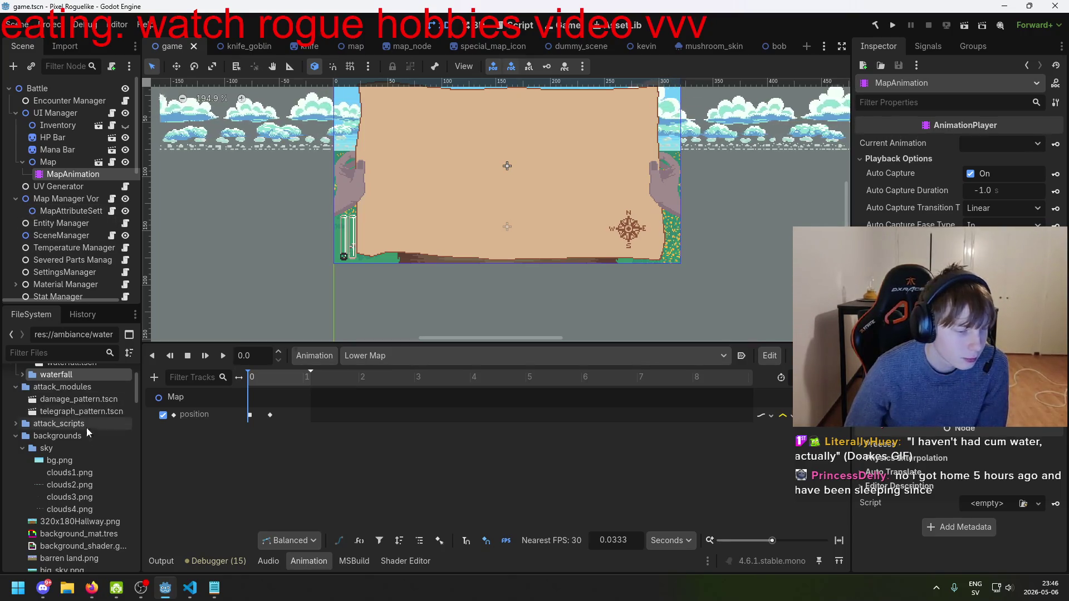
scroll(104, 441, down, 5)
scroll(106, 456, down, 10)
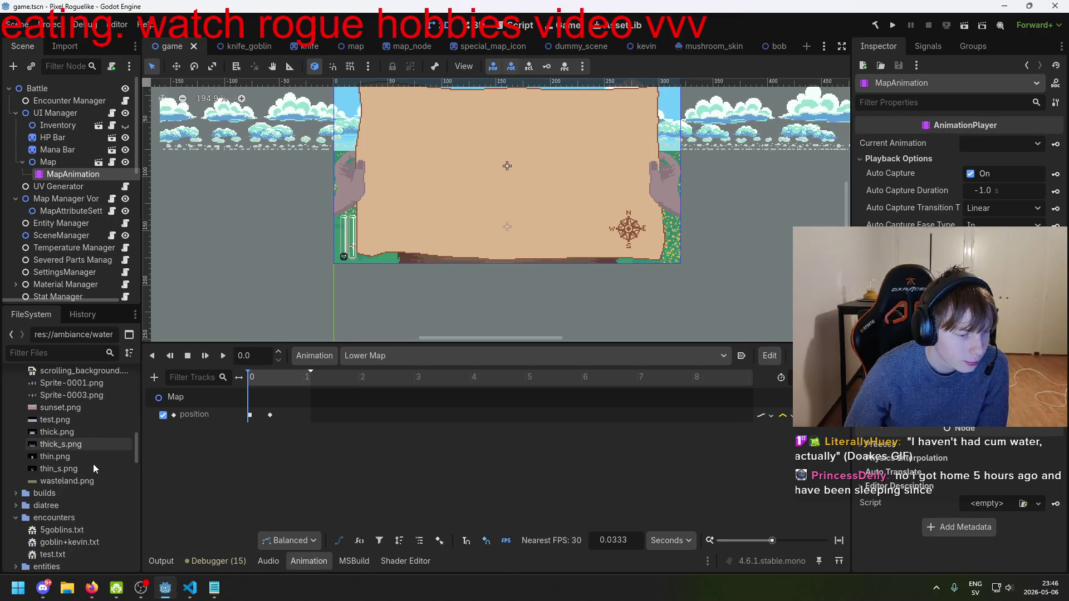
scroll(86, 468, down, 10)
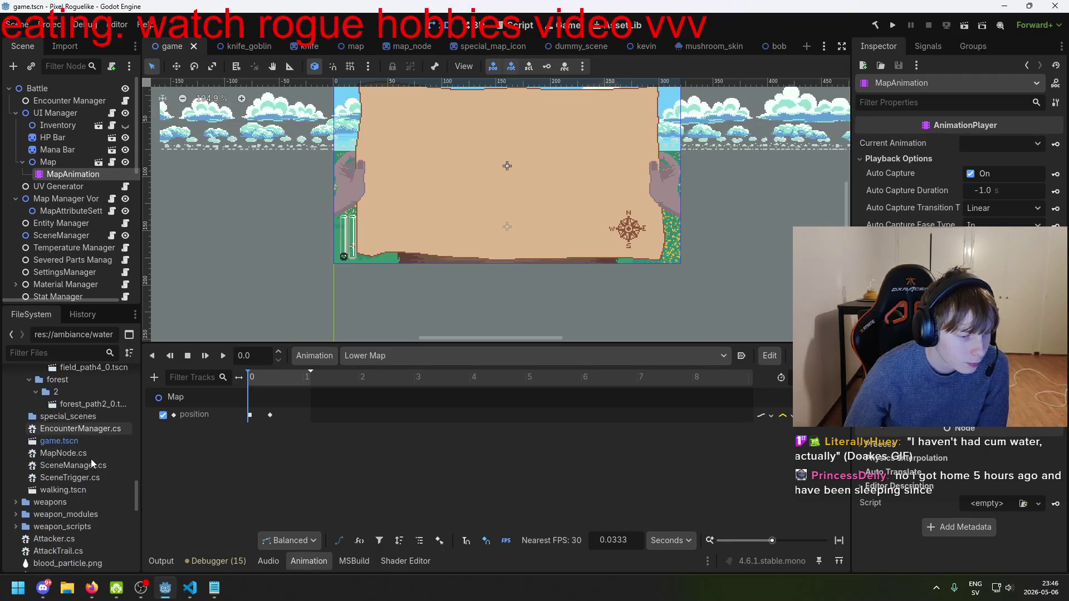
scroll(72, 448, up, 10)
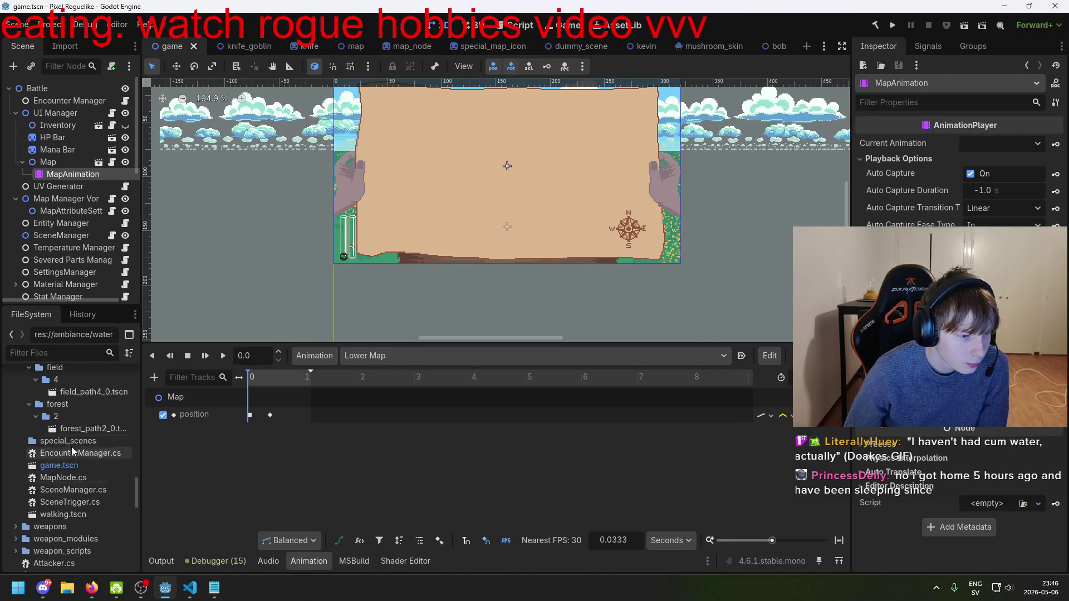
scroll(64, 464, up, 15)
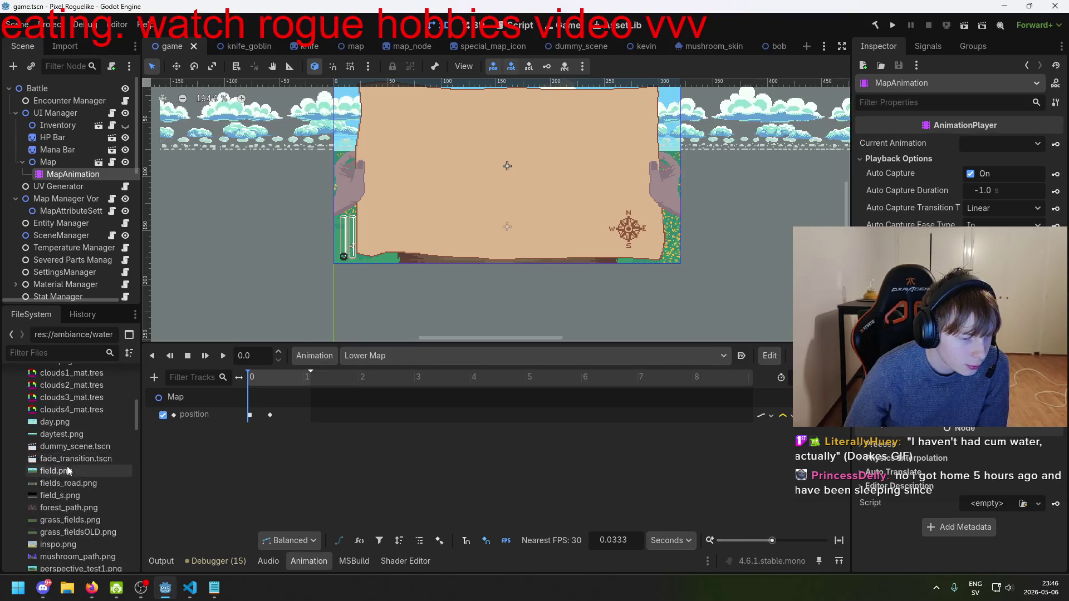
scroll(59, 472, down, 3)
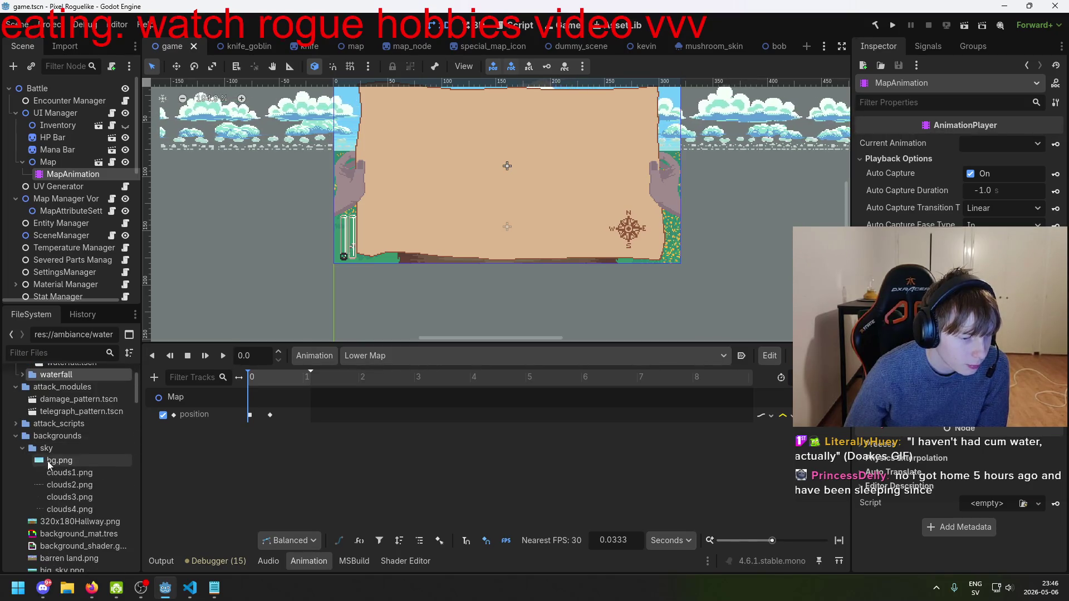
scroll(49, 466, down, 15)
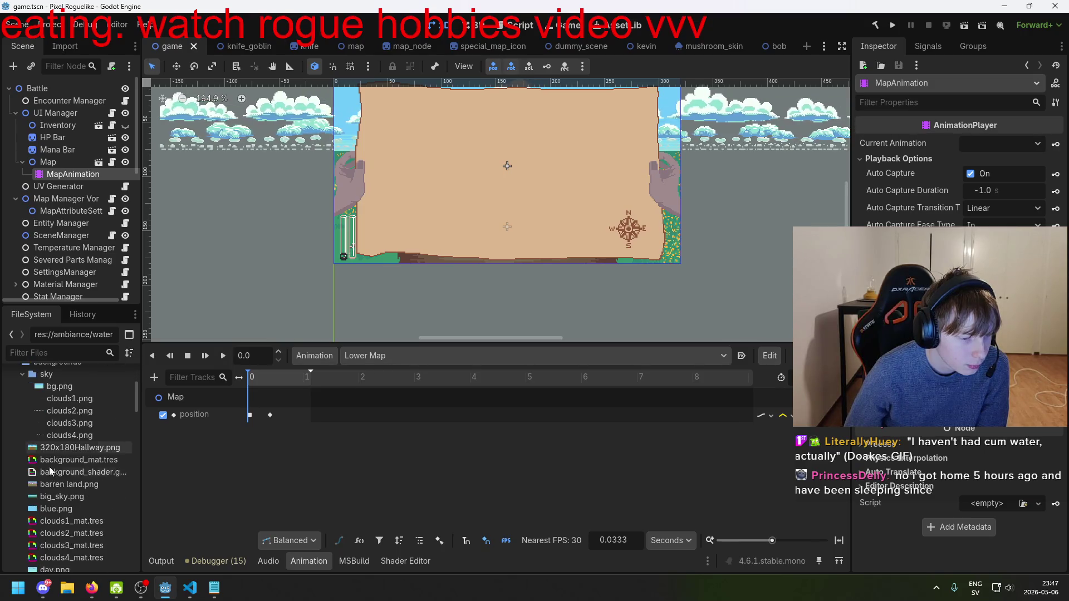
scroll(71, 462, down, 10)
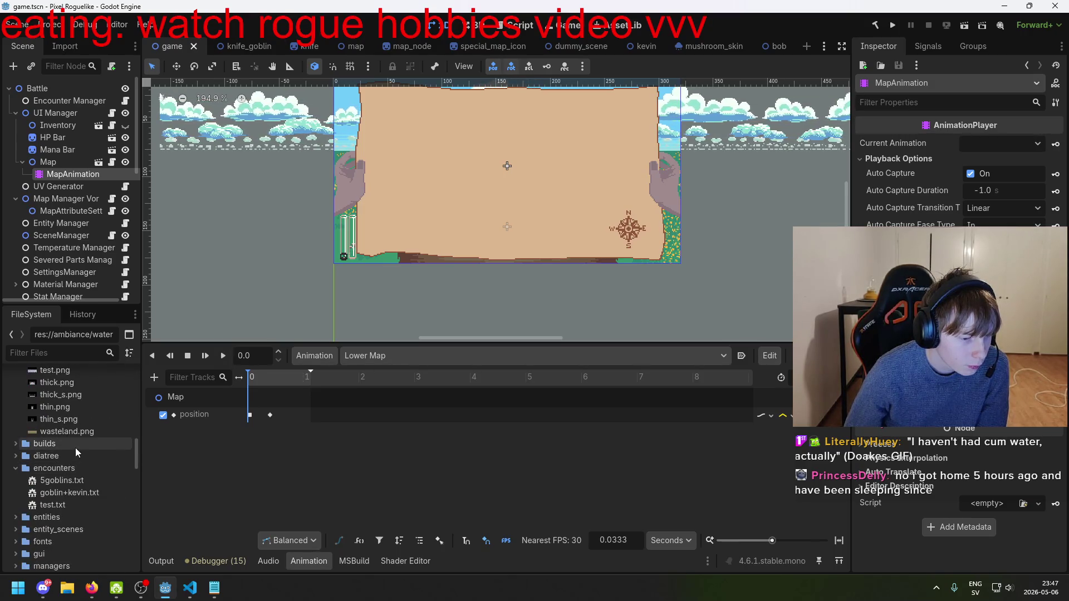
scroll(82, 460, up, 15)
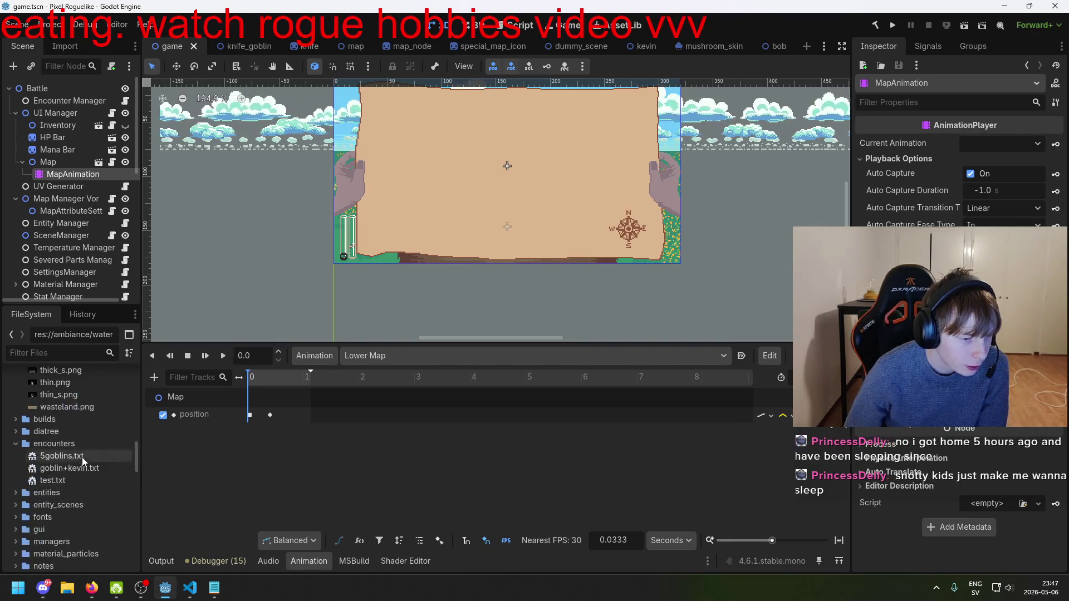
scroll(81, 459, down, 5)
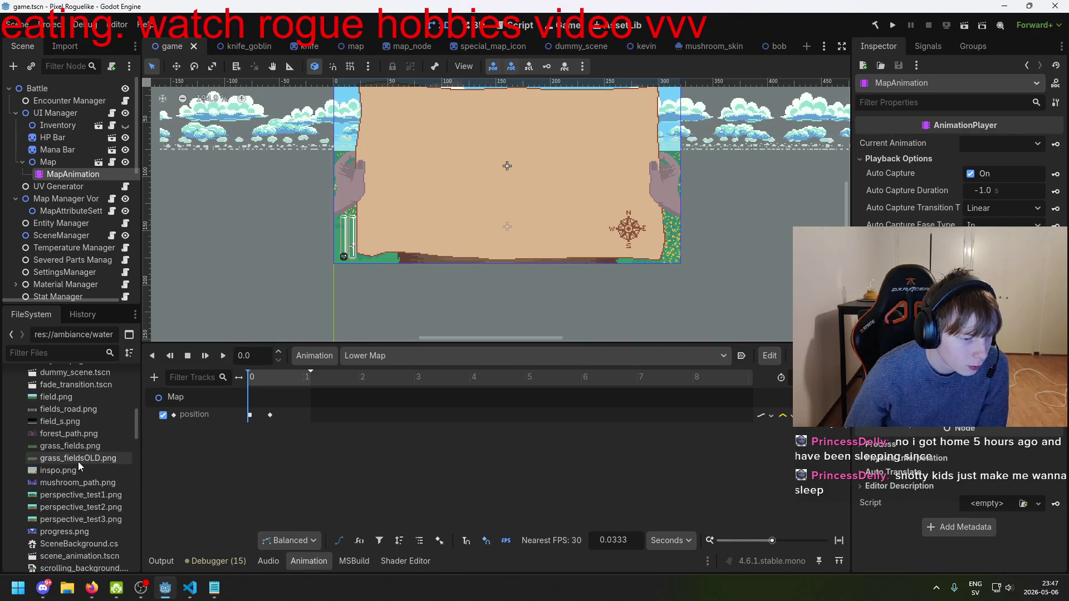
click(84, 432)
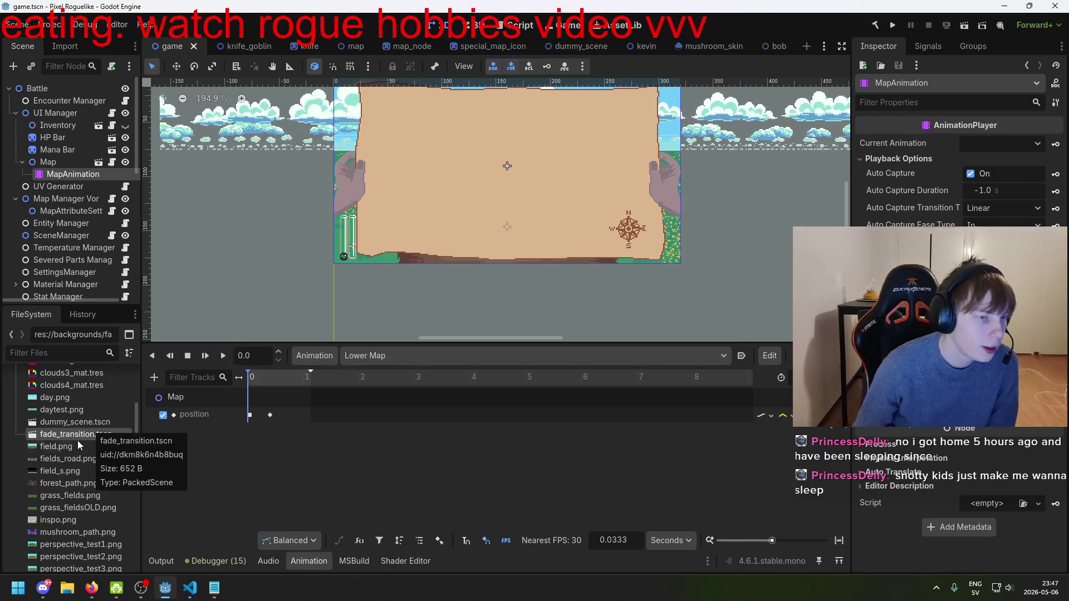
mouse_move(79, 437)
mouse_down()
mouse_move(87, 156)
mouse_move(46, 81)
mouse_up()
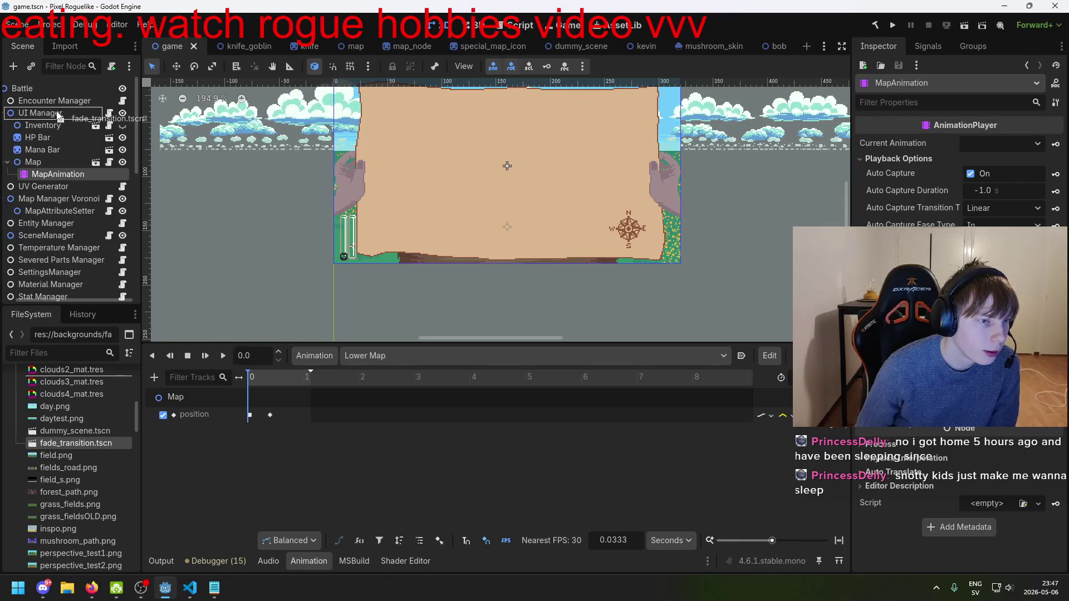
- Drop fade_transition.tscn onto UI Manager as a FadeTransition instance and save game.tscn
drag(58, 117, 59, 118)
drag(78, 185, 72, 115)
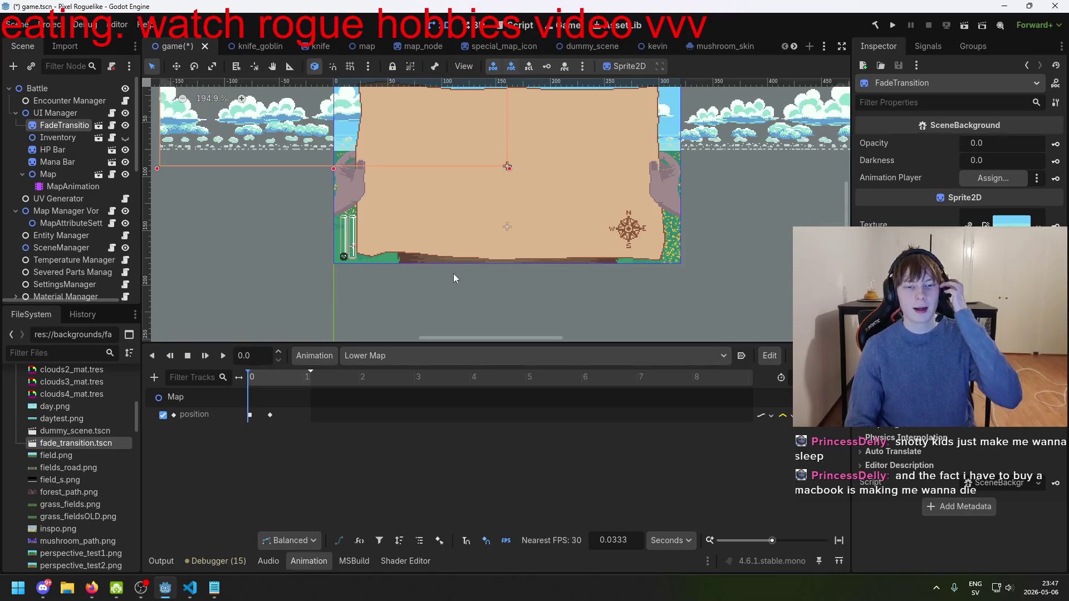
scroll(454, 272, down, 2)
drag(360, 245, 394, 282)
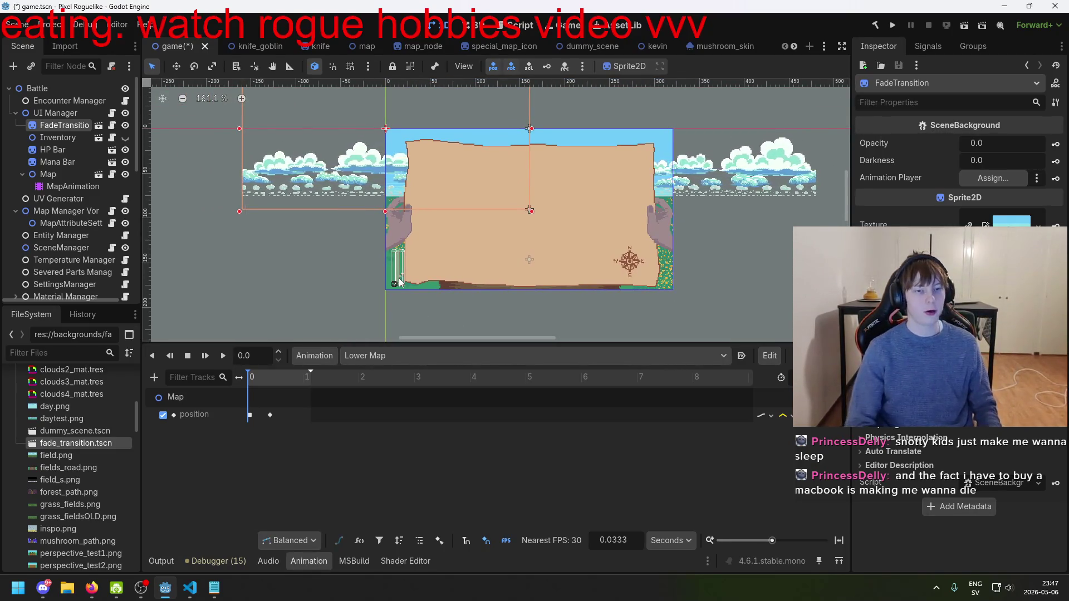
key(ctrl+s)
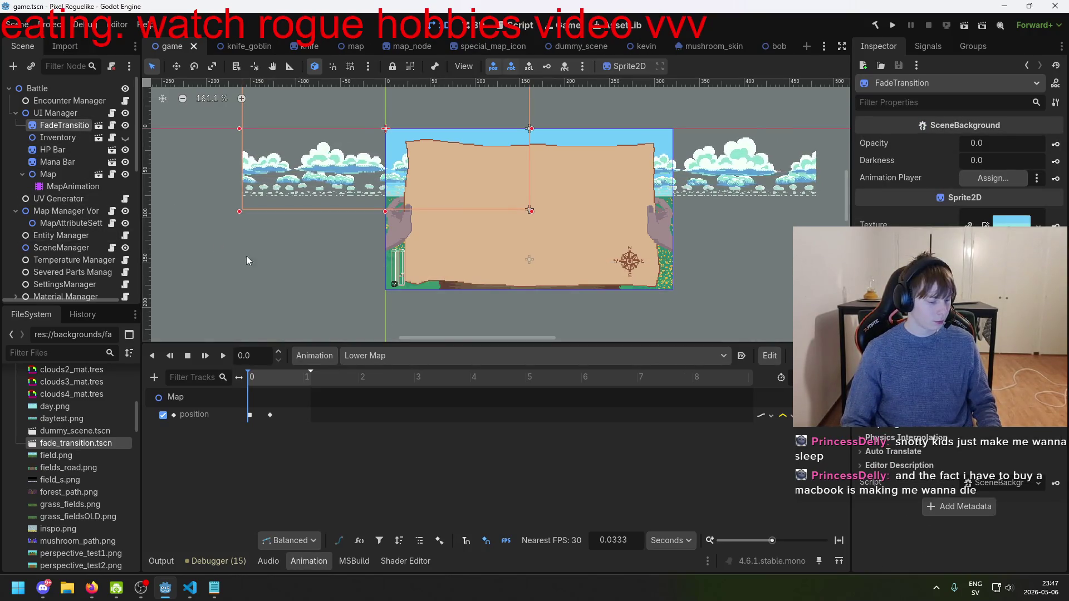
- Select the new FadeTransition node and save the game scene again
scroll(298, 236, up, 1)
click(264, 236)
scroll(264, 236, up, 2)
scroll(78, 248, up, 5)
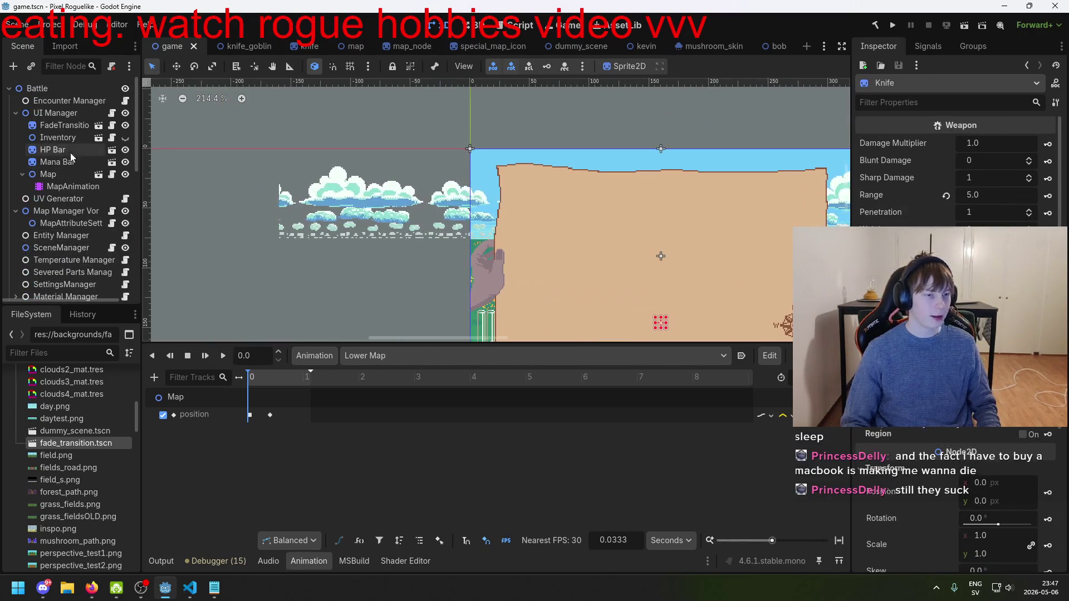
click(67, 125)
key(ctrl+s)
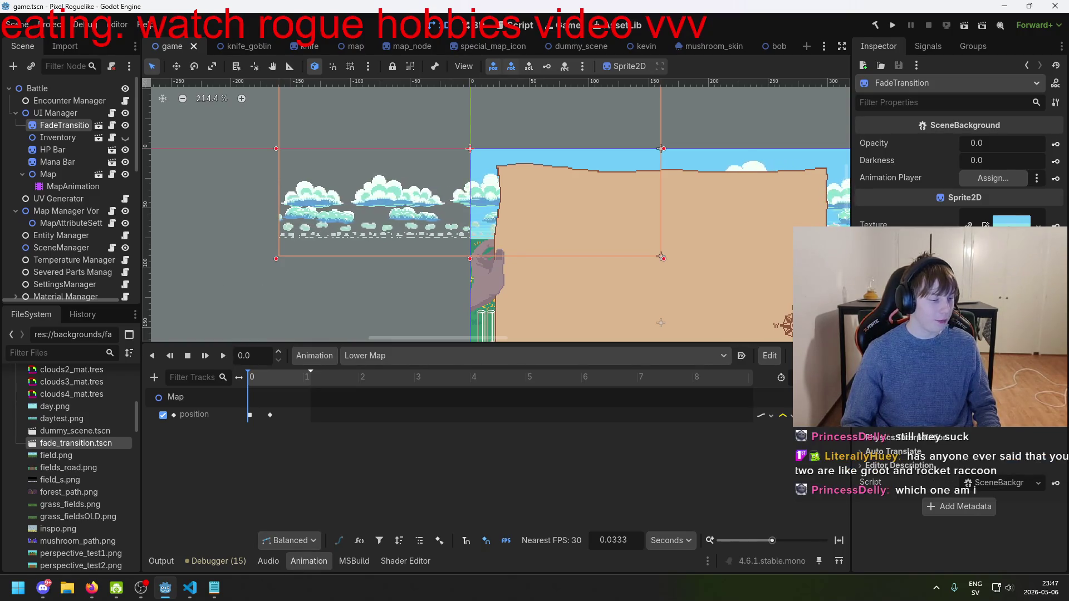
- Check FadeTransition's properties, Opacity and Darkness at 0.0, against the Inventory node
scroll(256, 272, down, 2)
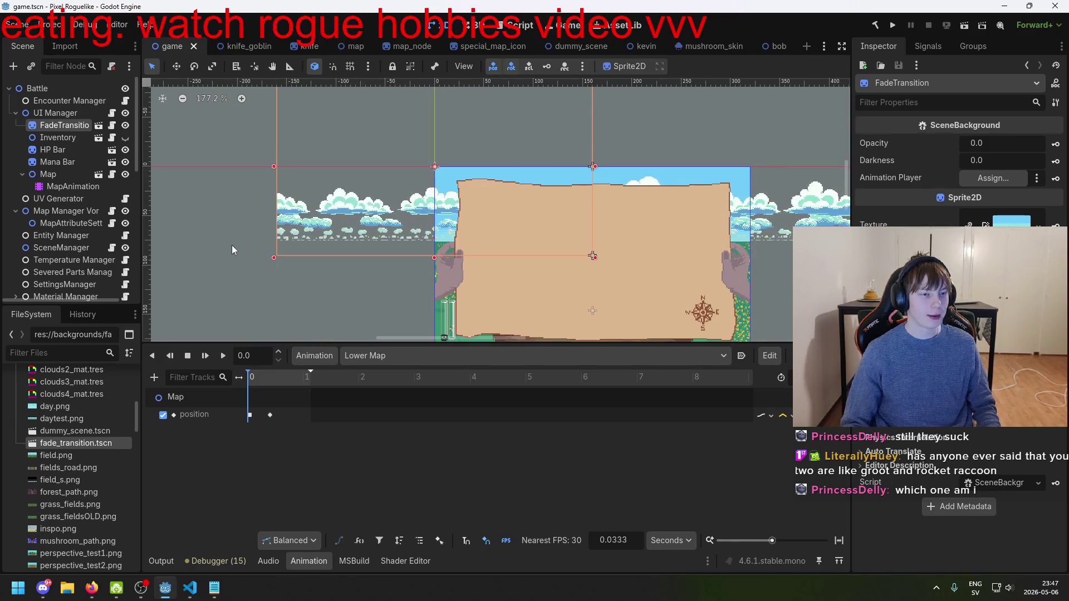
scroll(276, 298, right, 3)
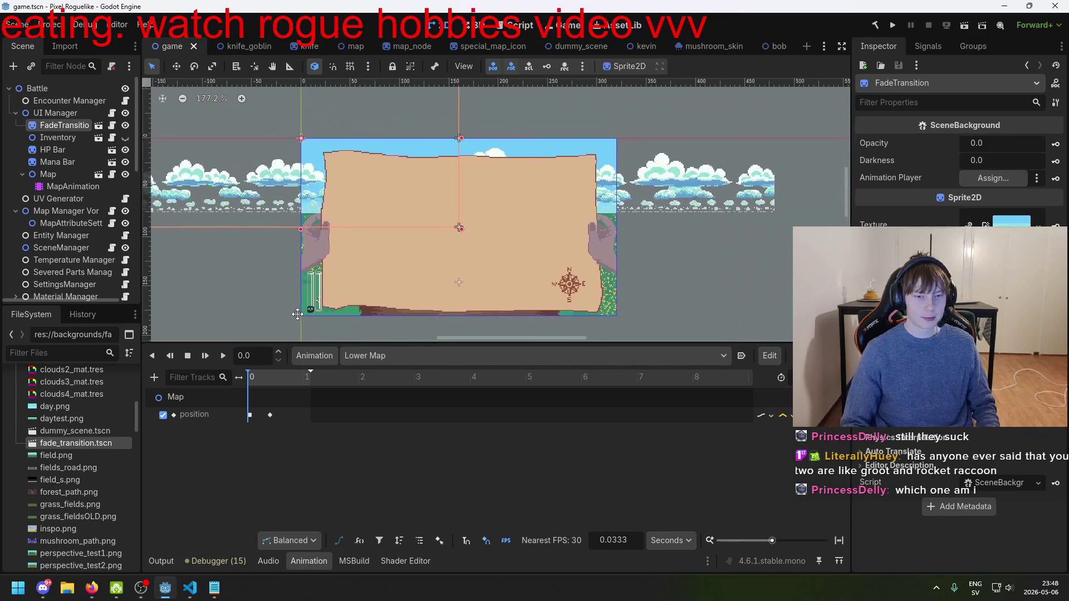
click(67, 137)
click(68, 126)
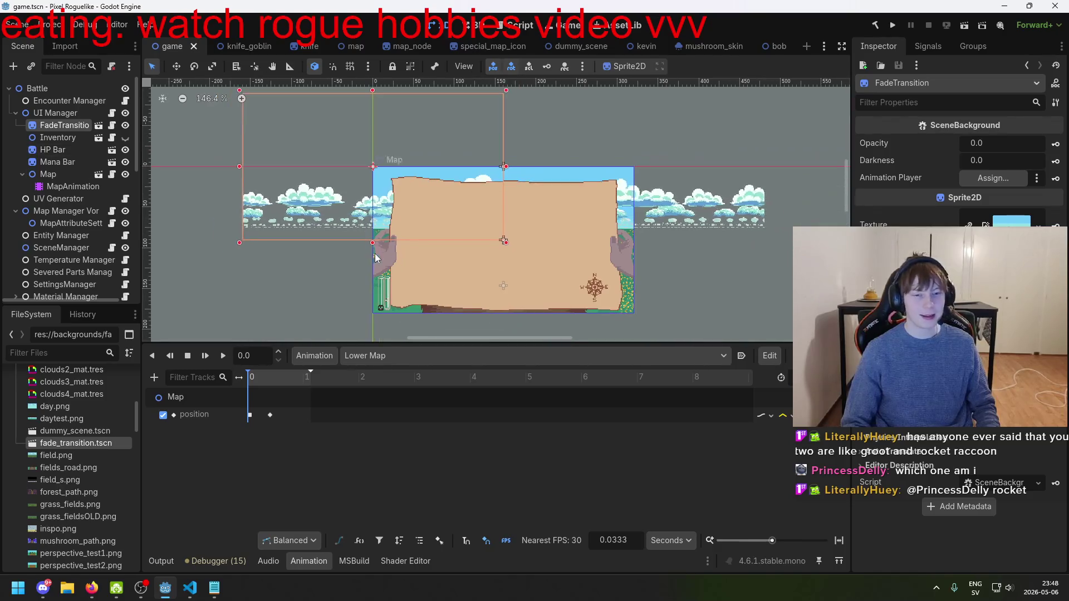
scroll(393, 291, down, 1)
click(394, 290)
scroll(66, 189, up, 5)
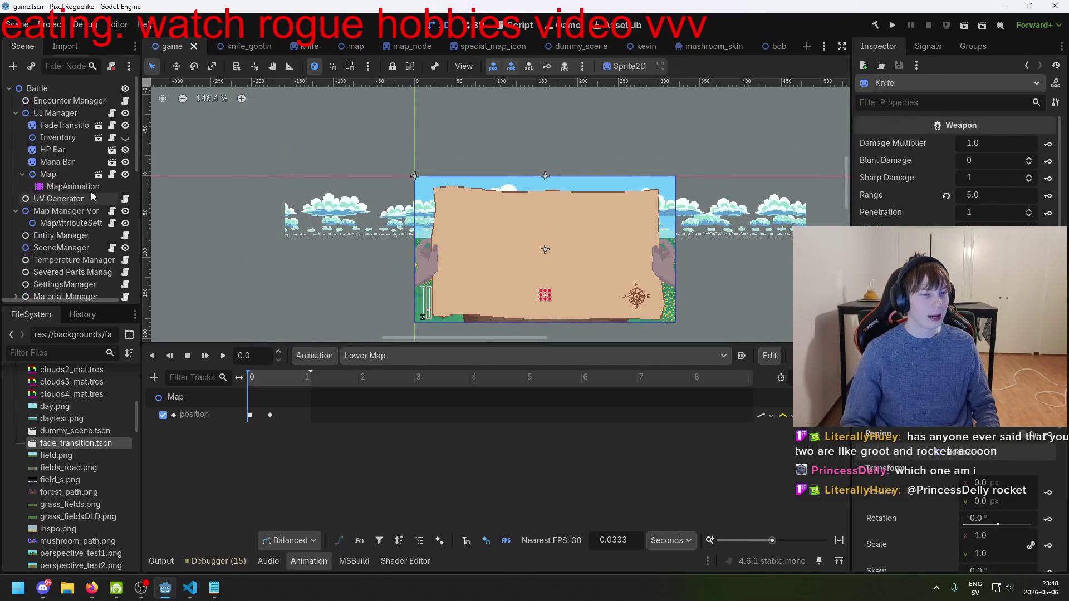
- Reselect FadeTransition after viewing the HP Bar node and begin renaming it
click(81, 125)
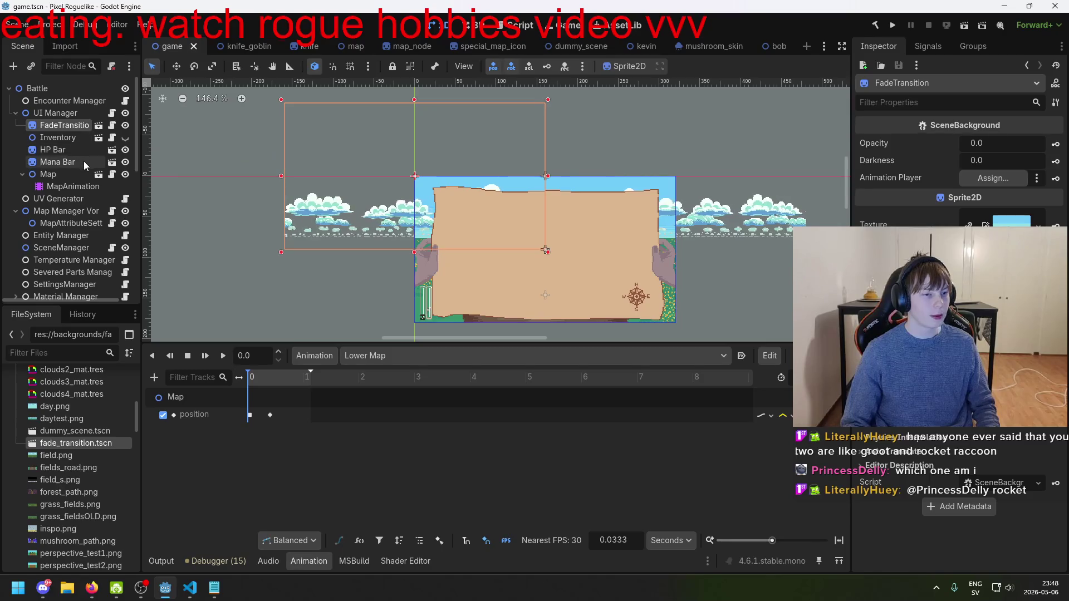
scroll(629, 226, down, 1)
scroll(479, 223, right, 2)
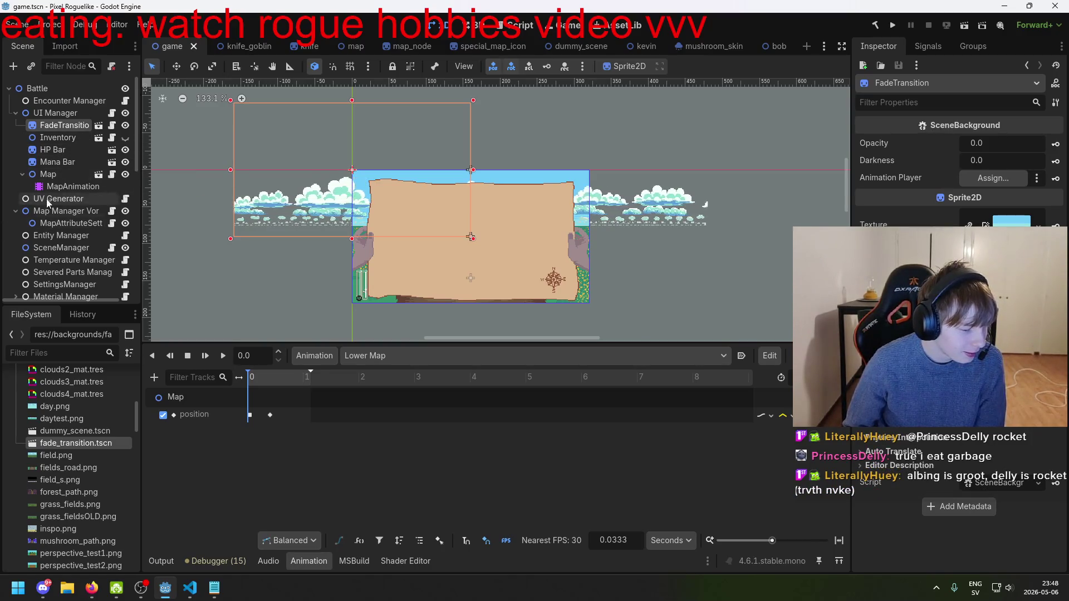
click(60, 149)
click(64, 125)
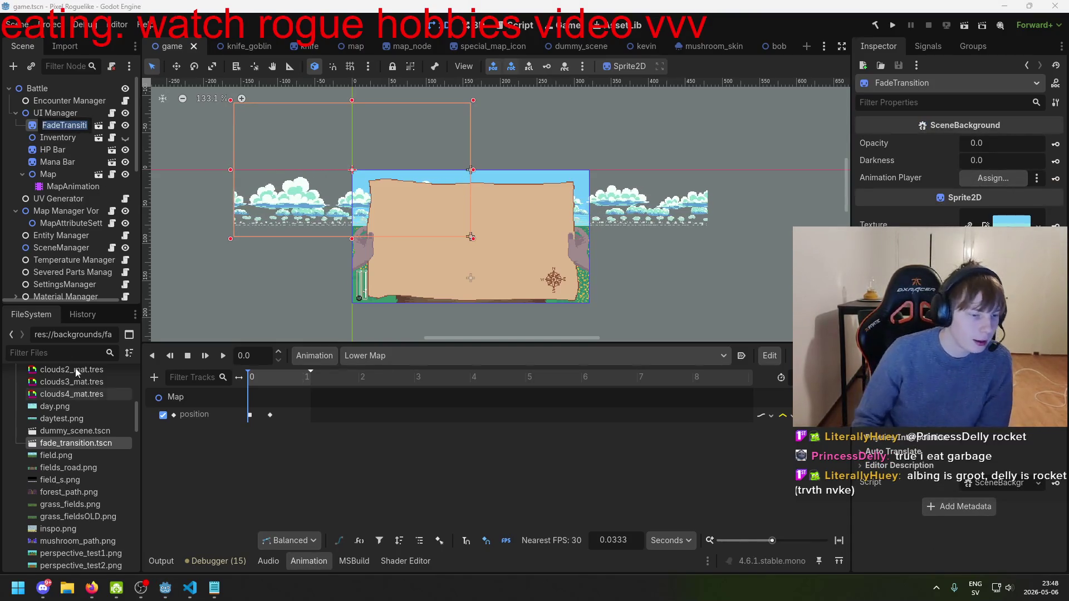
scroll(83, 456, down, 5)
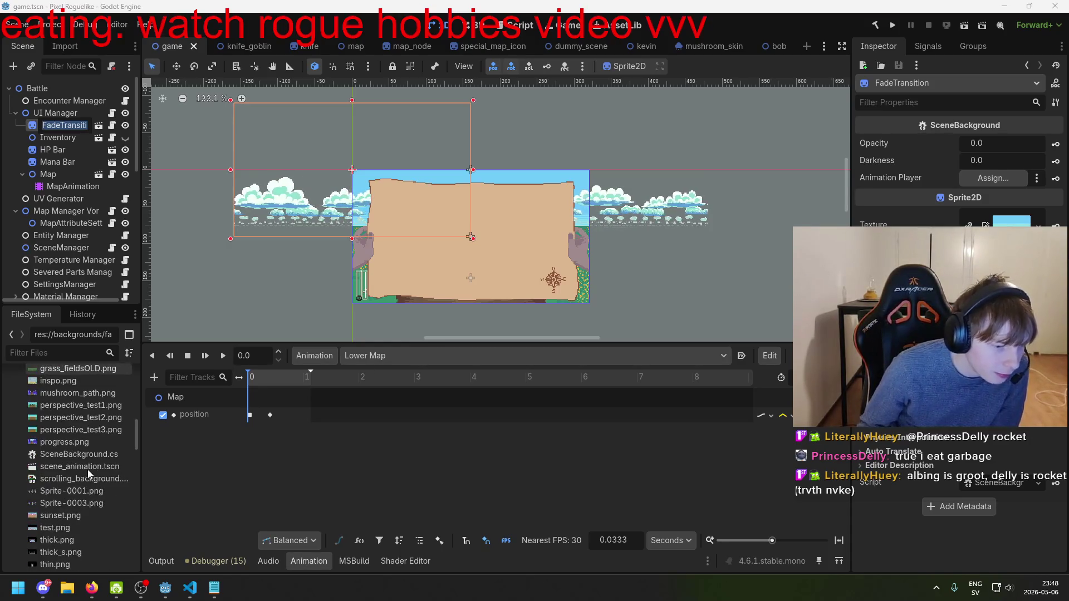
scroll(90, 472, up, 1)
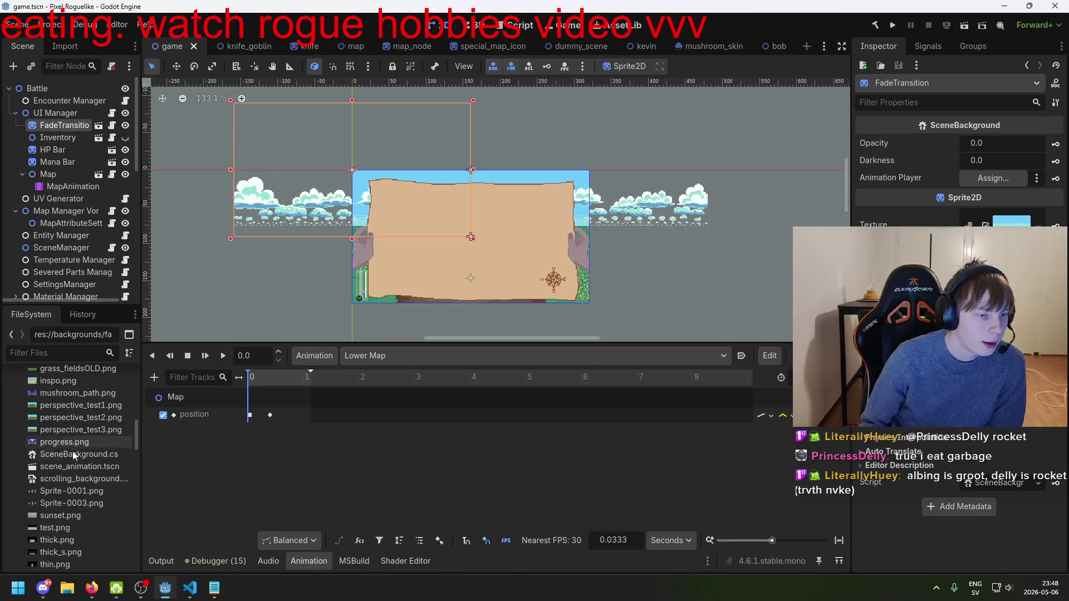
- Add scene_animation.tscn under FadeTransition and assign SceneAnimation as its Animation Player
mouse_move(76, 470)
mouse_down()
mouse_move(56, 214)
mouse_move(62, 124)
mouse_up()
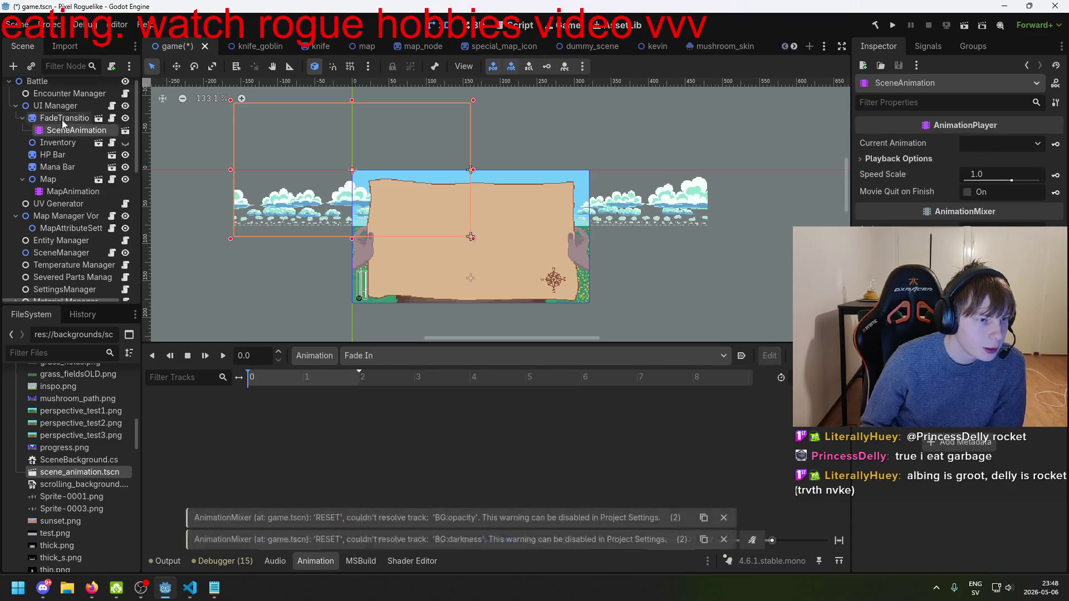
click(67, 132)
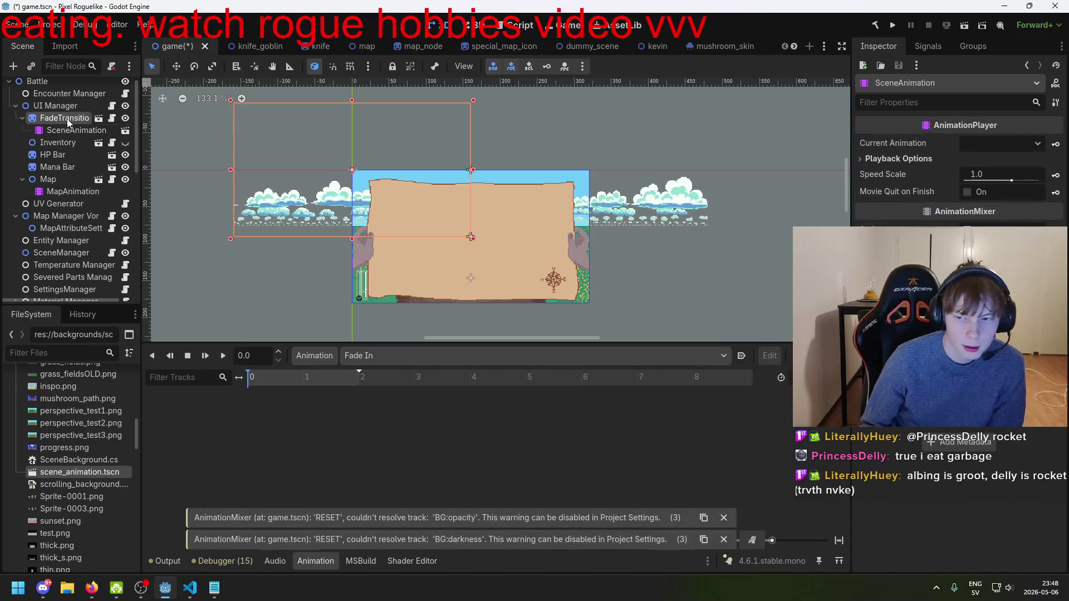
click(67, 119)
drag(69, 131, 992, 184)
click(994, 179)
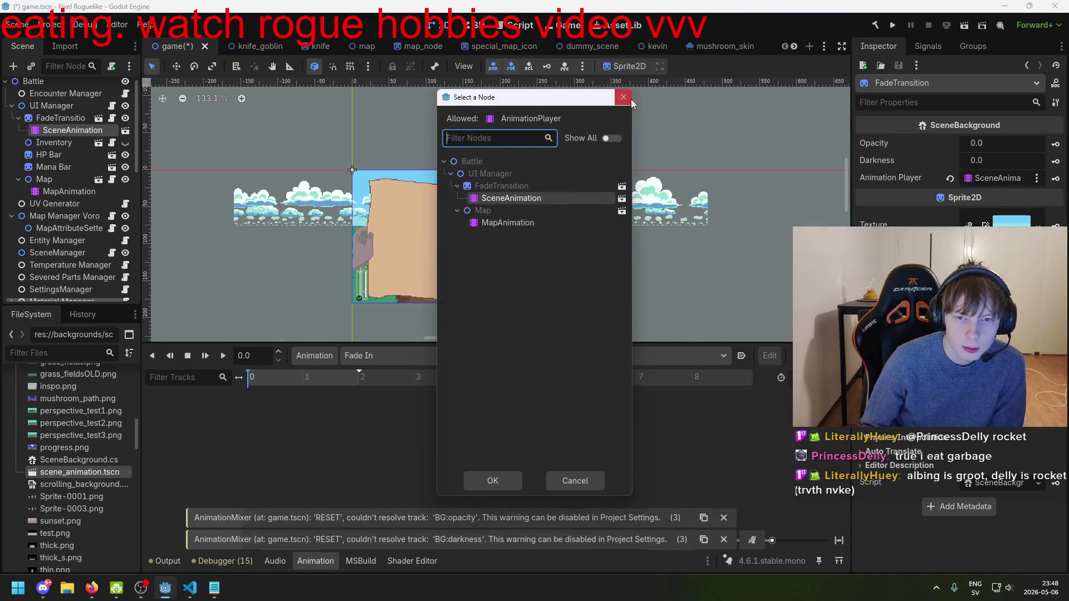
click(628, 99)
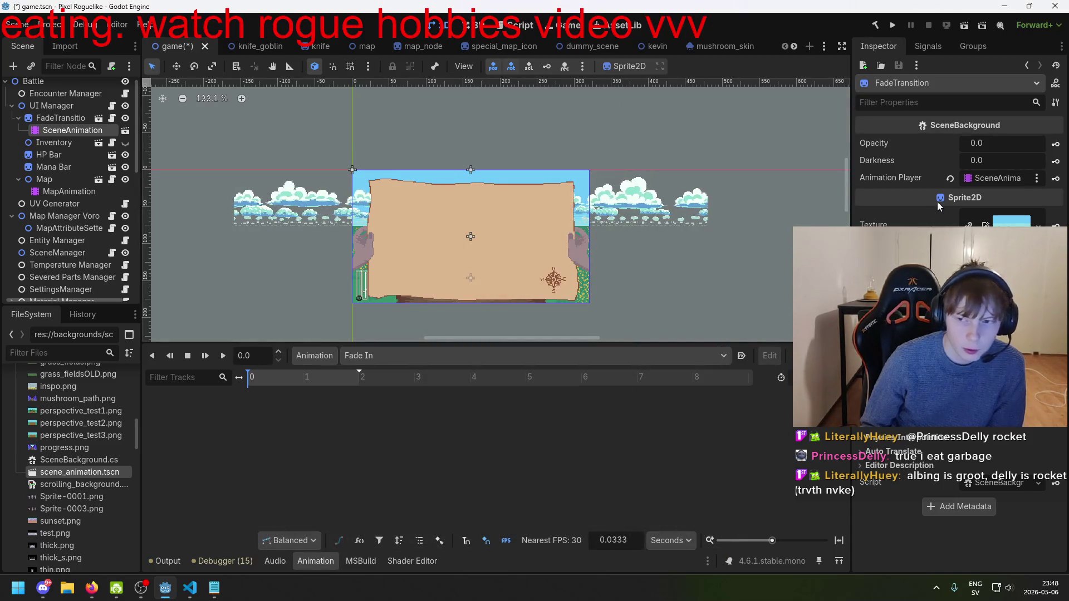
- Dismiss SceneAnimation's BG opacity and darkness track warnings, check its animations, and open its scene
click(68, 134)
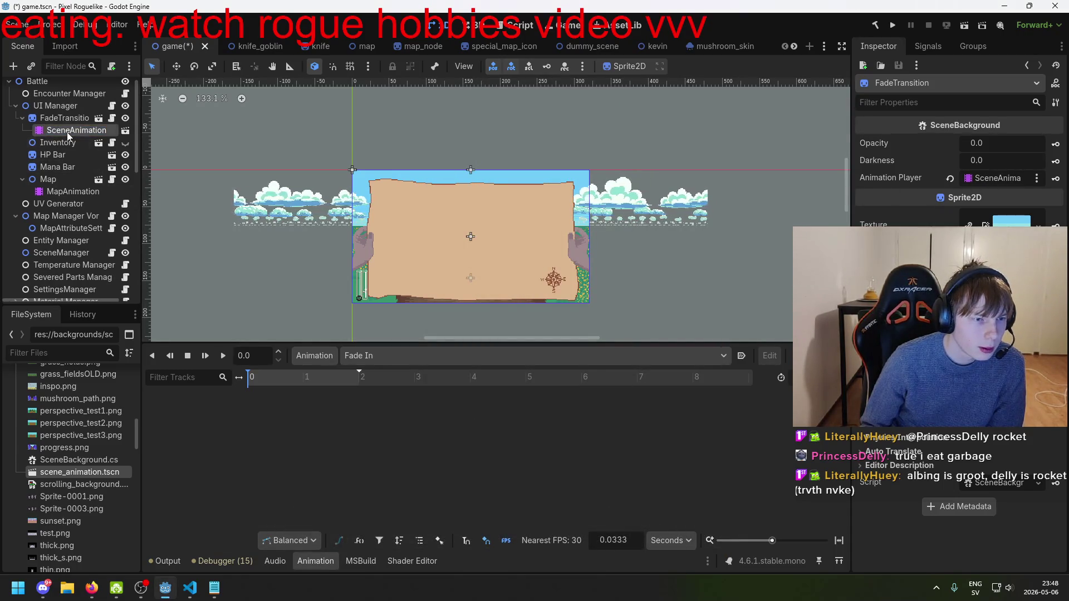
click(68, 131)
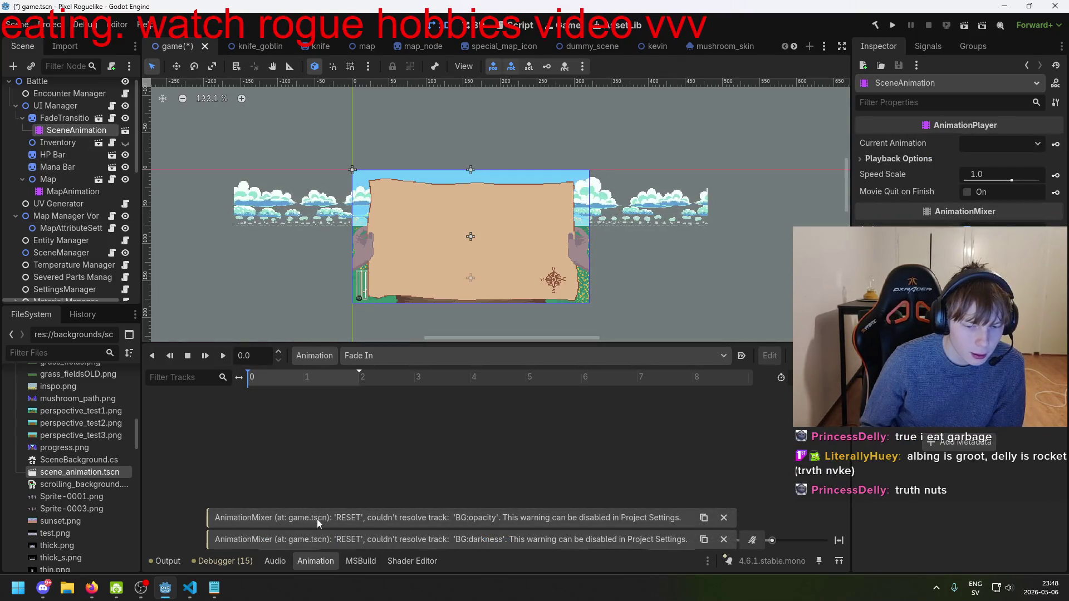
click(724, 520)
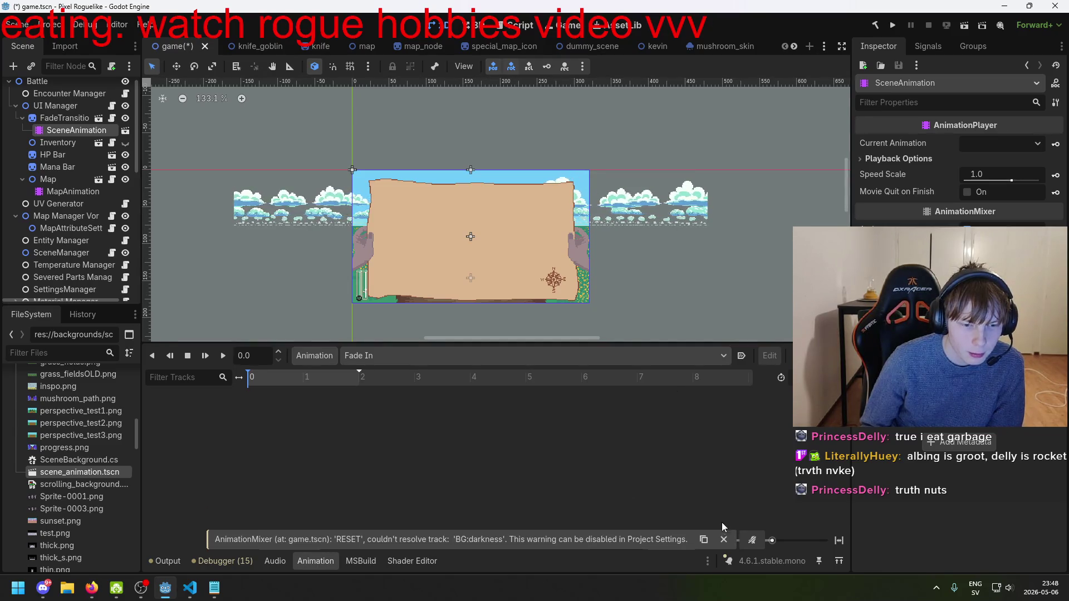
click(724, 540)
click(384, 355)
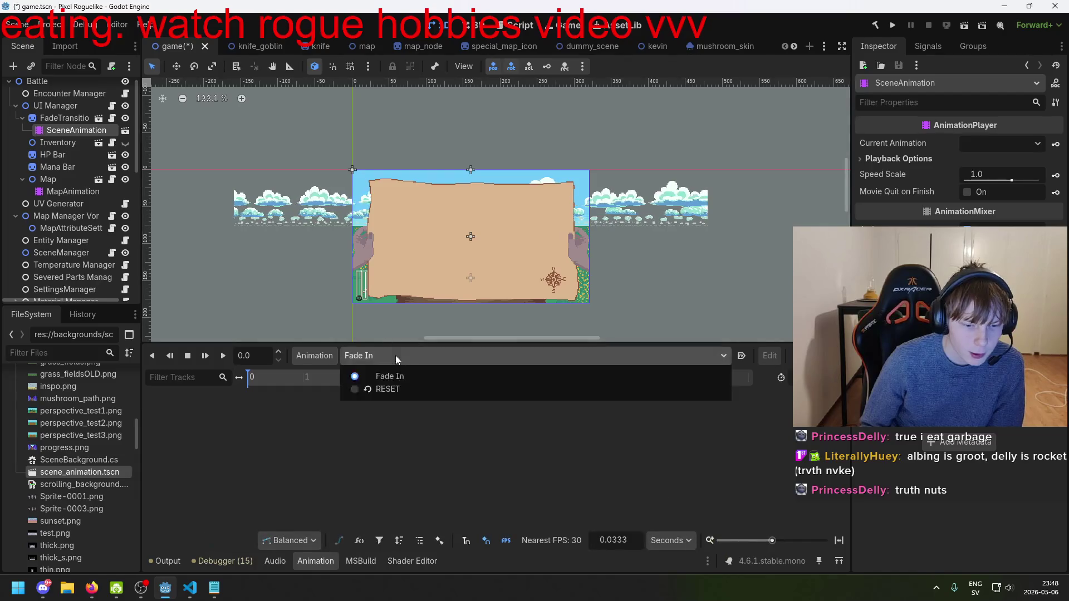
click(388, 370)
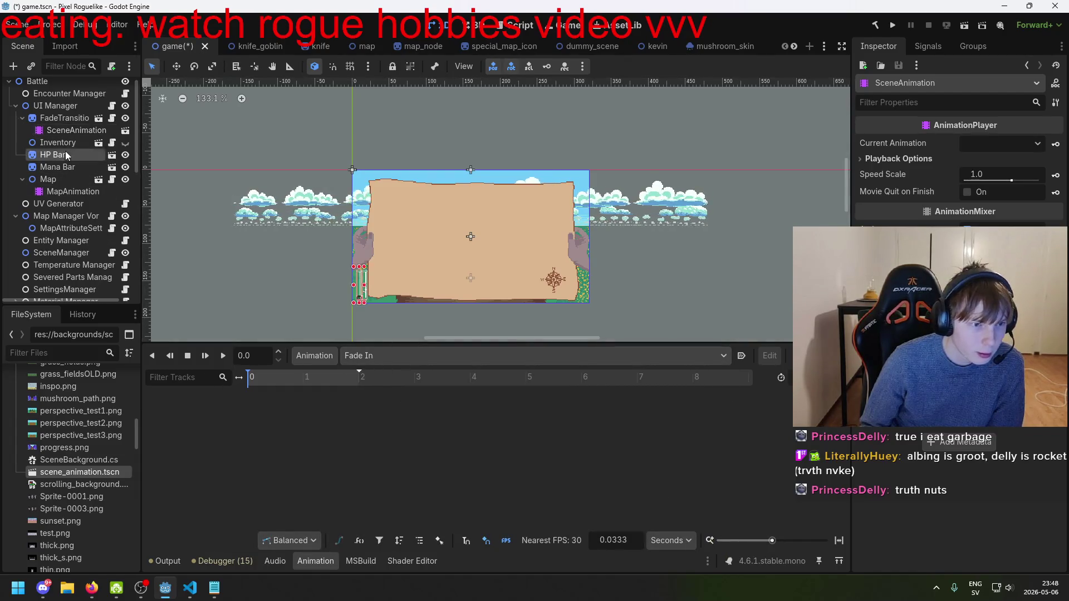
click(90, 131)
click(125, 130)
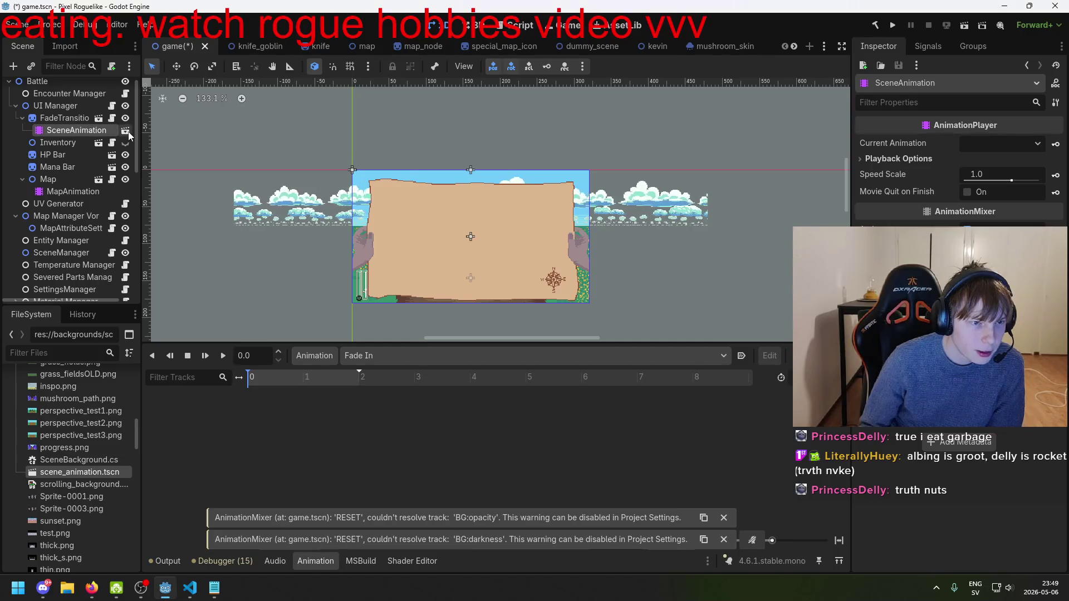
- Select the SceneAnimation node and dismiss the four warning messages
click(62, 89)
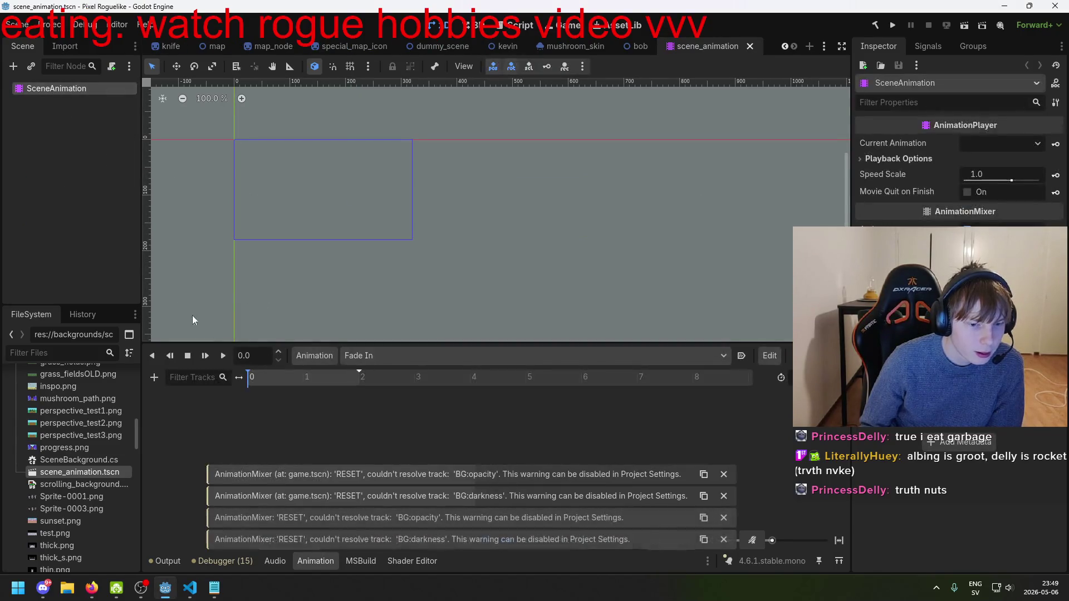
click(724, 474)
click(724, 496)
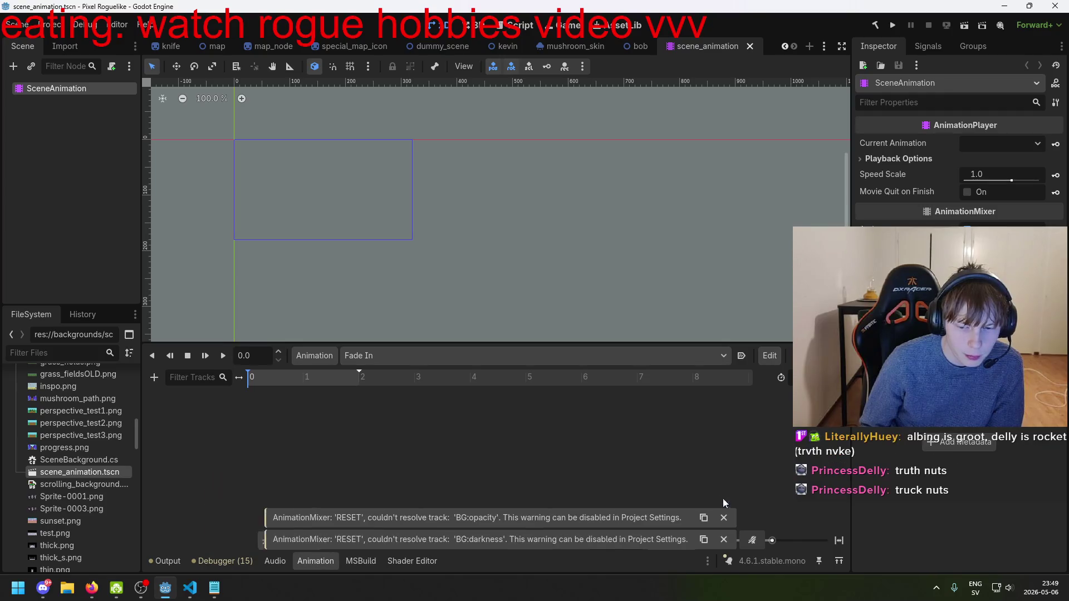
click(724, 516)
click(720, 537)
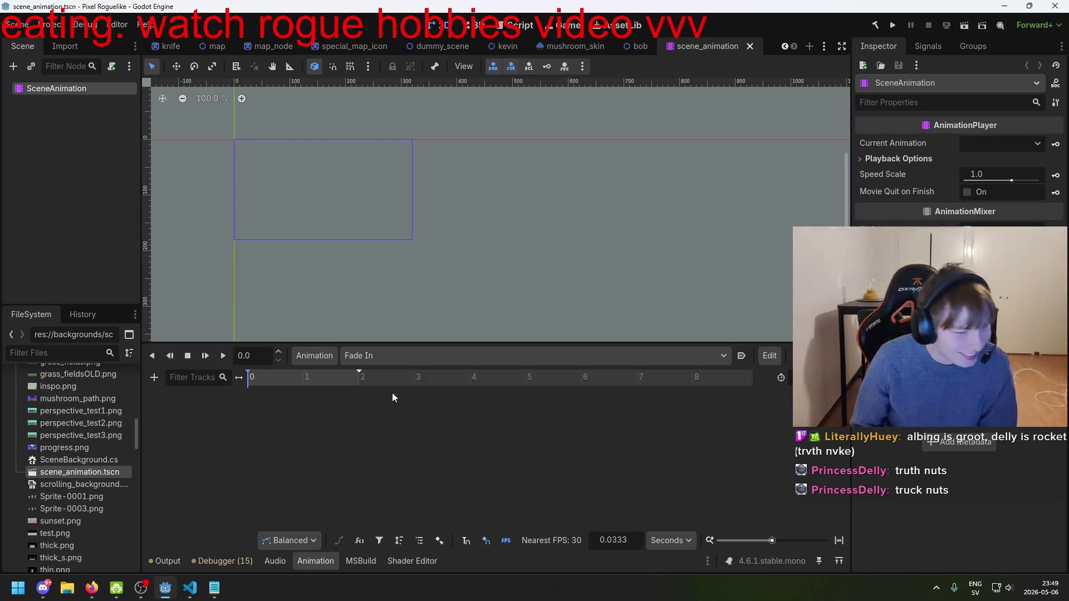
- Look through the animation list and Animation menu without choosing, then close the scene_animation tab
click(393, 357)
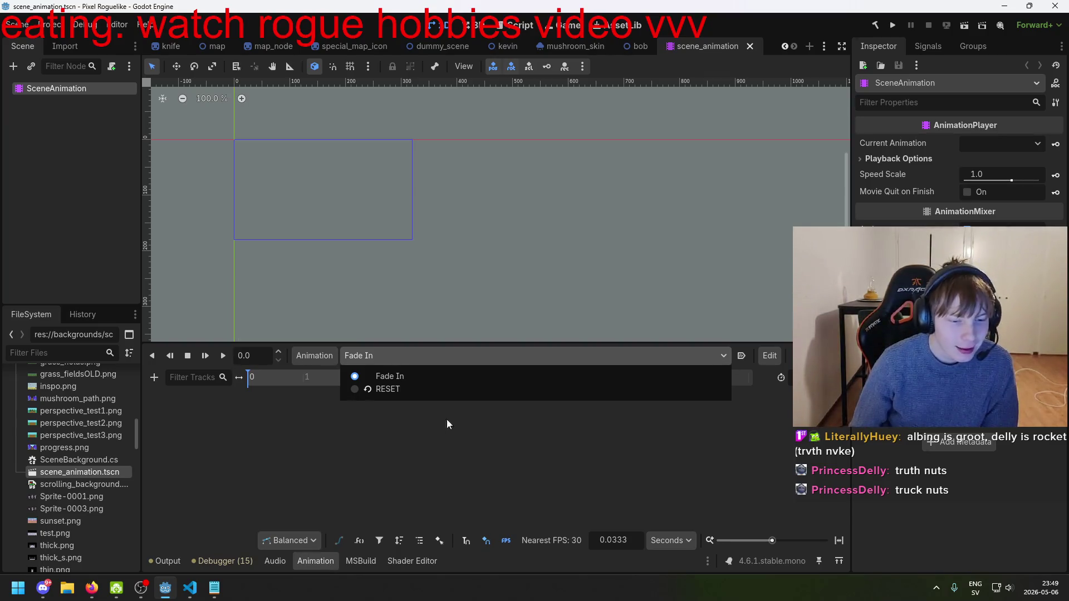
click(681, 409)
click(620, 353)
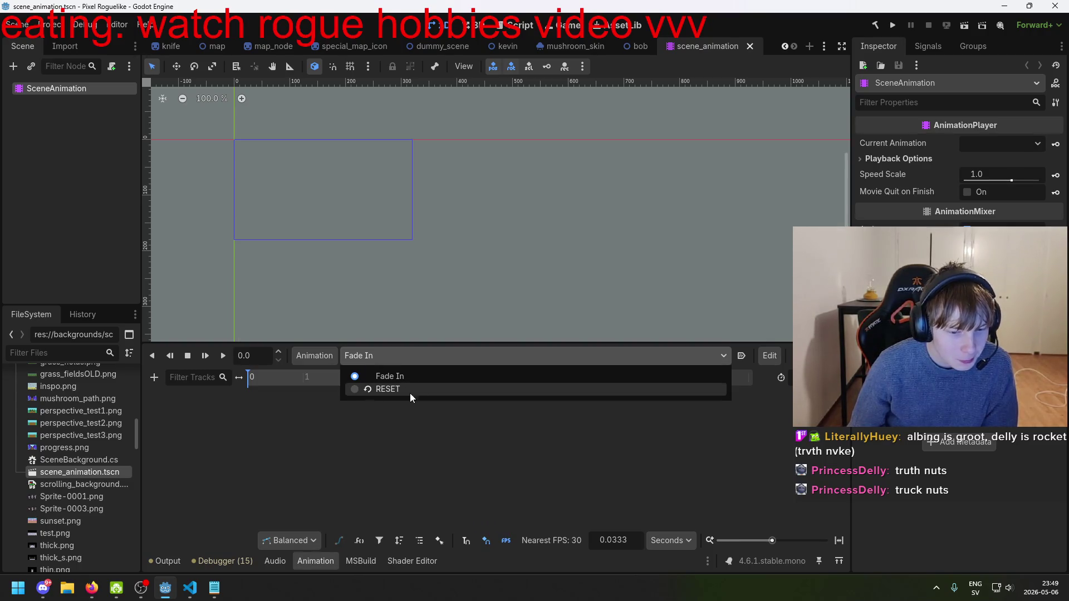
click(384, 410)
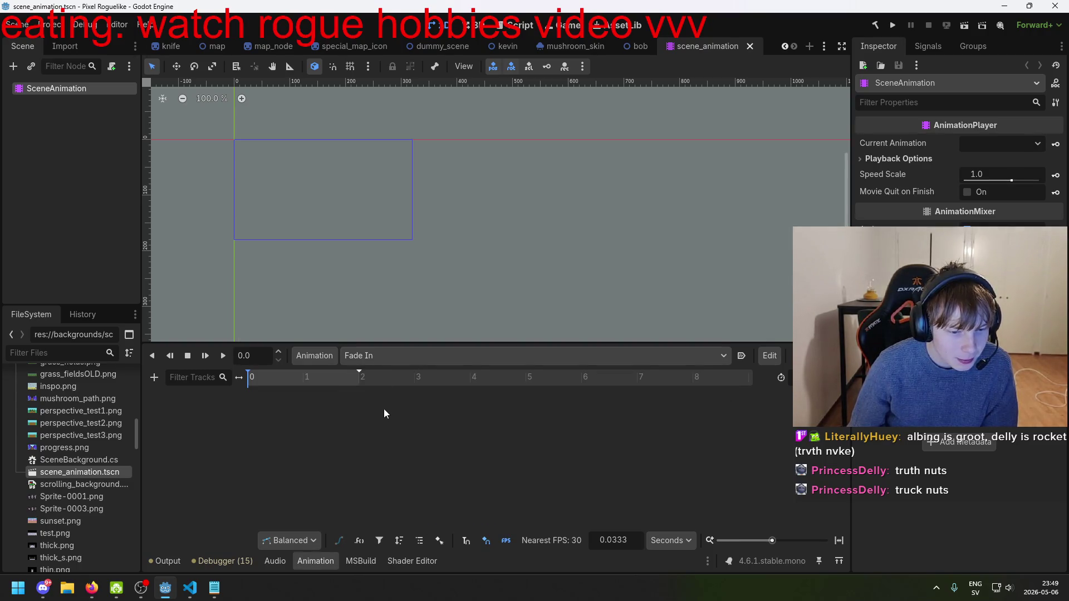
click(308, 358)
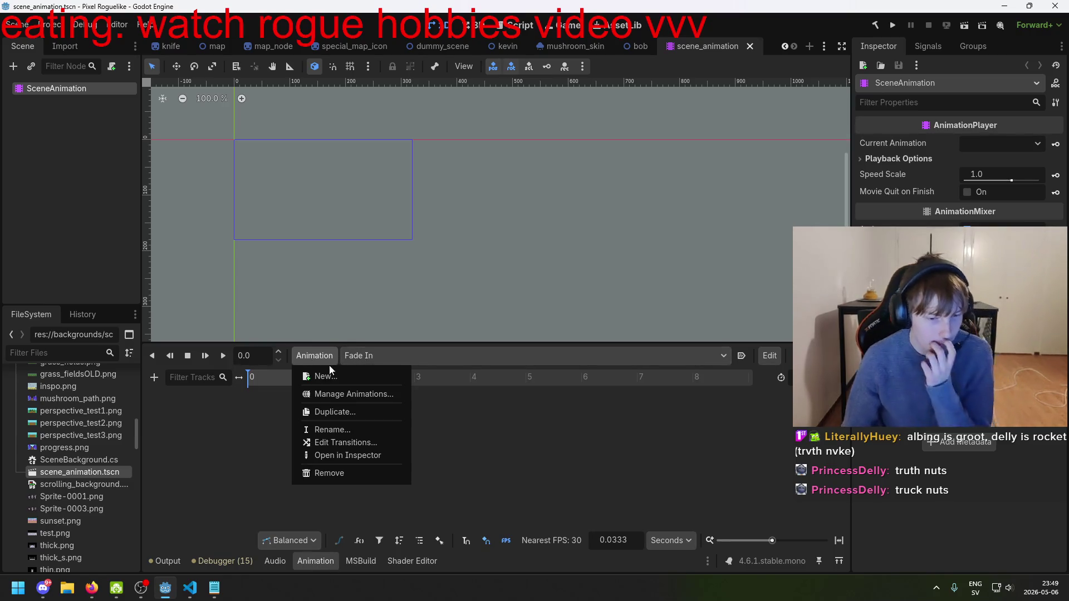
click(753, 46)
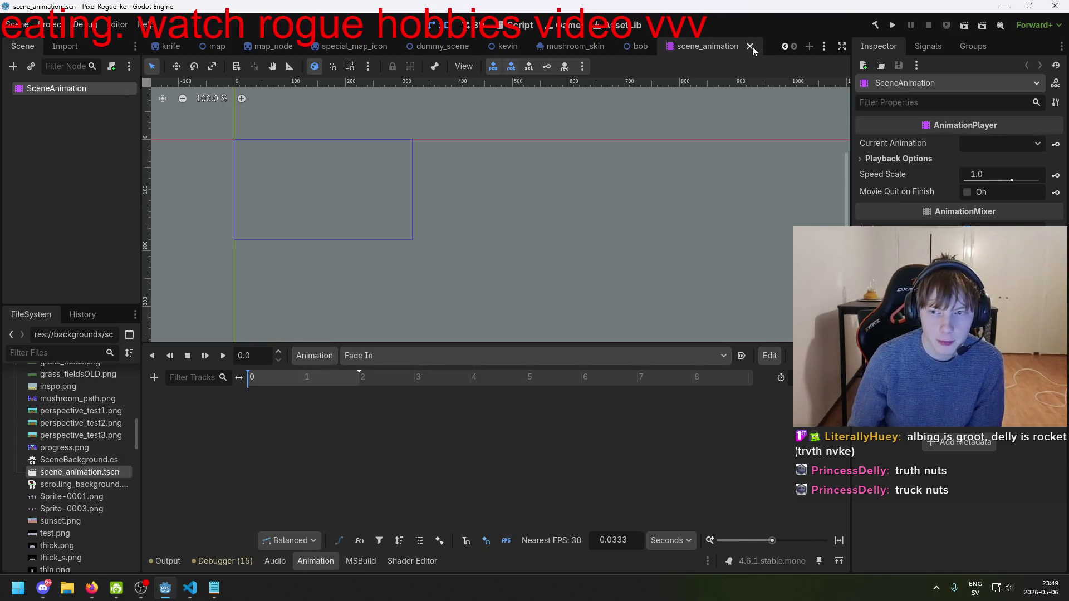
click(751, 46)
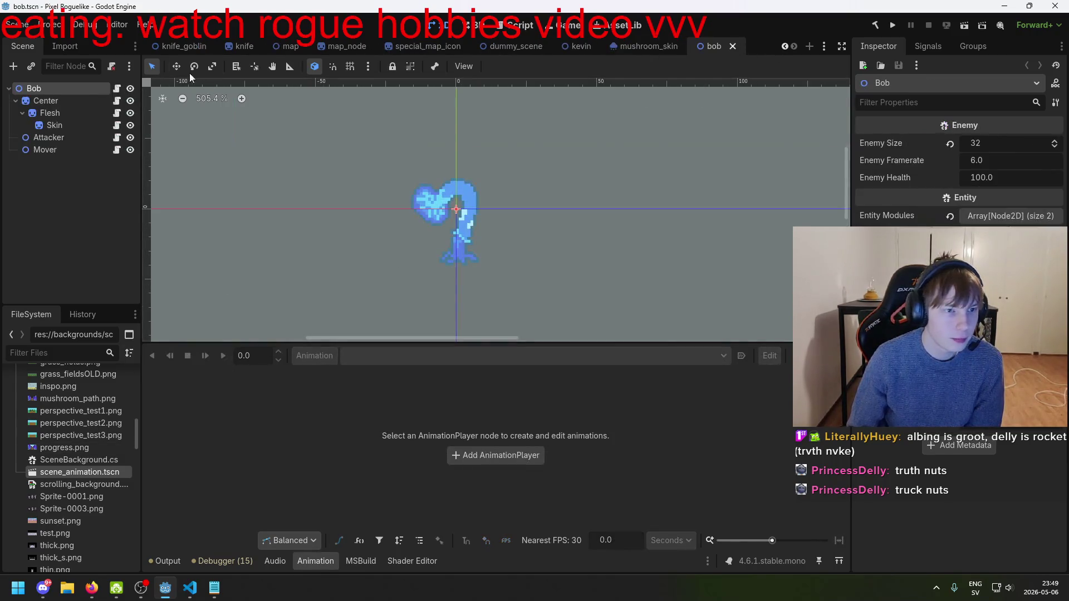
- Switch to the game scene with the Battle tree and save it
click(181, 46)
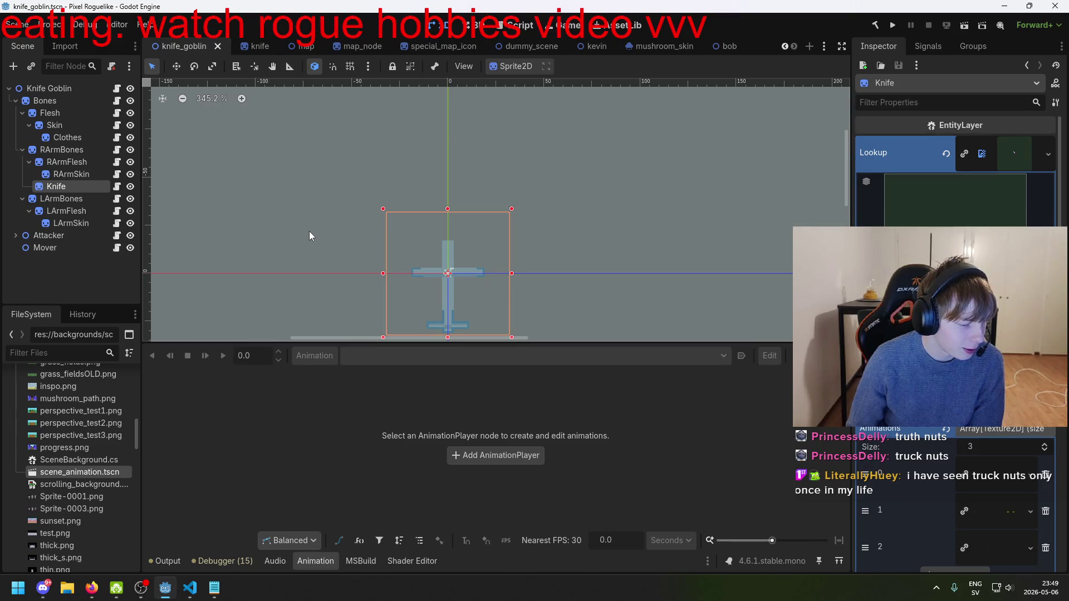
click(784, 47)
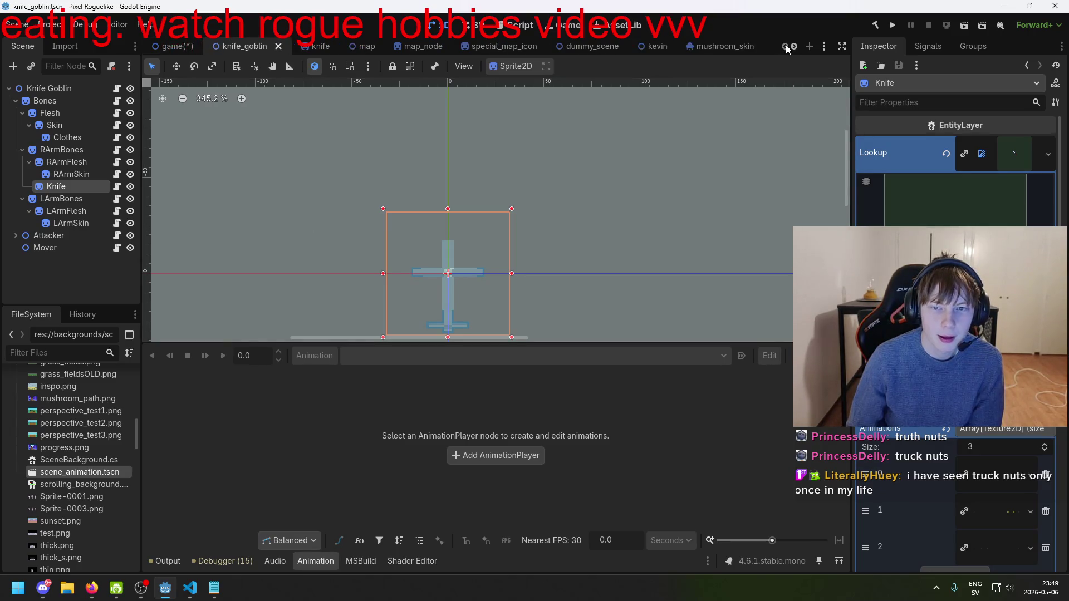
click(179, 51)
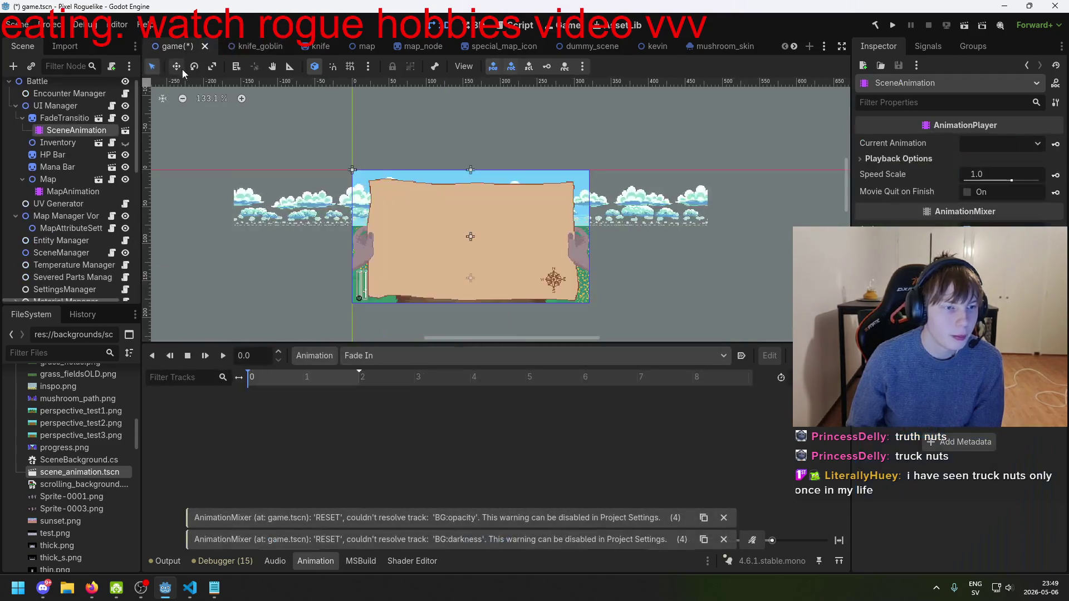
key(ctrl+s)
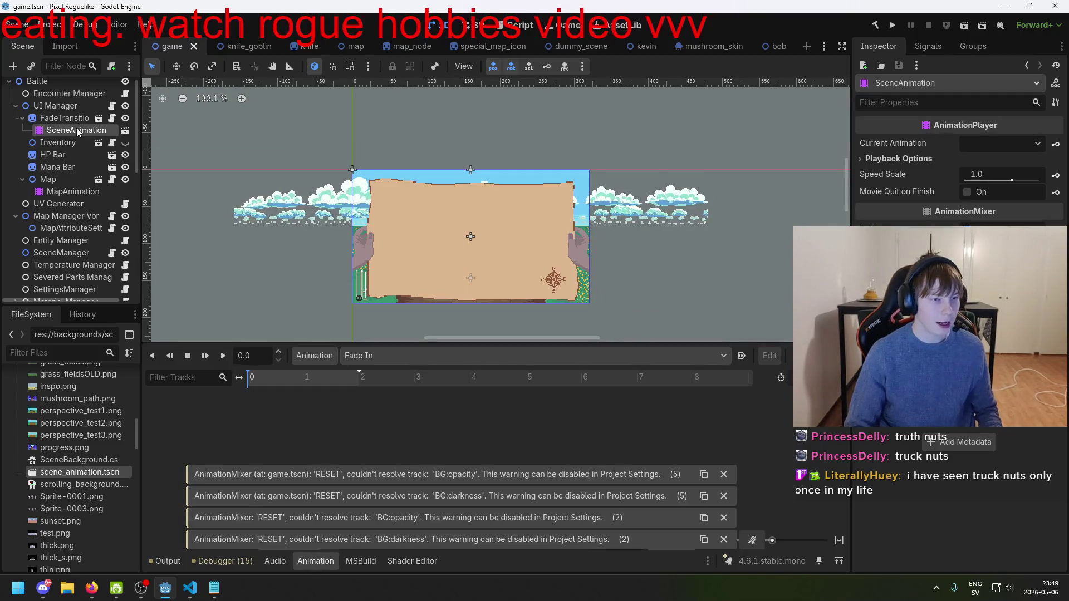
- Select FadeTransition's SceneAnimation node and dismiss the BG:opacity and BG:darkness warnings
click(65, 118)
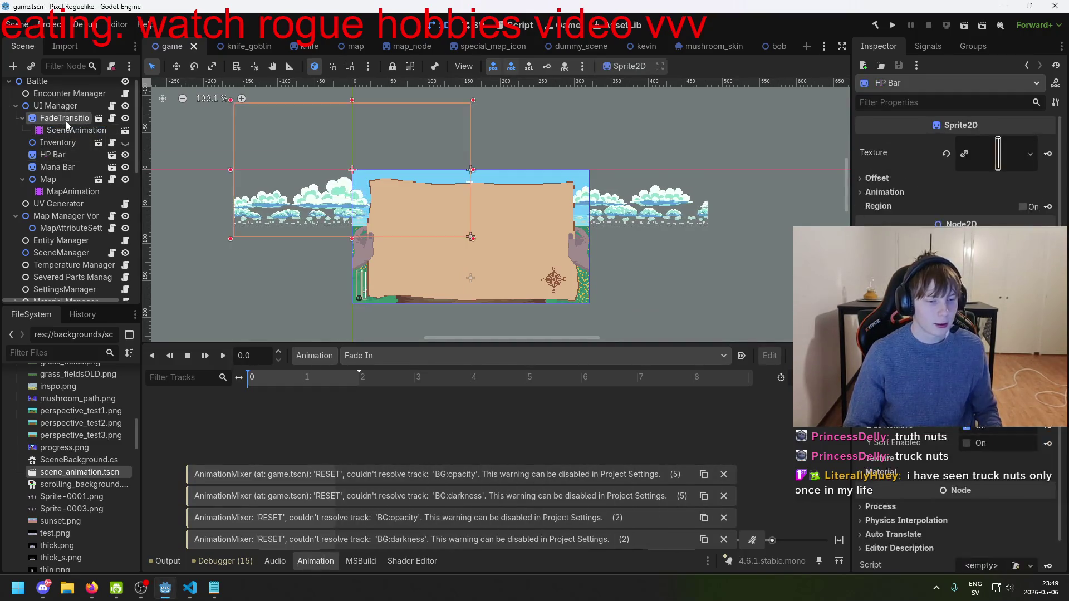
click(76, 130)
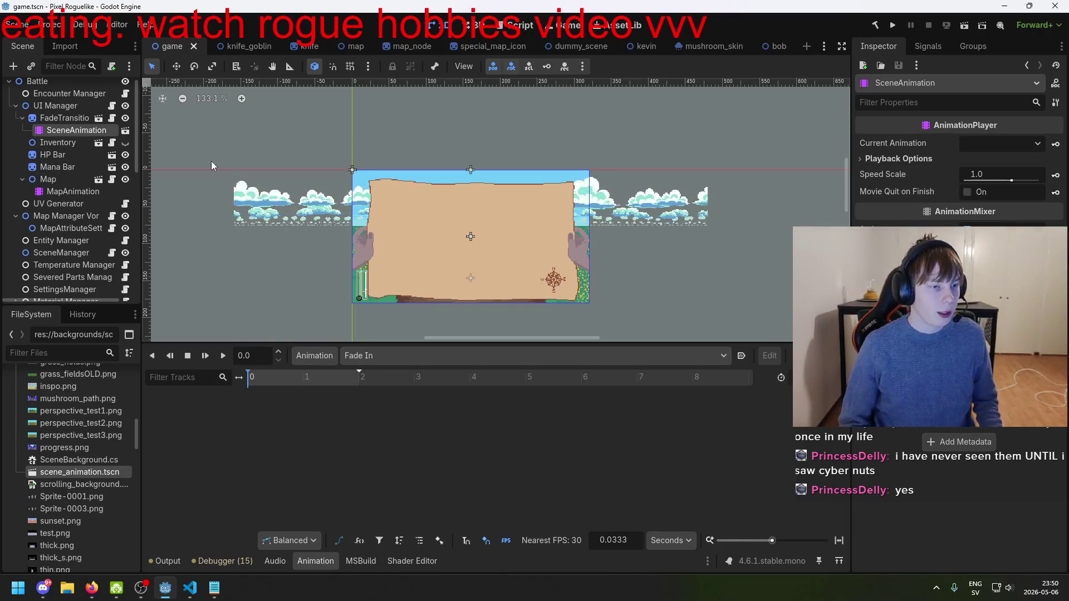
scroll(85, 138, up, 1)
click(82, 125)
click(84, 137)
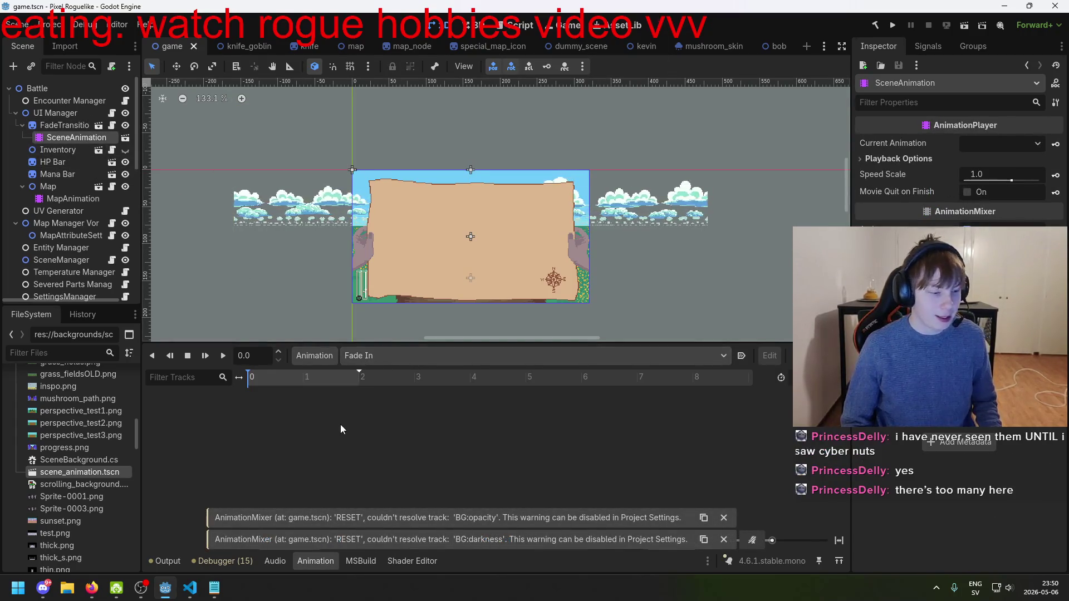
click(725, 518)
click(724, 539)
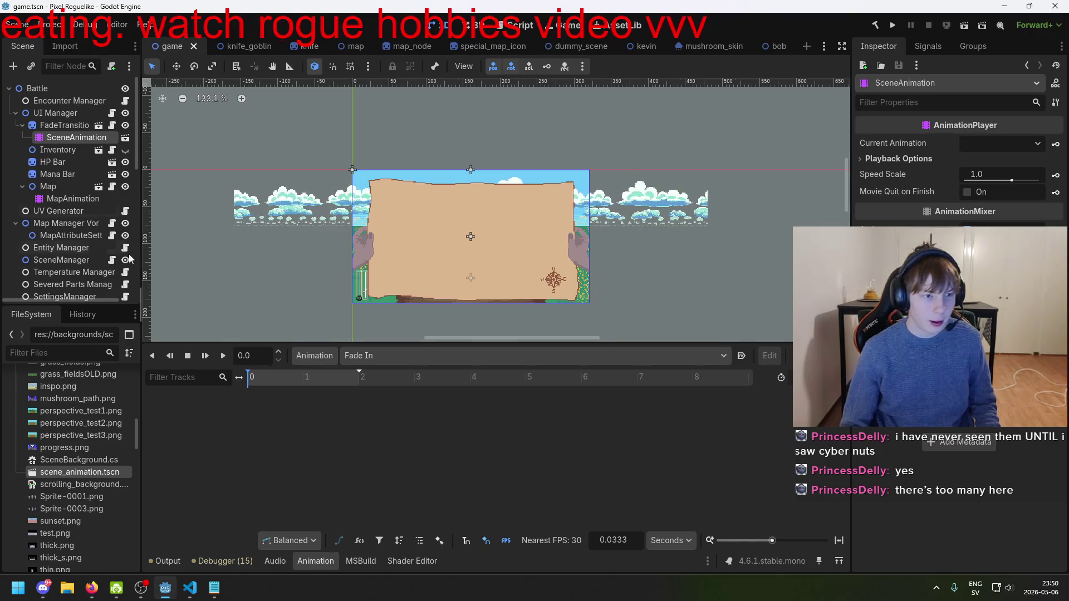
click(125, 140)
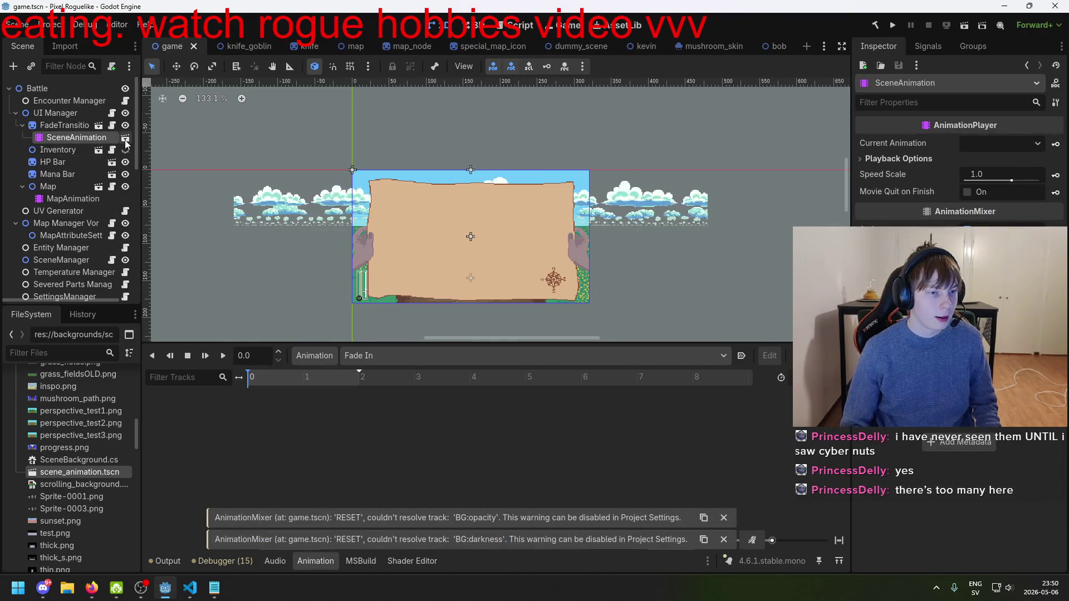
- Open the SceneAnimation instance's own scene and select its SceneAnimation root node
click(126, 138)
click(43, 89)
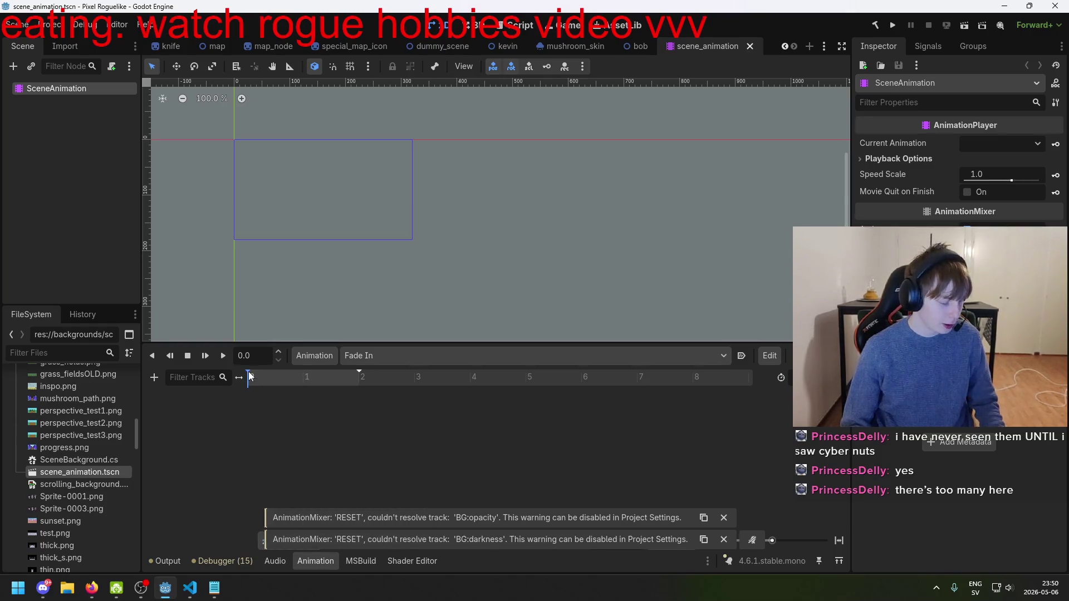
click(287, 562)
click(315, 561)
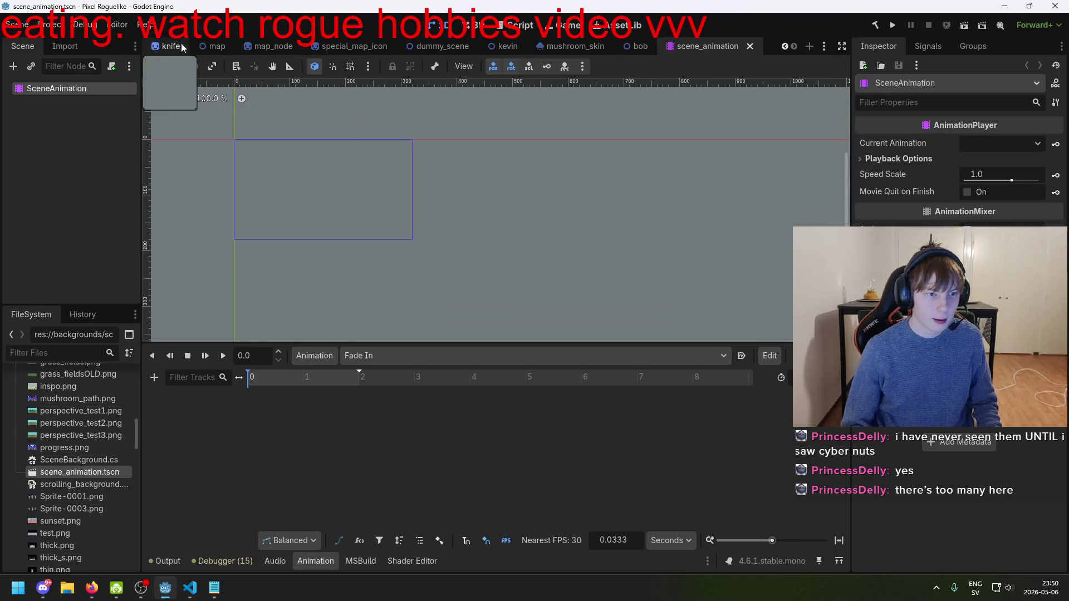
click(166, 47)
click(696, 46)
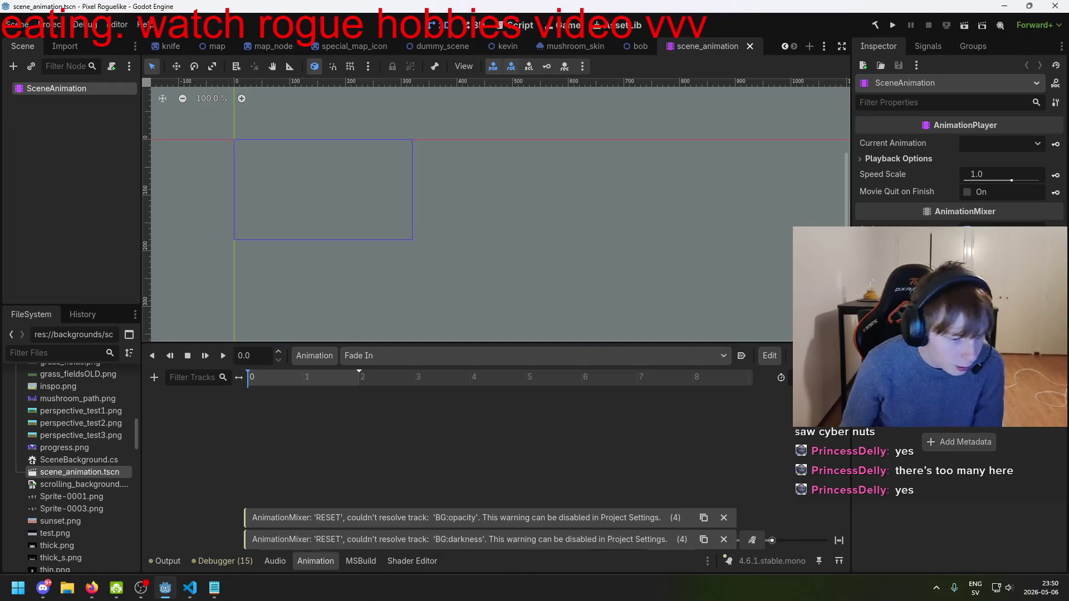
- Select scene_animation.tscn in the FileSystem dock and request its deletion
click(73, 497)
click(68, 473)
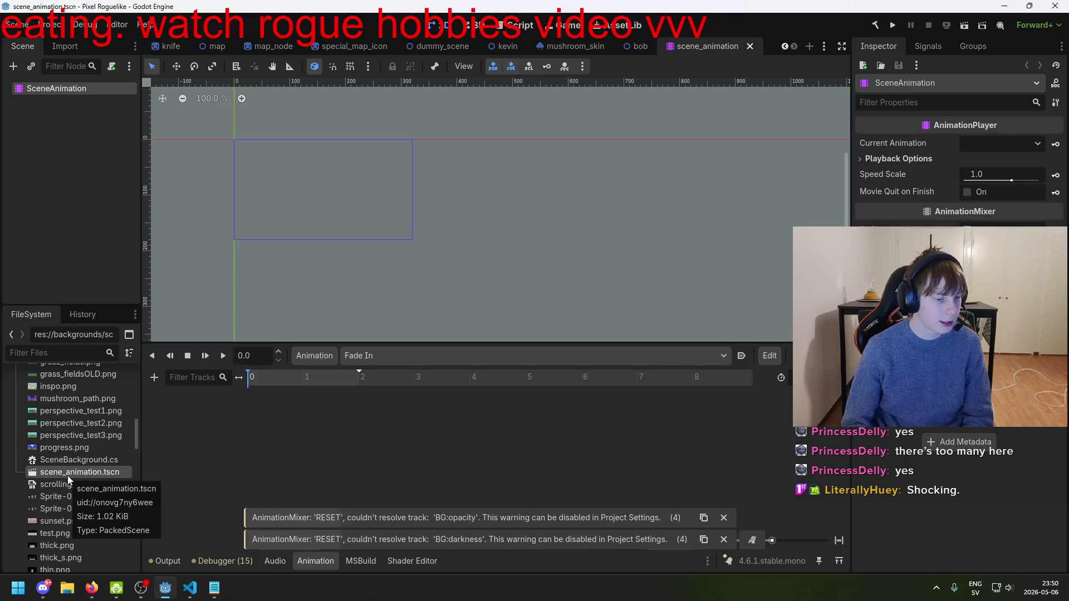
key(Delete)
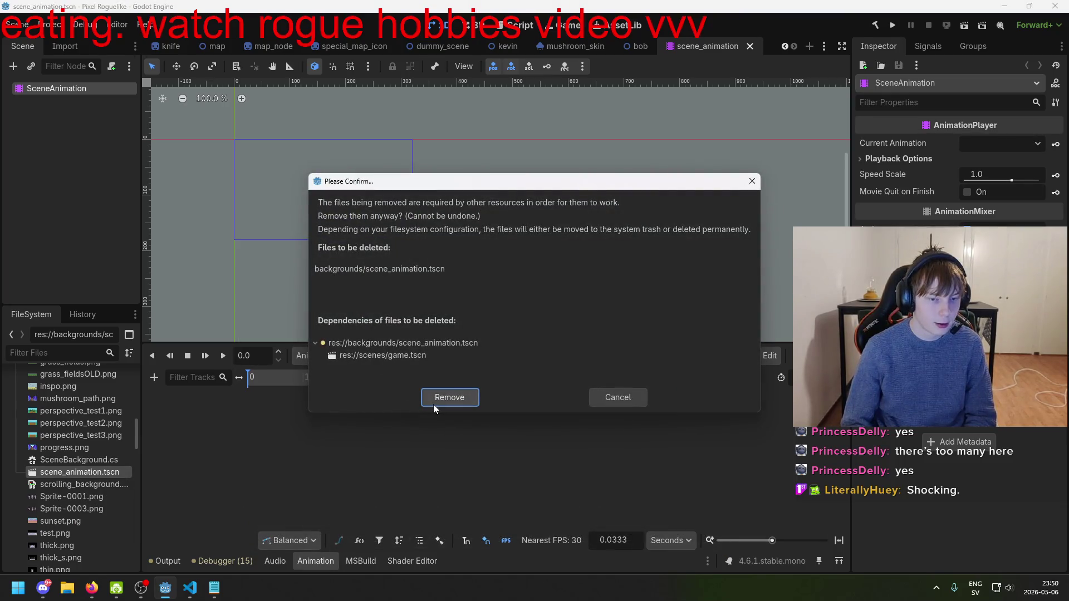
- Confirm removing scene_animation.tscn, then reopen SceneAnimation's scene from the game tab
click(433, 403)
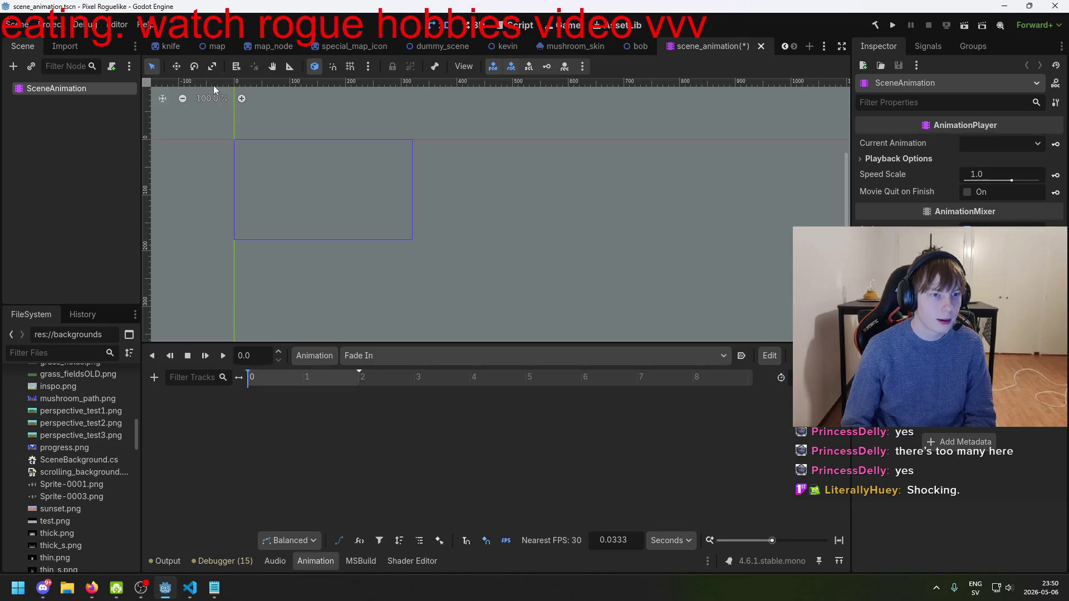
scroll(390, 47, up, 2)
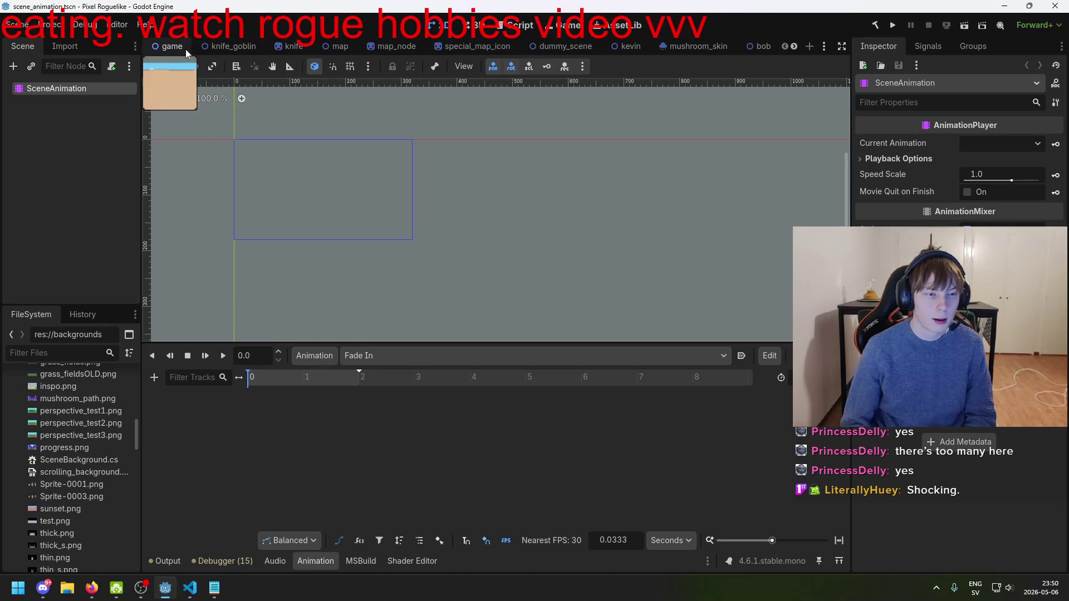
click(172, 46)
click(55, 161)
click(71, 138)
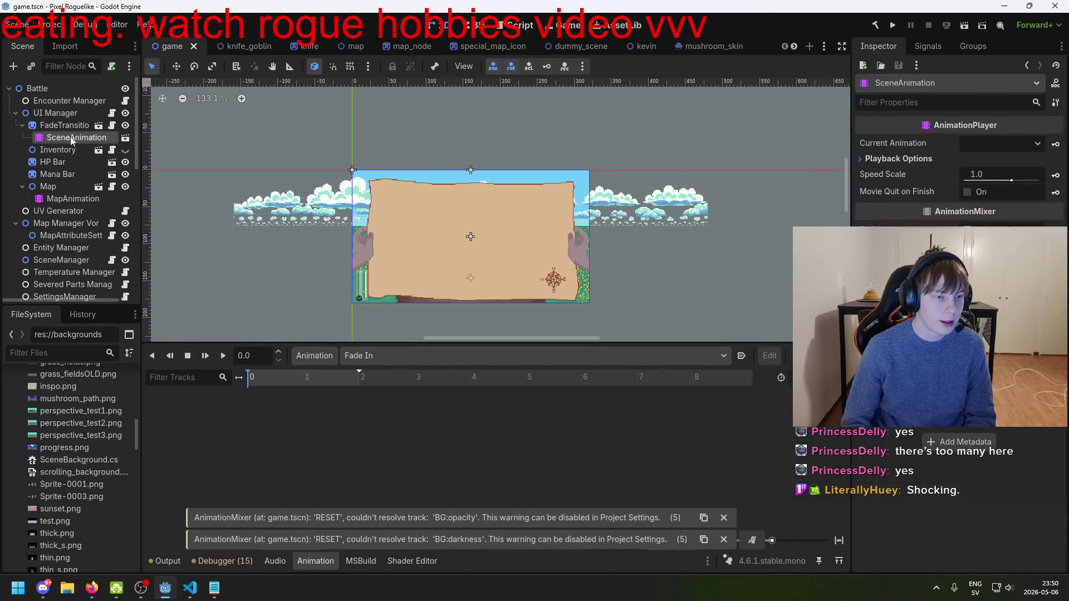
click(126, 140)
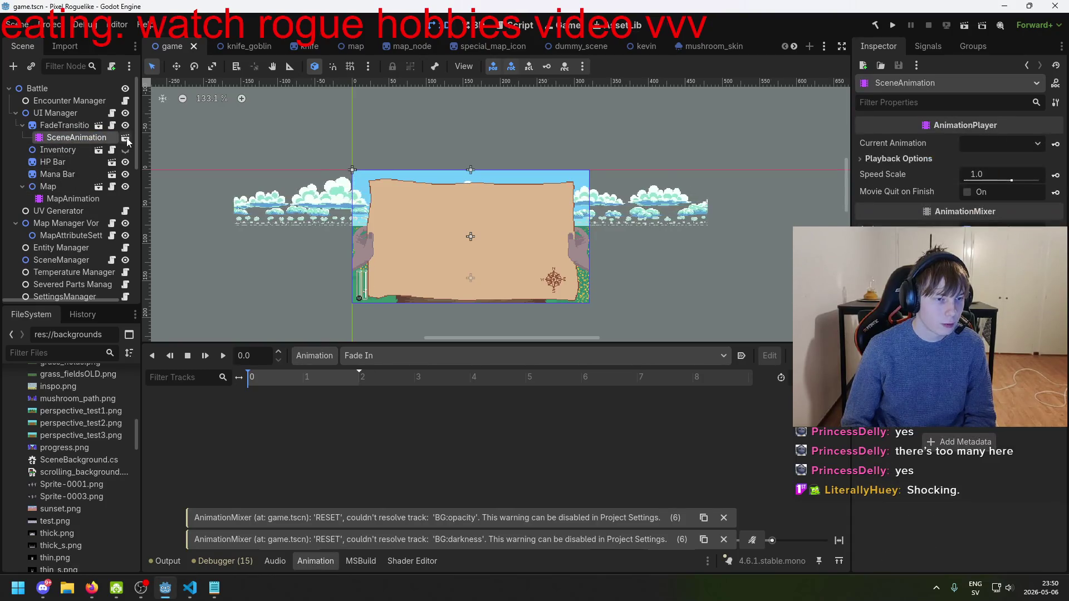
click(125, 139)
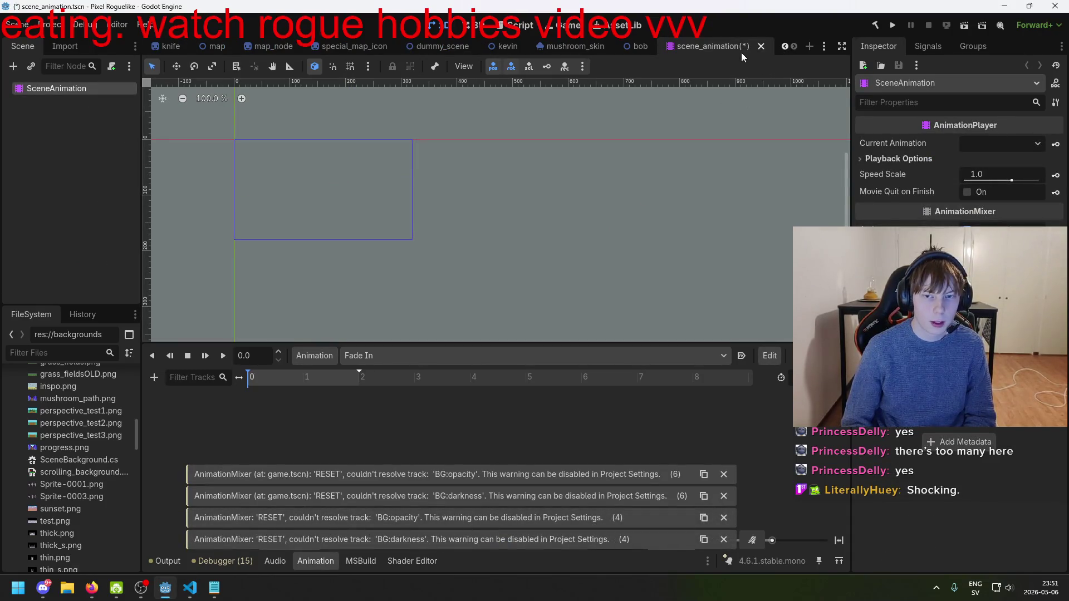
- Filter the FileSystem dock's project files by 'scene'
scroll(117, 467, up, 2)
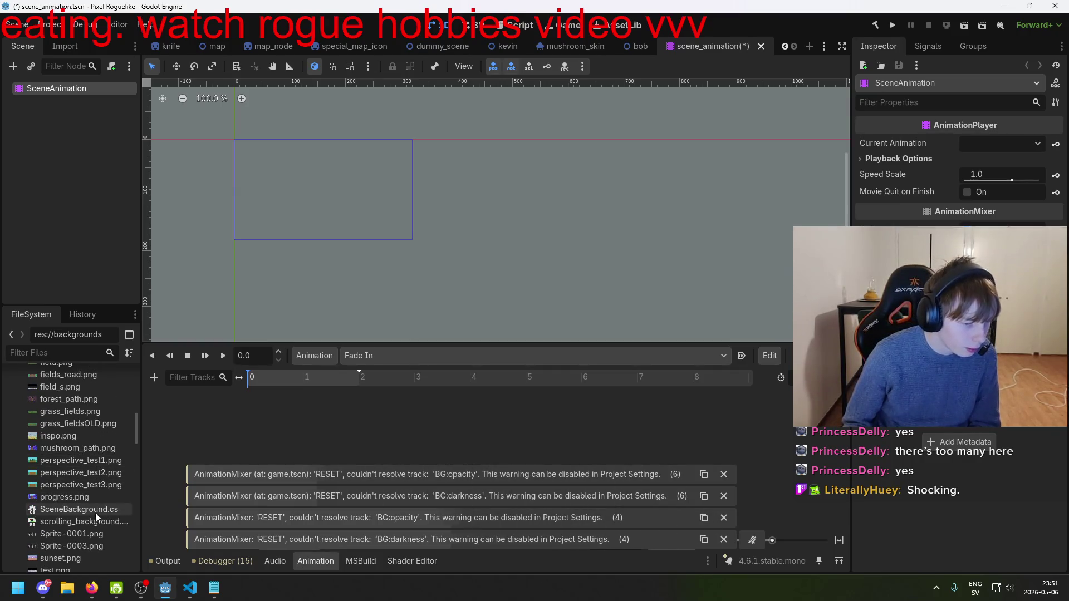
scroll(95, 508, up, 6)
scroll(89, 508, up, 5)
scroll(89, 504, down, 12)
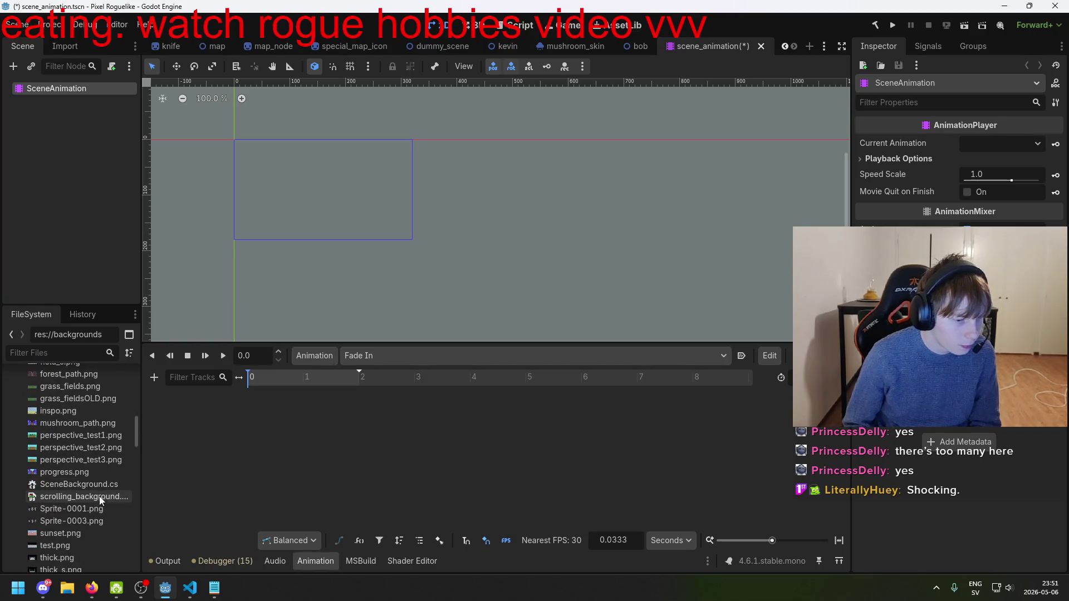
scroll(99, 492, down, 2)
click(82, 353)
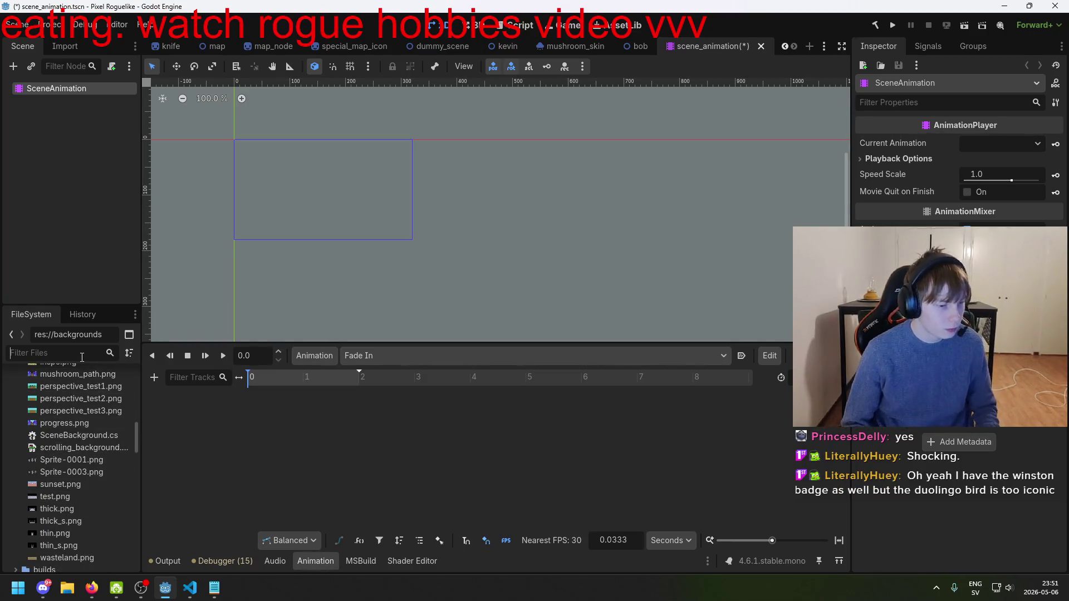
text(scene)
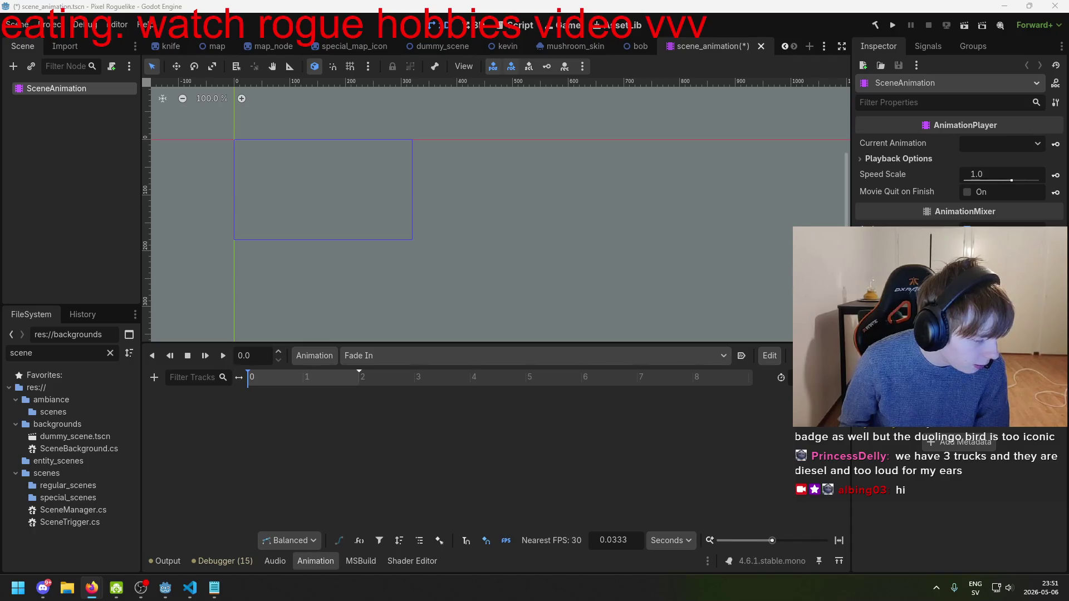
click(763, 46)
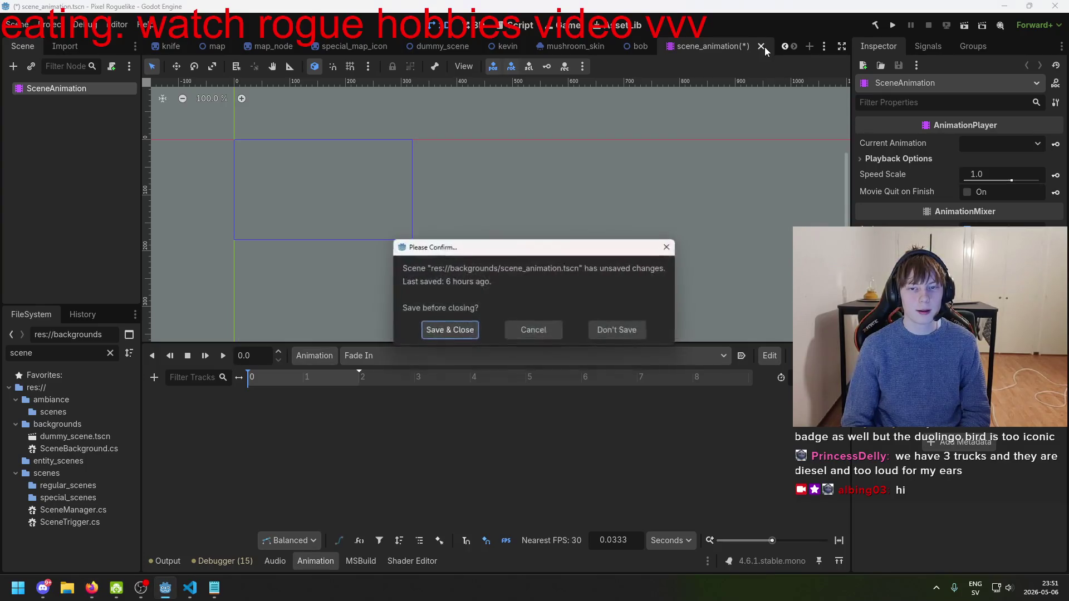
click(616, 331)
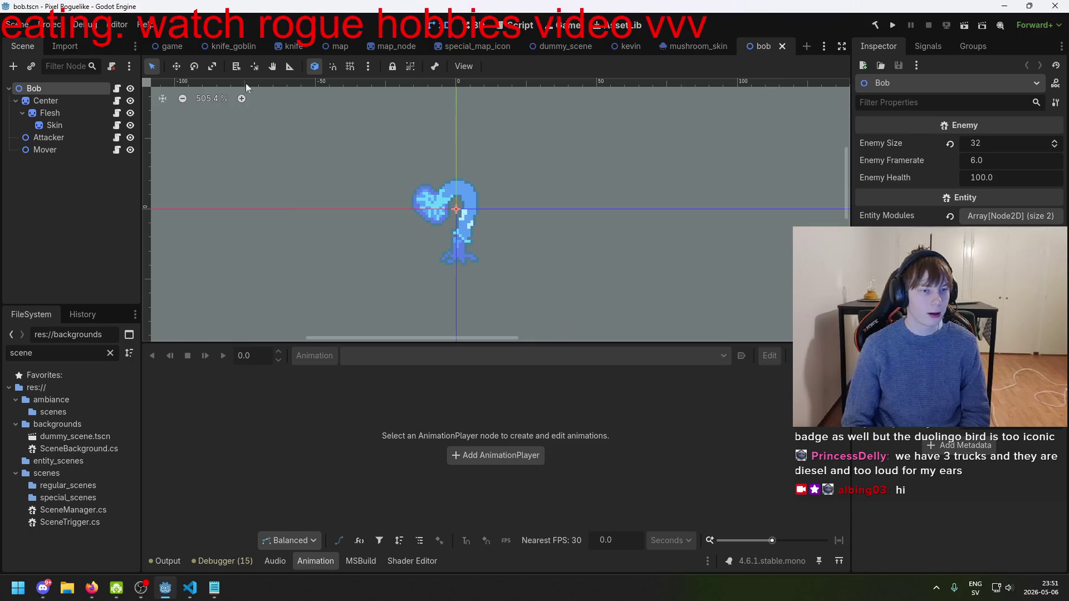
click(168, 48)
click(72, 161)
click(75, 138)
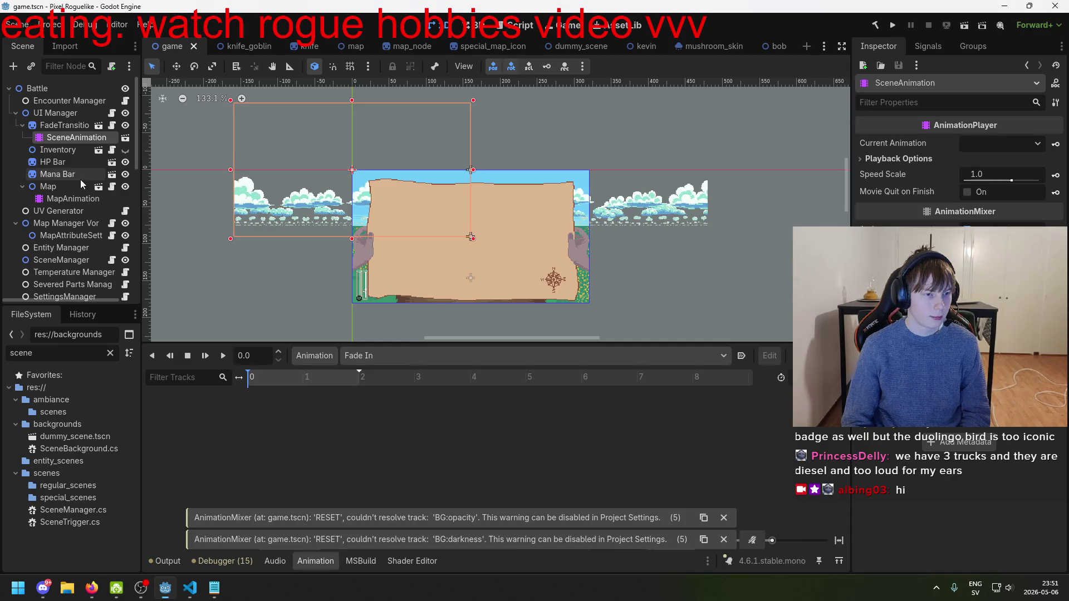
click(74, 139)
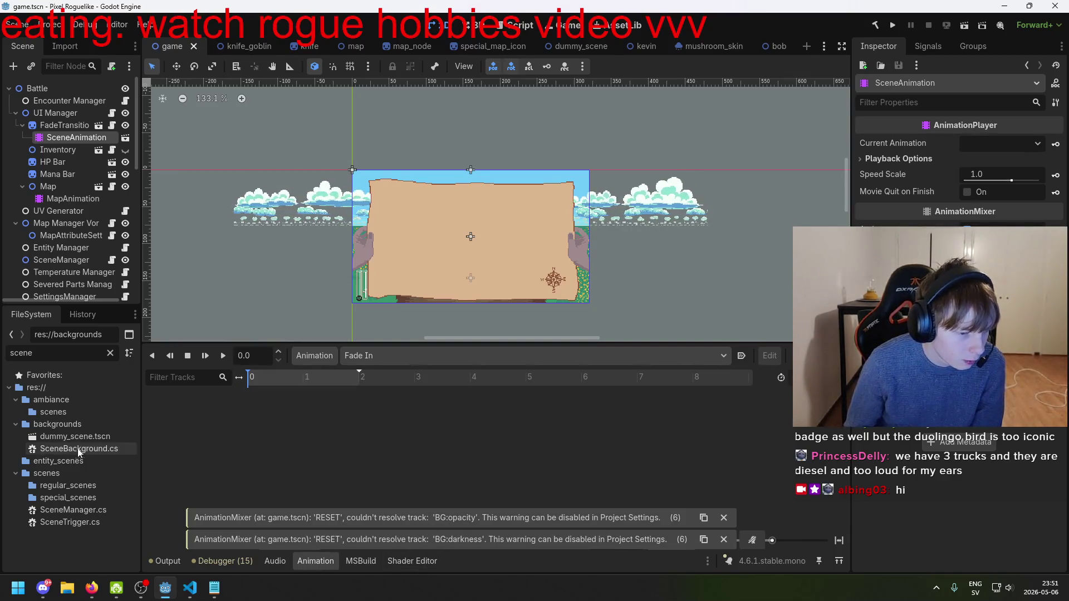
click(79, 164)
double_click(86, 139)
key(Escape)
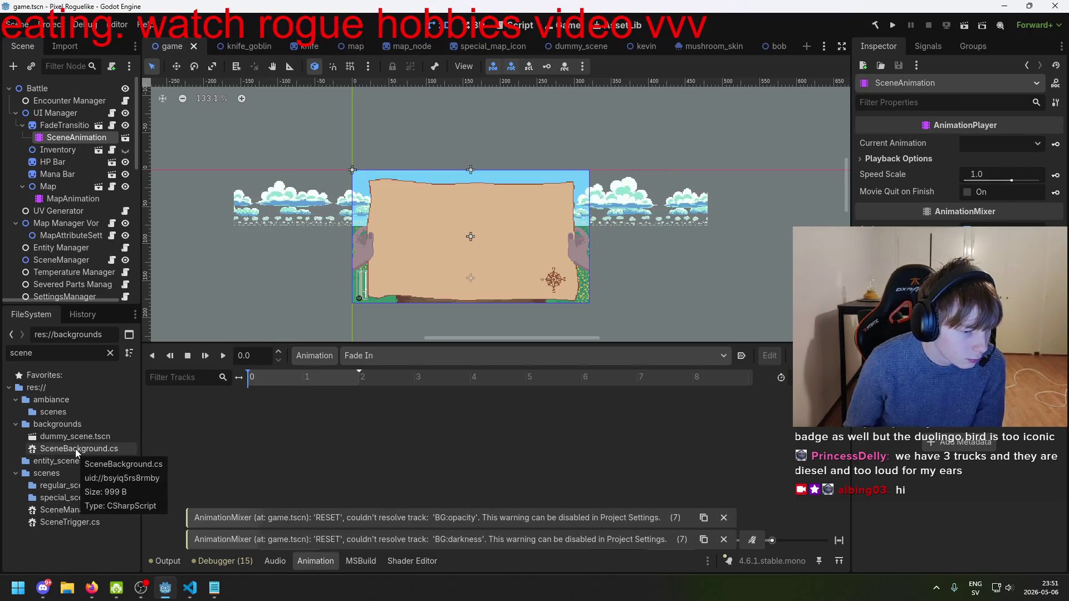
click(95, 438)
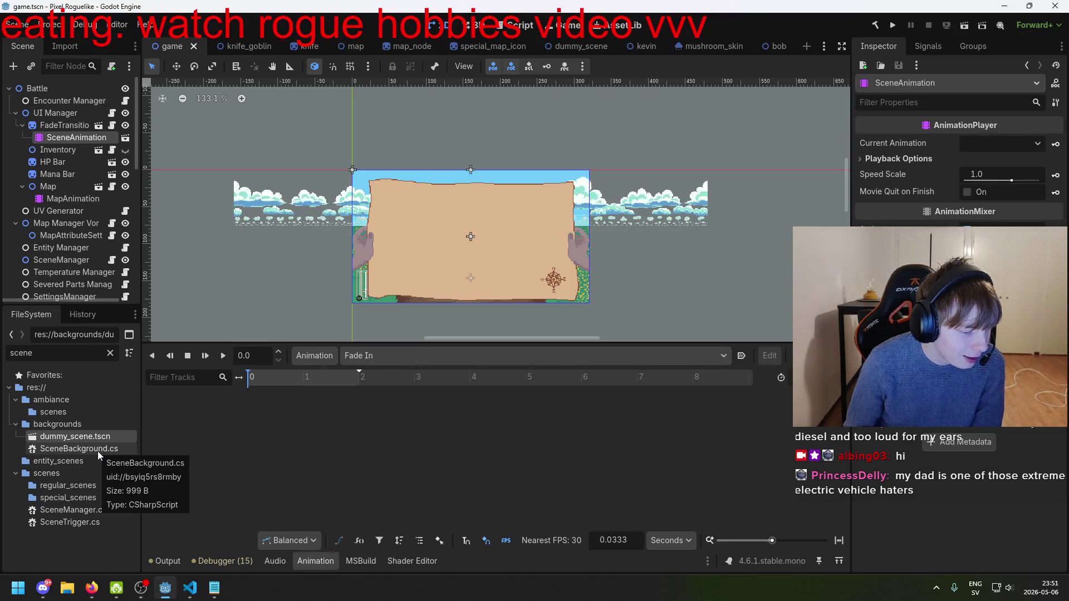
click(95, 453)
click(94, 440)
click(91, 453)
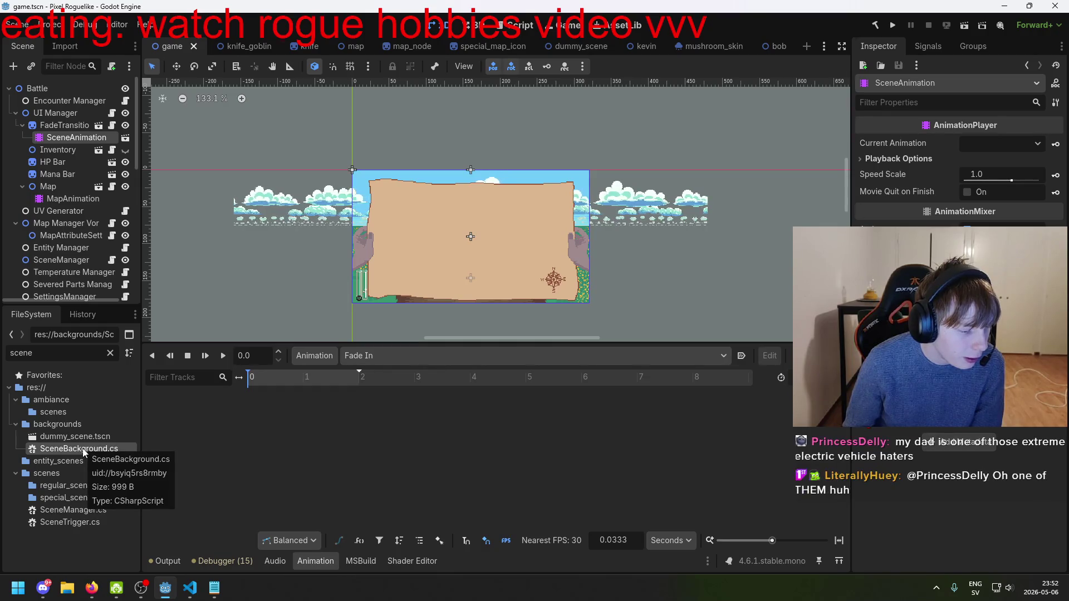
click(94, 436)
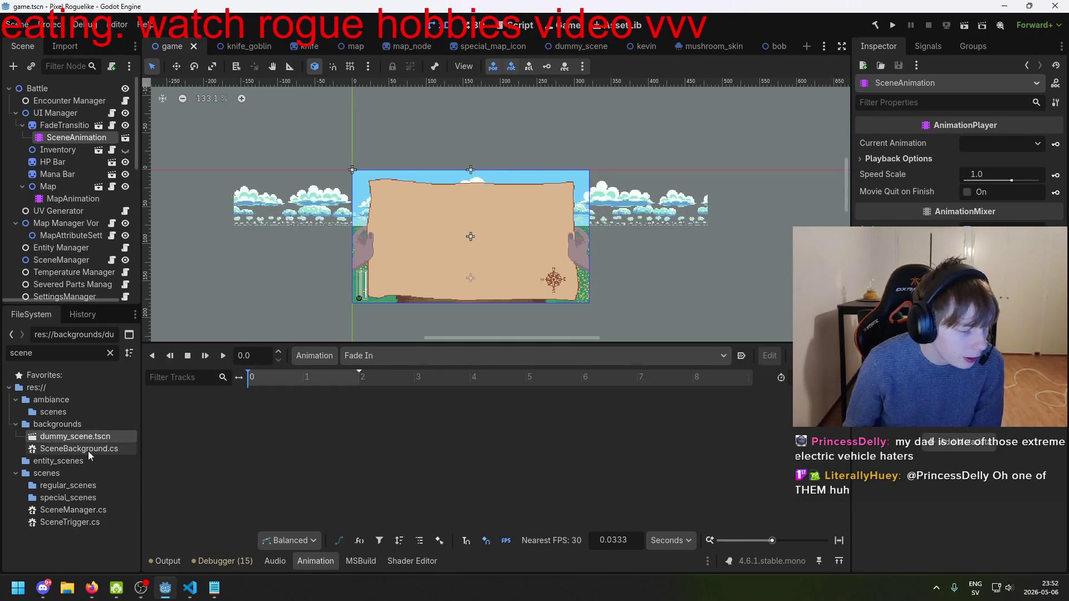
click(101, 448)
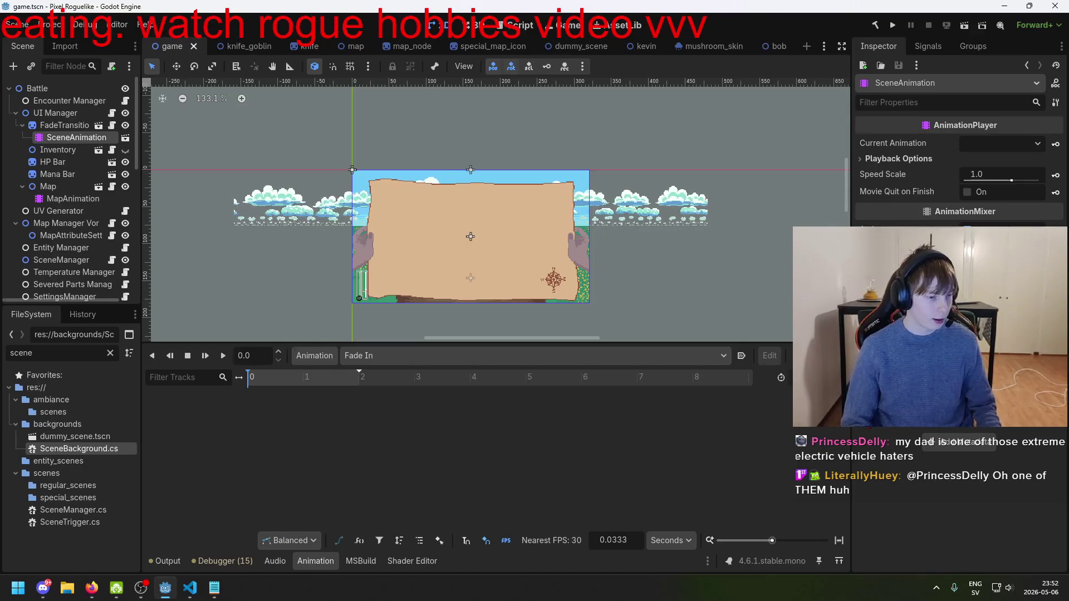
click(69, 441)
click(70, 444)
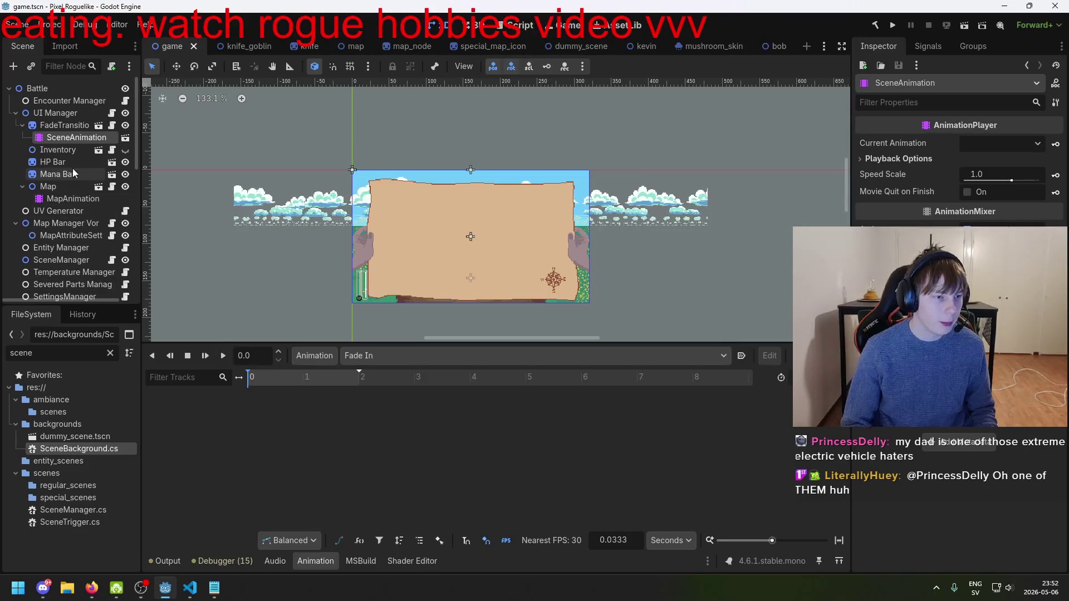
click(74, 152)
click(71, 134)
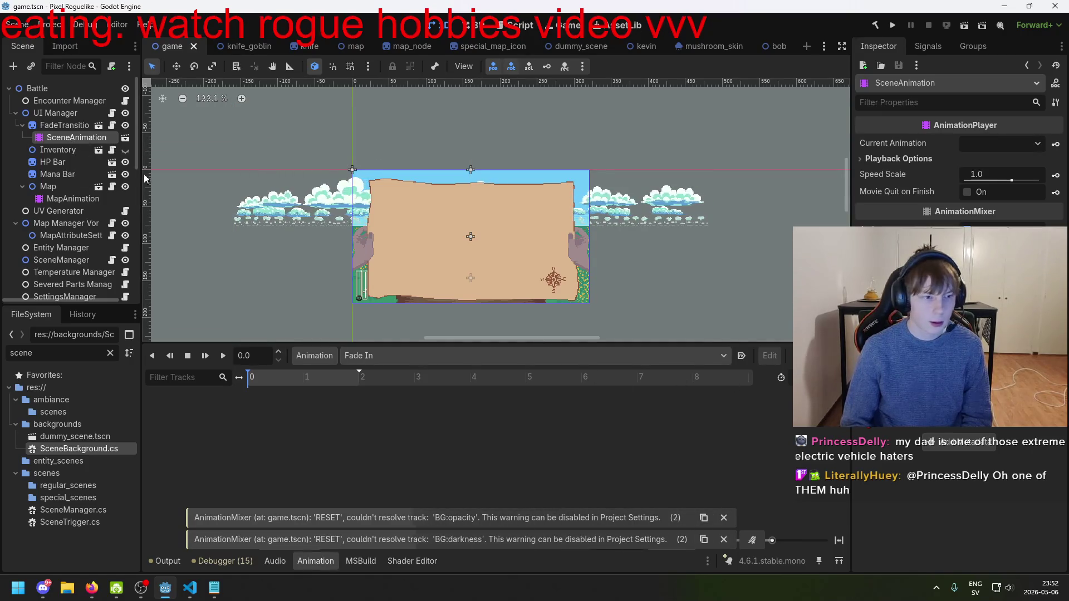
key(Delete)
- Delete SceneAnimation and add an AnimationPlayer child node under FadeTransition
key(Return)
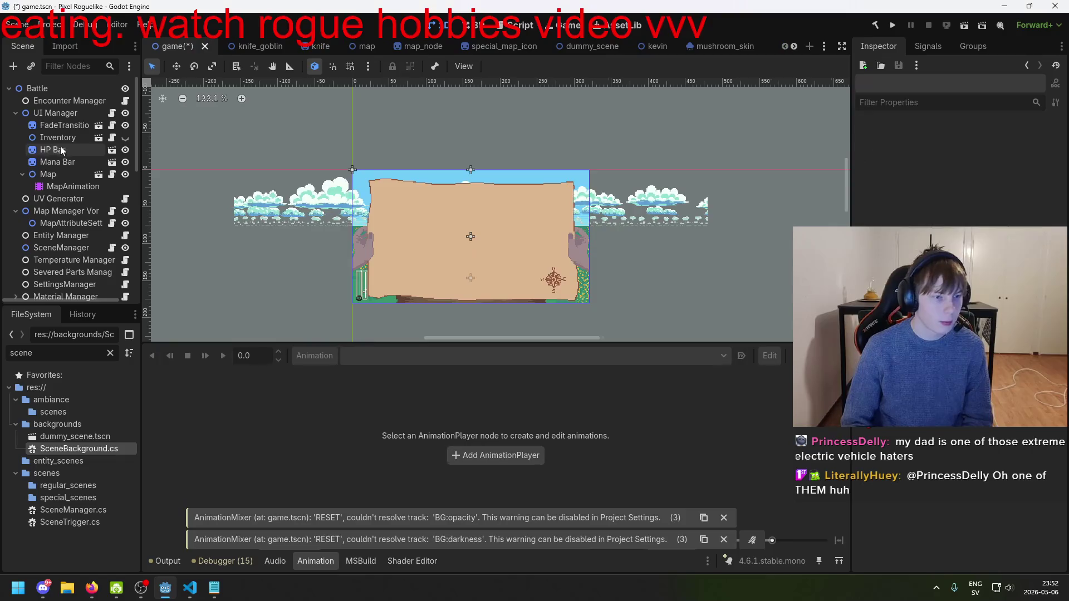
right_click(65, 128)
mouse_move(180, 146)
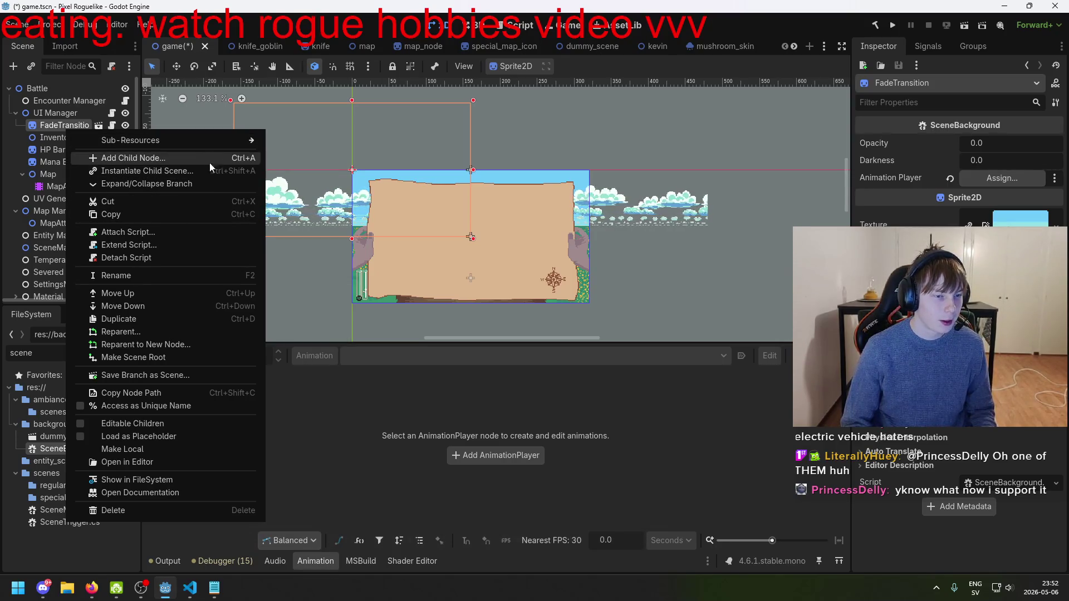
click(182, 162)
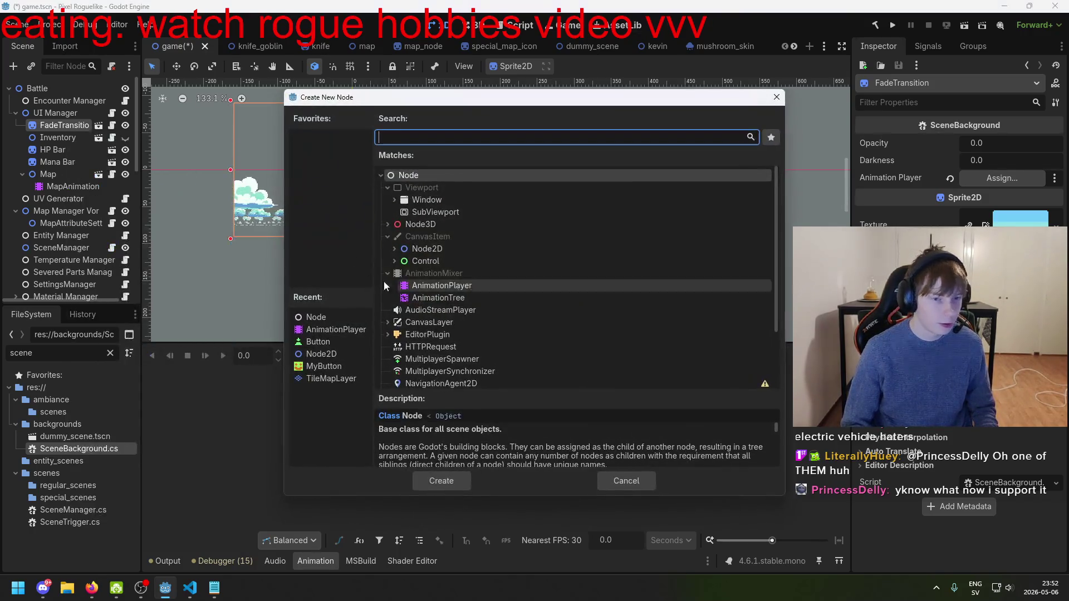
click(496, 291)
double_click(496, 291)
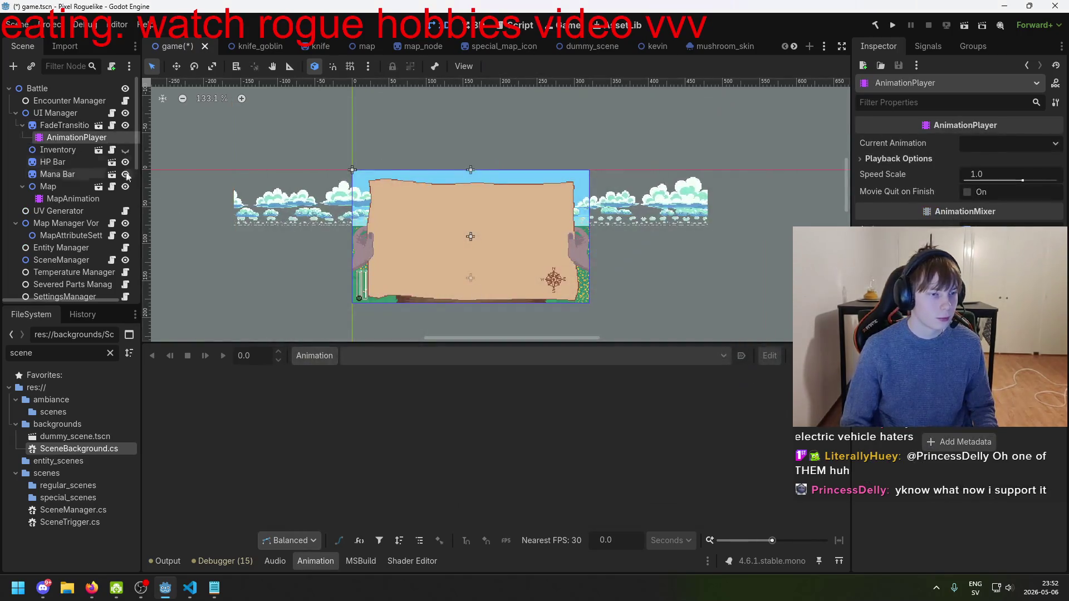
- Rename the new AnimationPlayer to TransitionAnimation
click(84, 137)
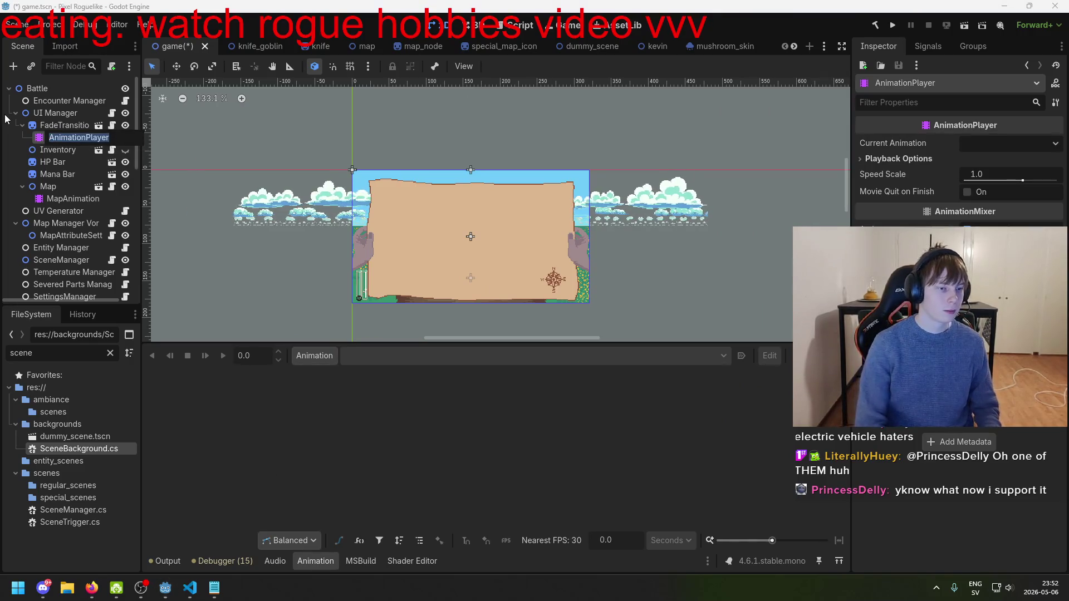
text(Transit)
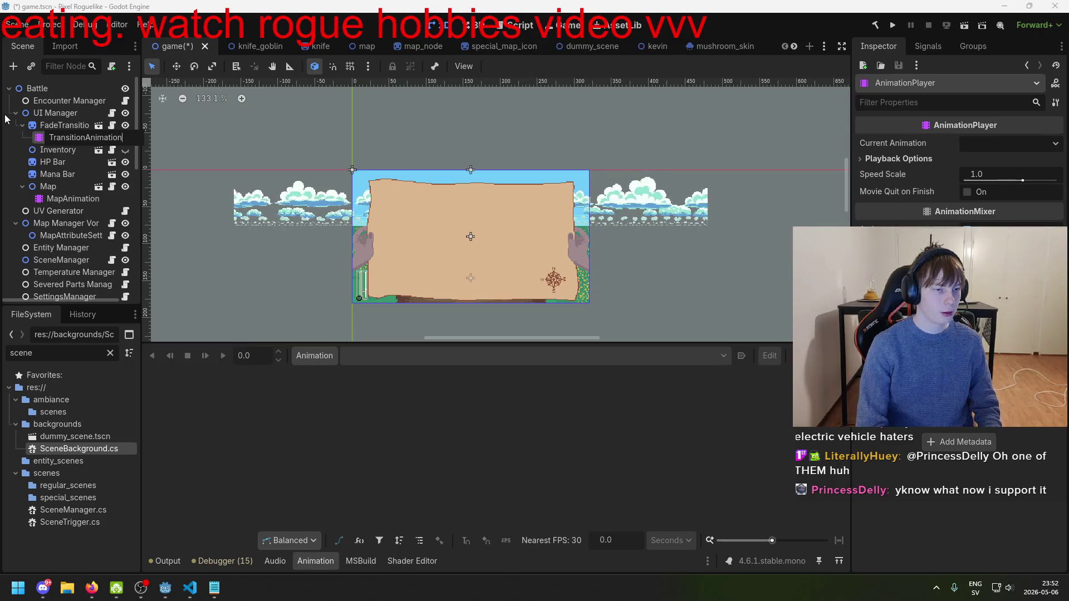
text(ion)
key(Return)
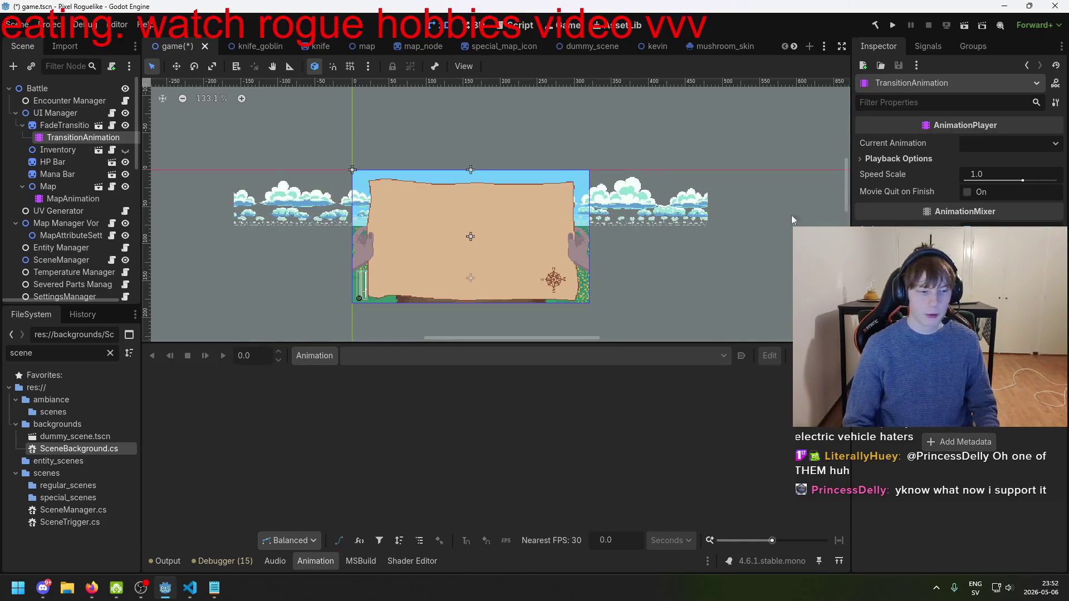
- Nudge FadeTransition with the Move tool, restore its position value to 90.0, and save game.tscn
click(65, 126)
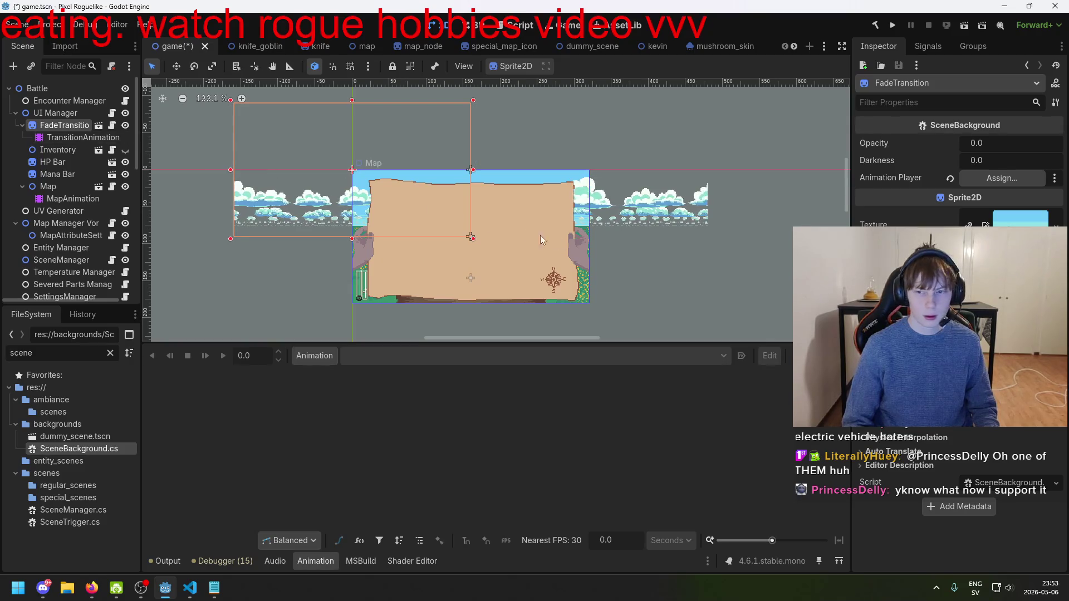
click(325, 172)
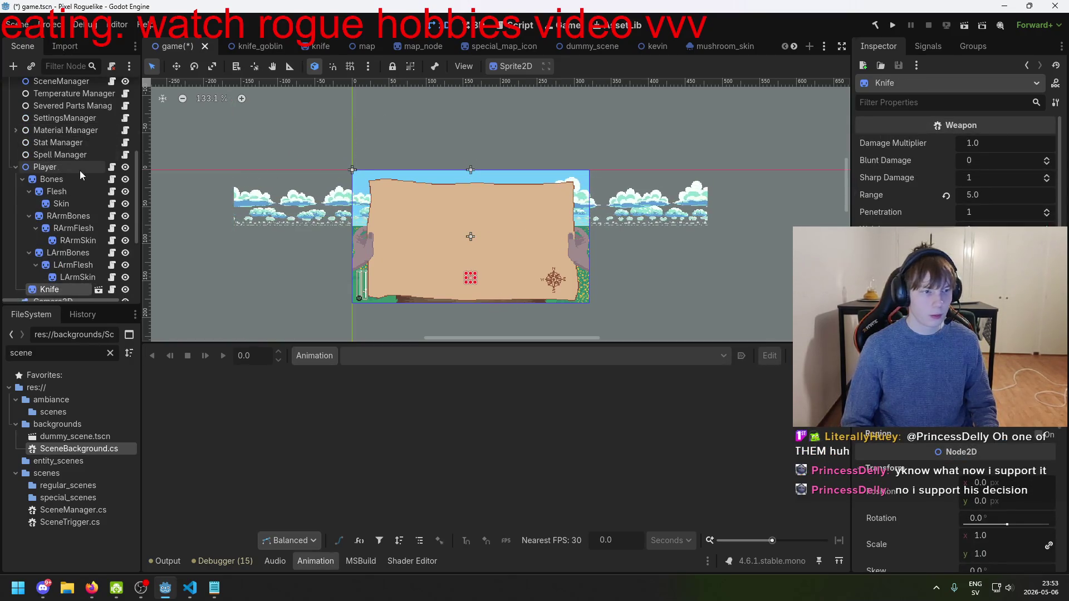
scroll(79, 171, up, 5)
click(89, 127)
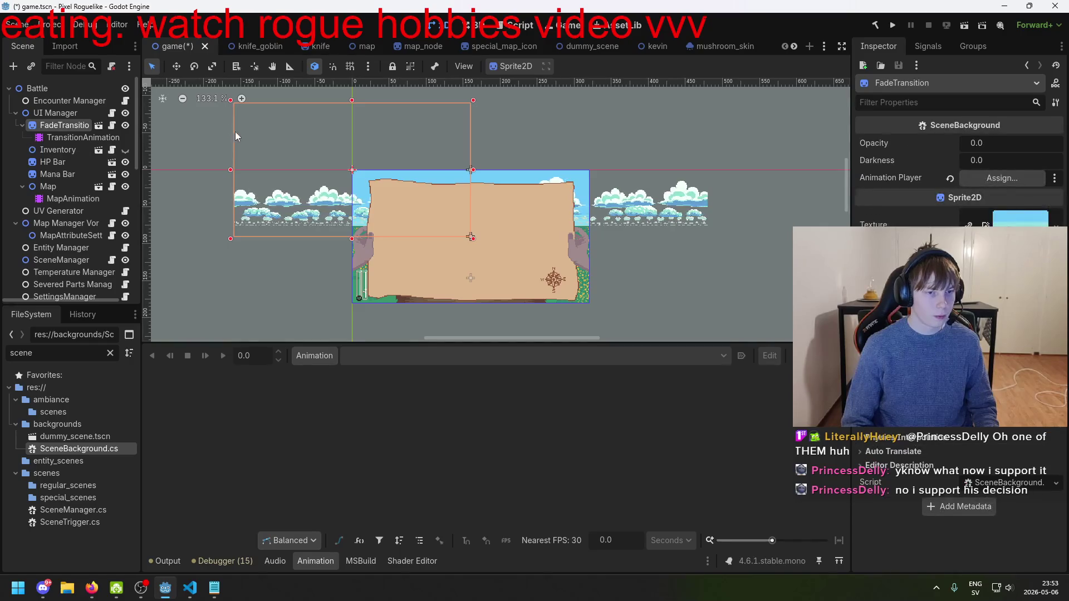
key(w)
drag(326, 165, 445, 232)
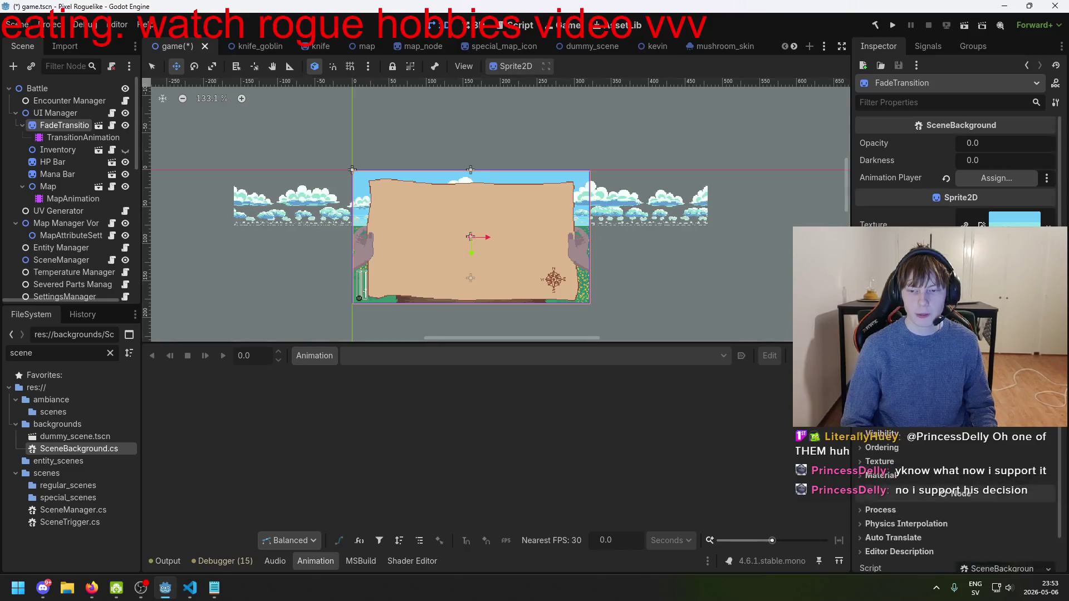
drag(560, 251, 539, 248)
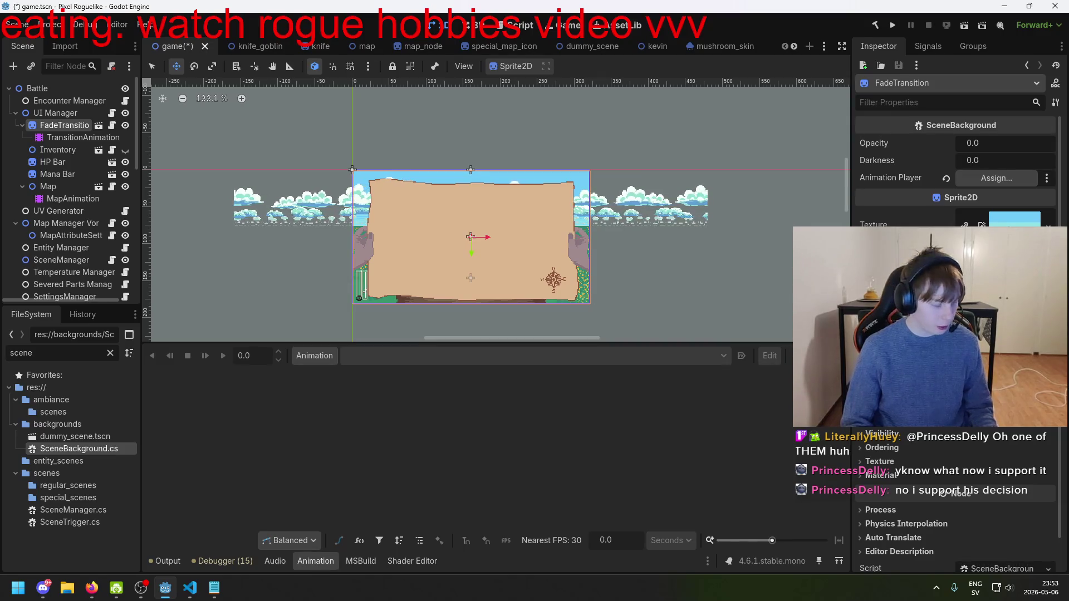
scroll(955, 490, up, 3)
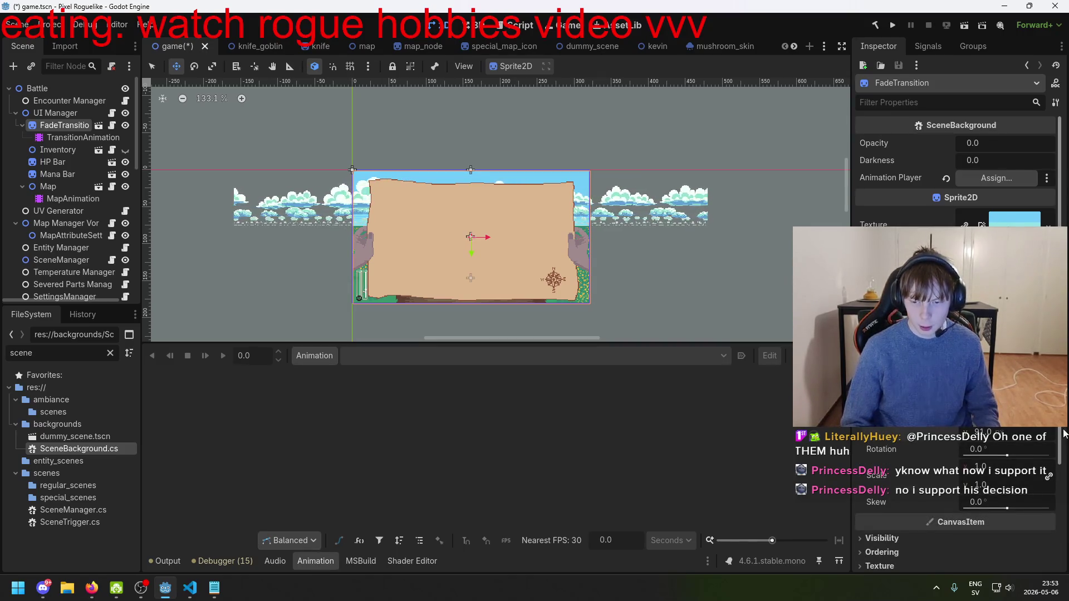
click(1036, 442)
key(ctrl+s)
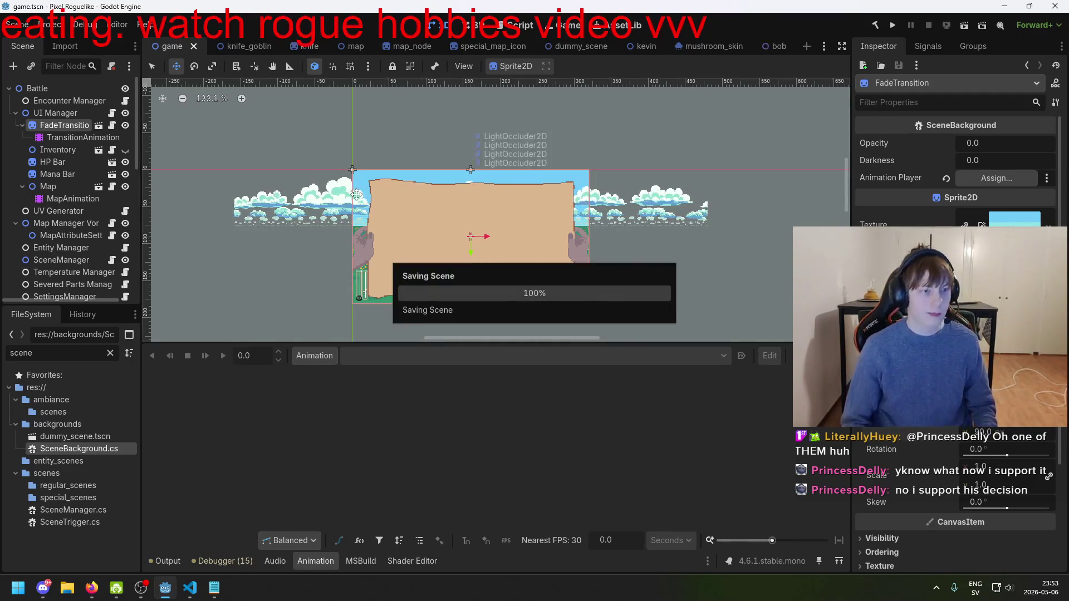
click(79, 139)
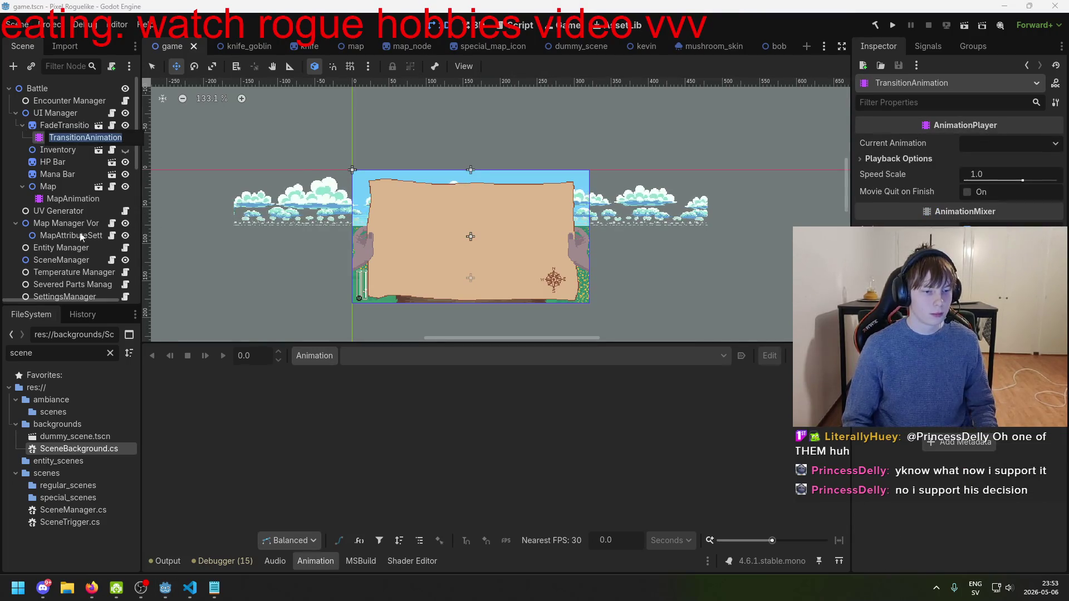
- For TransitionAnimation, choose Animation > New and clear the default new_animation name
click(70, 162)
click(73, 139)
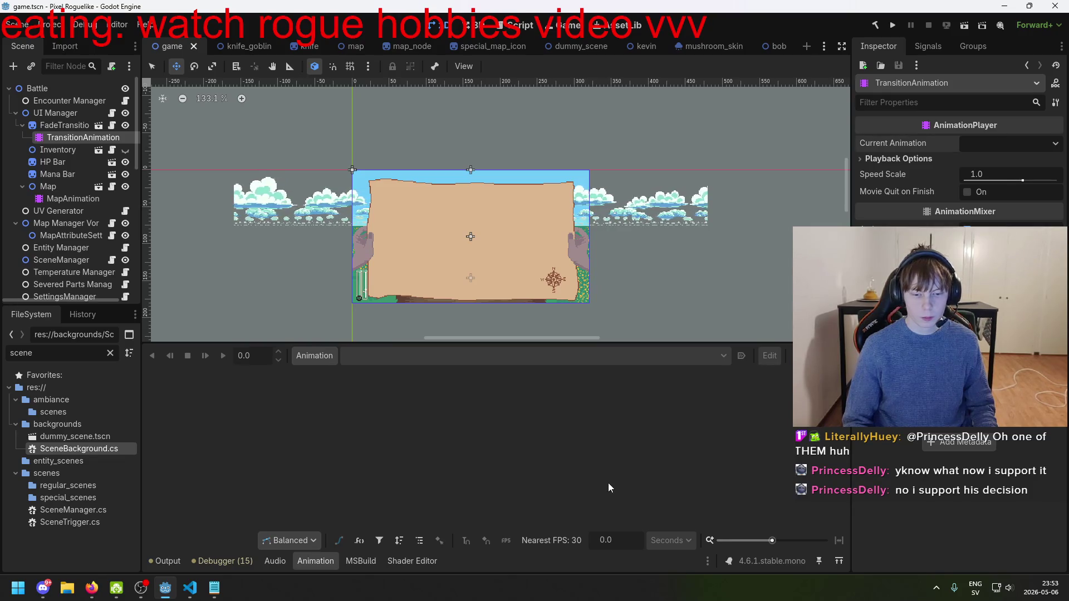
click(315, 355)
click(320, 377)
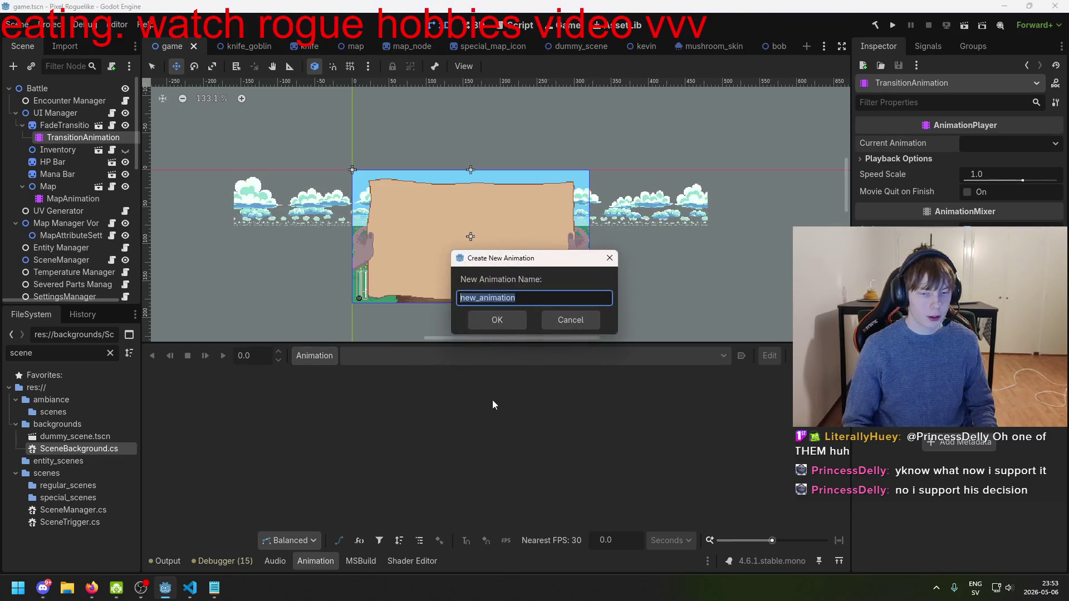
key(BackSpace)
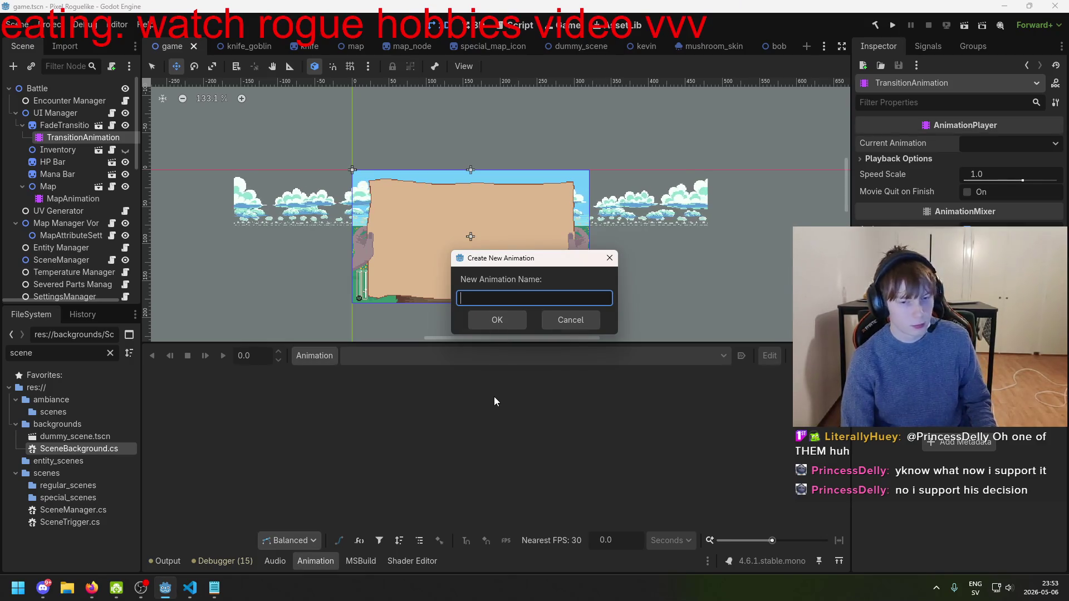
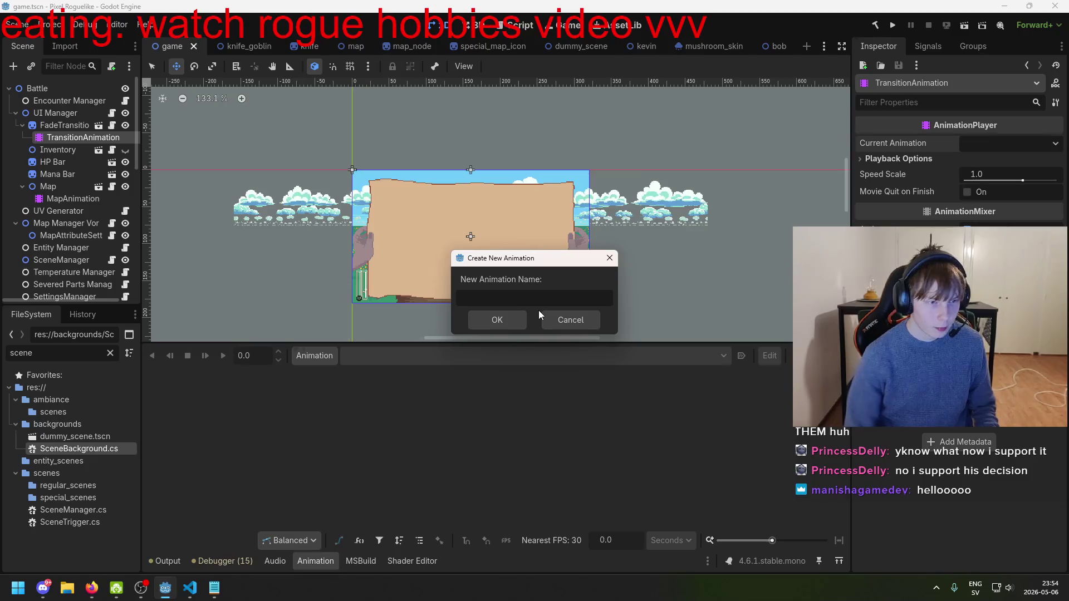
- Name the new animation 'transition' and confirm it
text(tran)
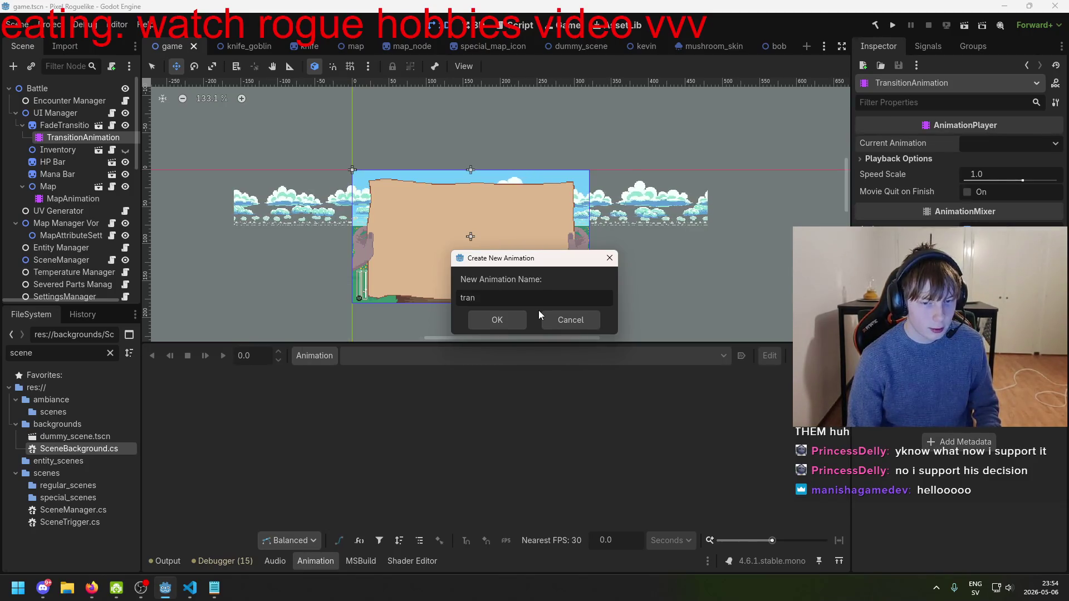
text(sition)
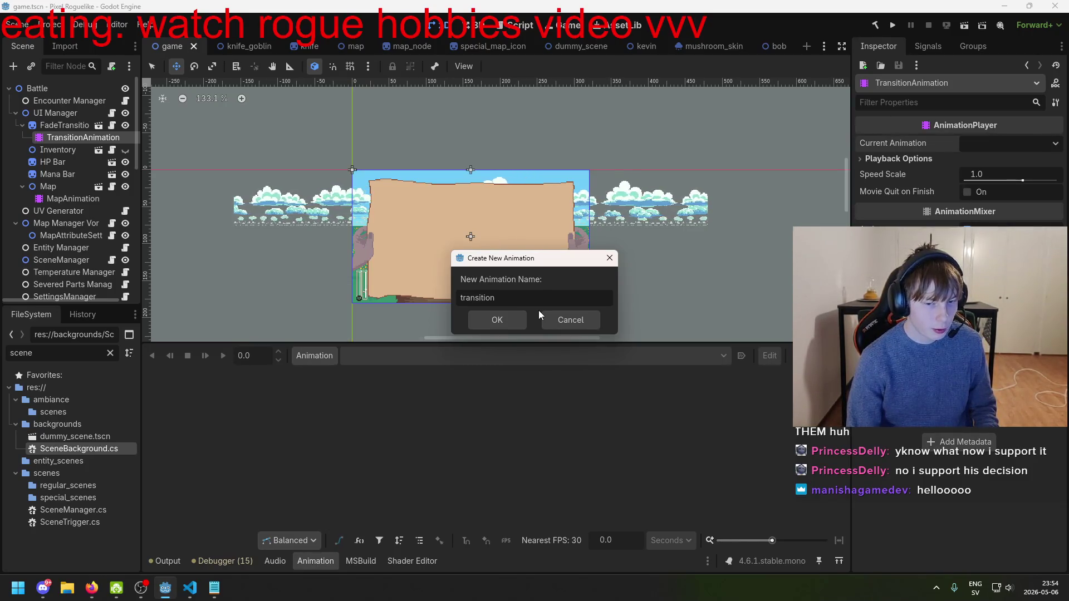
key(Return)
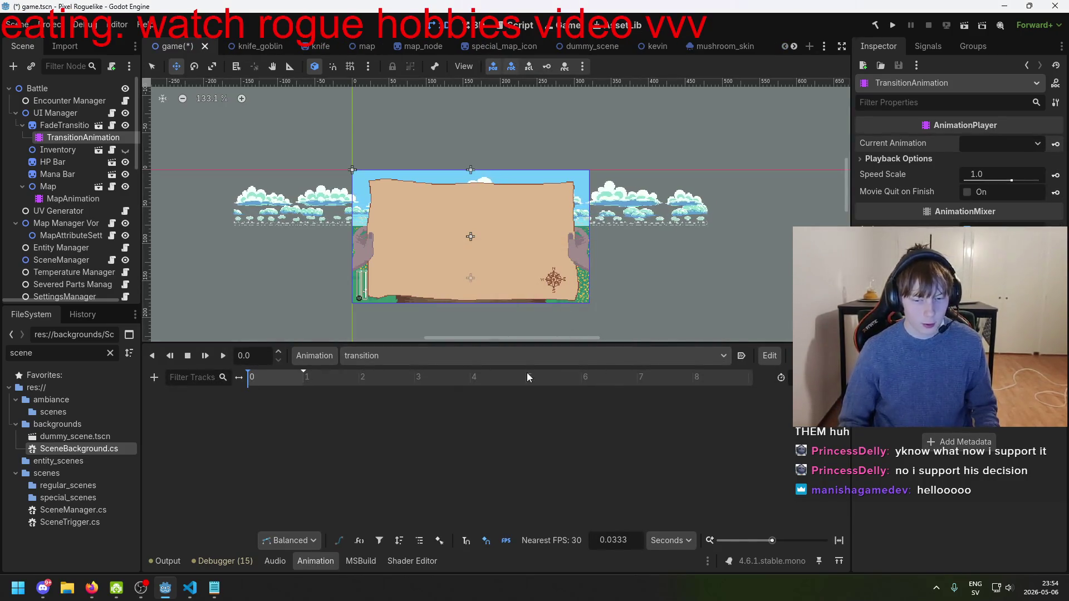
key(alt+Tab)
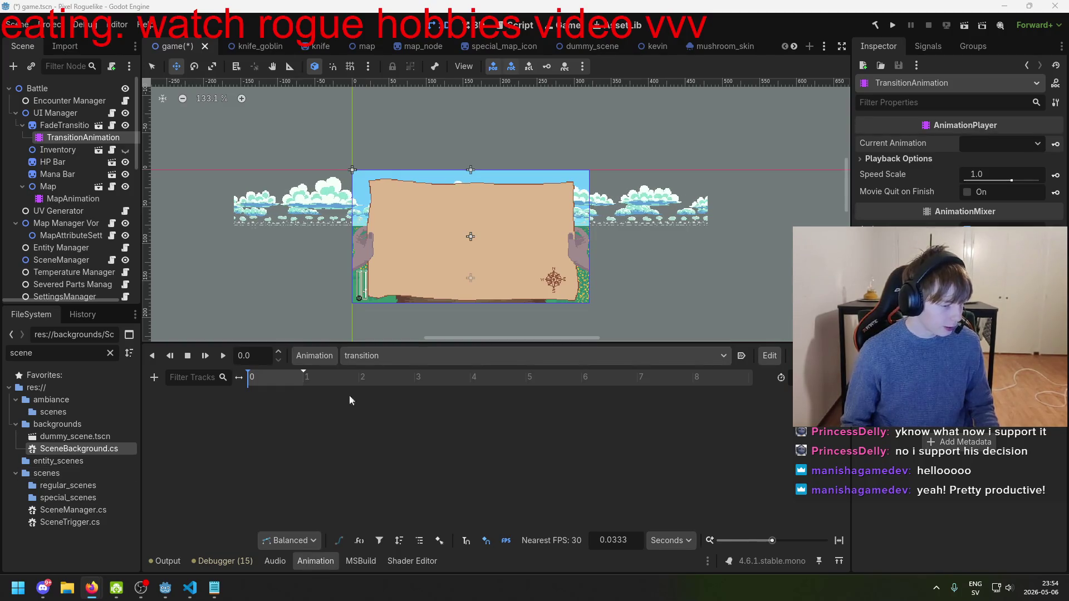
- Zoom around the map in the 2D viewport, then save game.tscn
scroll(487, 260, up, 4)
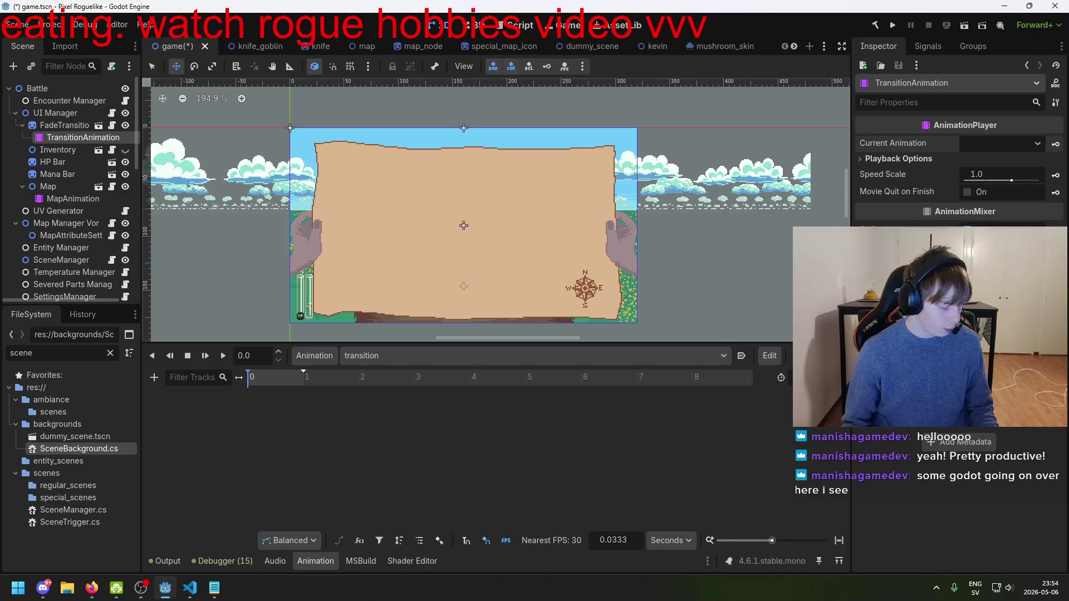
scroll(252, 127, up, 3)
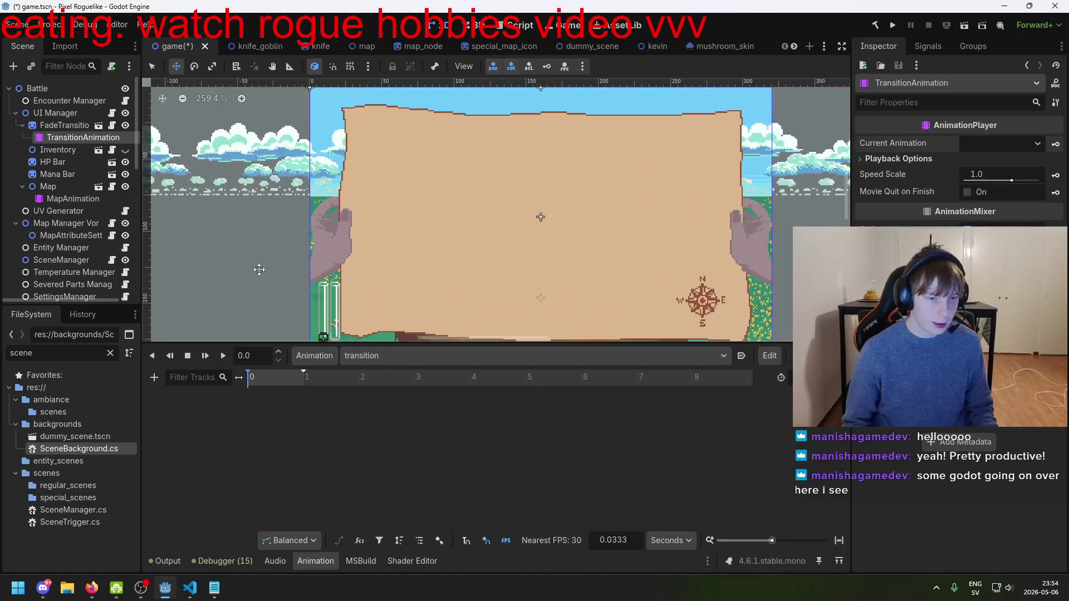
click(55, 149)
click(83, 137)
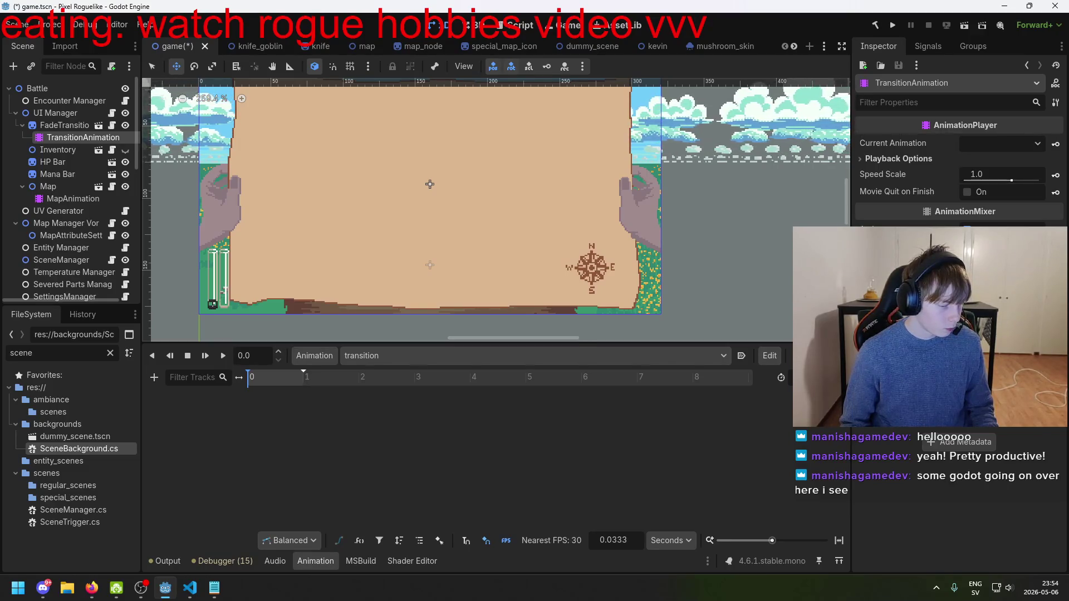
scroll(366, 284, down, 1)
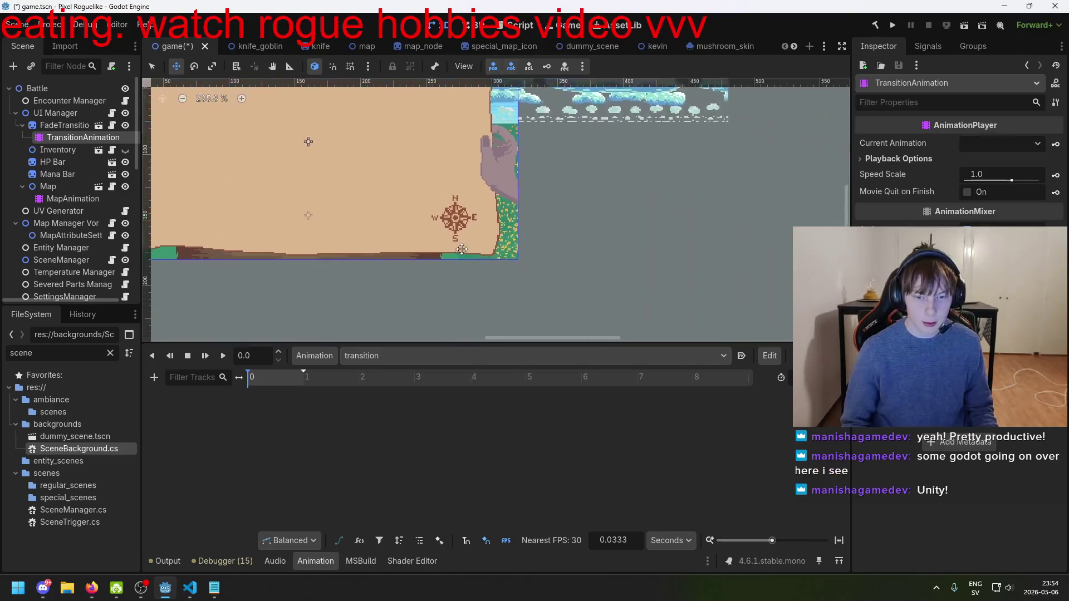
scroll(367, 284, down, 1)
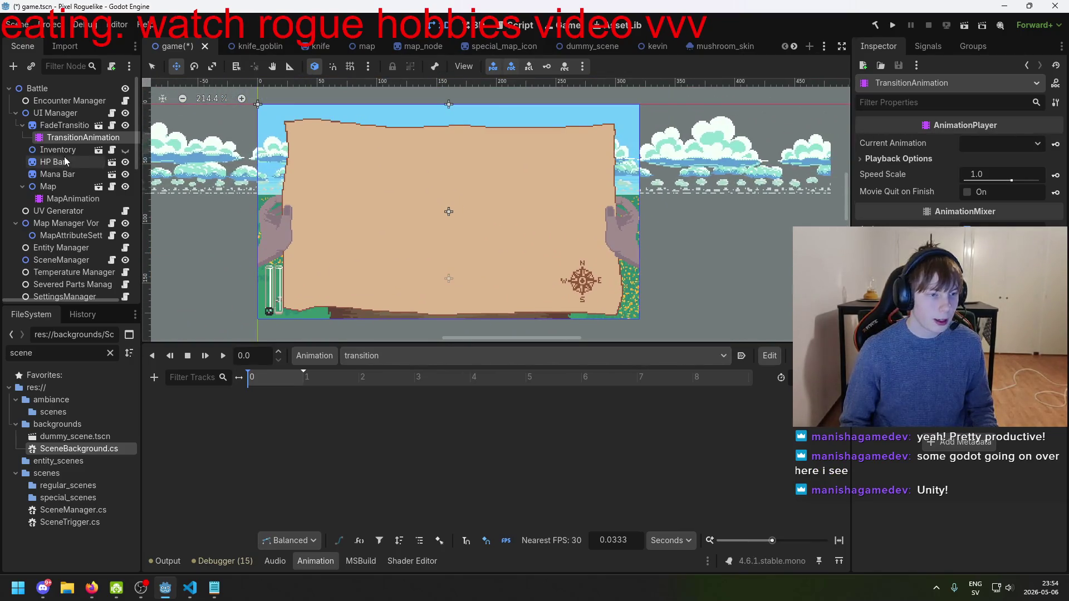
key(ctrl+s)
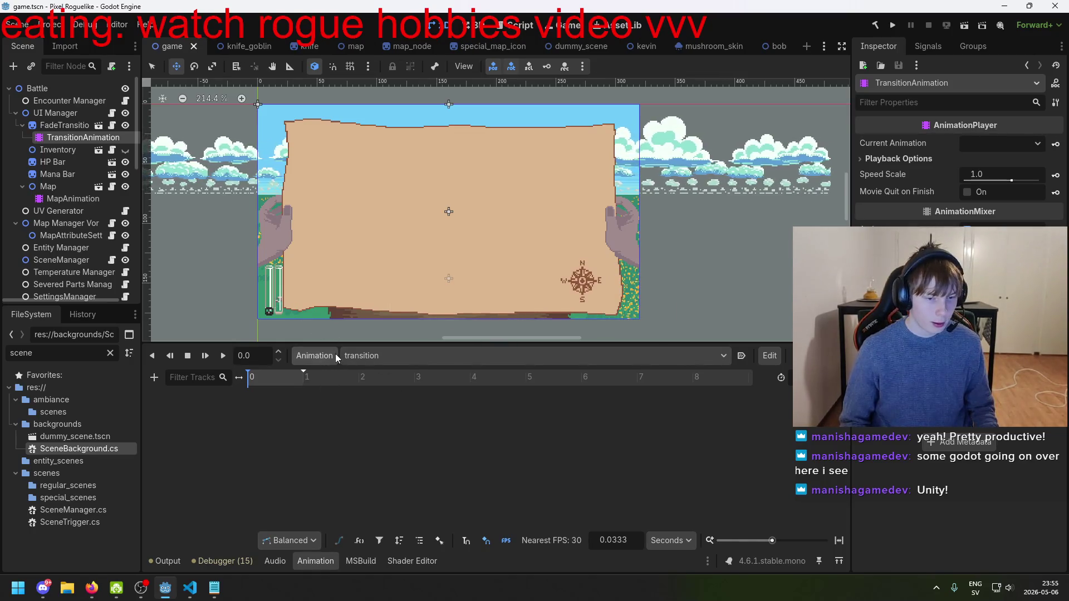
click(334, 355)
click(656, 449)
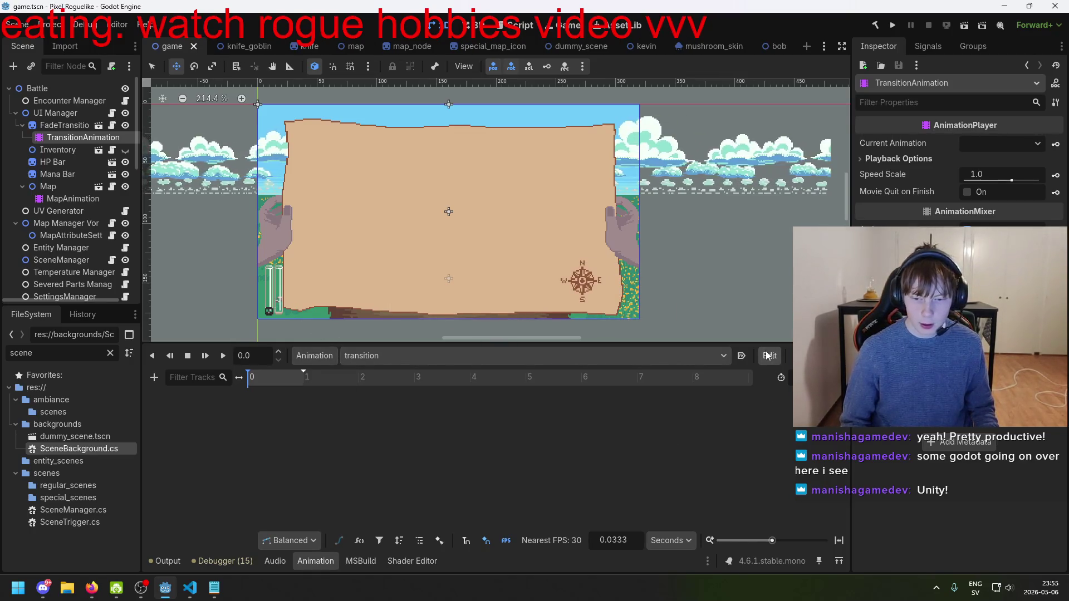
click(320, 353)
click(485, 429)
click(313, 359)
click(413, 406)
click(312, 359)
click(301, 356)
click(301, 356)
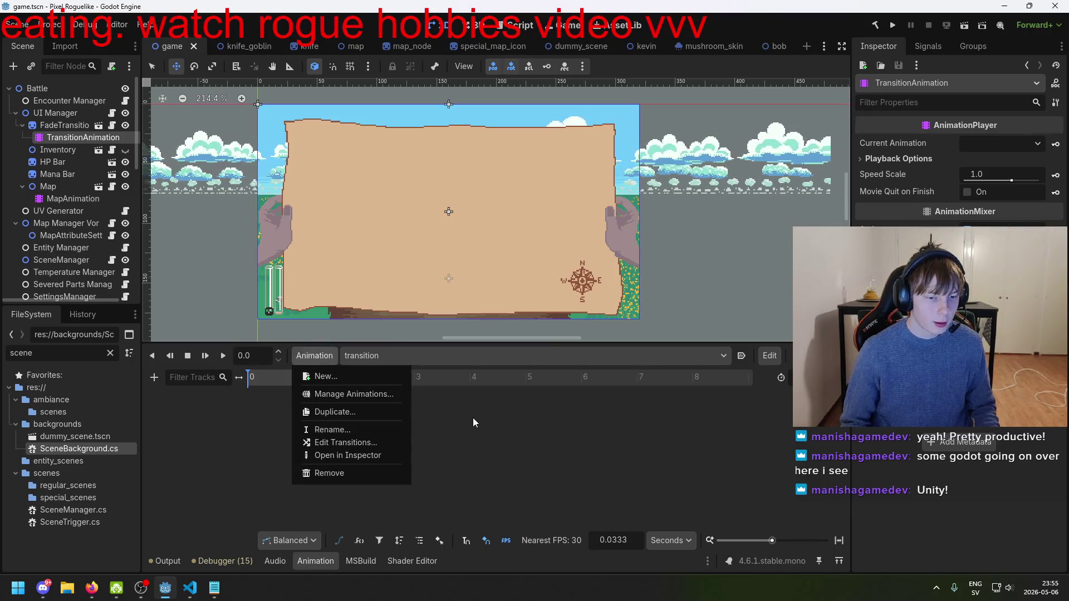
click(473, 418)
click(322, 356)
click(453, 412)
click(323, 360)
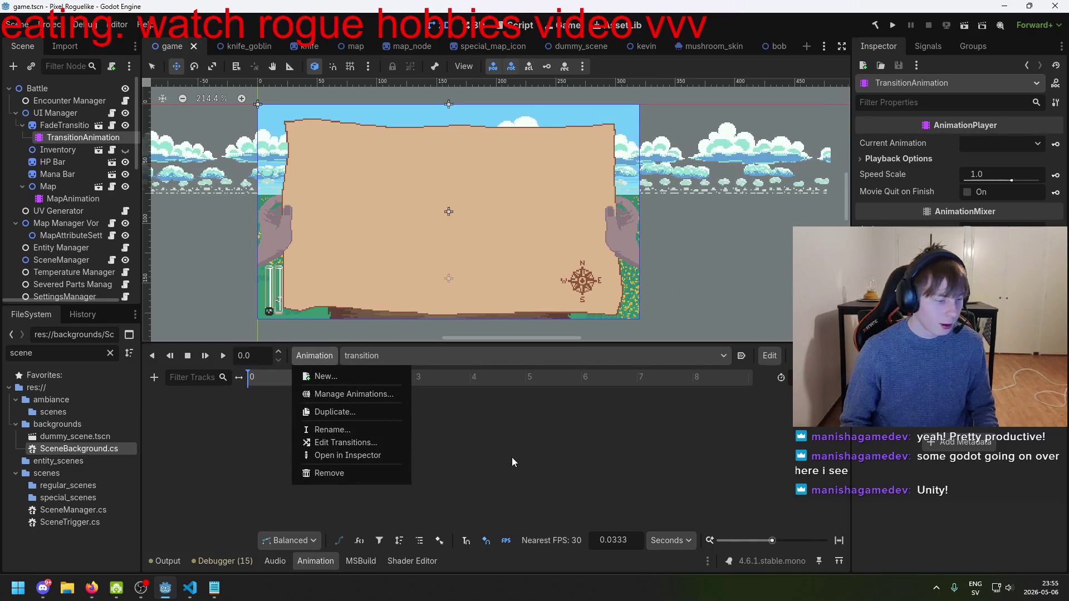
key(alt+Tab)
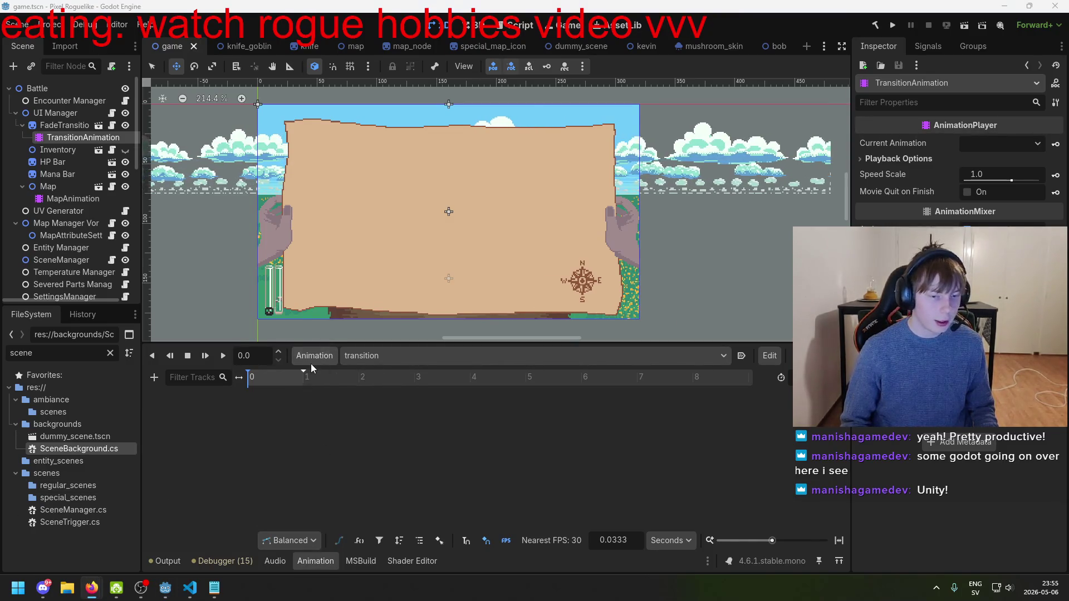
click(311, 363)
click(483, 420)
click(70, 148)
click(83, 138)
key(ctrl+s)
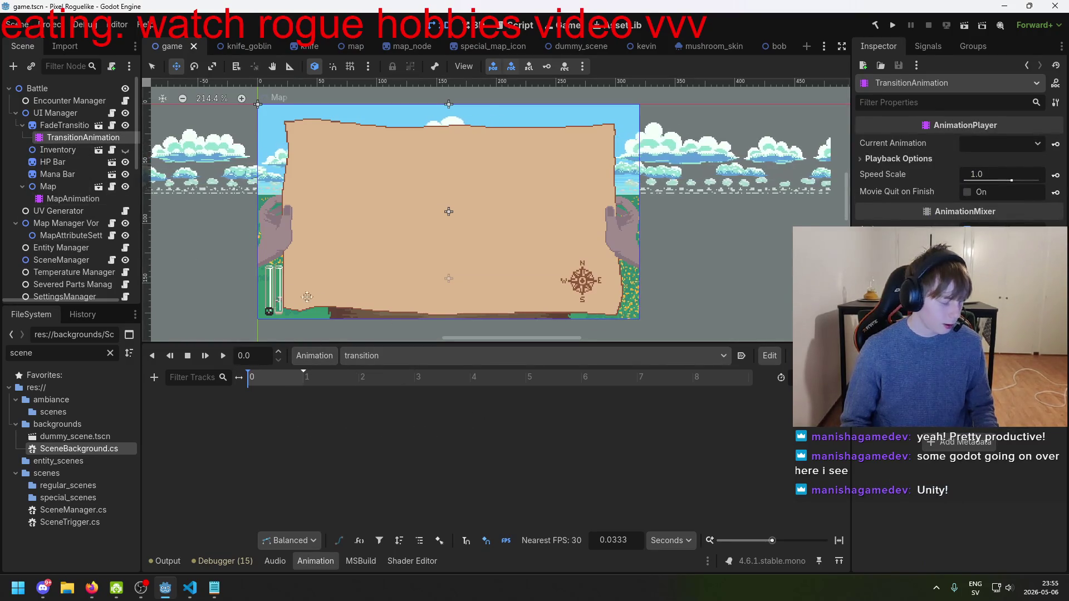
click(317, 360)
click(328, 357)
click(323, 359)
click(493, 411)
click(309, 359)
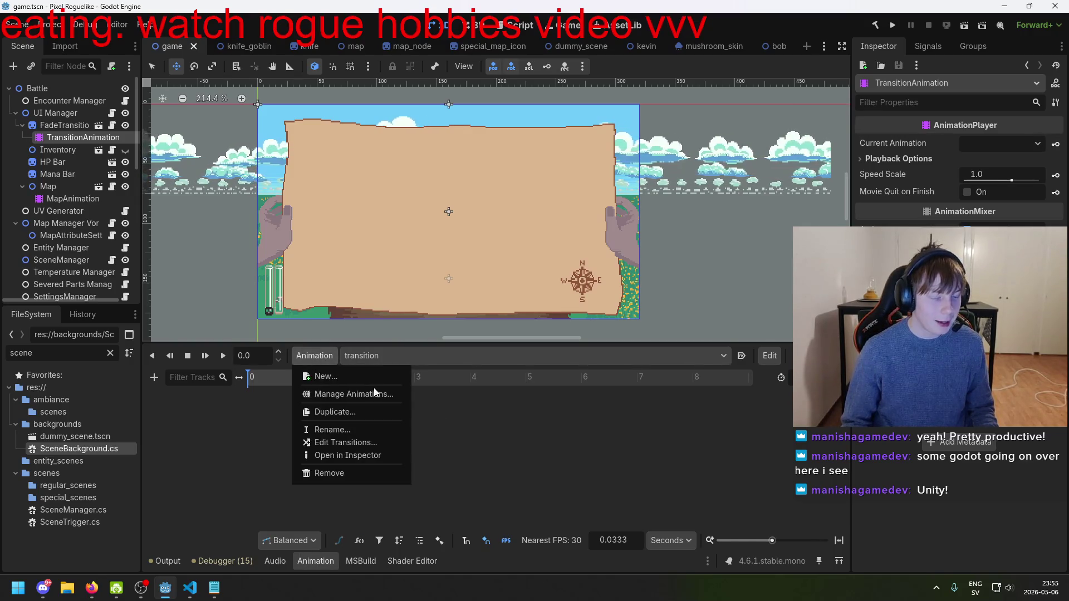
click(436, 413)
click(300, 356)
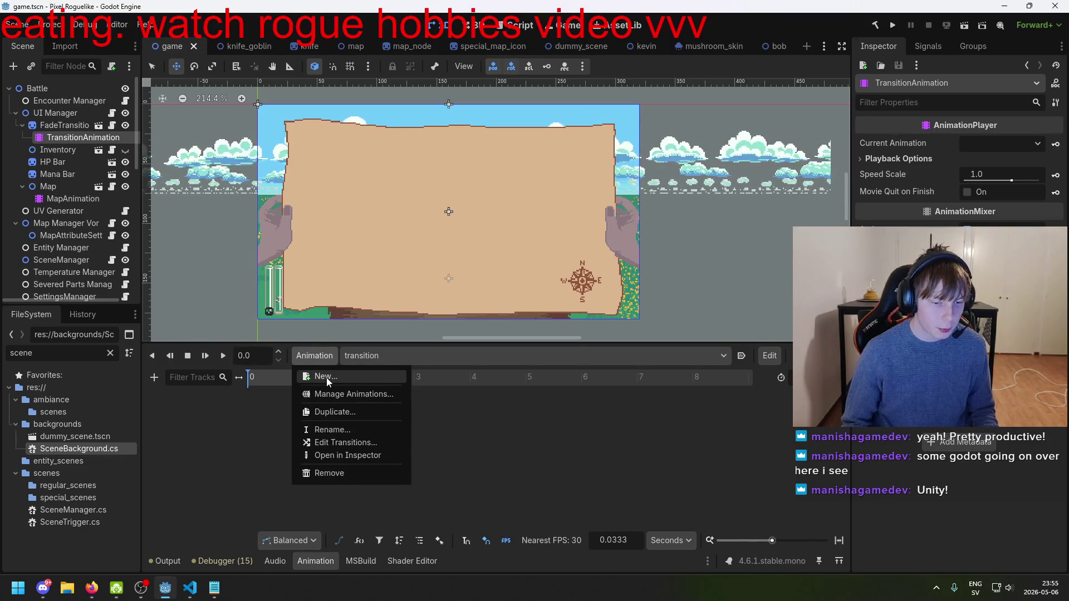
click(327, 377)
click(541, 307)
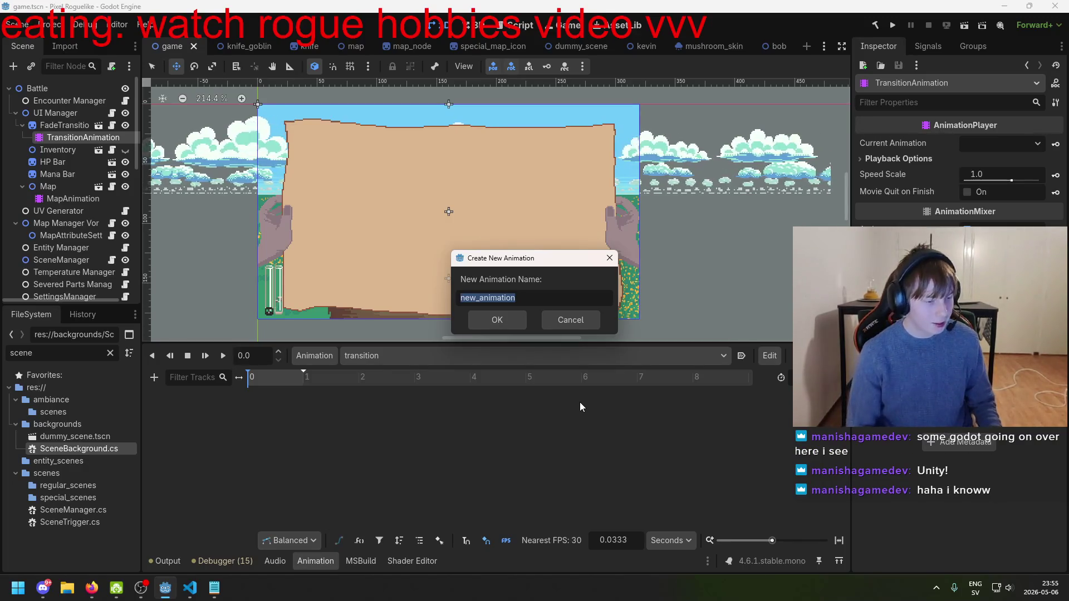
key(BackSpace)
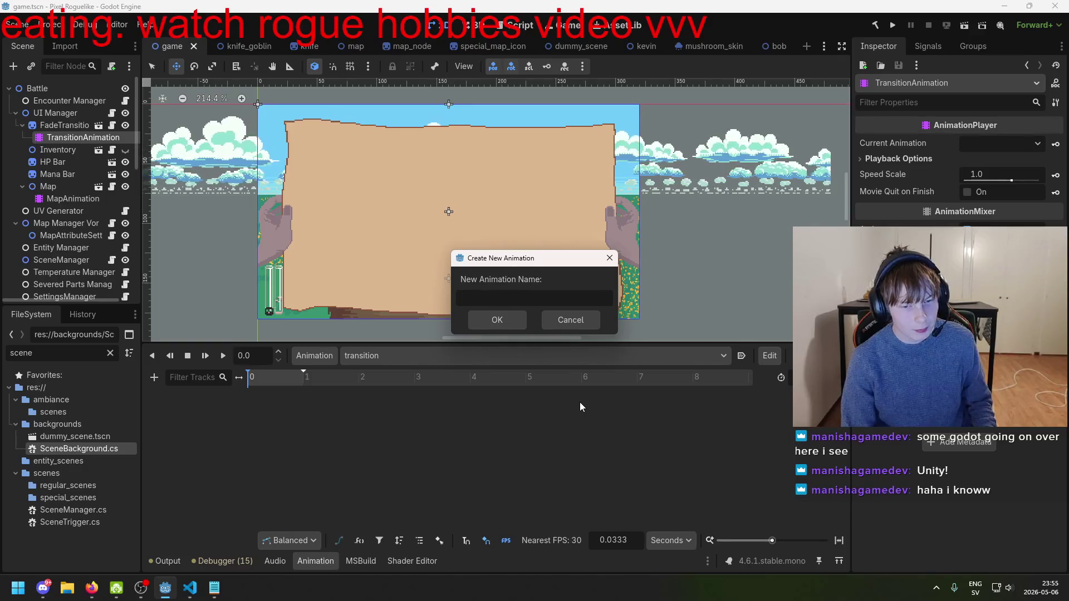
text(transition)
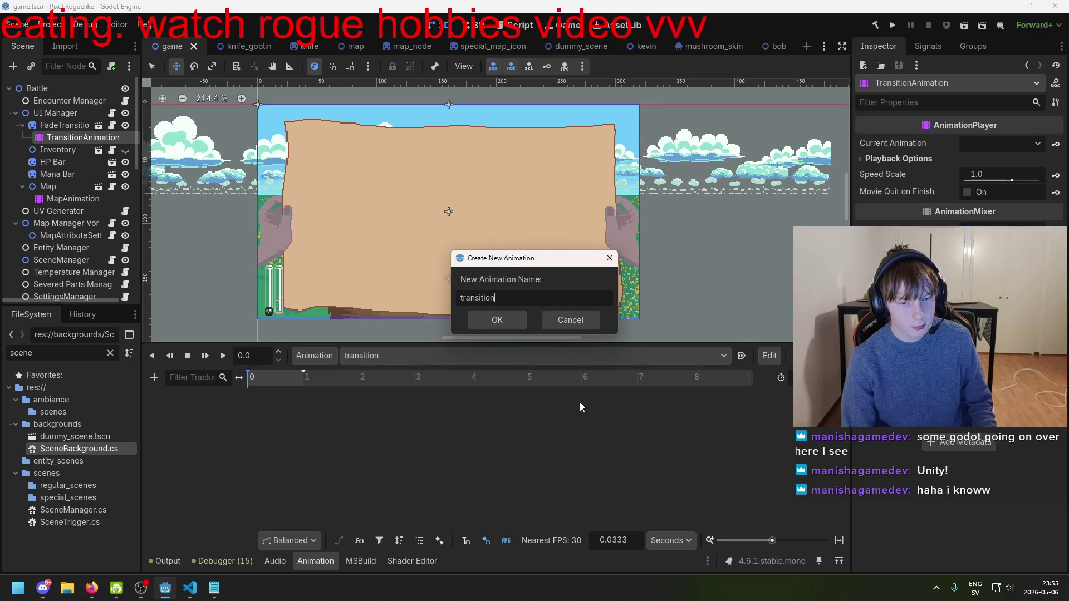
click(568, 319)
click(469, 355)
click(469, 355)
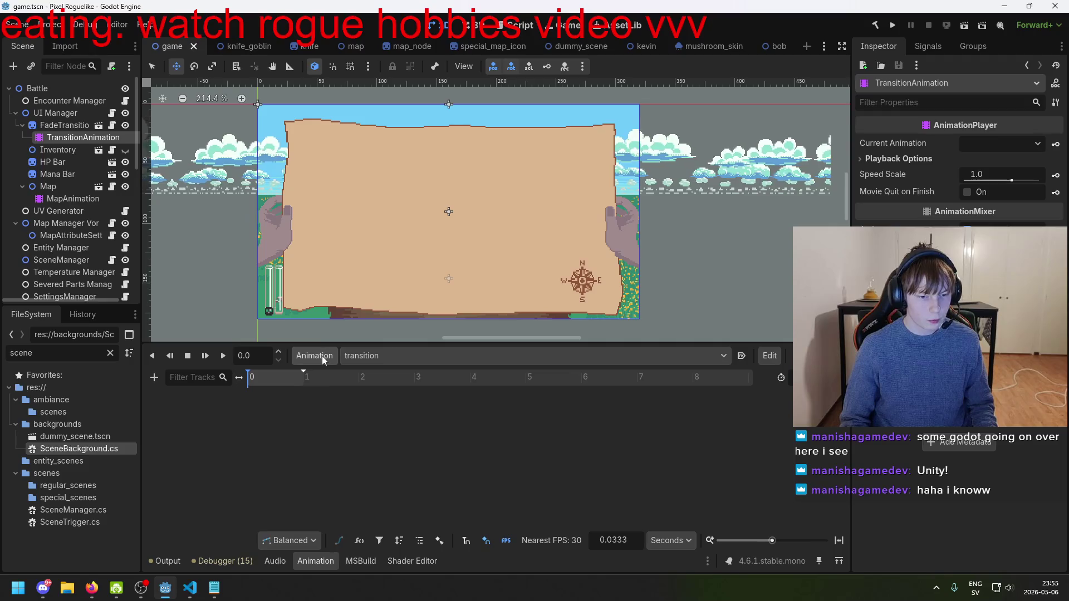
- Add a property track animating the FadeTransition node's darkness to the transition animation
click(155, 378)
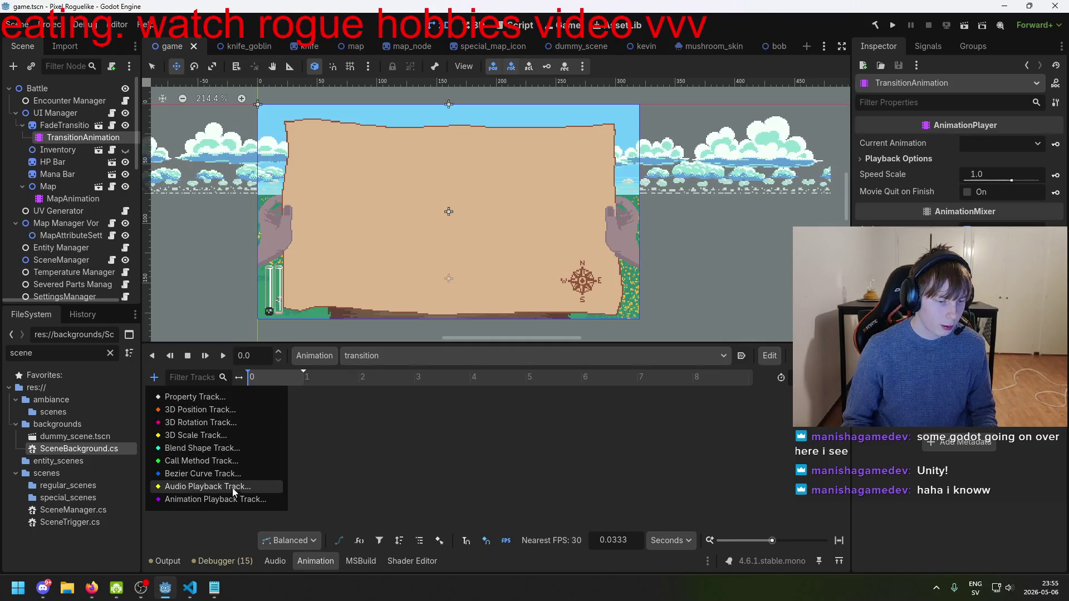
click(212, 398)
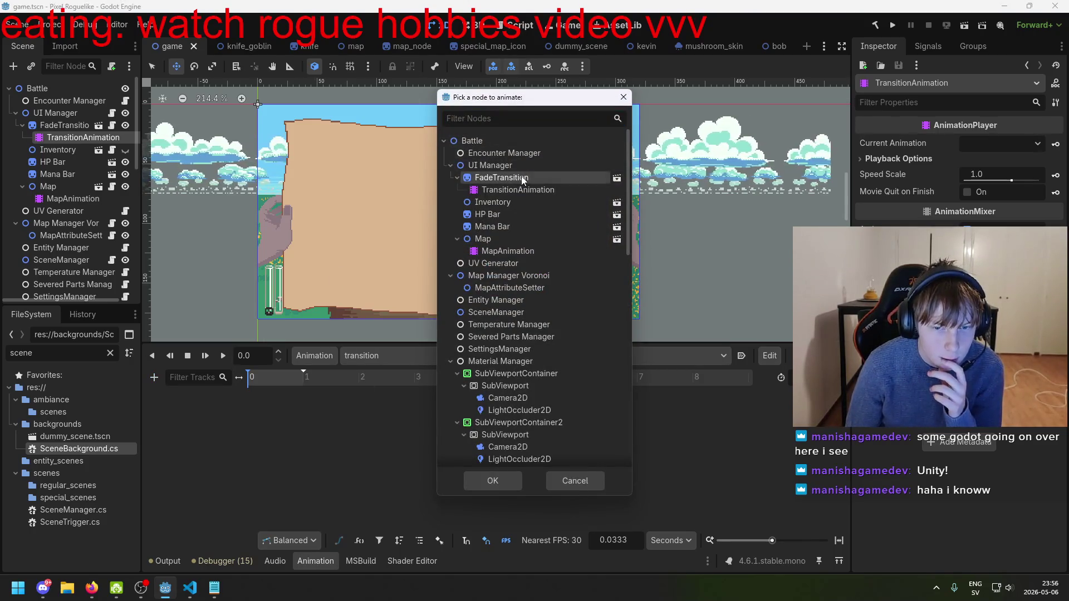
double_click(521, 178)
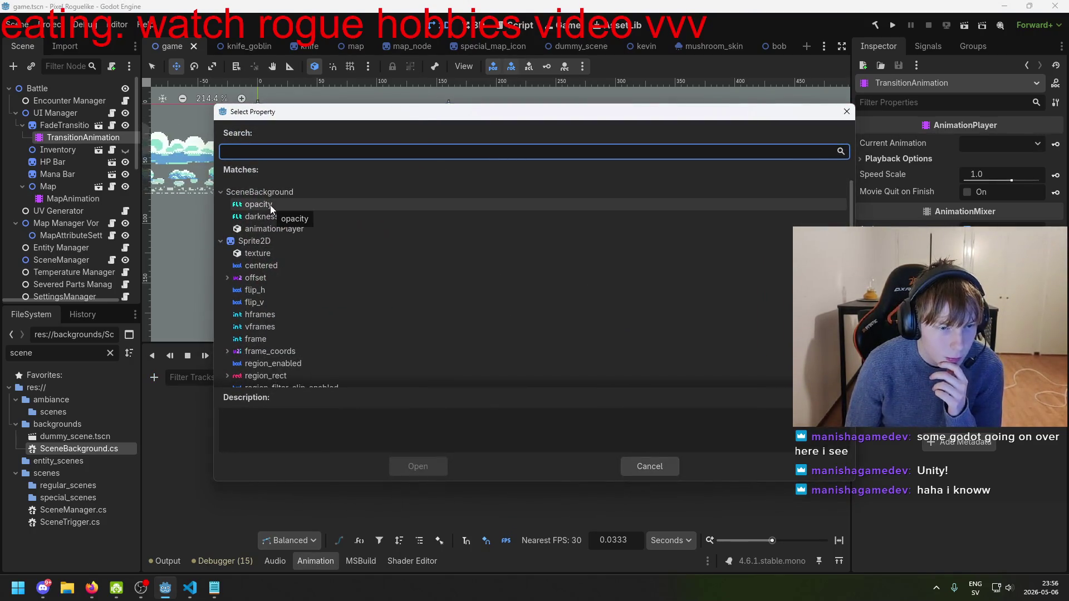
double_click(268, 220)
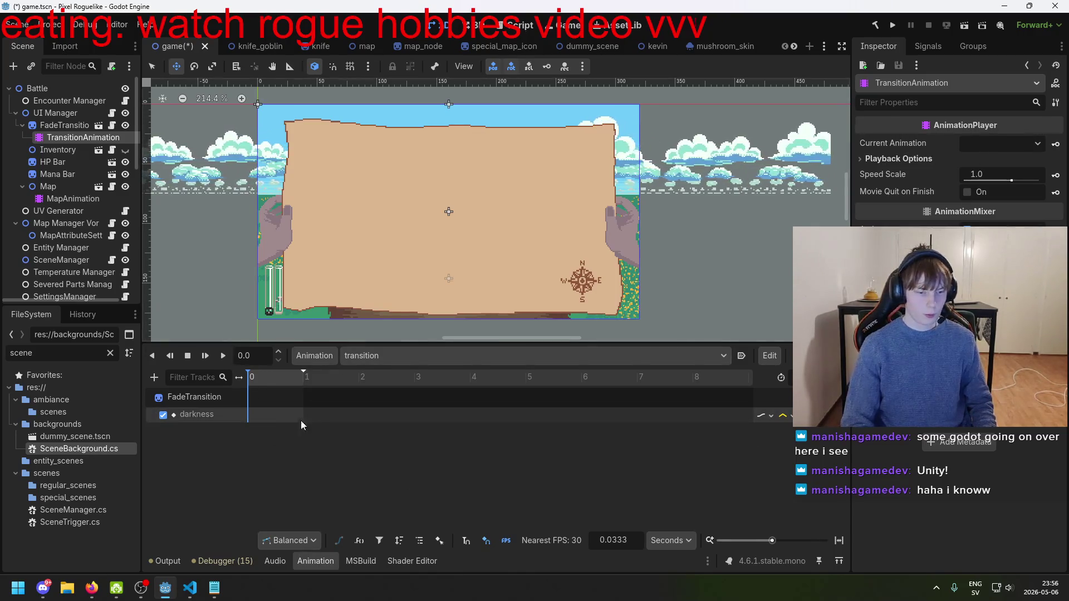
click(265, 418)
- Insert a darkness key at time 0 and lengthen the animation slightly
click(61, 138)
click(64, 125)
right_click(266, 415)
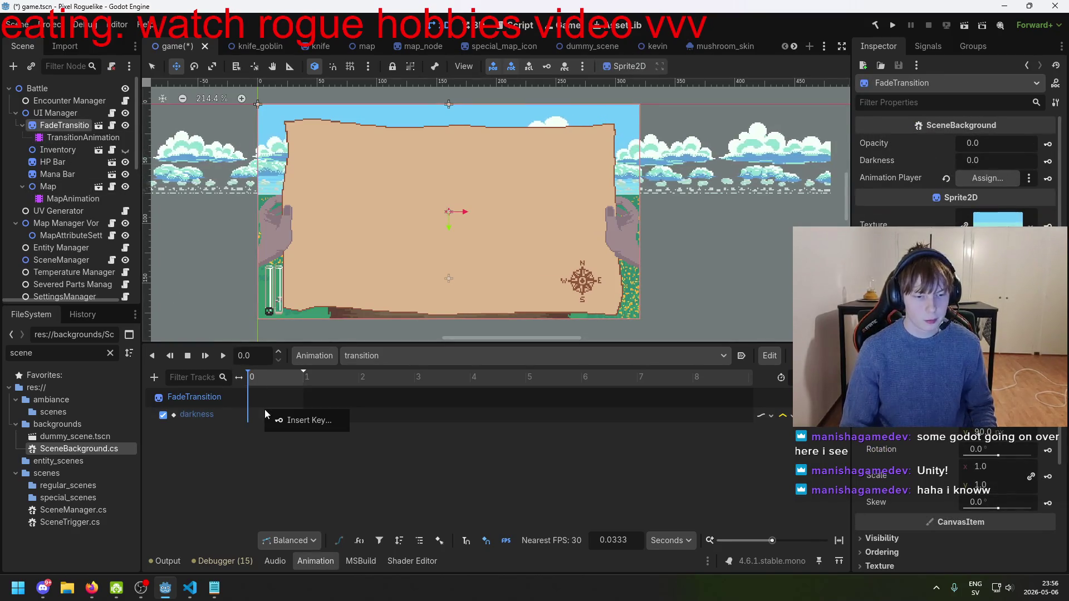
click(290, 425)
drag(262, 415, 246, 416)
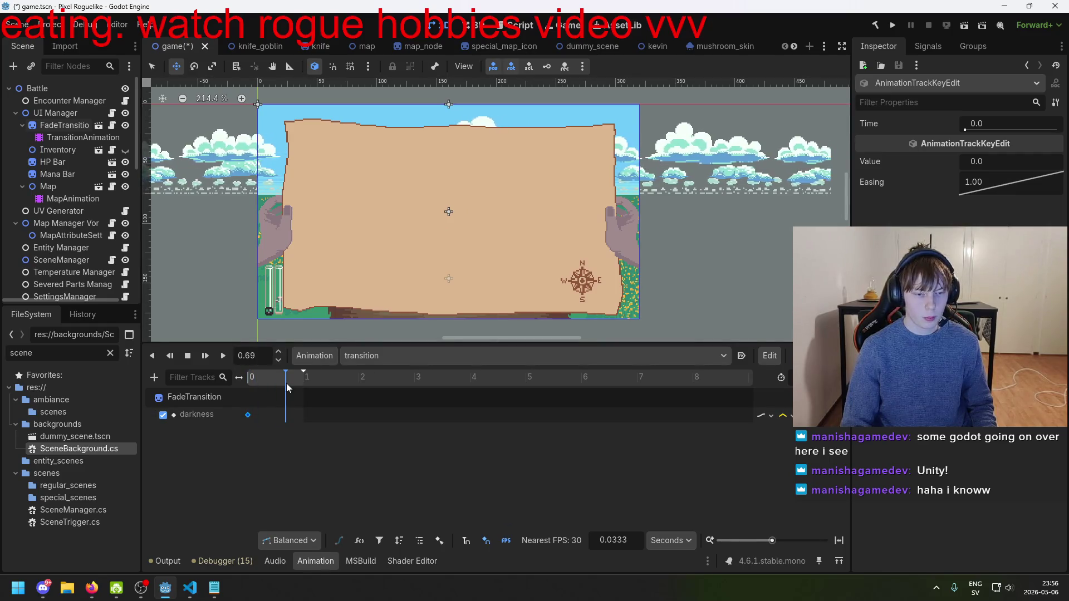
mouse_move(316, 371)
mouse_down()
mouse_move(350, 373)
mouse_move(334, 377)
mouse_up()
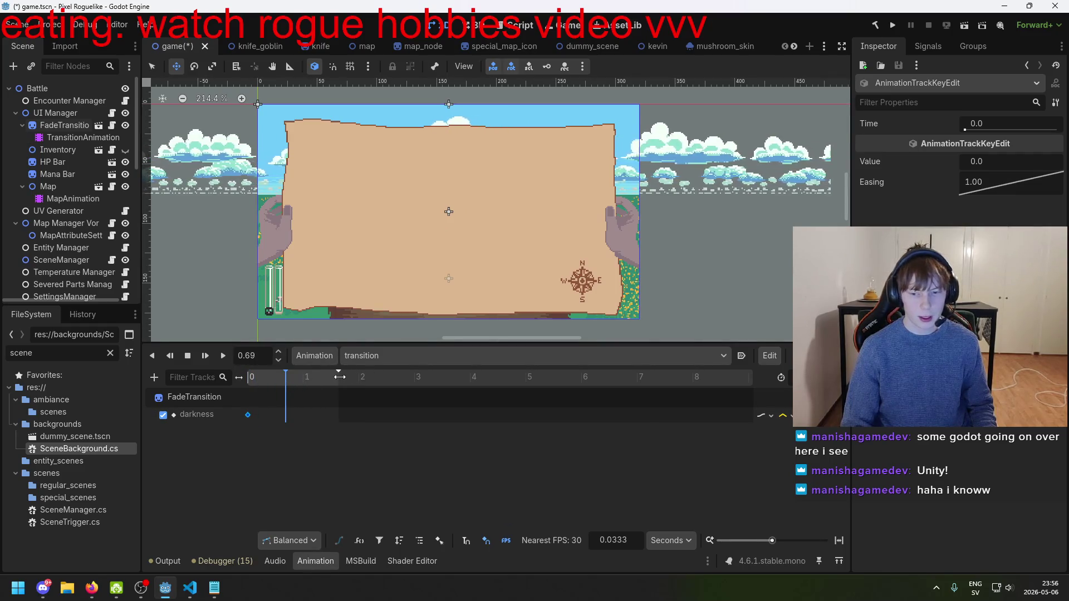
- Add a darkness key at about 0.8 s with value 1.0
right_click(293, 415)
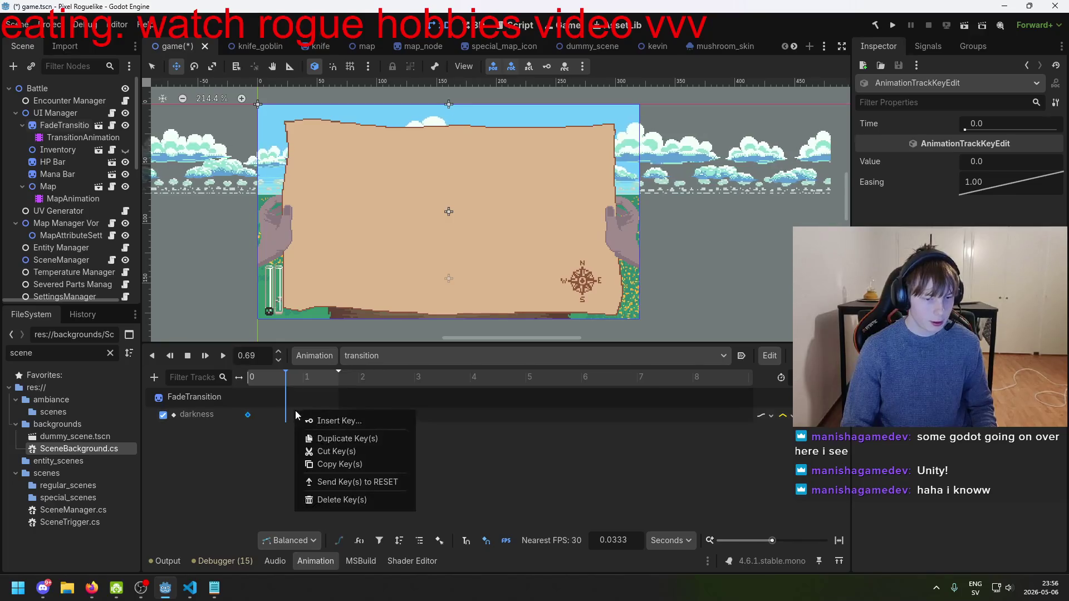
click(308, 420)
drag(294, 415, 293, 415)
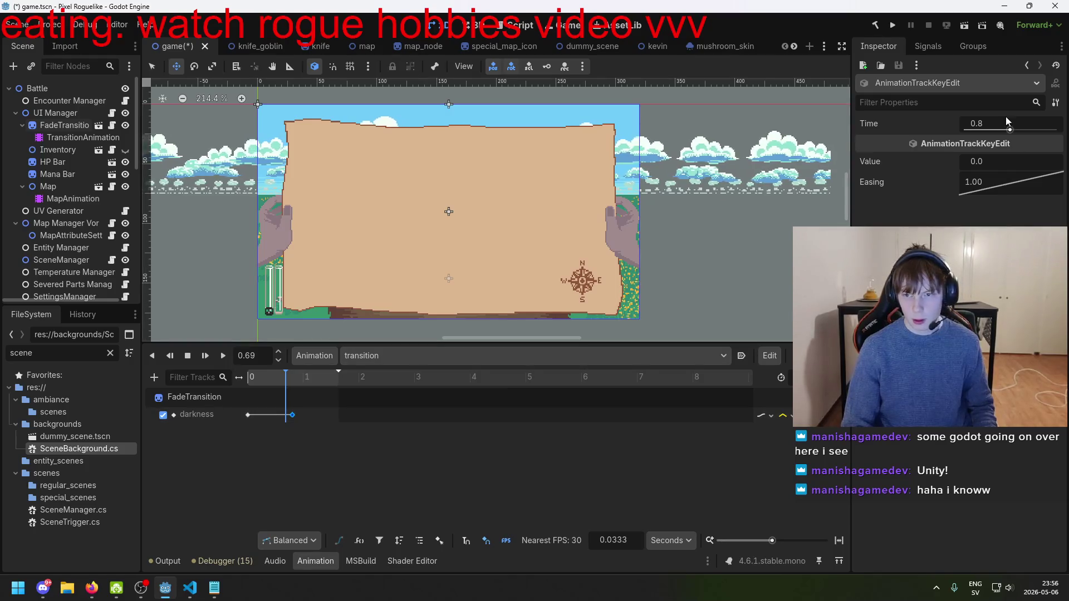
click(293, 379)
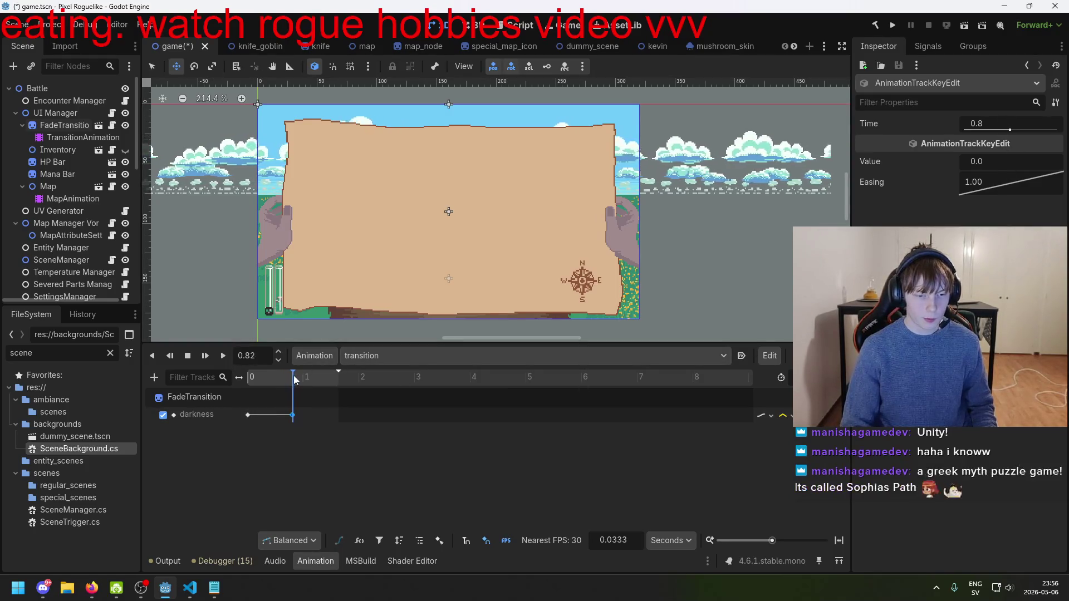
click(1010, 165)
text(-0.125)
text(1)
key(Return)
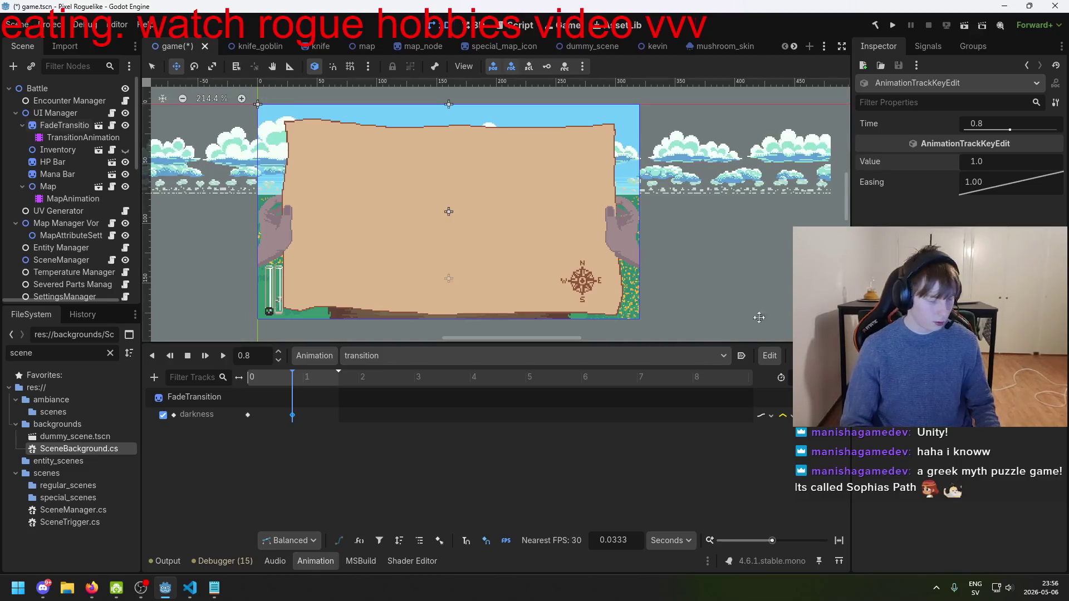
- Insert another darkness key around 1.25 s, after the 0.8 s key
click(397, 446)
click(309, 380)
right_click(322, 413)
click(330, 421)
click(291, 415)
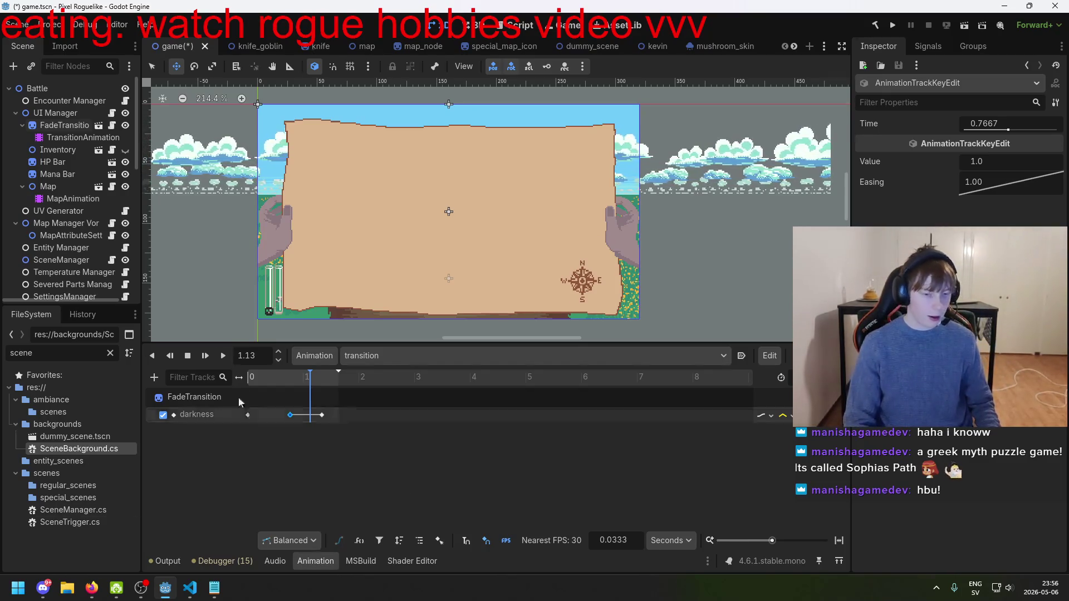
- Select the last darkness key and preview the fade at 1.21 s and 1.4 s
click(322, 416)
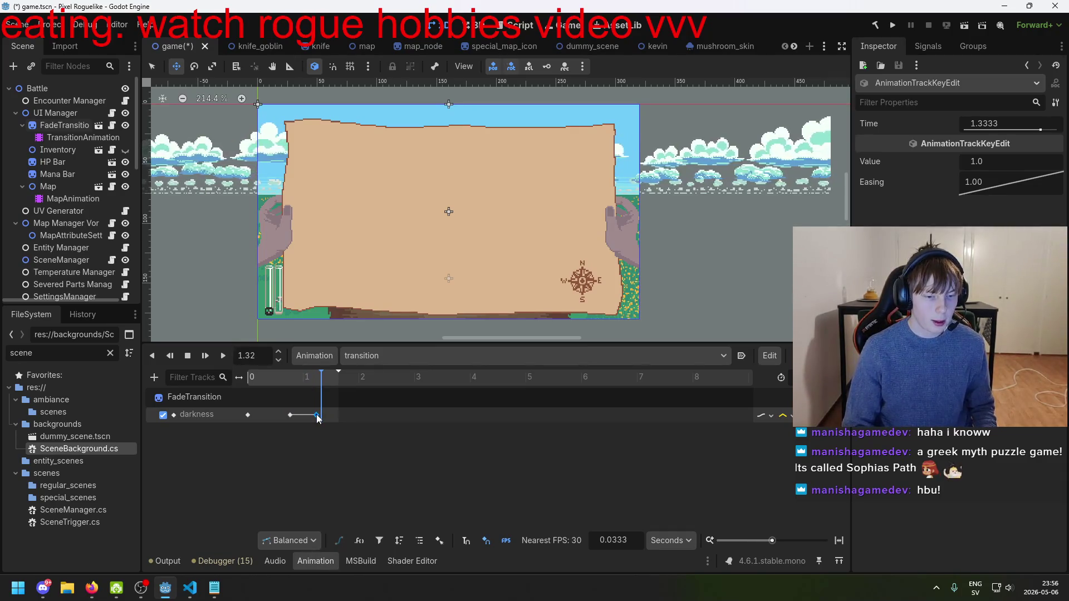
right_click(317, 416)
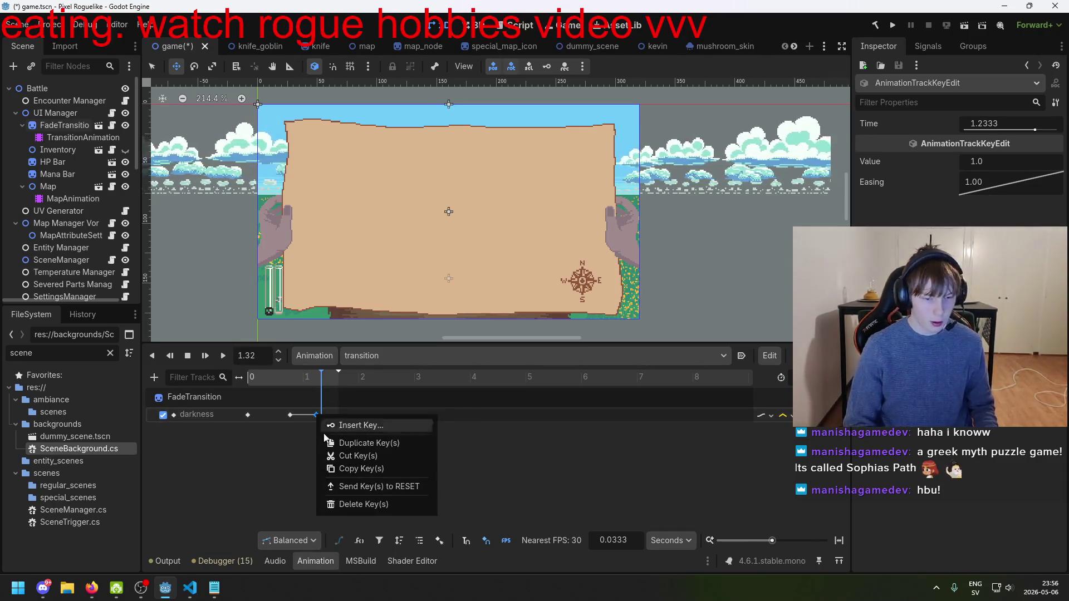
click(568, 443)
click(320, 384)
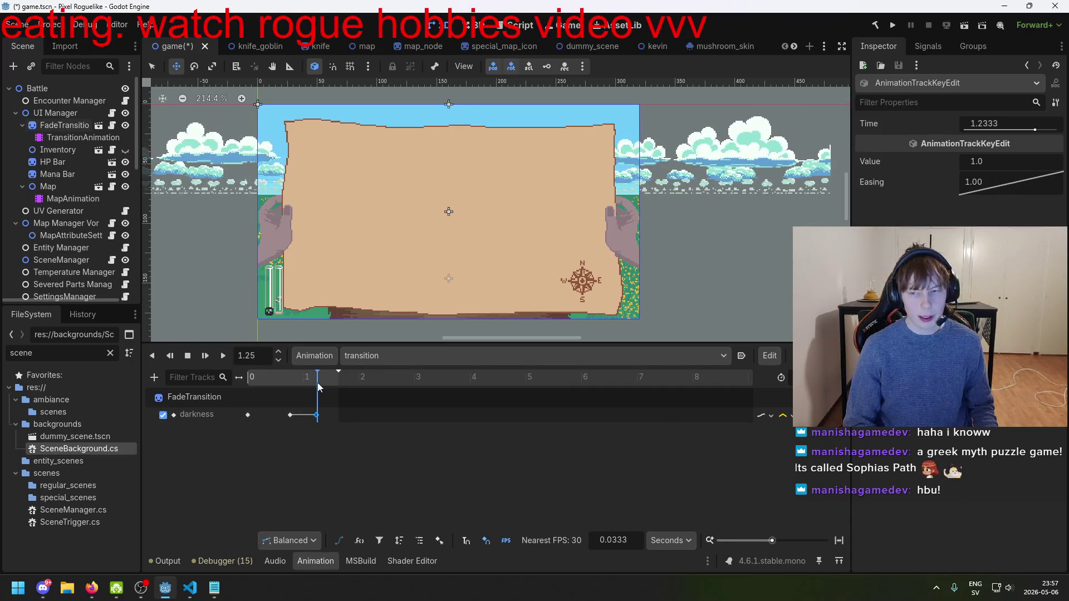
click(317, 380)
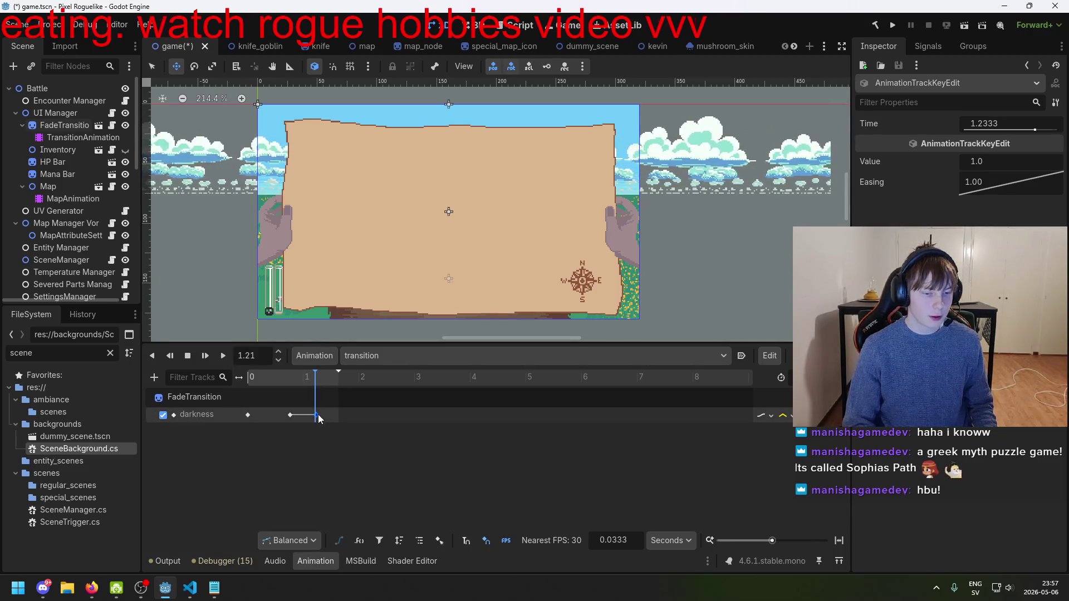
click(325, 382)
- Line the playhead up with the last key at 1.23 s, previewing the fade between 0.79 s and 1.44 s
click(311, 390)
click(317, 415)
click(319, 382)
click(317, 380)
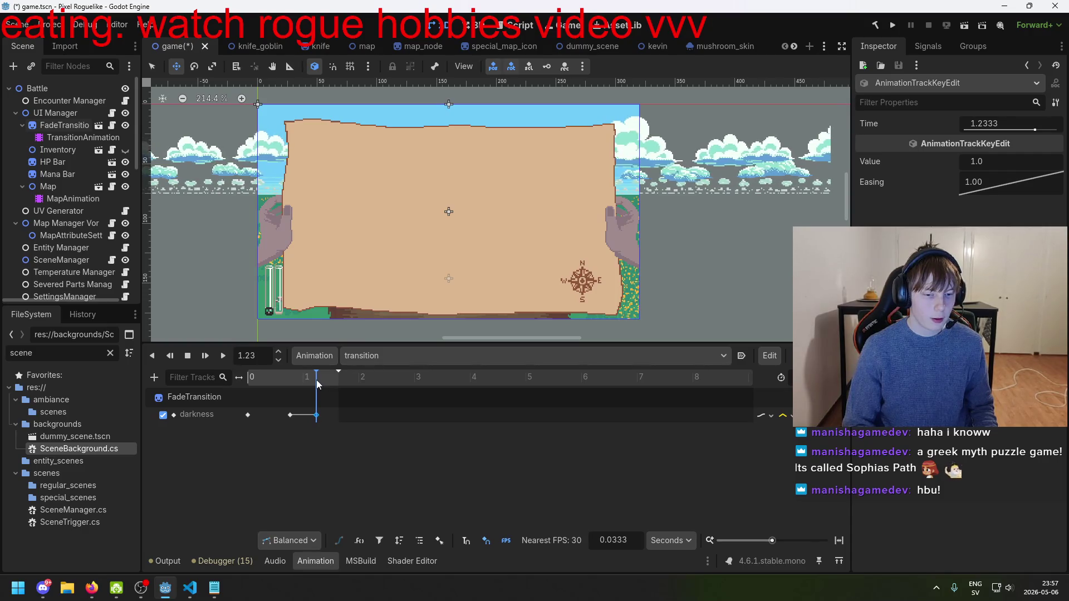
click(315, 380)
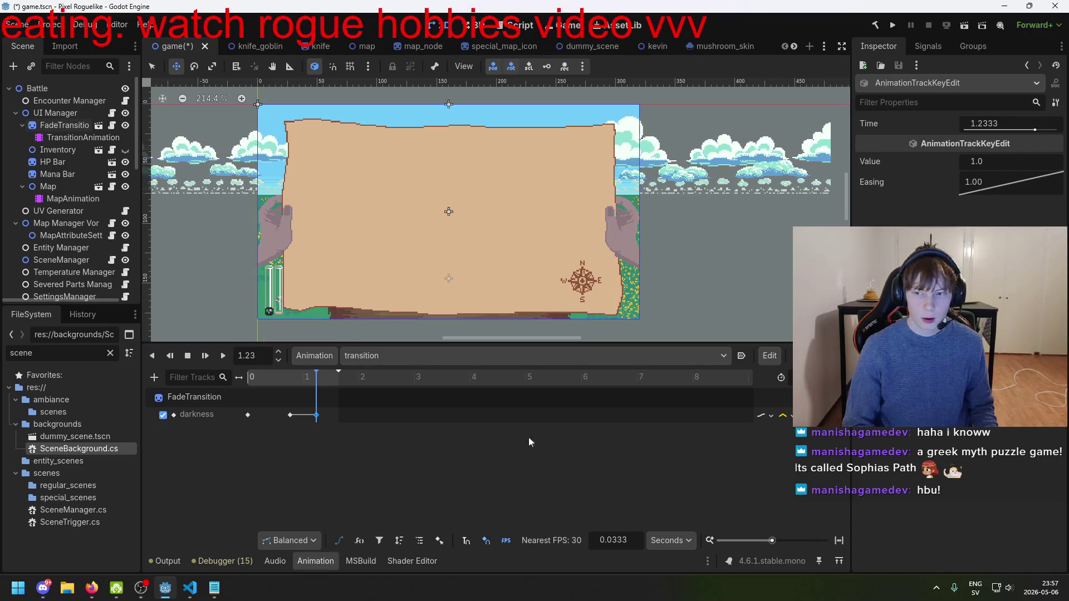
click(328, 385)
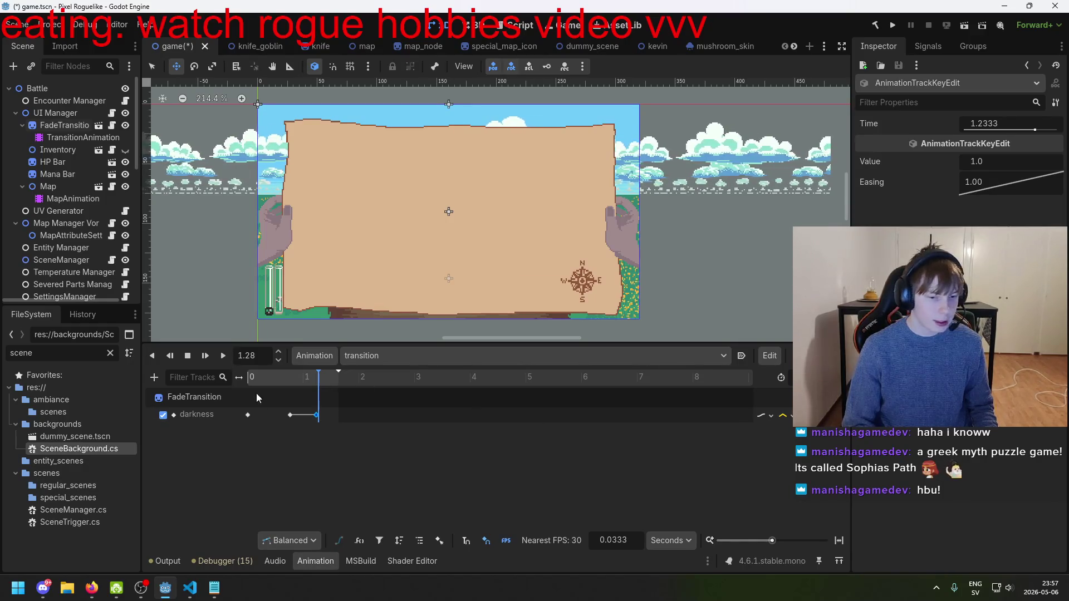
click(305, 385)
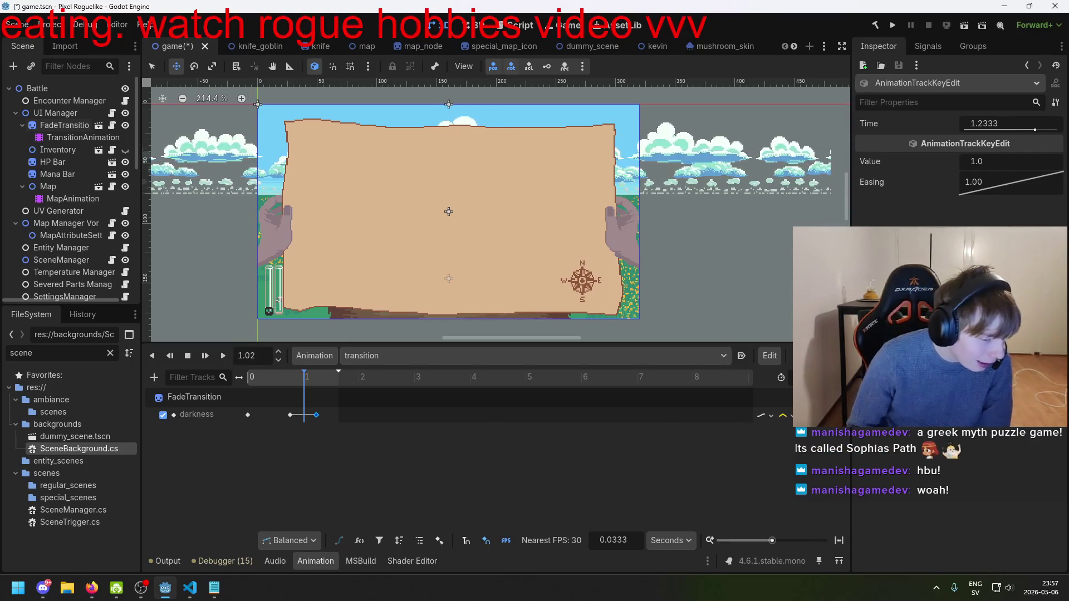
click(318, 384)
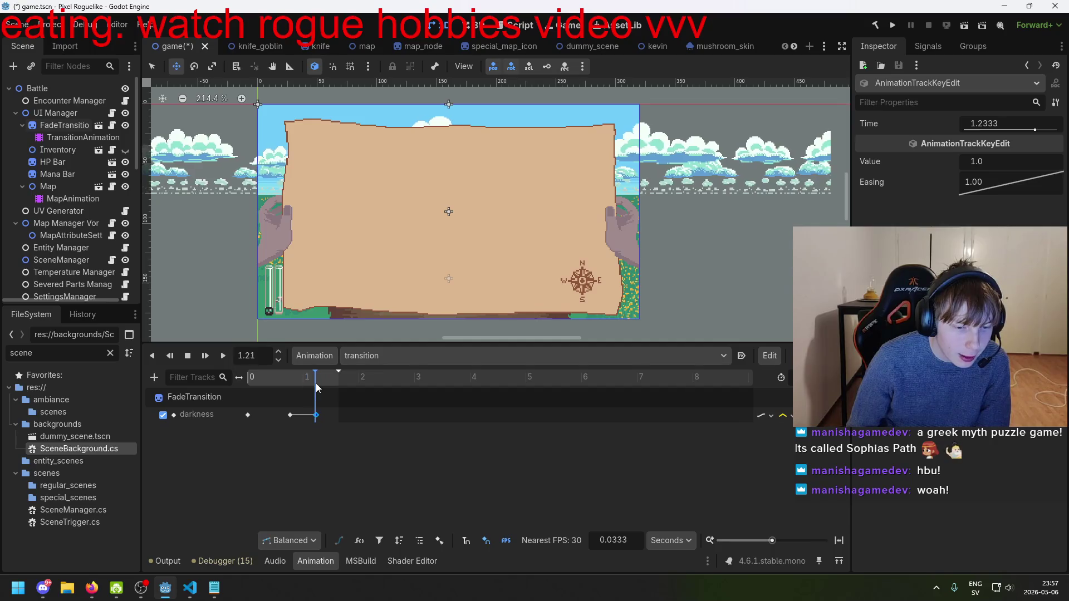
click(313, 382)
click(319, 382)
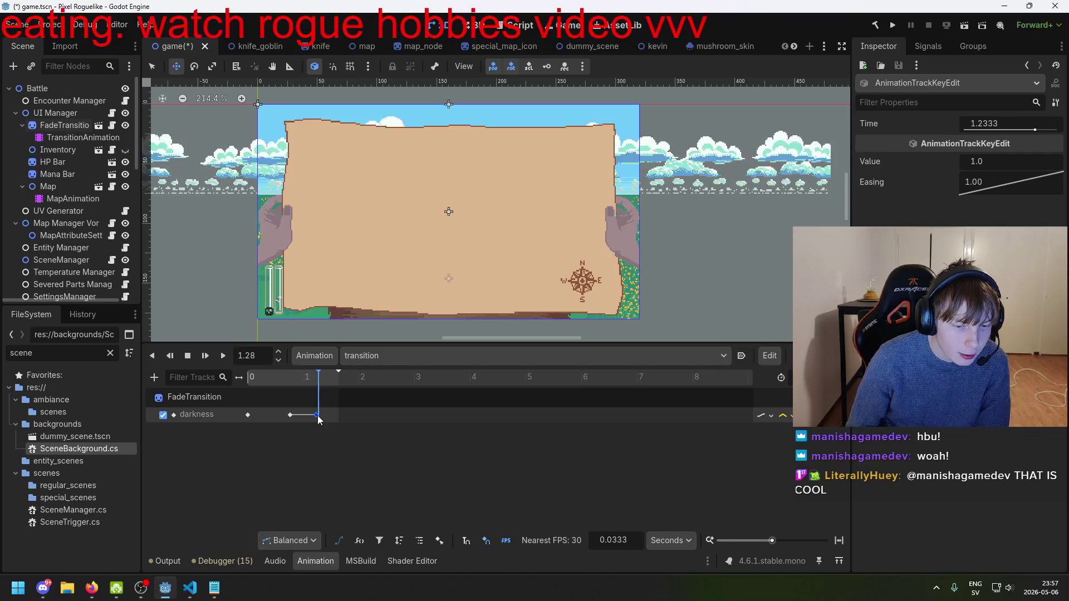
click(318, 382)
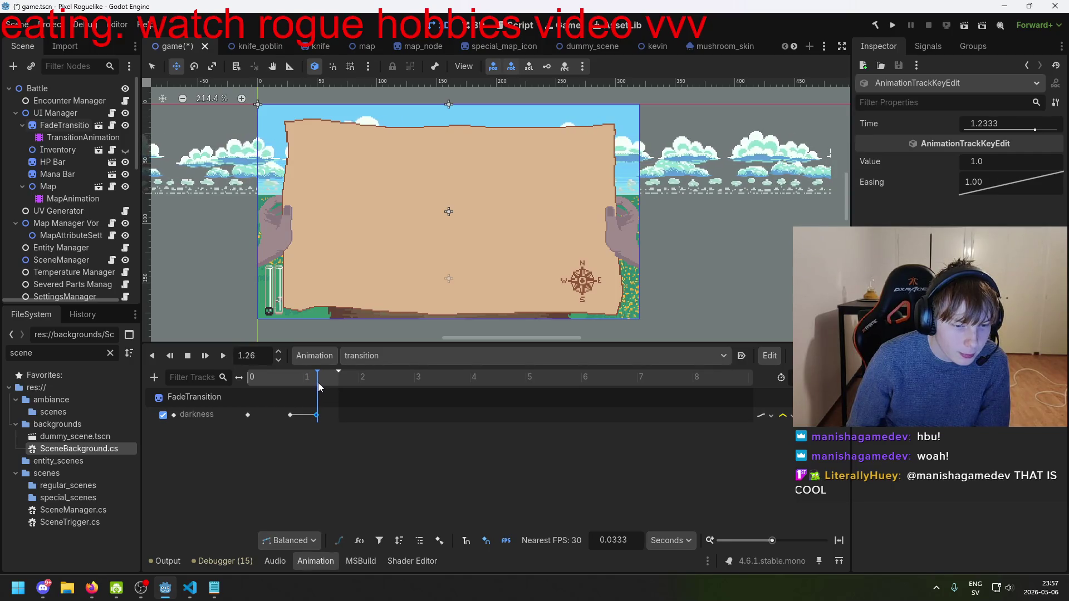
mouse_move(316, 383)
mouse_down()
mouse_move(279, 396)
mouse_move(292, 399)
mouse_up()
- Set the last darkness key at 1.23 s to value 0
click(290, 415)
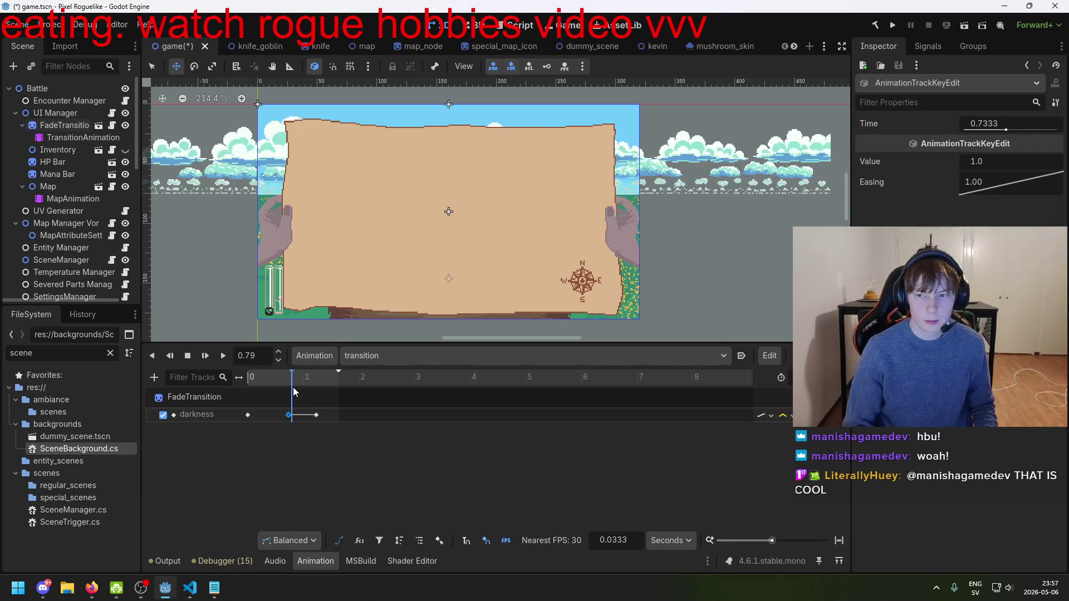
click(317, 415)
click(996, 162)
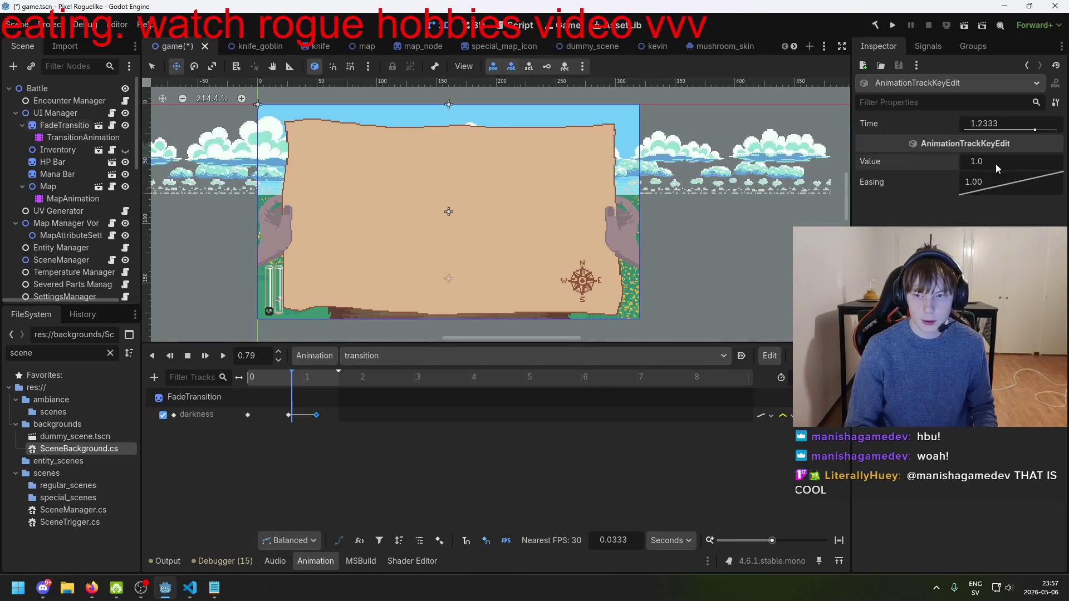
text(0)
key(Return)
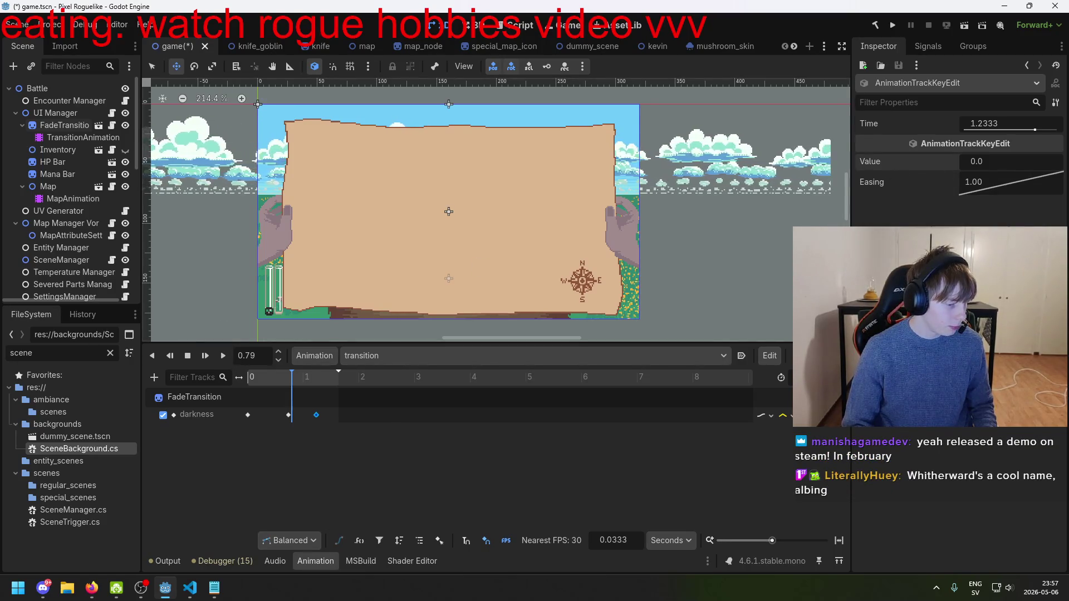
key(alt+Tab)
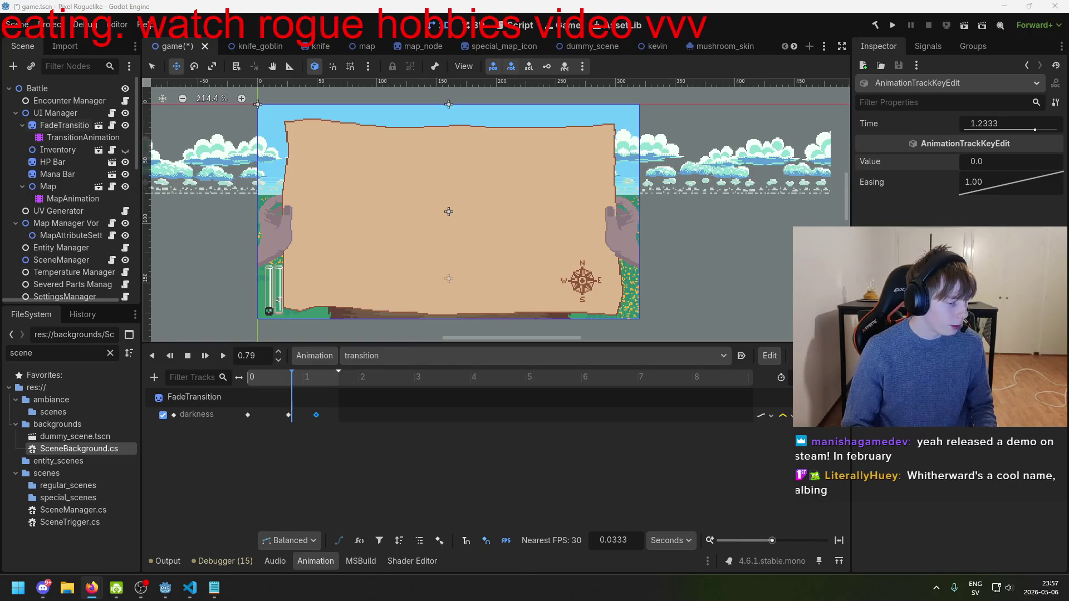
drag(308, 378, 319, 379)
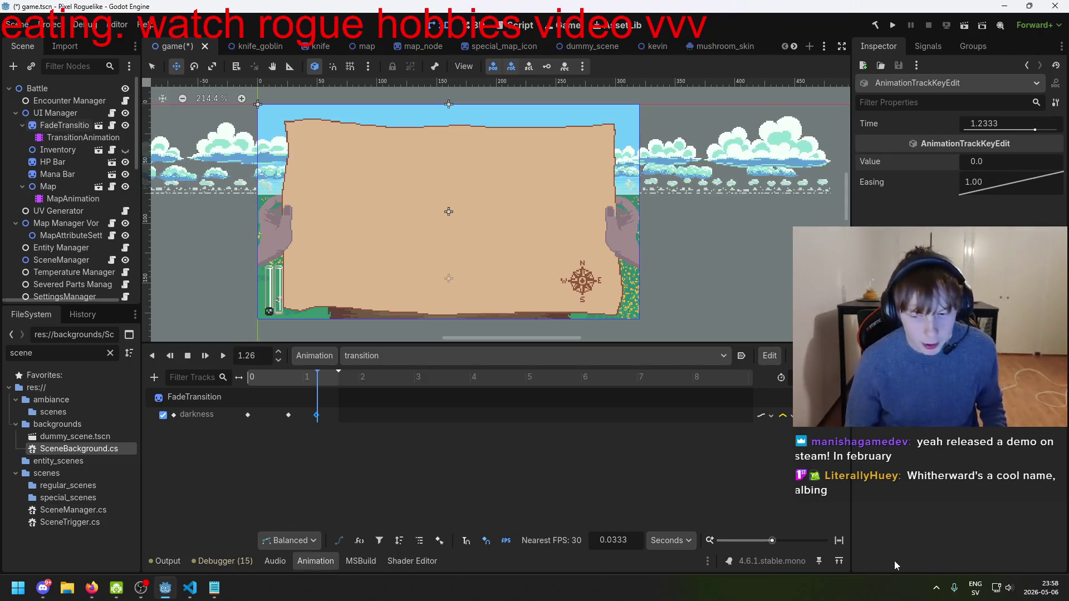
click(1045, 592)
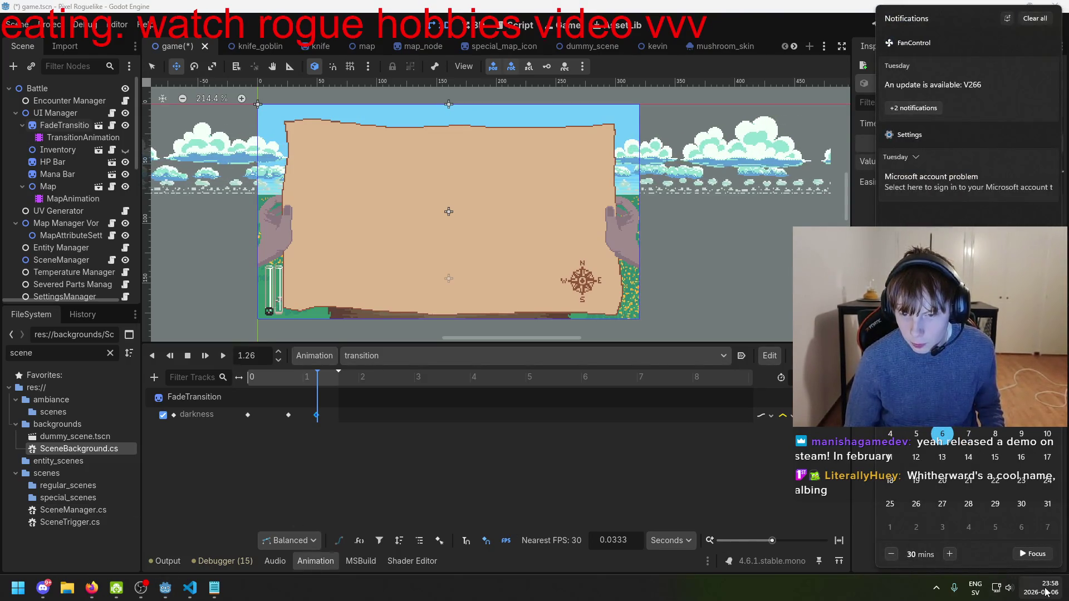
click(1046, 592)
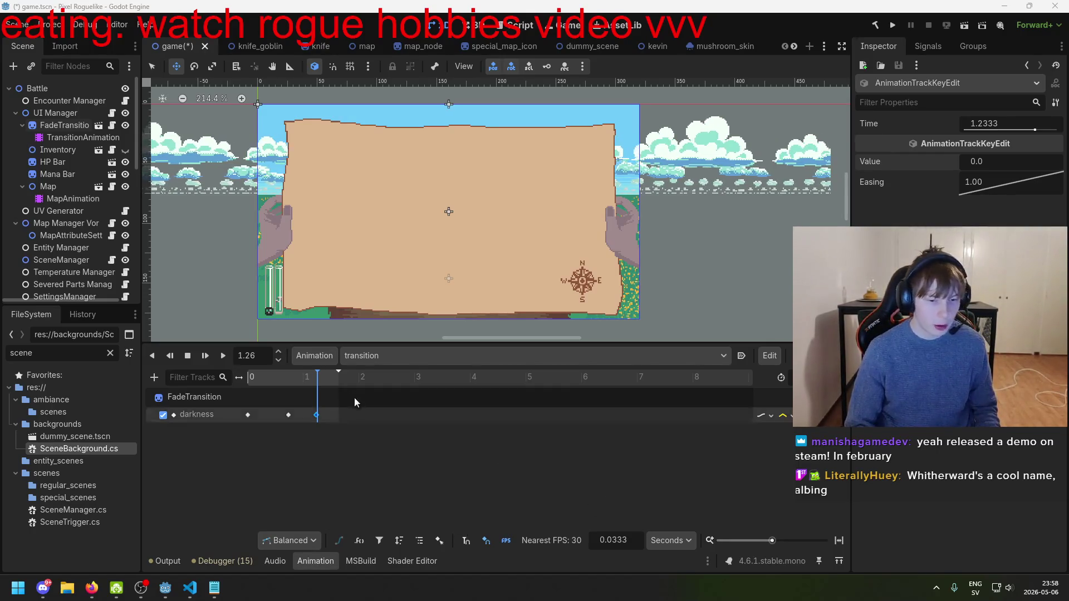
drag(319, 414, 319, 415)
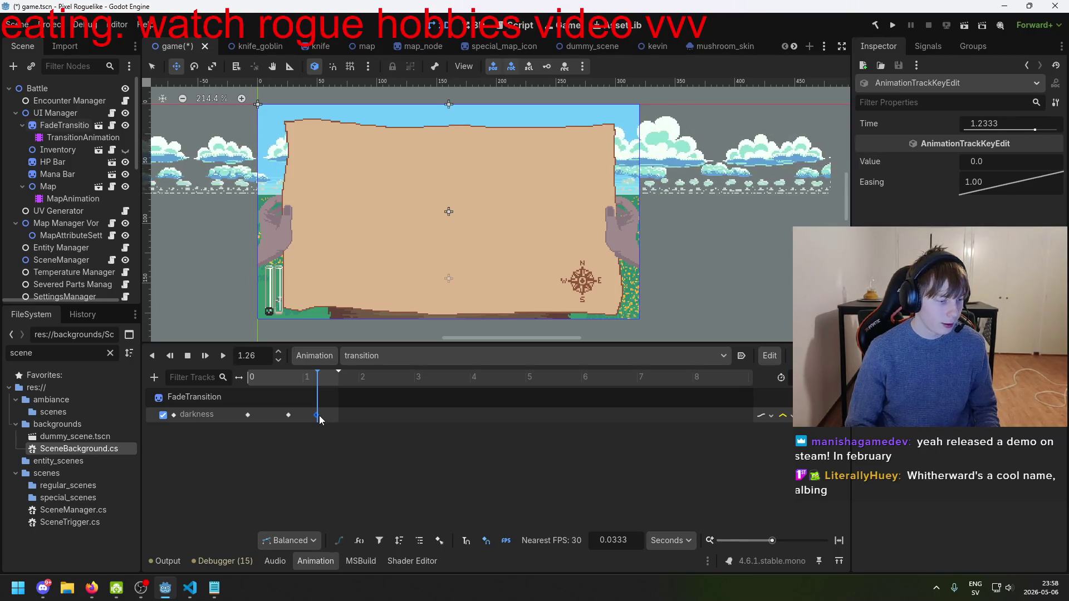
click(306, 379)
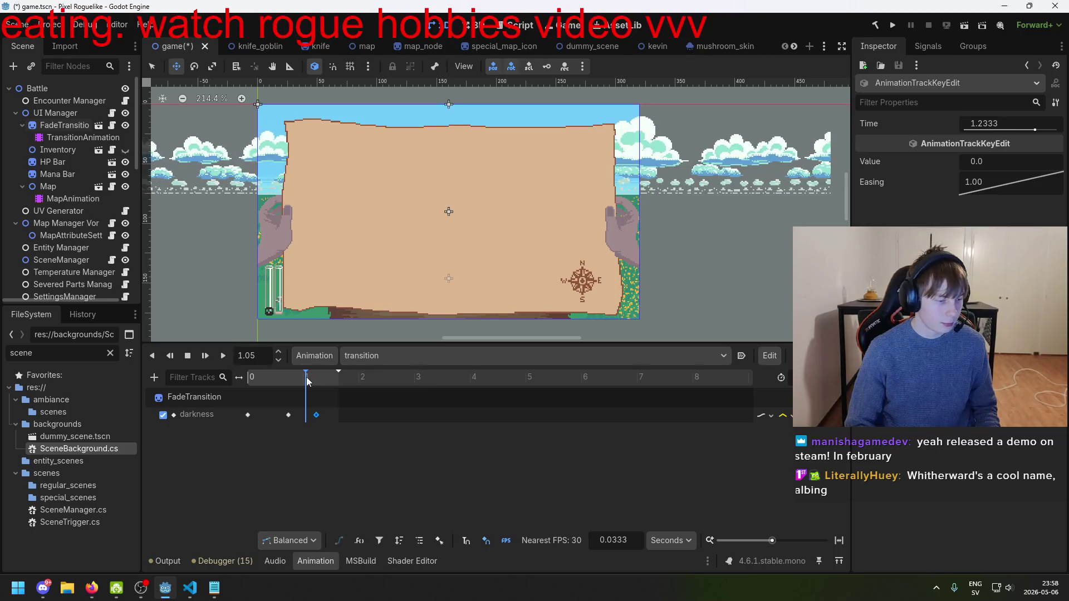
drag(298, 380, 321, 386)
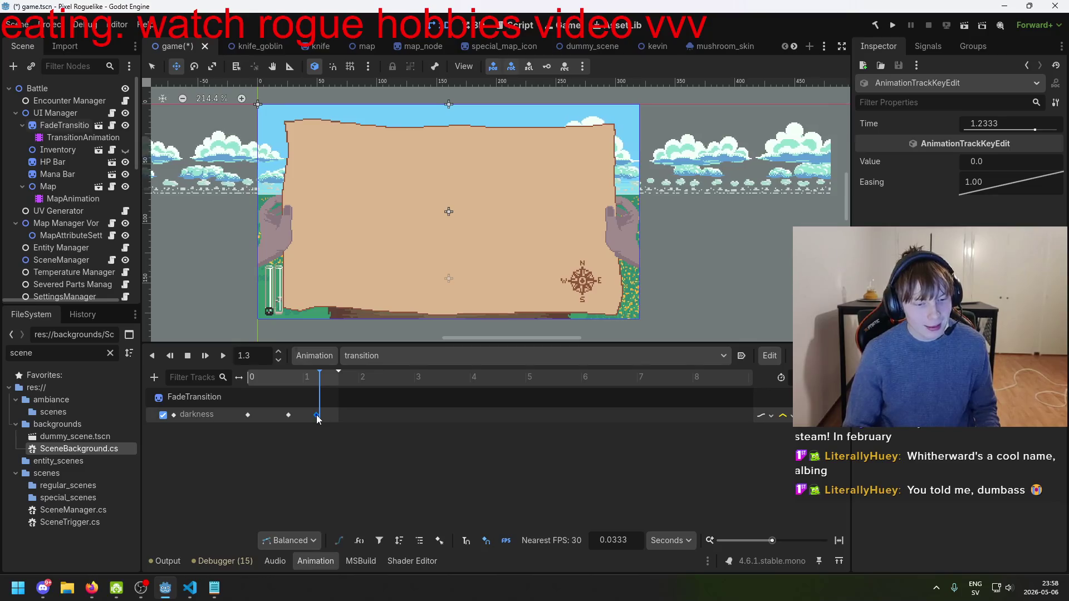
click(318, 376)
drag(318, 376, 292, 378)
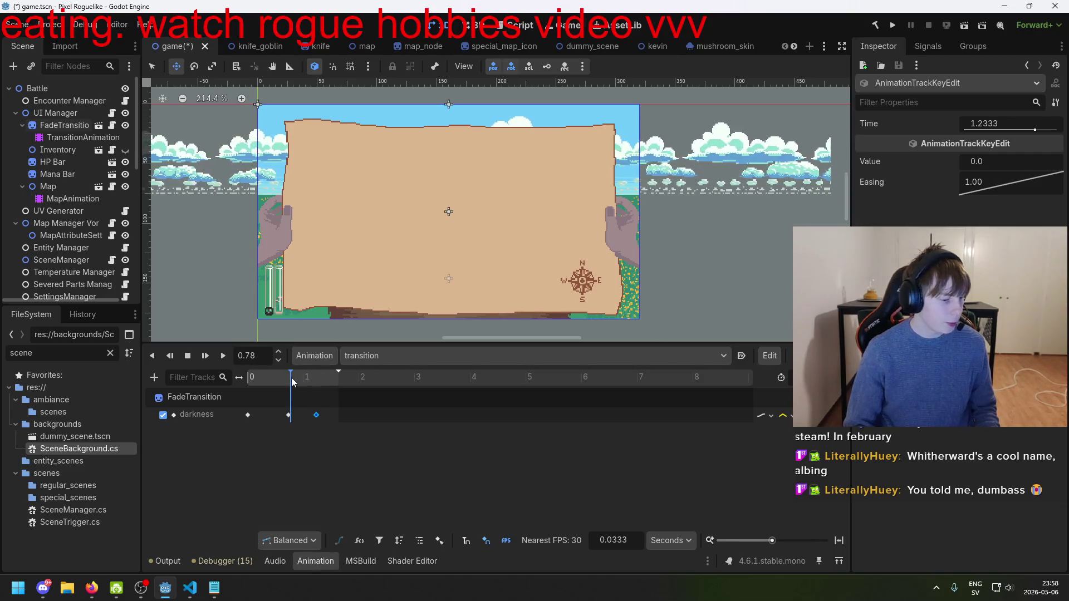
click(254, 377)
mouse_move(254, 378)
mouse_down()
mouse_move(333, 378)
mouse_move(325, 388)
mouse_up()
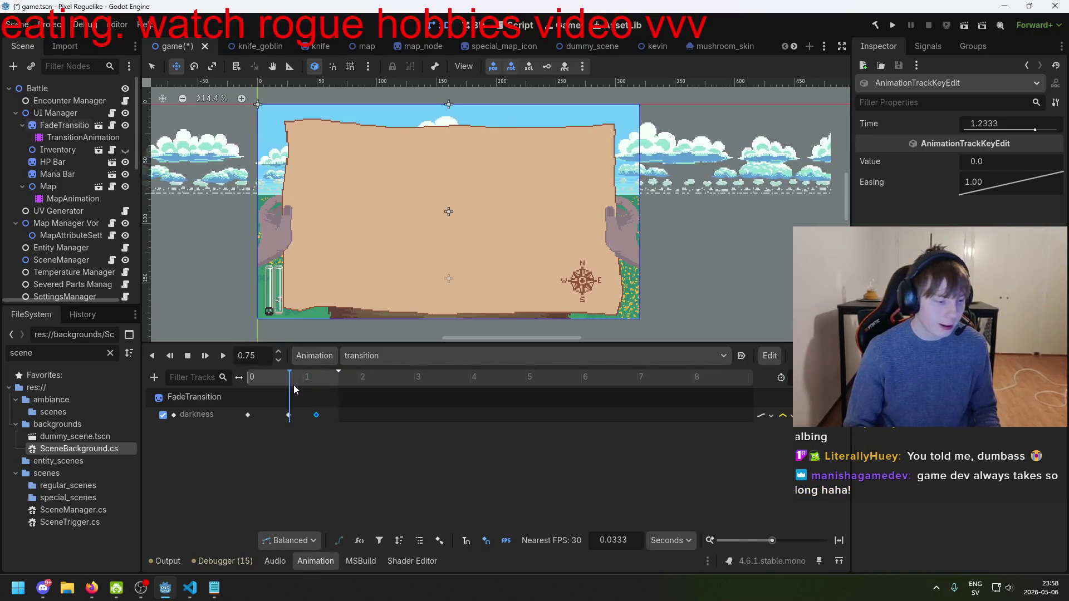
click(316, 379)
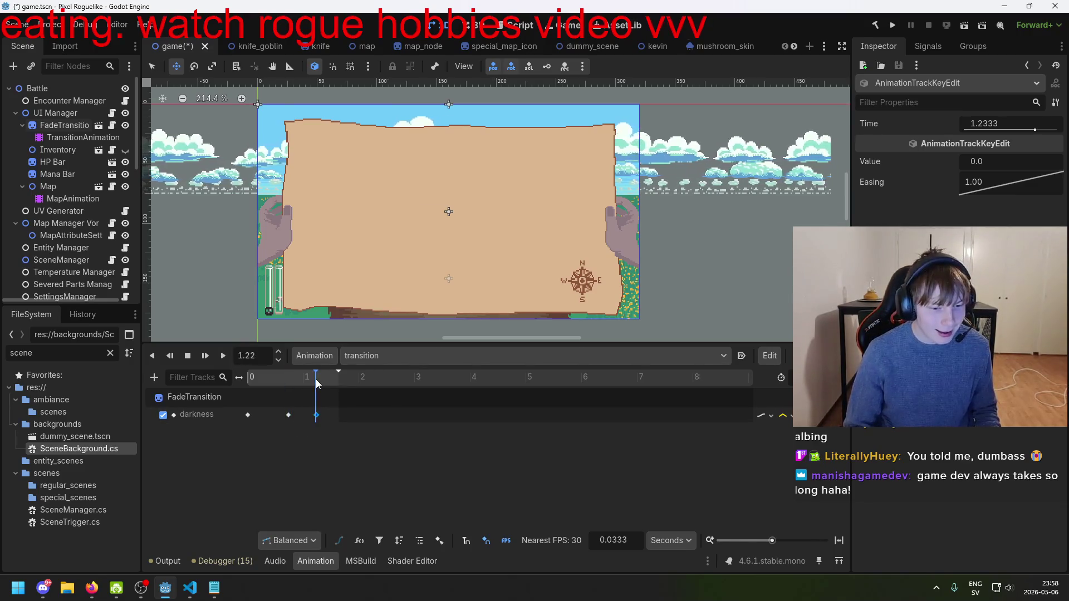
mouse_move(316, 384)
mouse_down()
mouse_move(289, 383)
mouse_move(326, 383)
mouse_move(316, 388)
mouse_up()
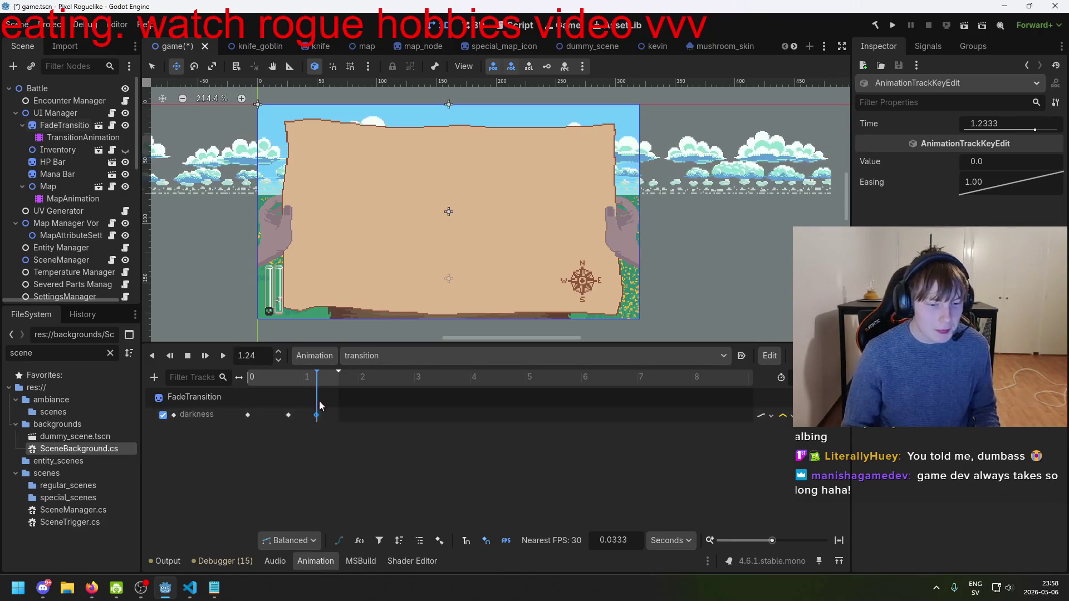
click(290, 416)
click(292, 416)
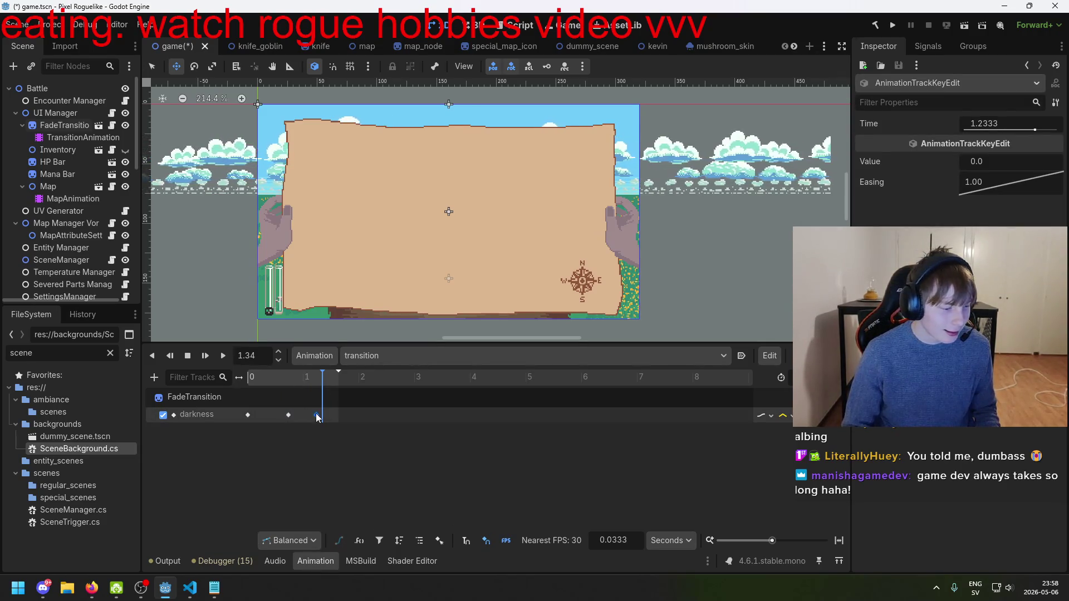
drag(291, 383, 248, 393)
click(249, 415)
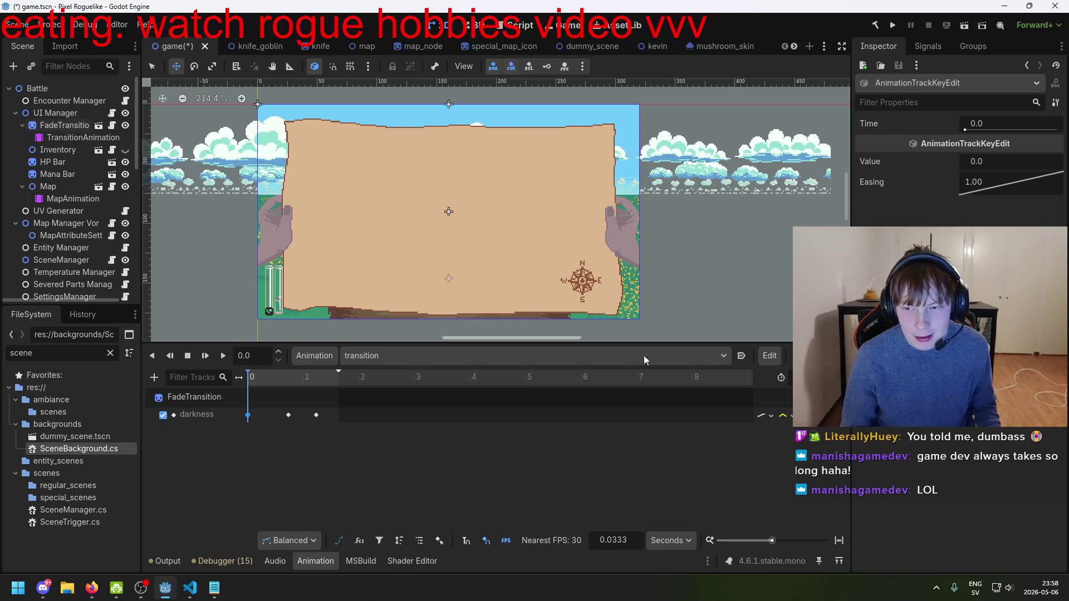
- Give the first darkness keyframe an Ease In easing
right_click(249, 416)
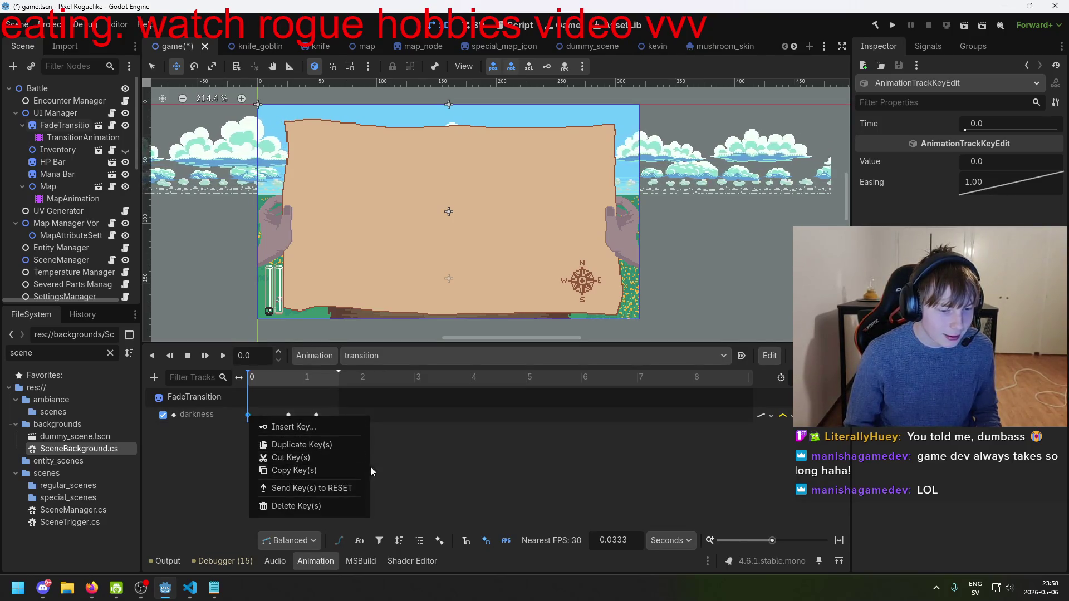
right_click(1002, 184)
right_click(1019, 184)
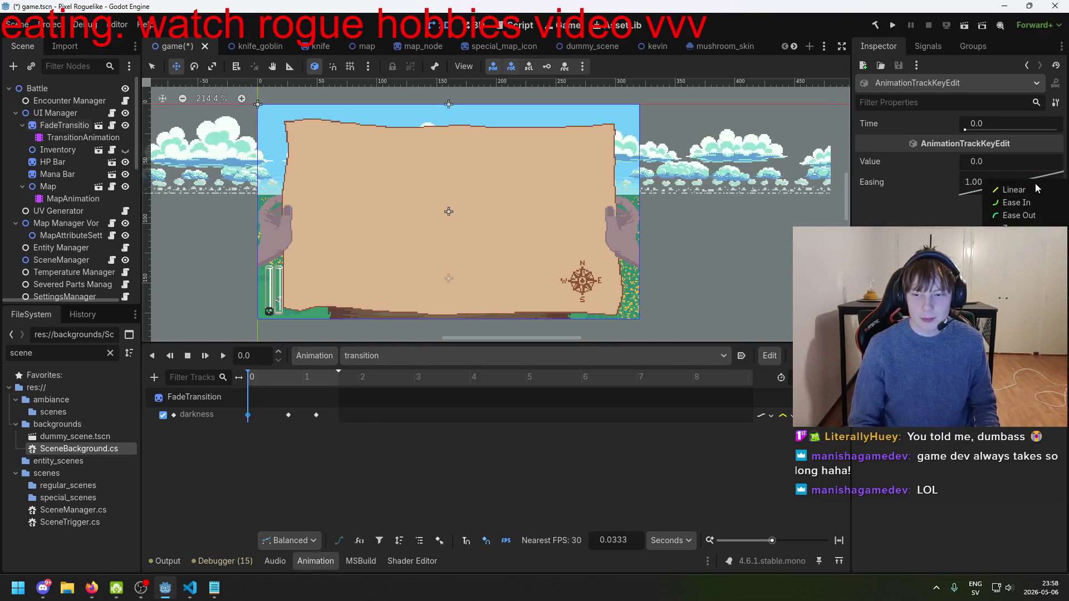
click(1037, 199)
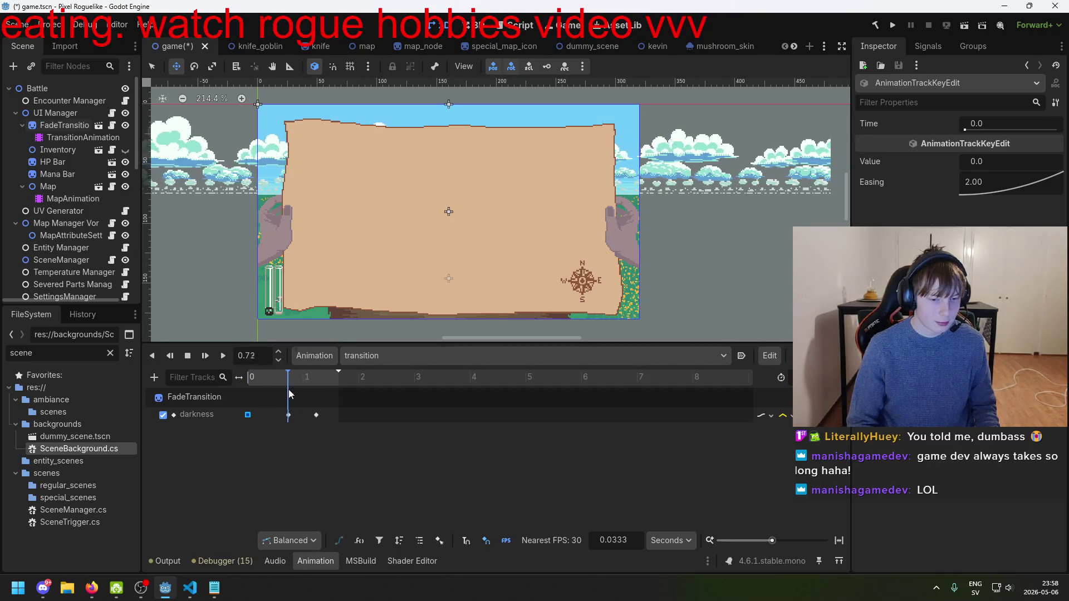
- Give the last keyframe at 1.23 s Ease Out and fine-tune its easing curve
click(316, 415)
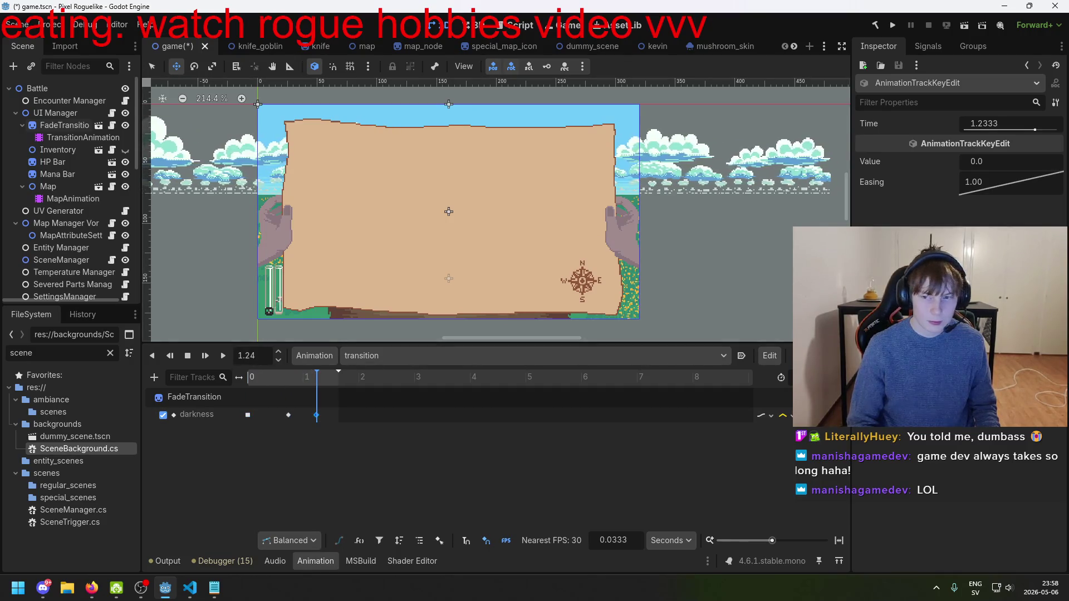
right_click(996, 186)
click(1010, 221)
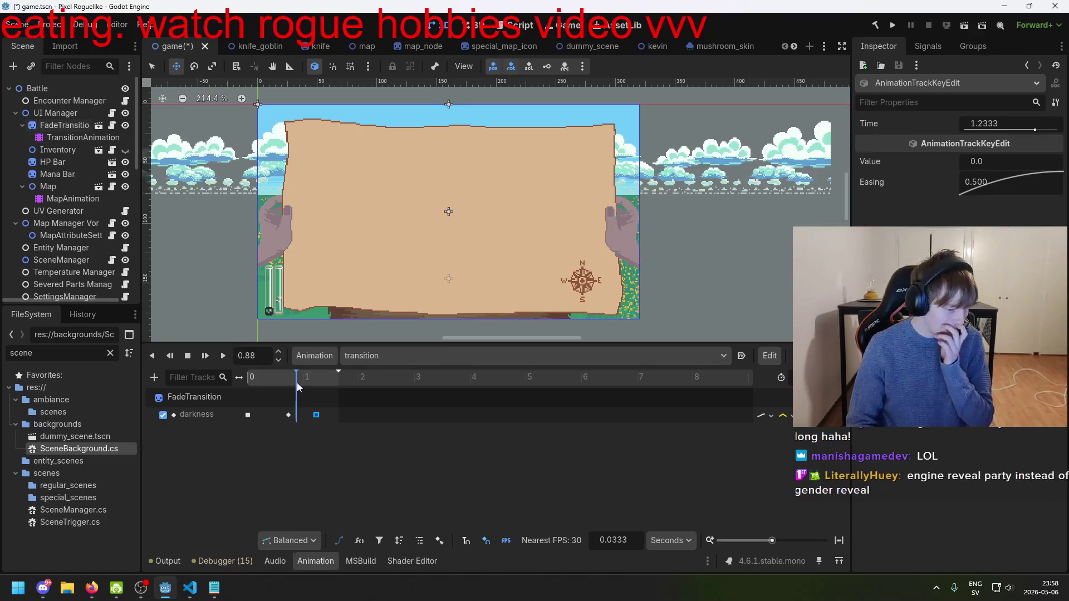
drag(296, 382, 315, 382)
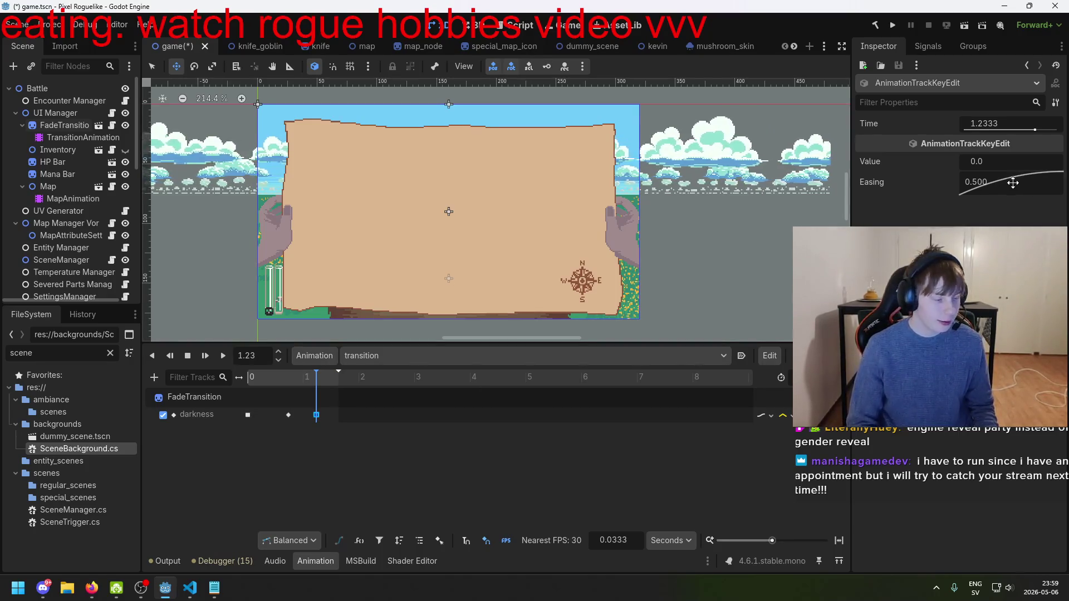
mouse_move(1024, 176)
mouse_down()
mouse_move(1009, 188)
mouse_move(1022, 189)
mouse_move(1010, 179)
mouse_move(977, 192)
mouse_up()
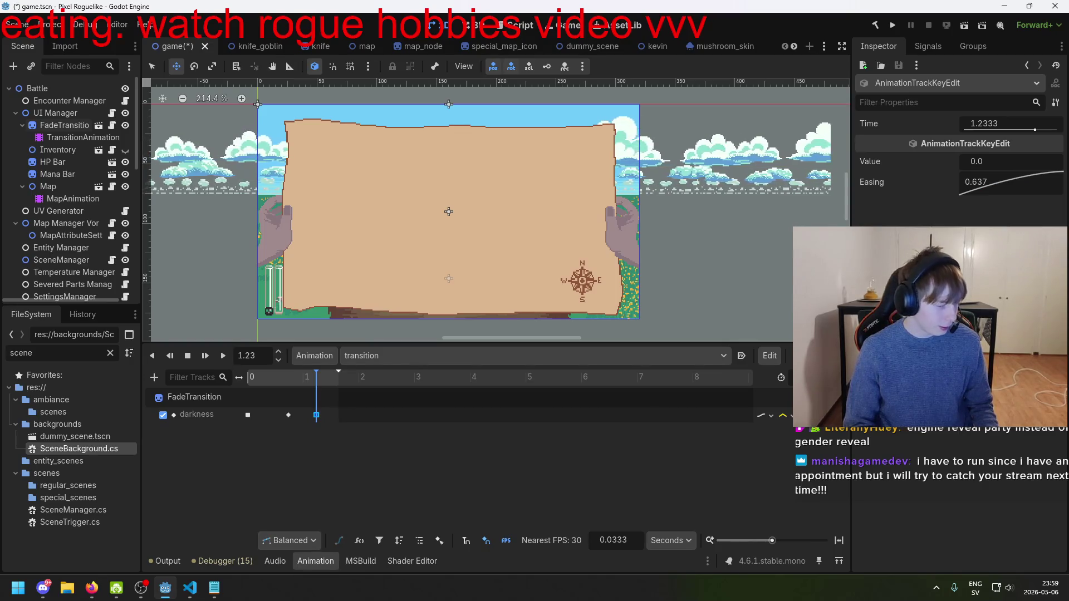
key(alt+Tab)
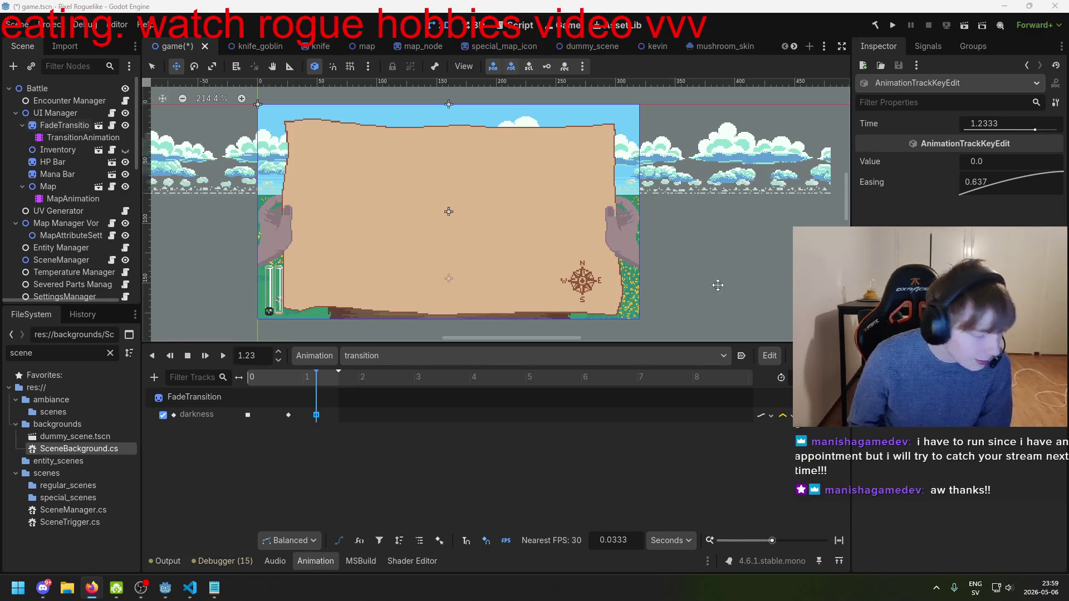
mouse_move(1007, 181)
mouse_down()
mouse_move(995, 179)
mouse_move(1001, 193)
mouse_move(992, 191)
mouse_move(1004, 190)
mouse_up()
mouse_move(992, 178)
mouse_down()
mouse_move(982, 183)
mouse_move(1047, 174)
mouse_up()
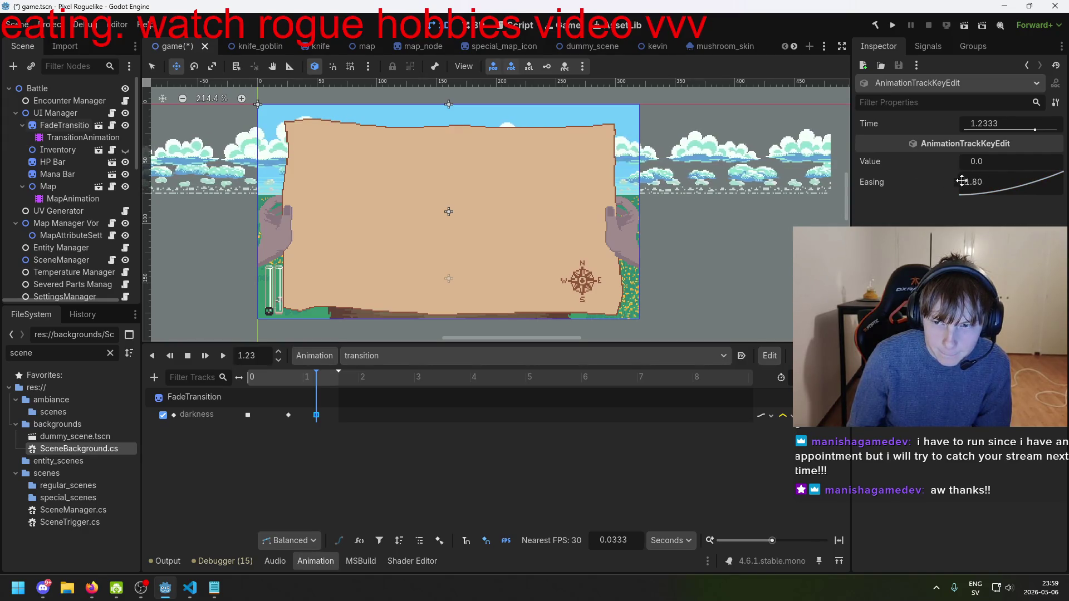
- Scrub the fade back near the start and save the game scene
click(248, 415)
click(293, 380)
drag(293, 379, 257, 390)
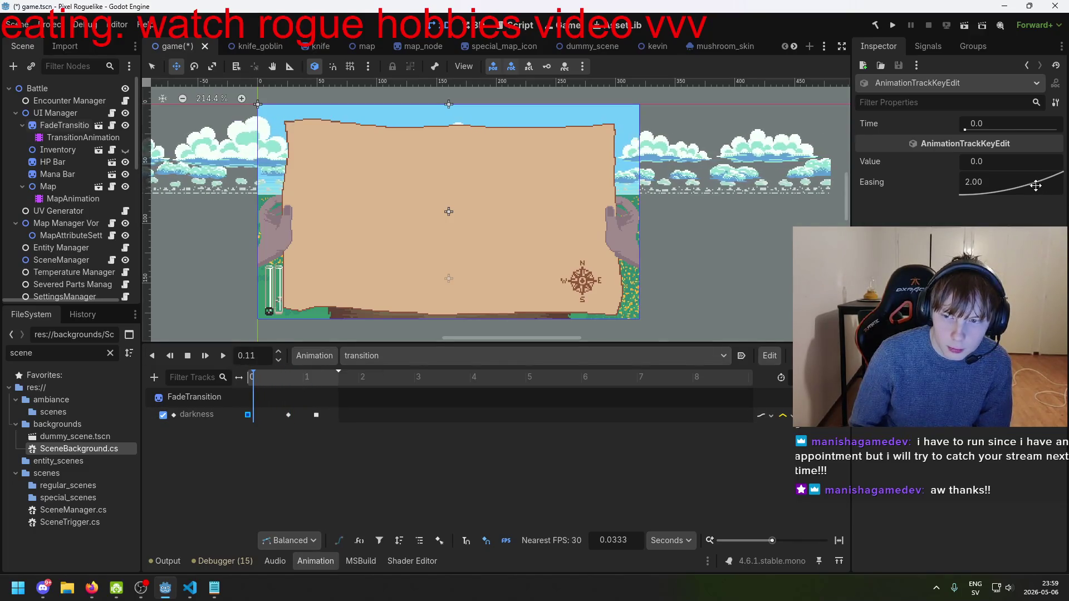
key(ctrl+s)
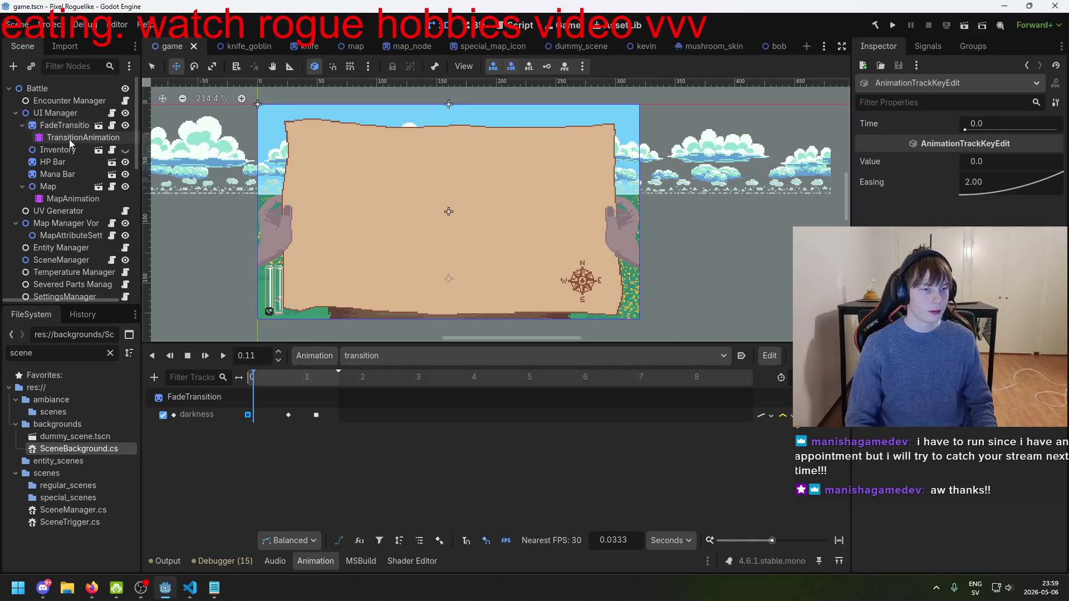
key(alt+Tab)
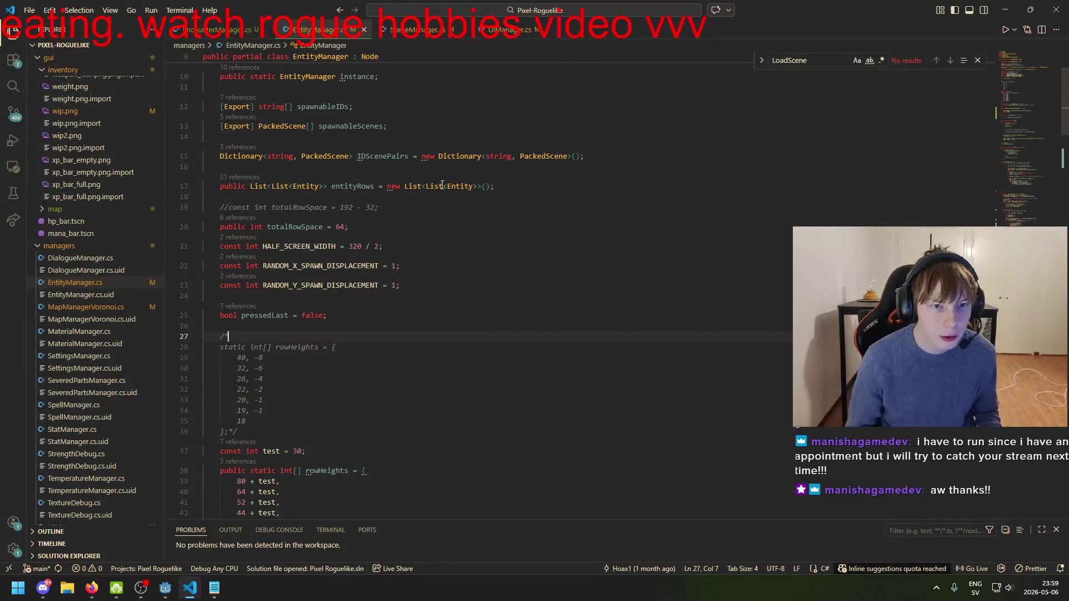
- Open SceneManager.cs and examine the GetNode<SceneBackground>("FadeTransition").FadeIn call on line 231
click(412, 30)
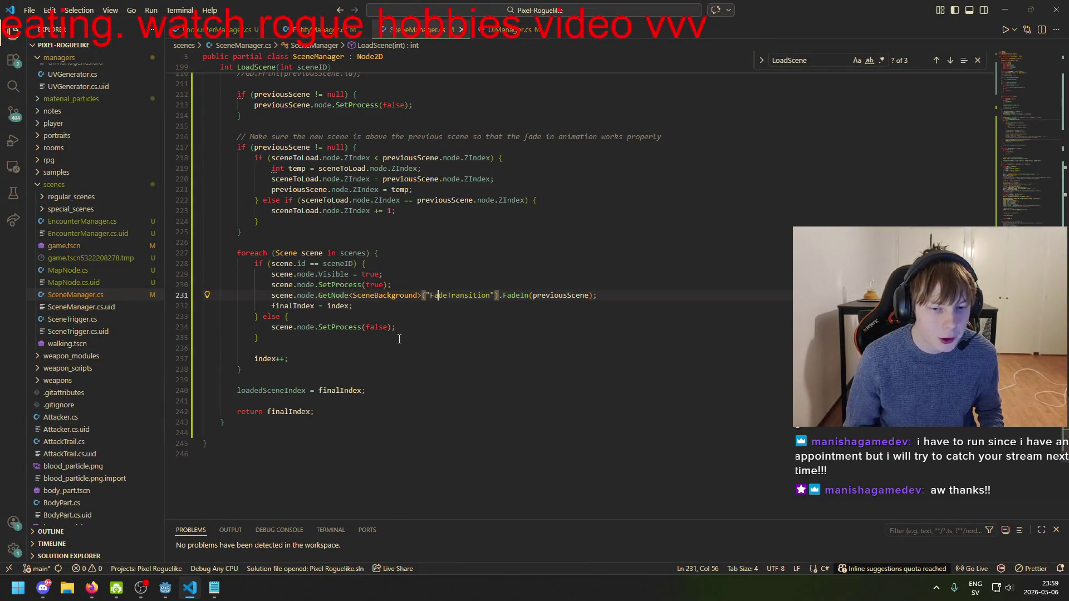
scroll(335, 317, up, 1)
click(419, 323)
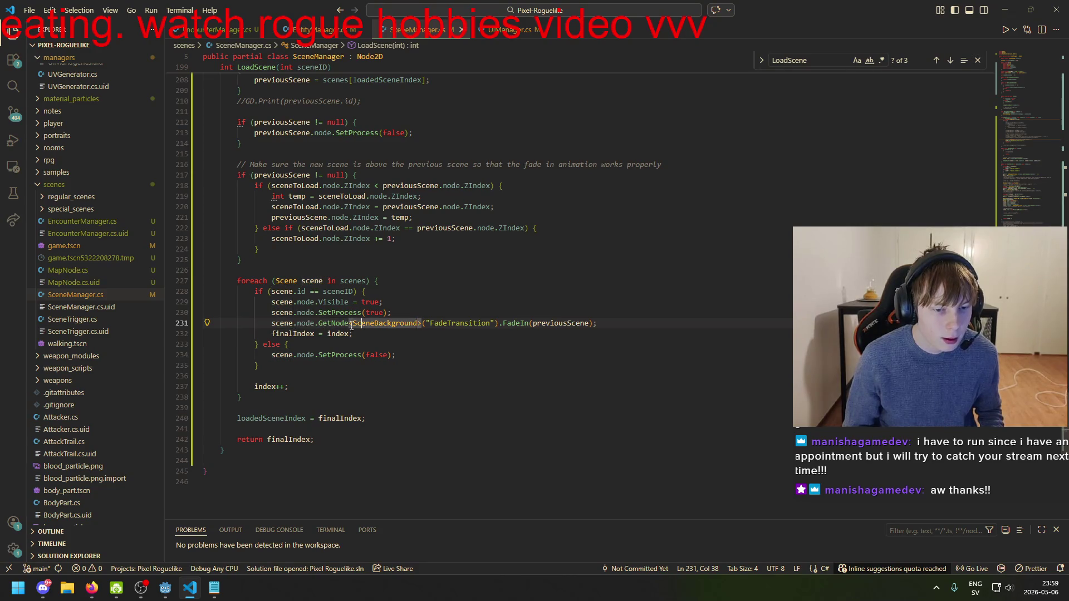
click(266, 316)
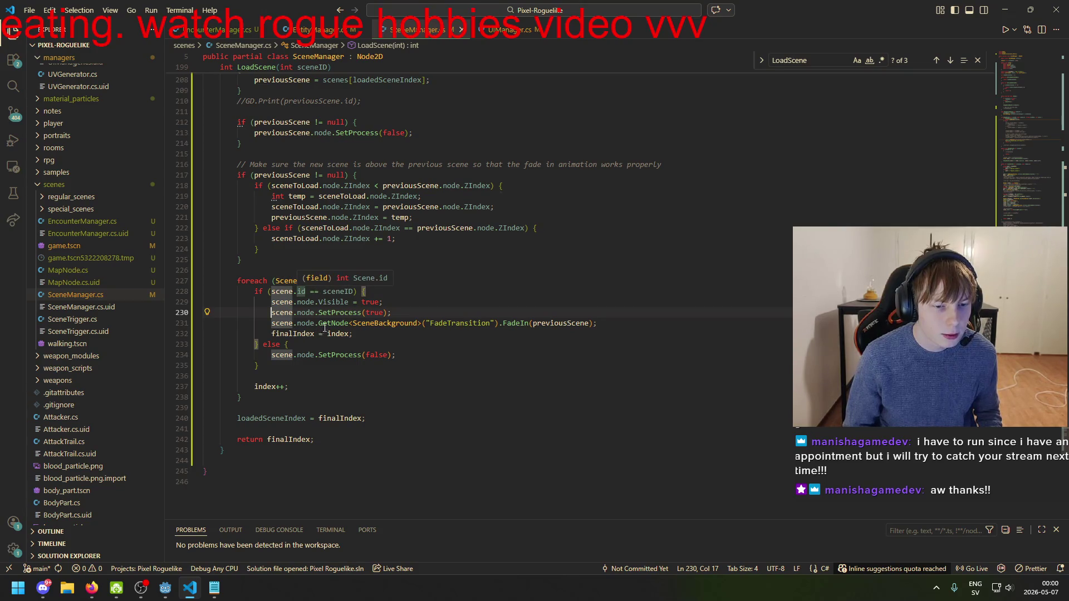
scroll(323, 328, up, 2)
click(315, 359)
click(372, 356)
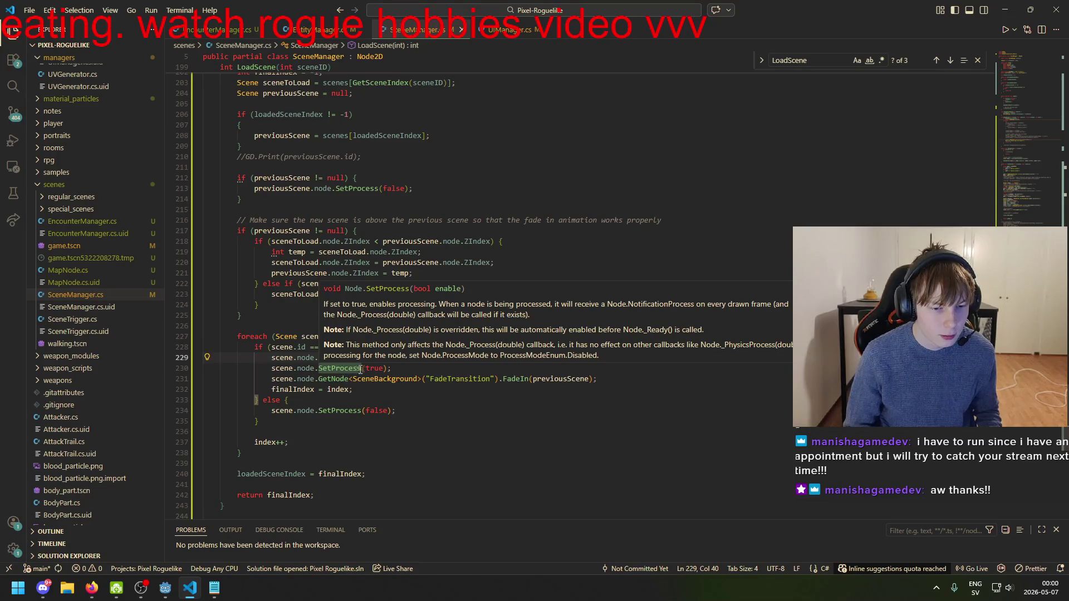
click(323, 379)
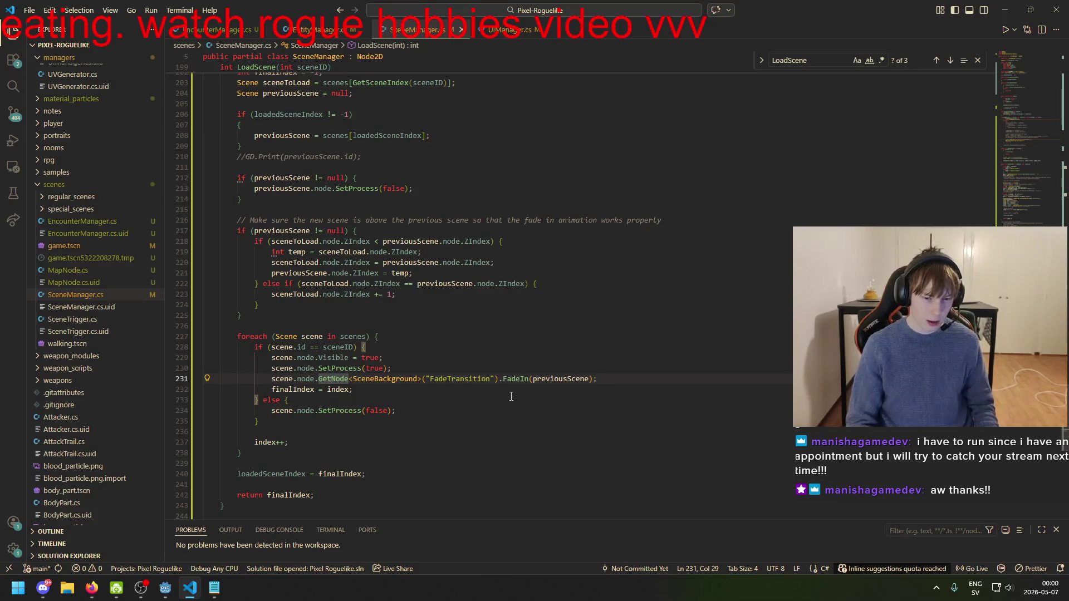
drag(609, 380, 406, 383)
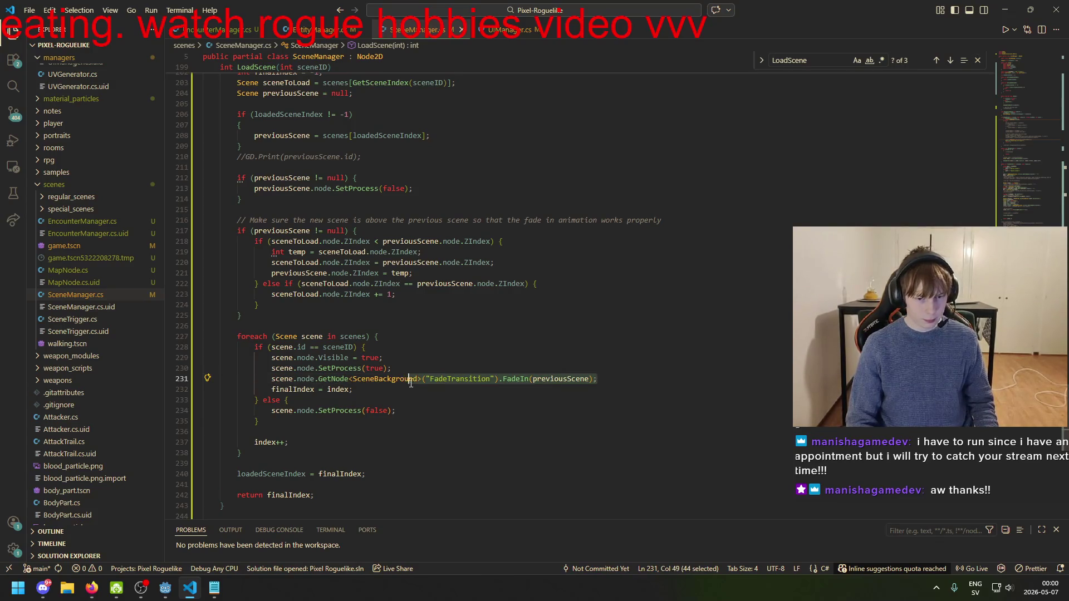
click(521, 380)
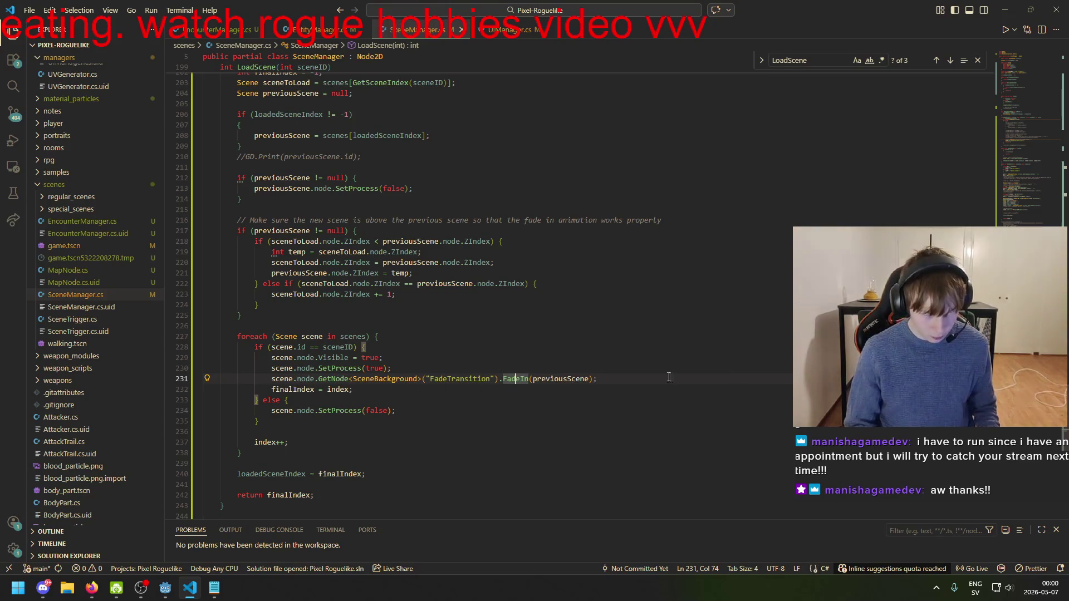
scroll(946, 83, up, 20)
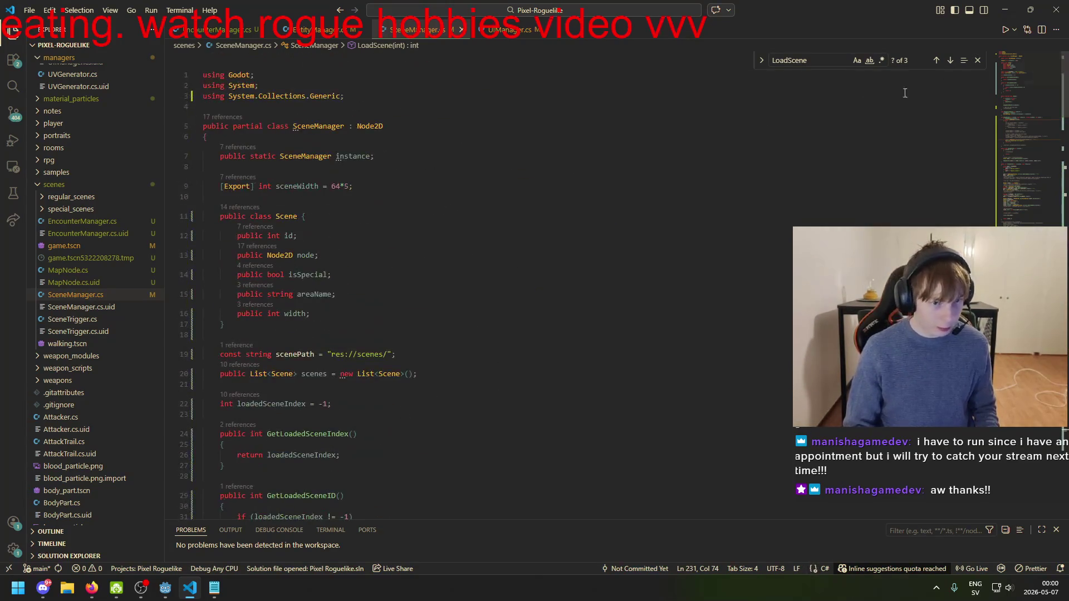
- Browse SceneManager.cs for a spot to declare a new field
scroll(336, 182, down, 1)
click(429, 172)
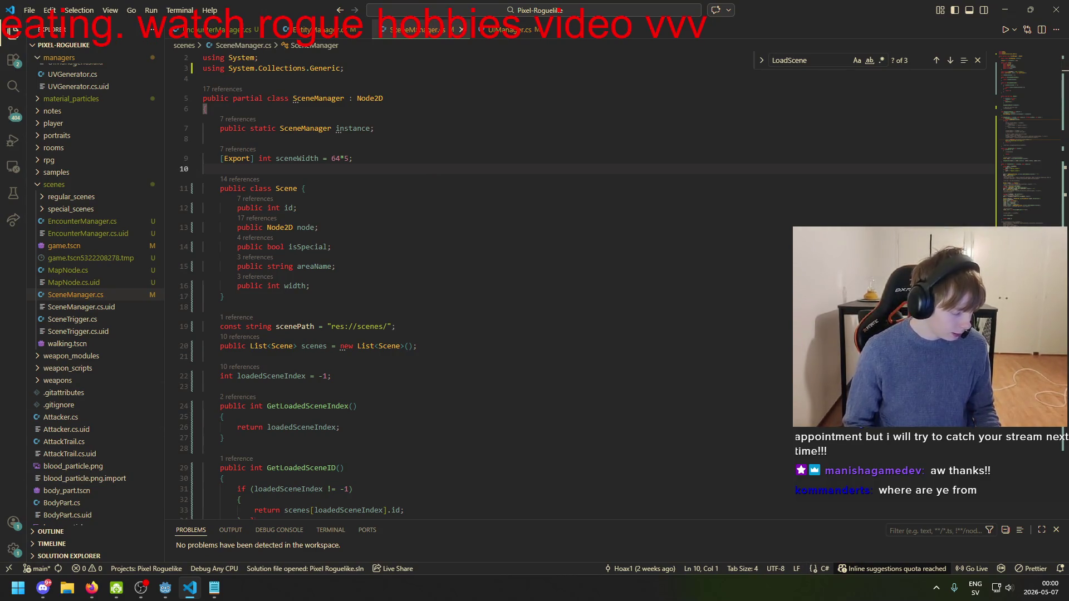
key(Tab)
key(Up)
key(Up)
scroll(424, 294, down, 4)
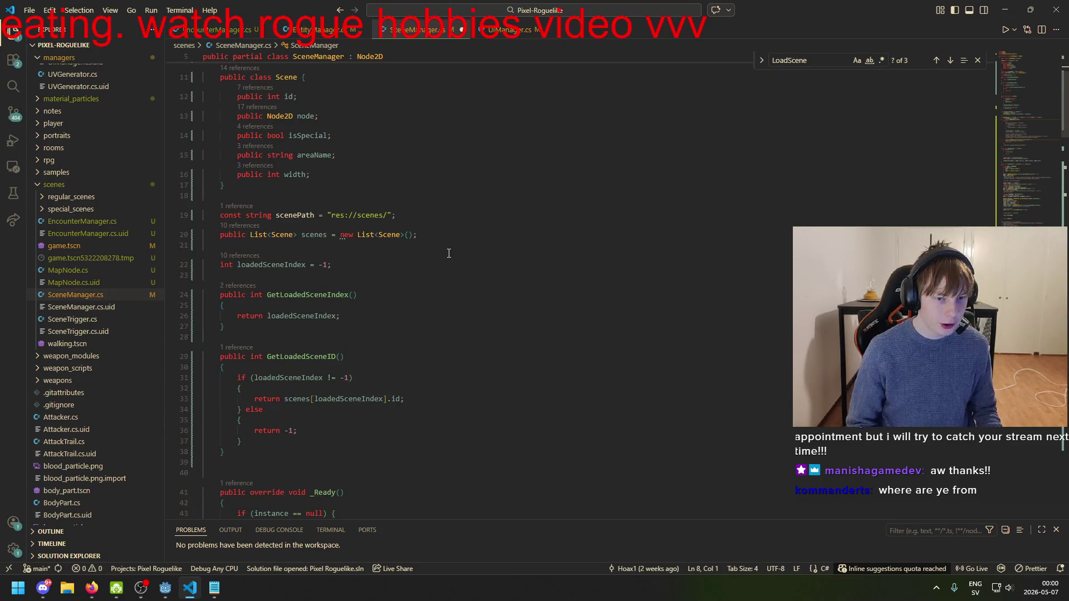
scroll(449, 253, down, 3)
scroll(410, 183, up, 3)
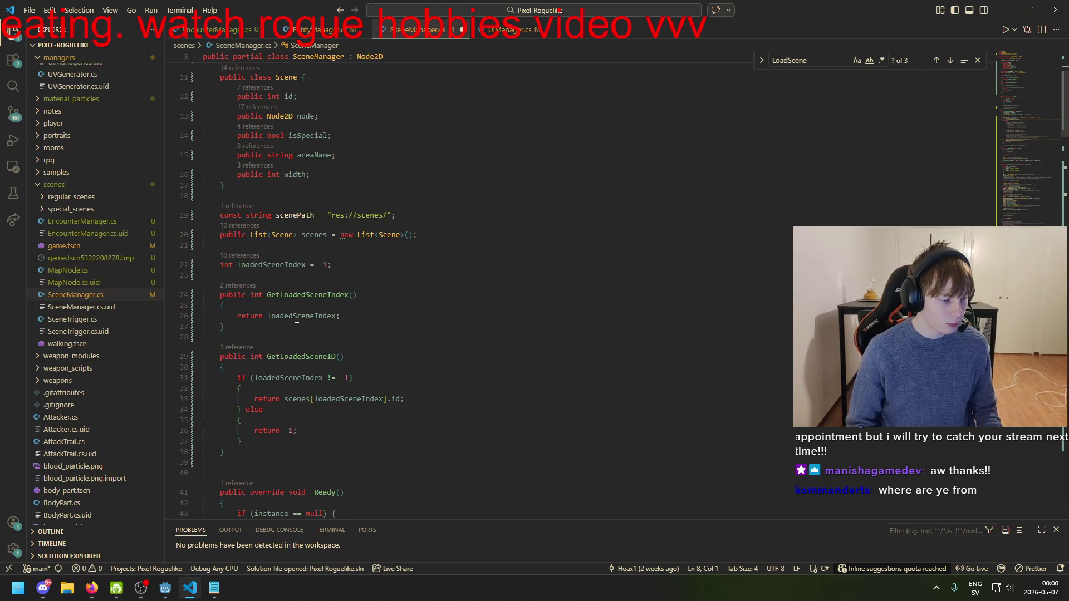
click(368, 245)
scroll(369, 245, down, 4)
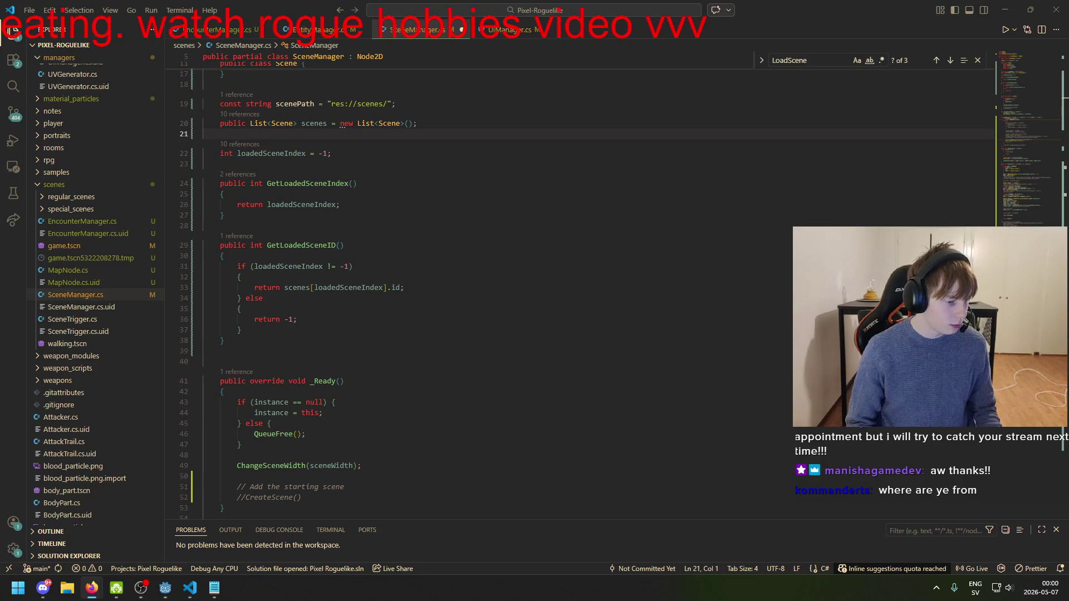
scroll(380, 321, down, 4)
click(324, 250)
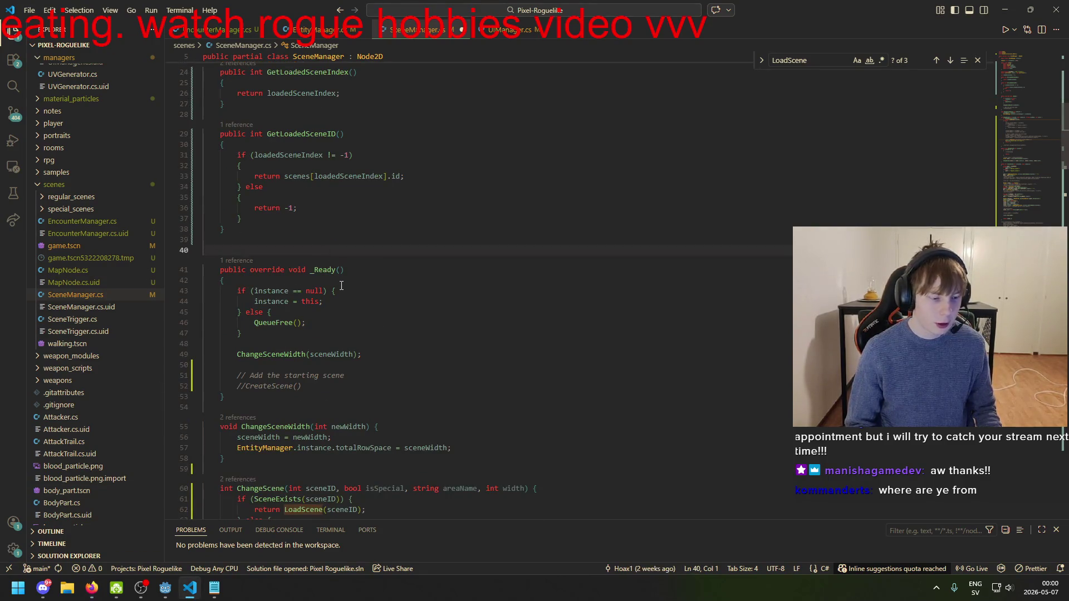
scroll(382, 294, up, 3)
scroll(383, 295, up, 10)
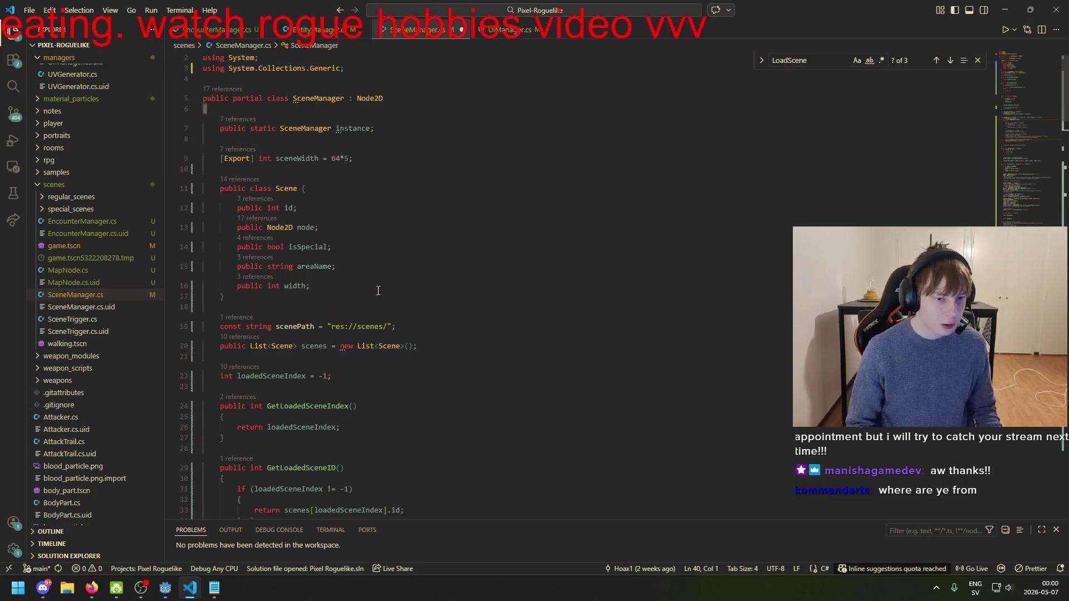
- Below sceneWidth, declare [Export] AnimationPlayer sceneTransition; and save the script
click(317, 207)
click(380, 198)
key(Tab)
key(Tab)
key(Tab)
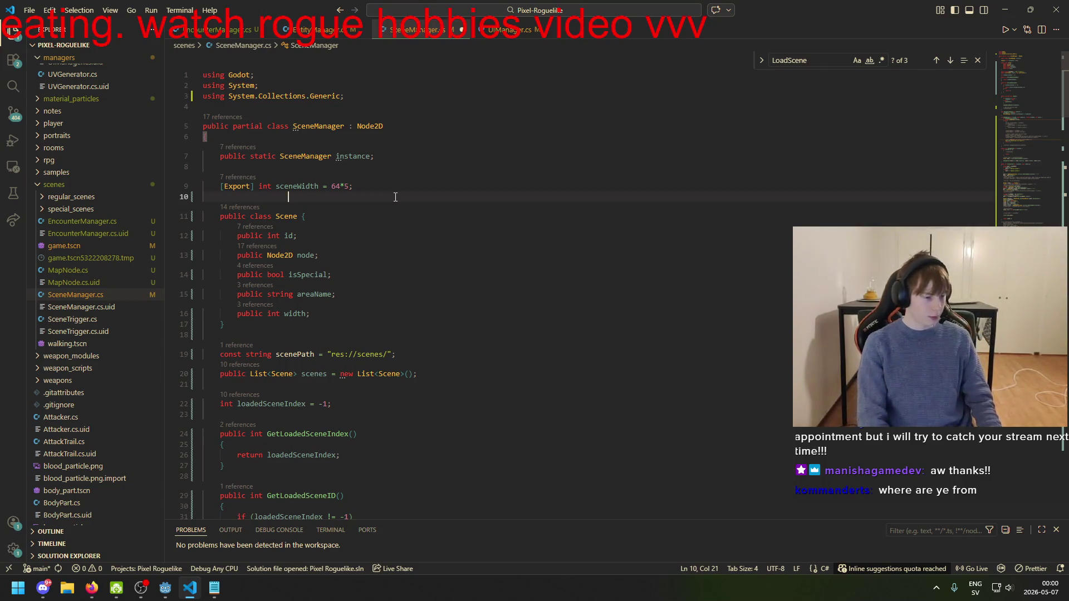
key(BackSpace)
key(BackSpace)
key(BackSpace)
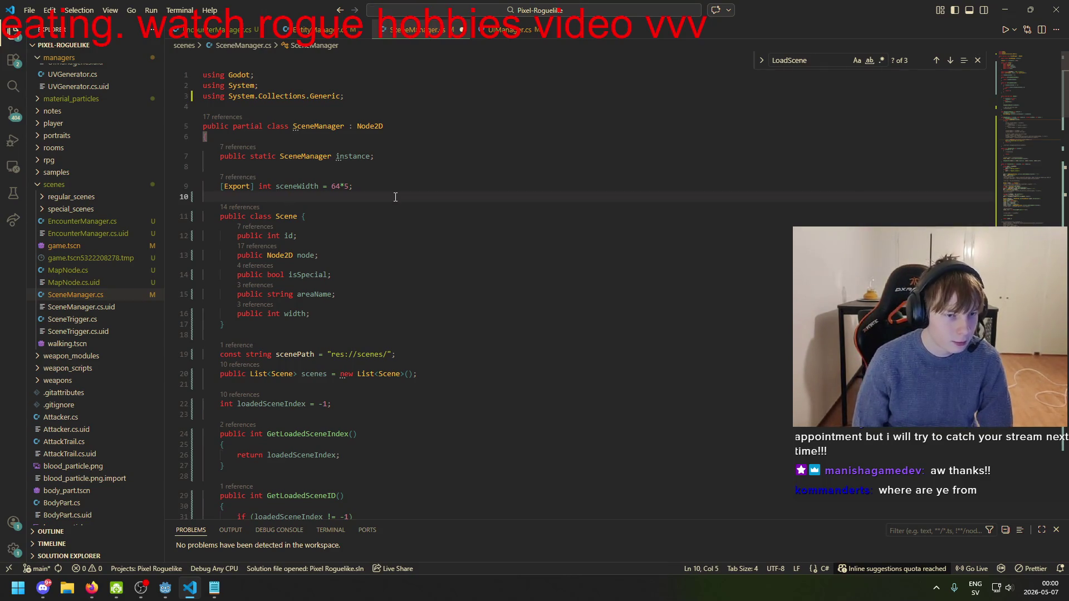
key(Return)
key(Return)
key(Up)
key(Tab)
text(pu)
key(BackSpace)
key(BackSpace)
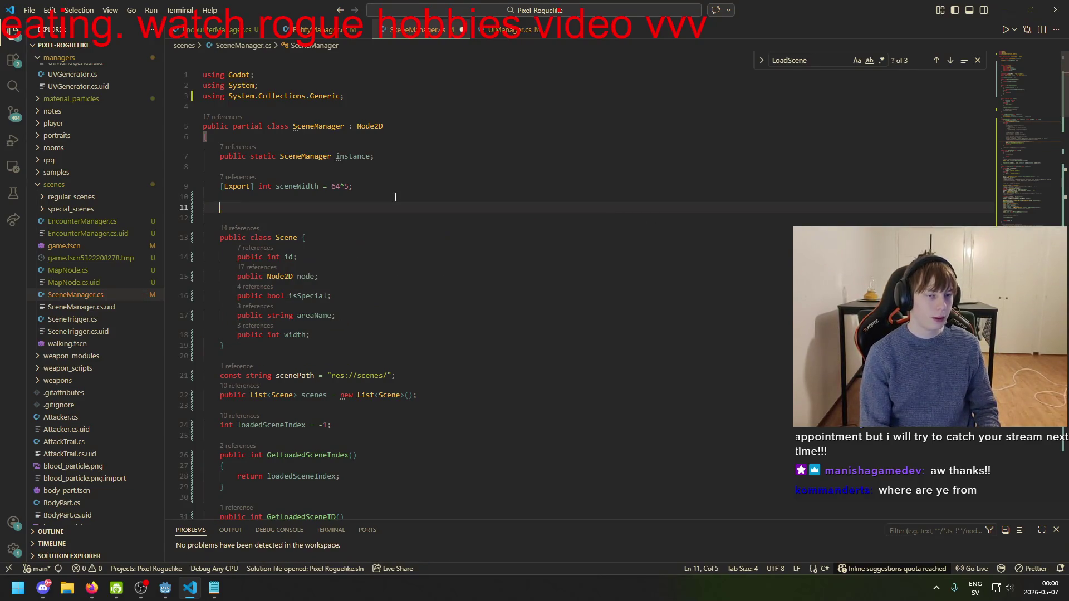
text([Export])
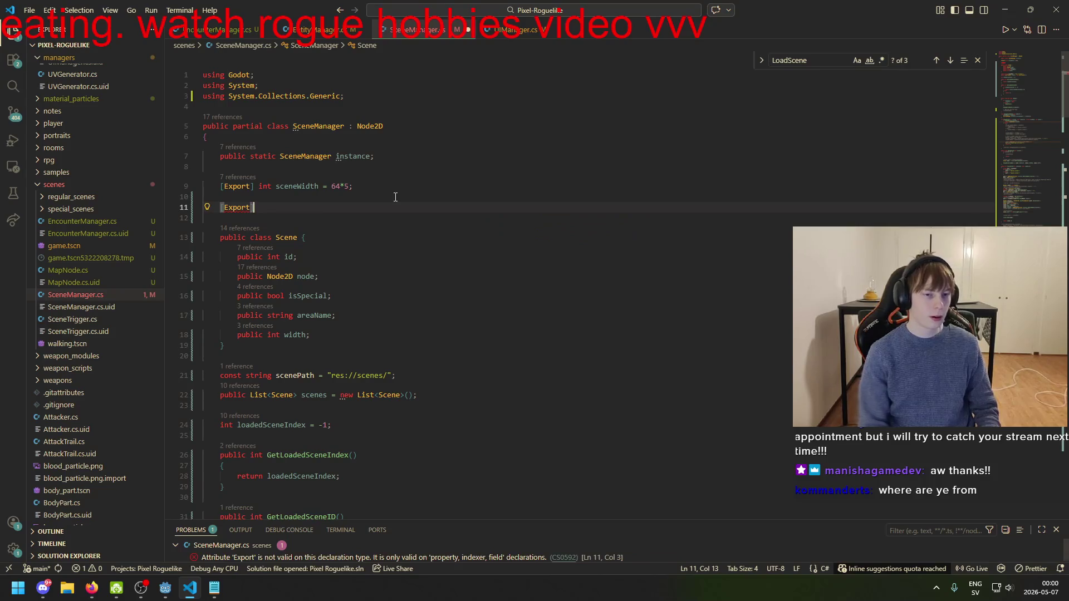
text( sc)
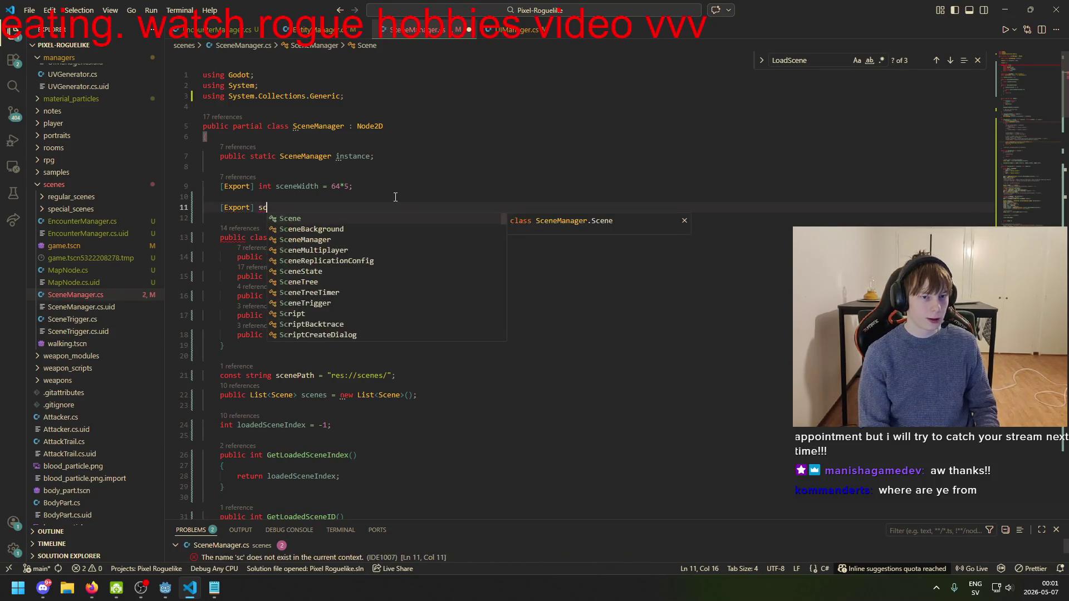
key(BackSpace)
key(BackSpace)
text(AnimationPlayer )
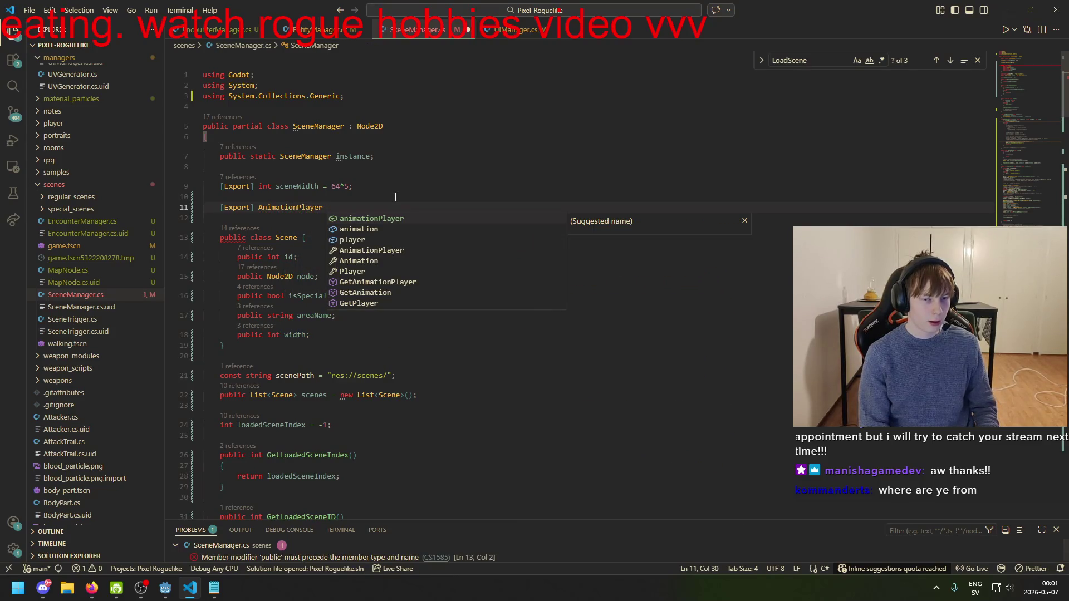
text(sceneTr)
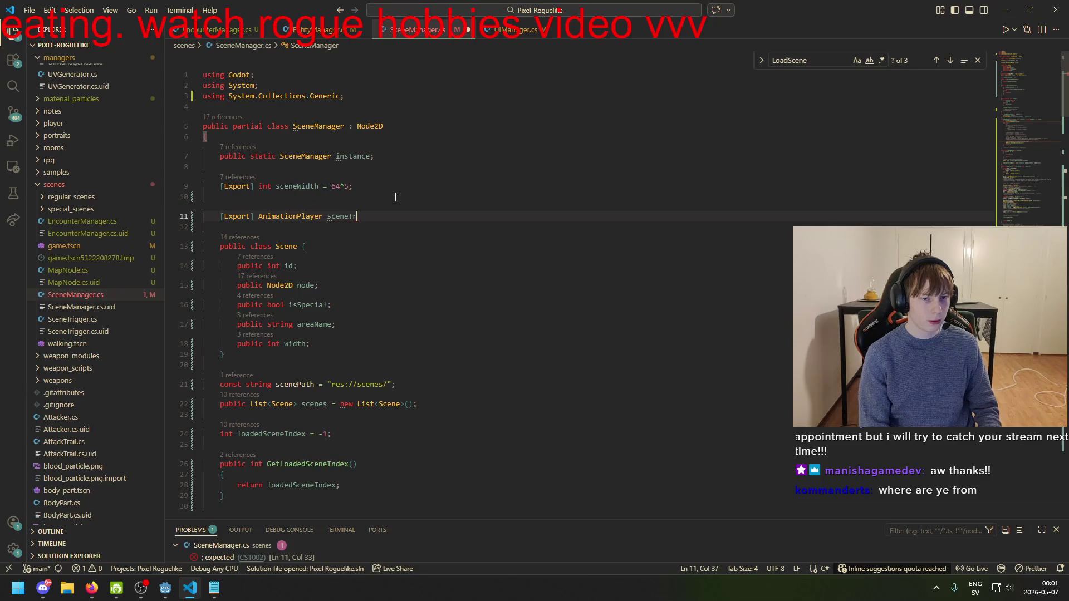
text(ansition;)
key(ctrl+s)
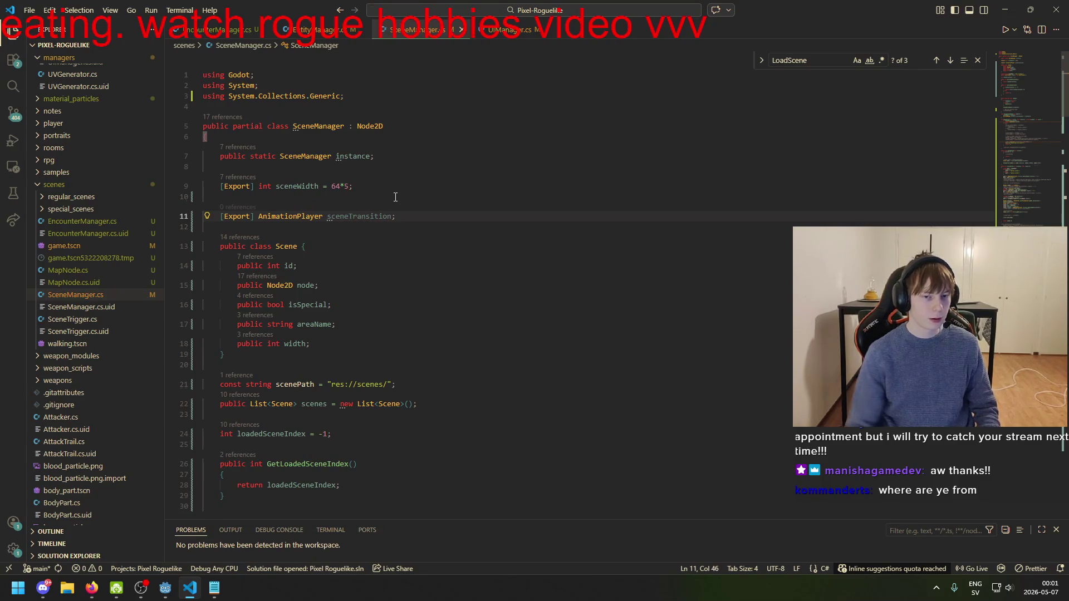
scroll(390, 234, down, 10)
- In LoadScene, prefix the FadeTransition FadeIn call on line 233 with //
scroll(383, 254, down, 20)
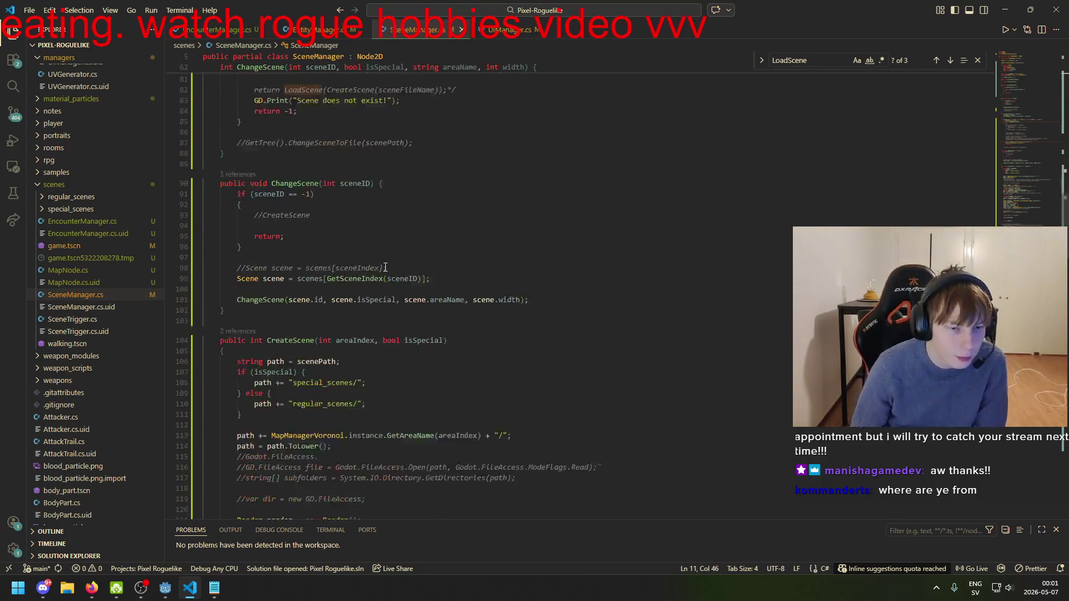
scroll(434, 285, down, 20)
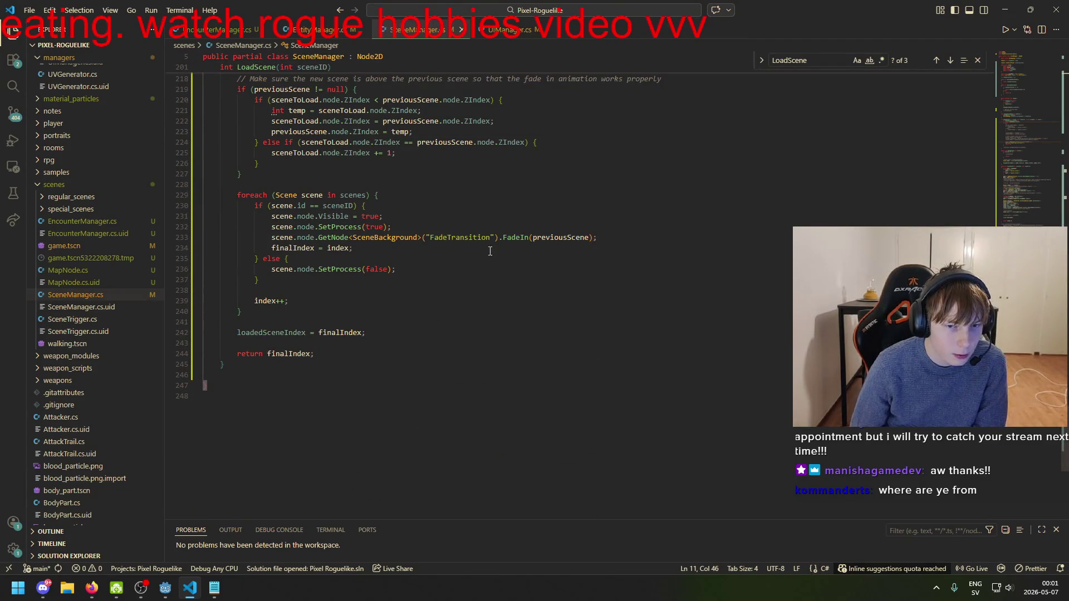
click(272, 238)
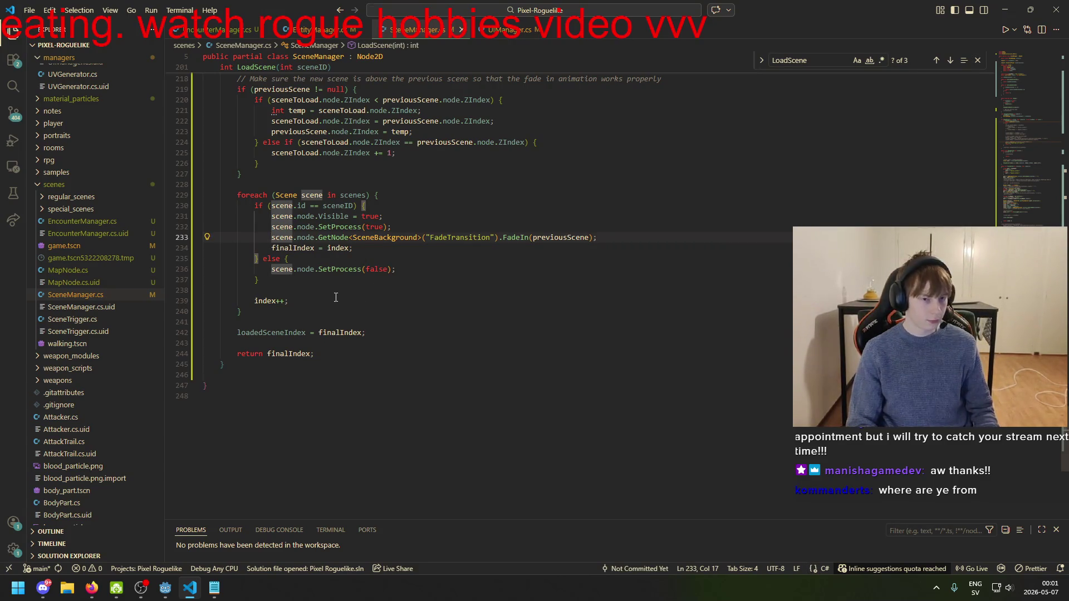
scroll(337, 298, up, 3)
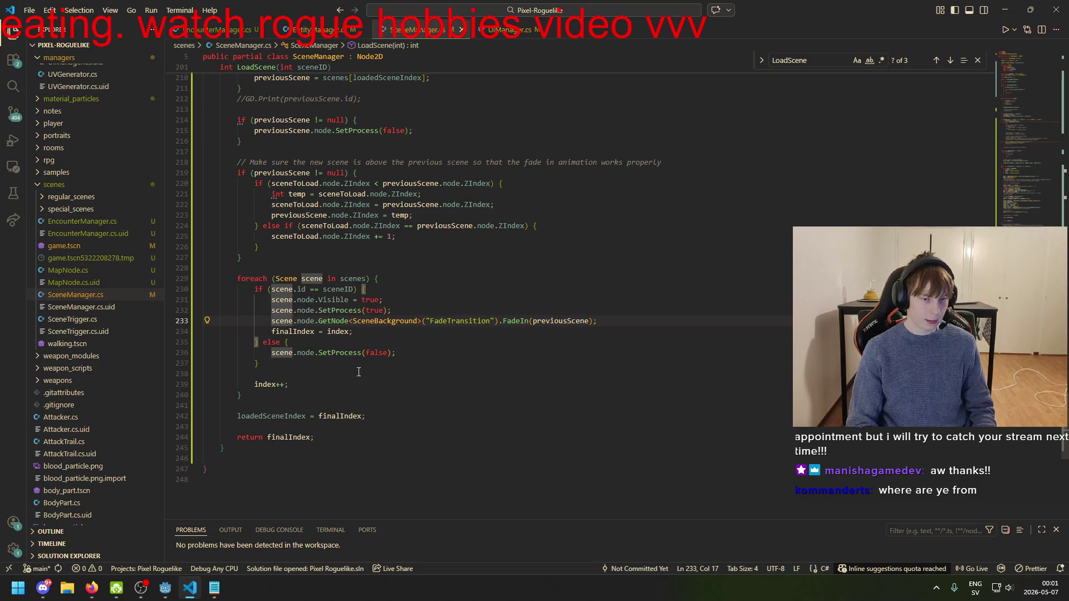
text(()
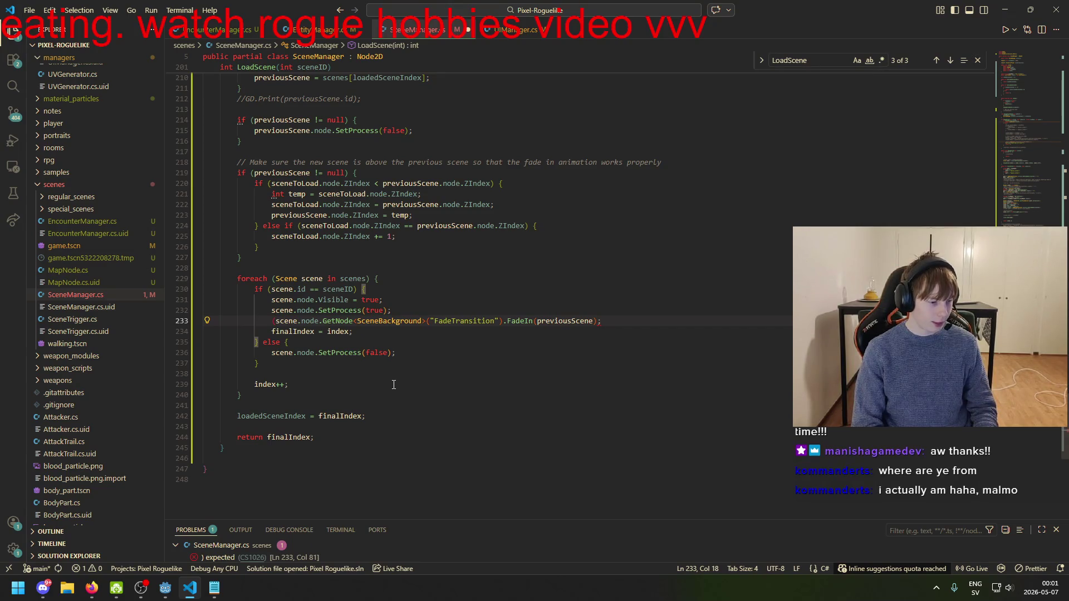
key(BackSpace)
text(//)
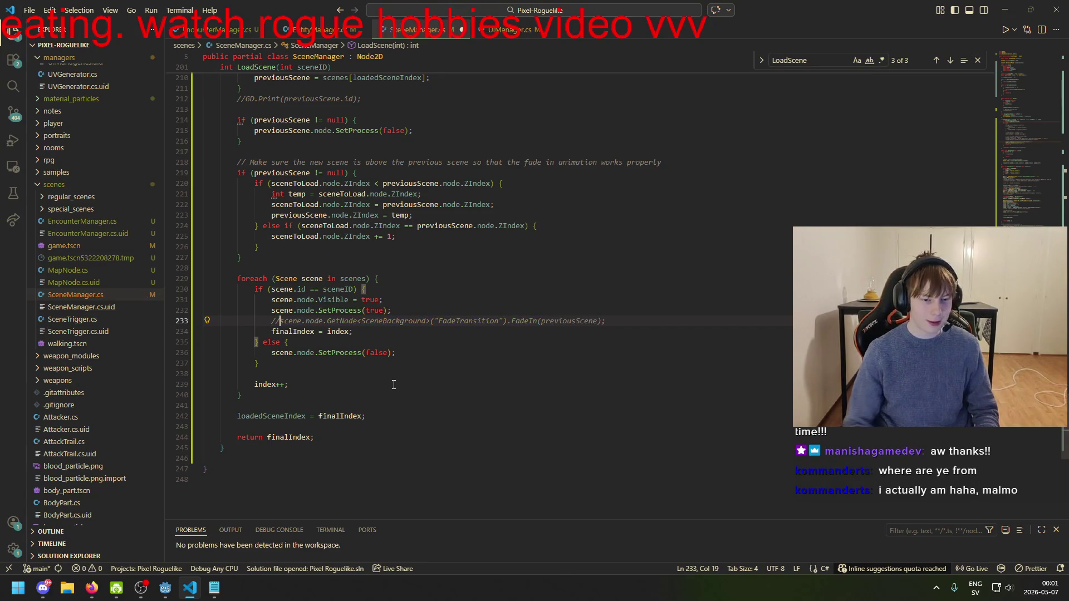
- Copy the FadeIn call onto a new uncommented line below it
click(619, 323)
drag(280, 321, 647, 322)
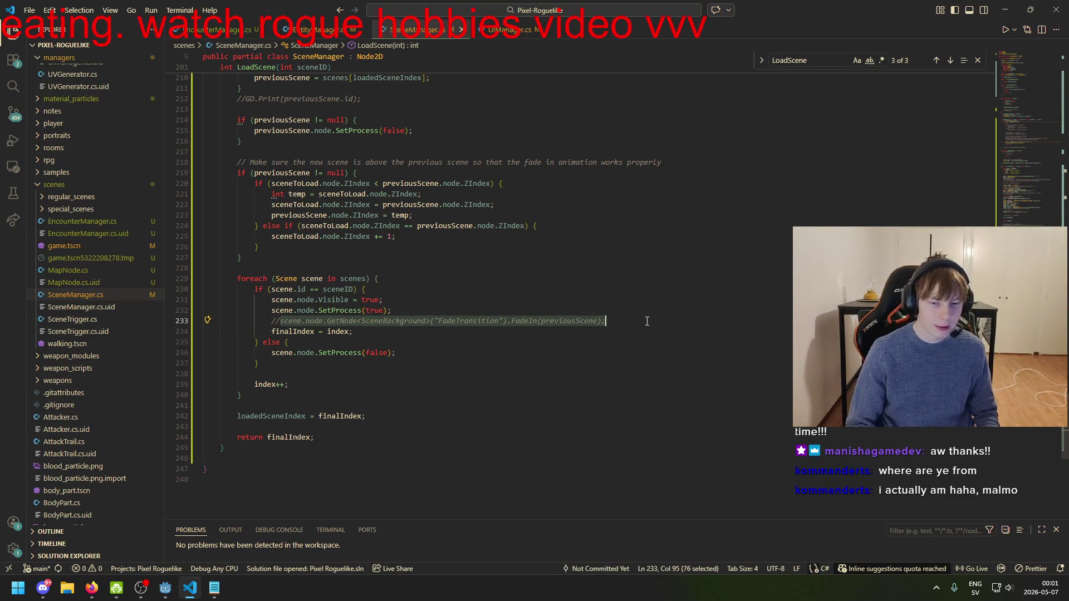
key(ctrl+c)
key(End)
key(Return)
key(ctrl+v)
- Inspect the copied FadeTransition call, check the animation in Godot, then select the copied line
key(ctrl+Left)
key(ctrl+Left)
key(ctrl+Left)
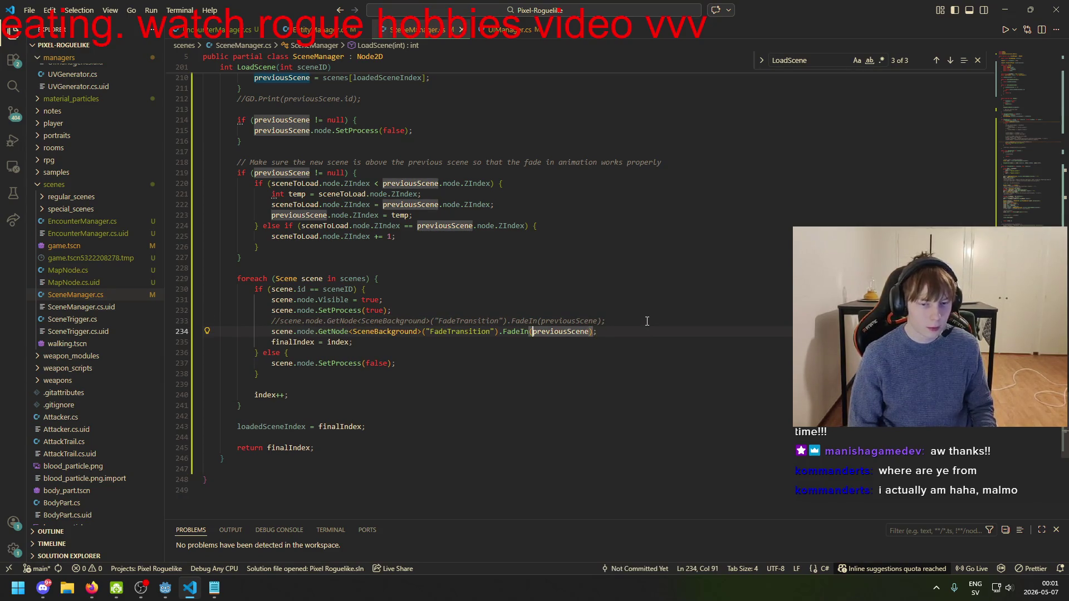
key(ctrl+Left)
key(ctrl+Left)
key(ctrl+Left)
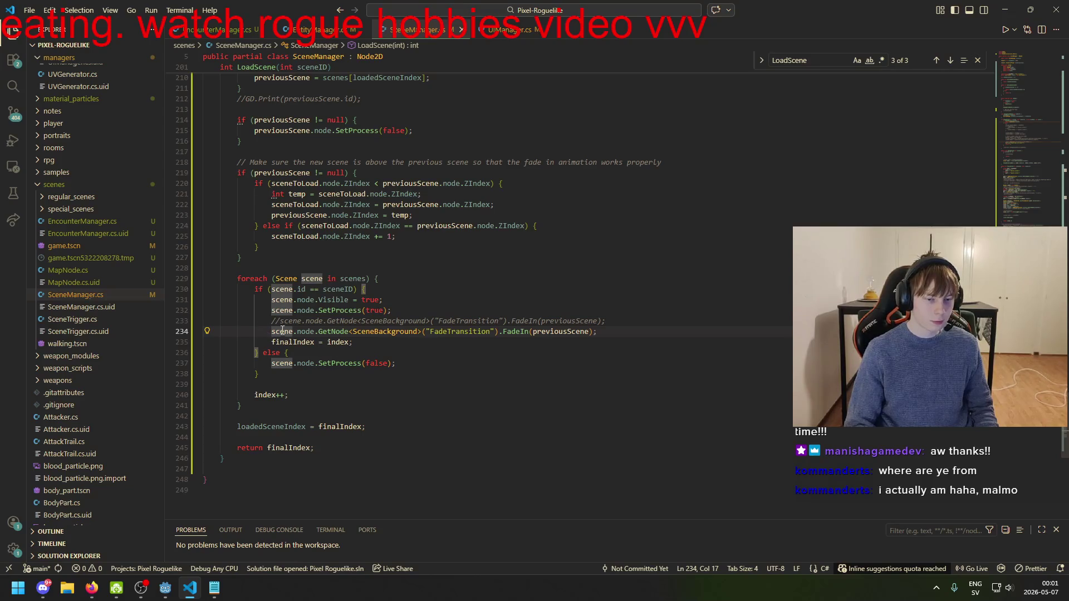
click(307, 332)
click(337, 332)
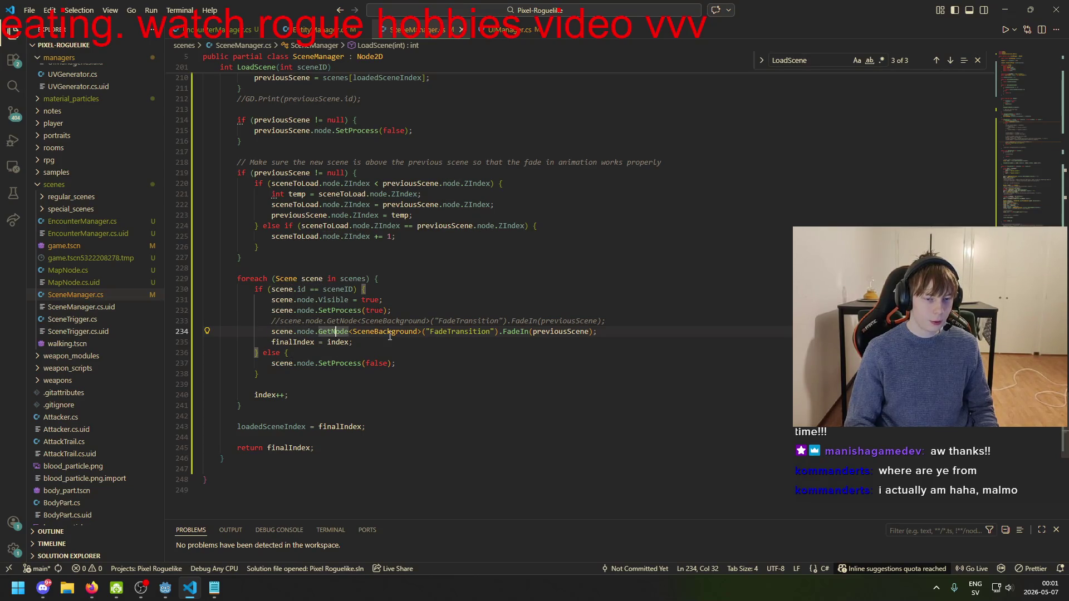
click(391, 332)
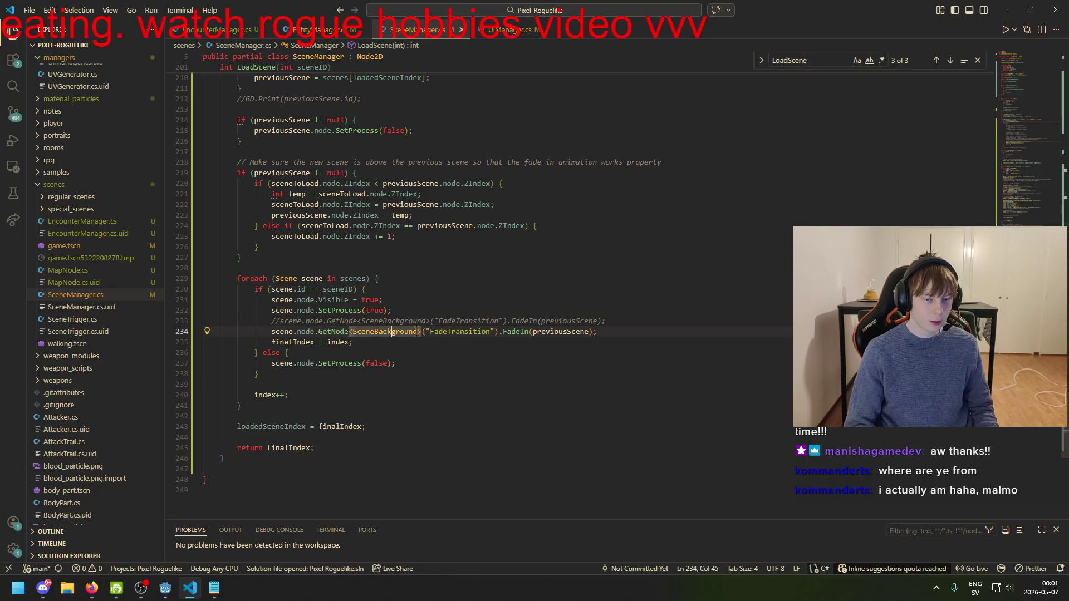
click(489, 331)
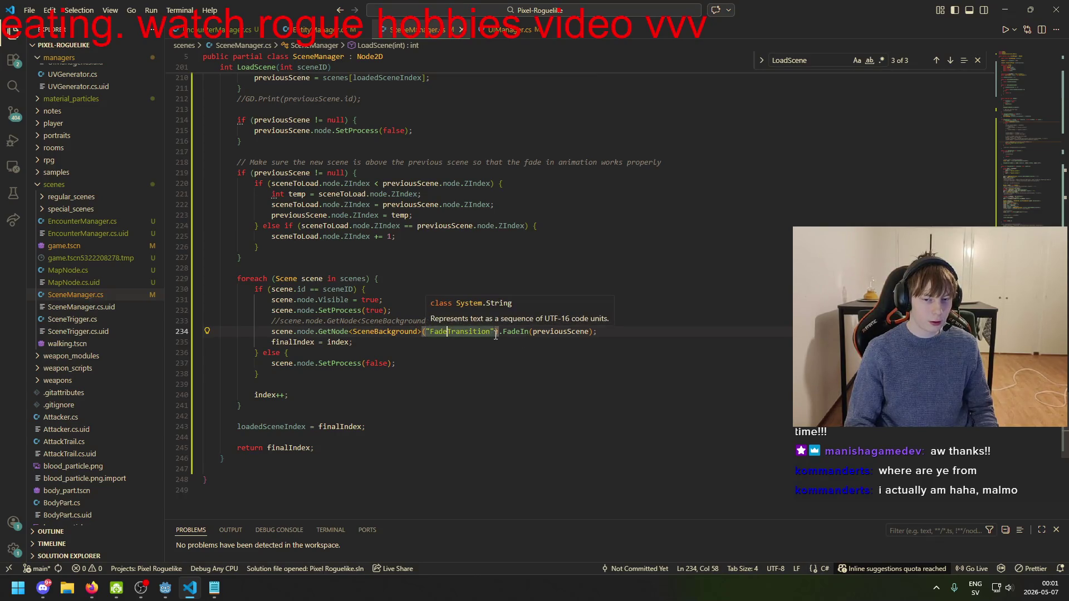
key(alt+Tab)
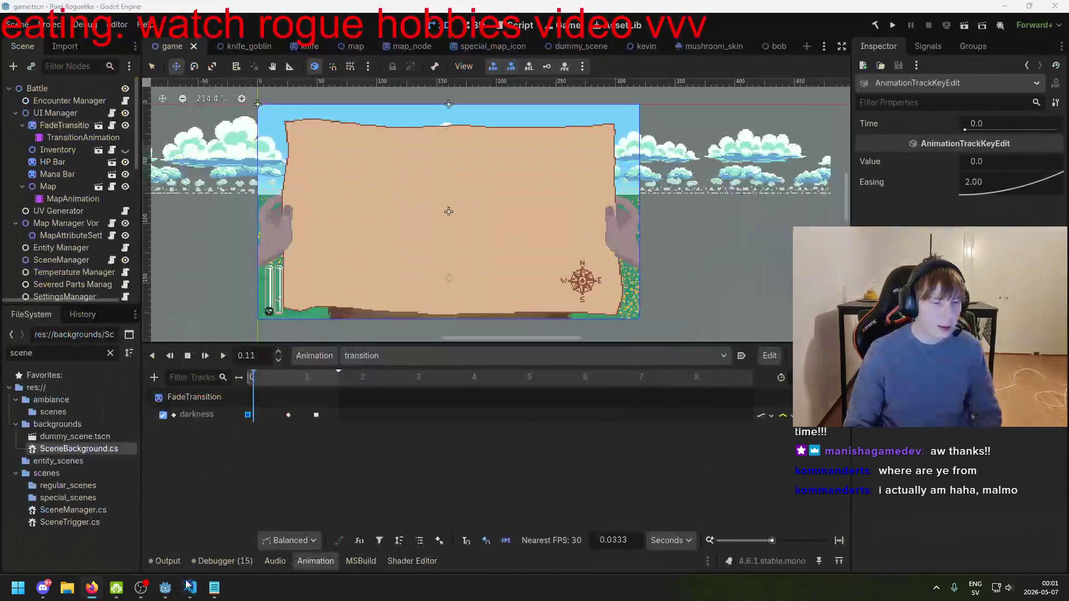
key(alt+Tab)
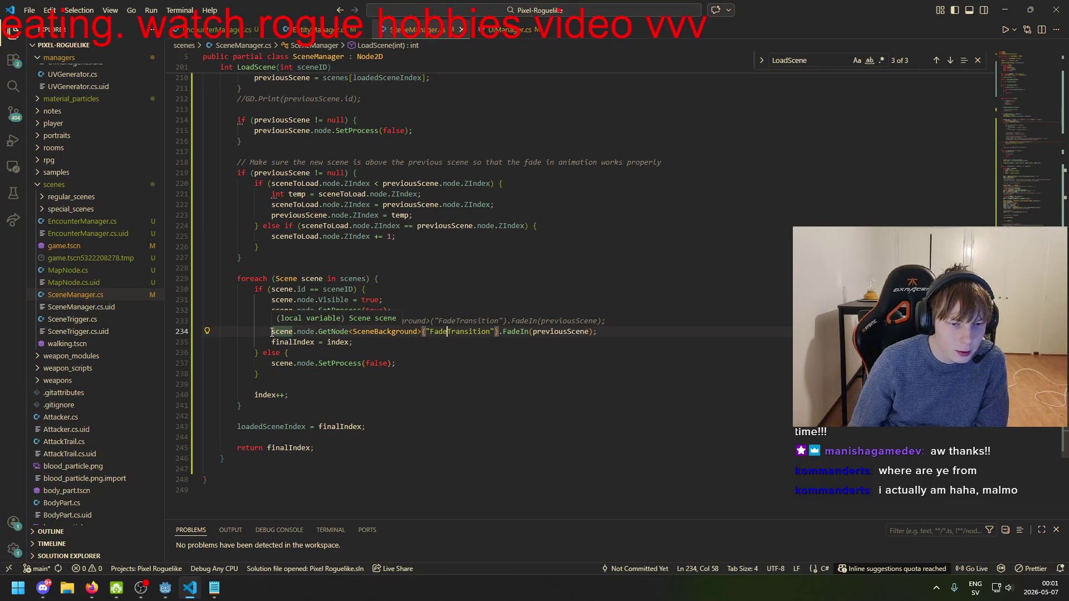
drag(272, 332, 598, 332)
- Remove the copied FadeIn call and open a fresh line above the scene loop in LoadScene
key(BackSpace)
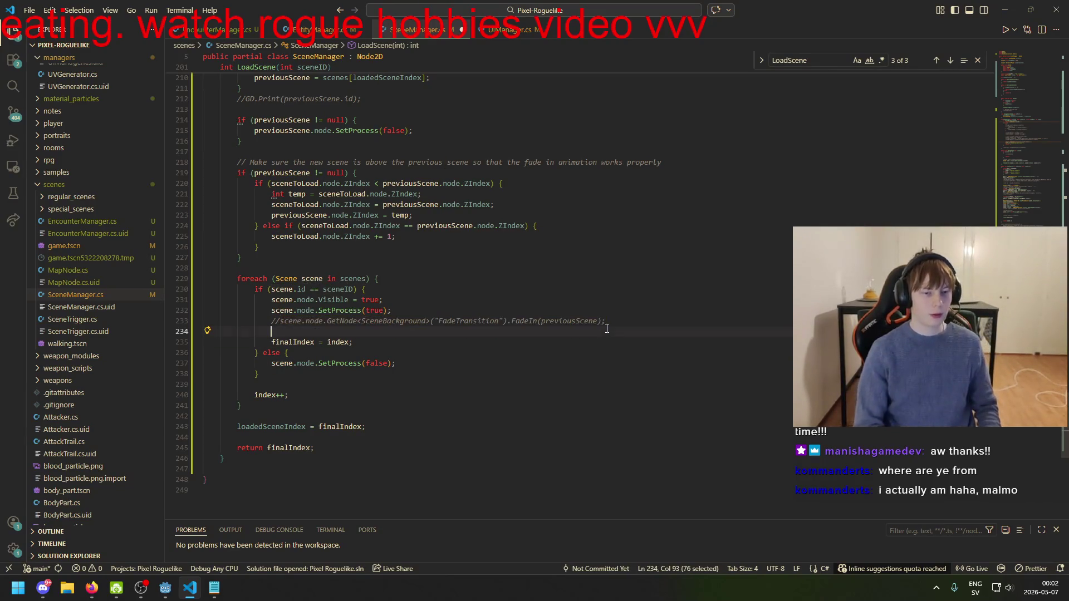
scroll(411, 412, up, 5)
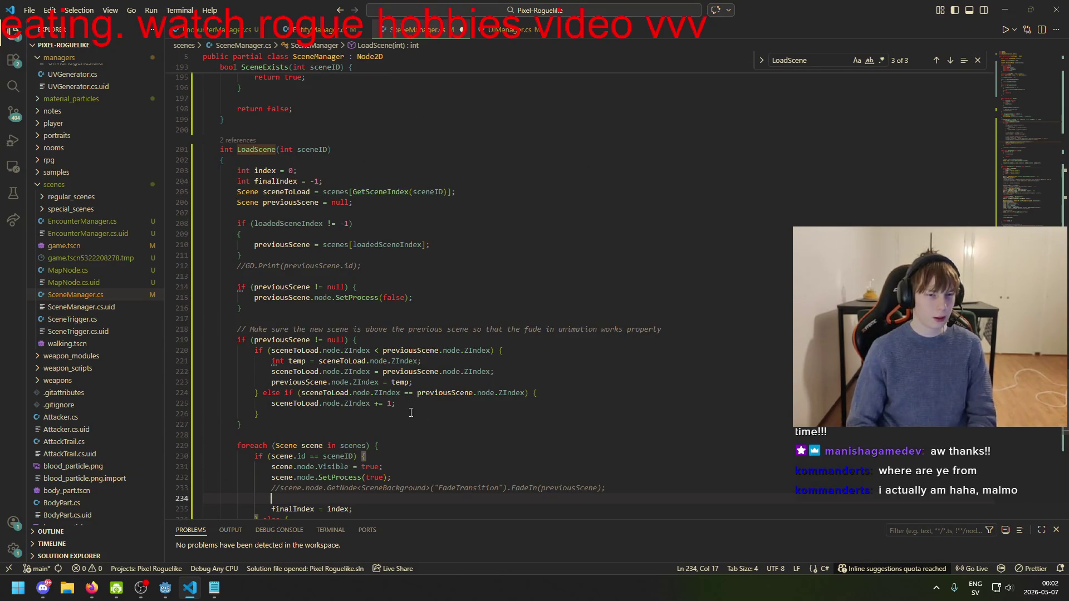
scroll(411, 413, down, 5)
key(BackSpace)
key(BackSpace)
key(BackSpace)
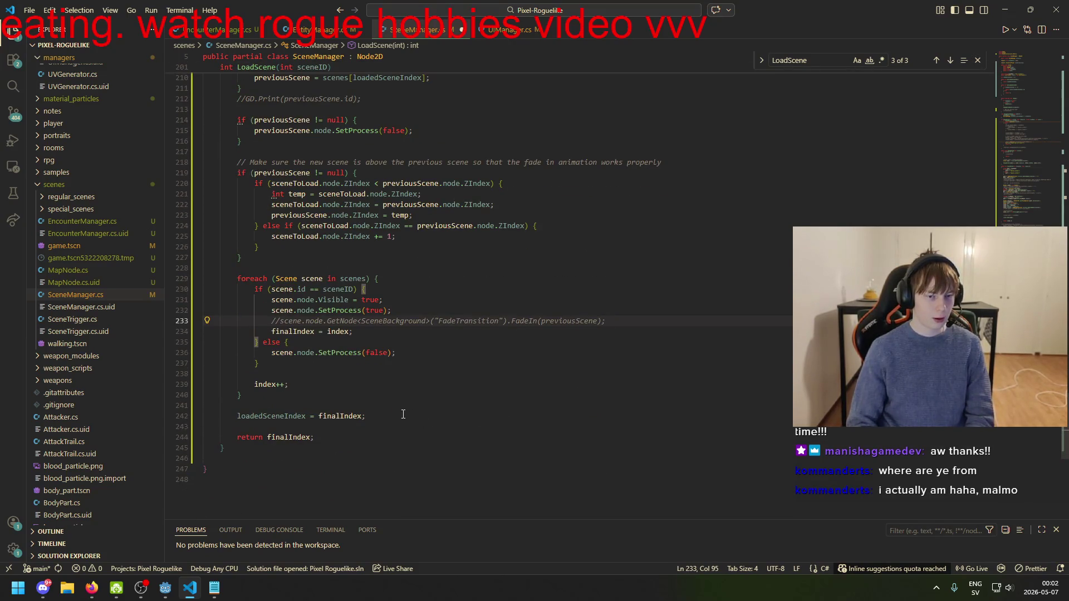
click(400, 269)
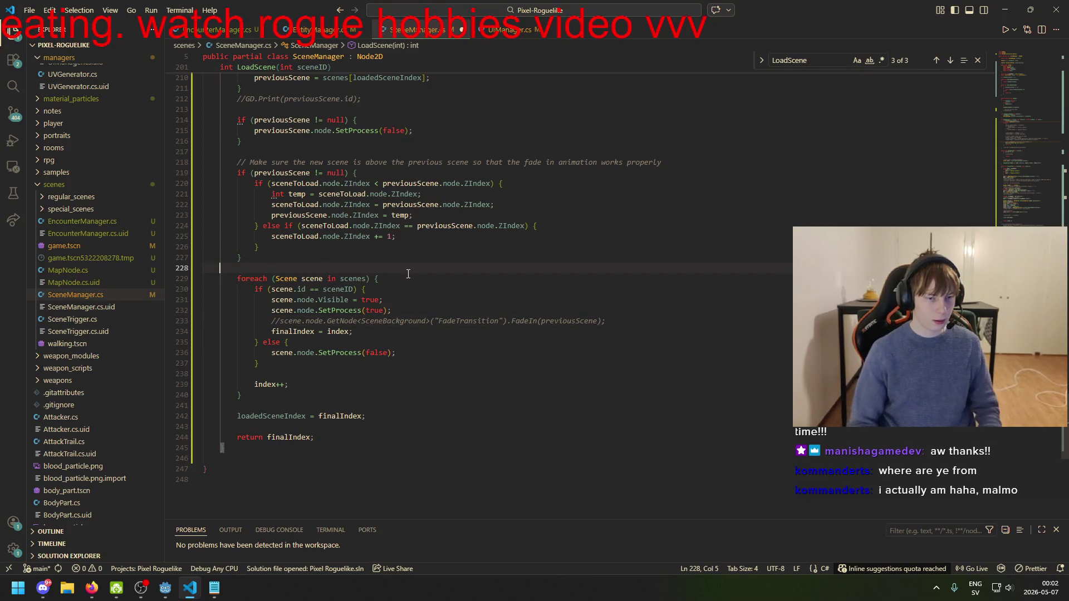
key(Return)
key(Return)
key(Up)
key(ctrl+v)
key(ctrl+z)
- Start a sceneTransition. call on the new line, trying Active and FadeIn before erasing the name
text(sceneTransition)
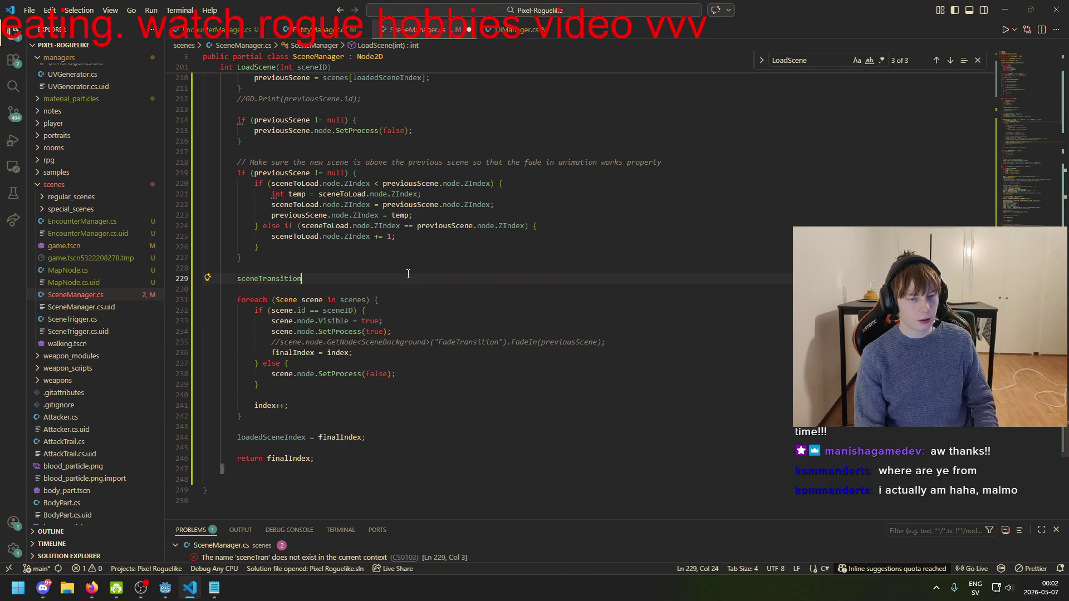
text(.)
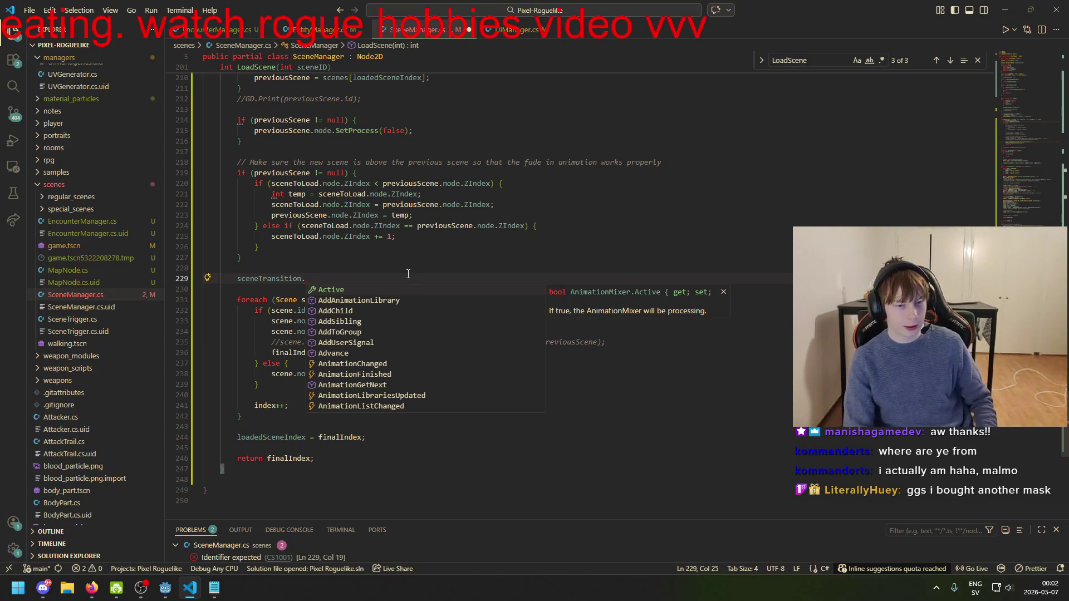
text(Active)
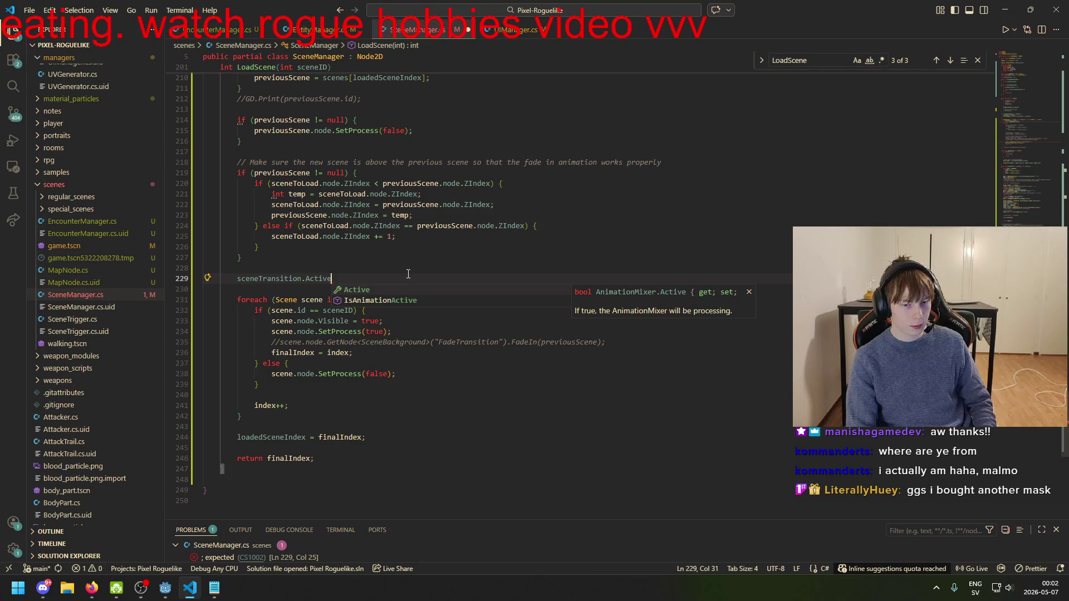
key(BackSpace)
key(BackSpace)
key(BackSpace)
key(BackSpace)
key(BackSpace)
key(BackSpace)
text(FadeIn)
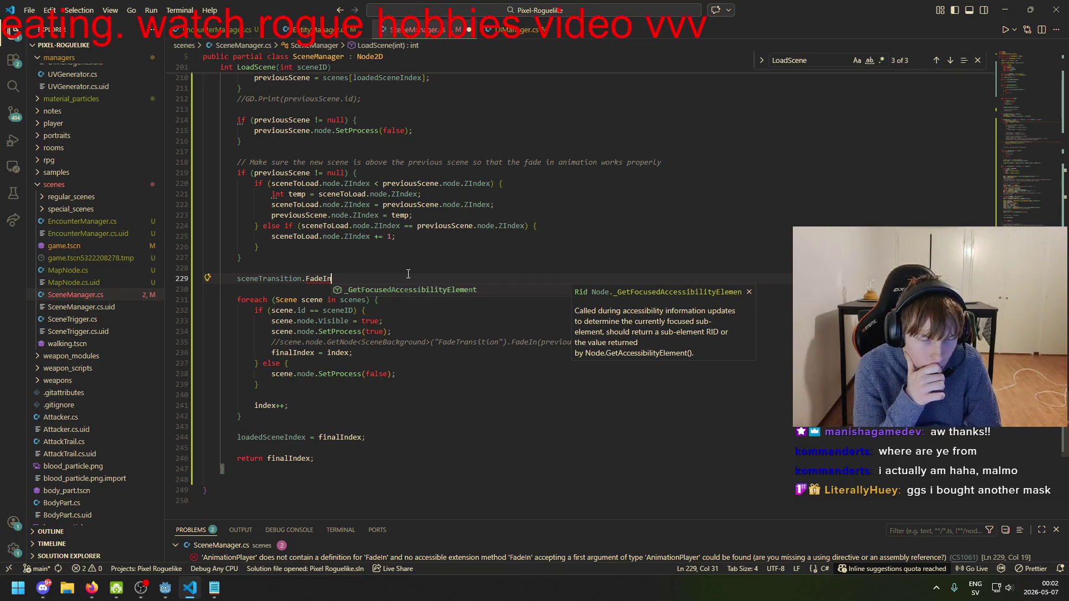
click(495, 342)
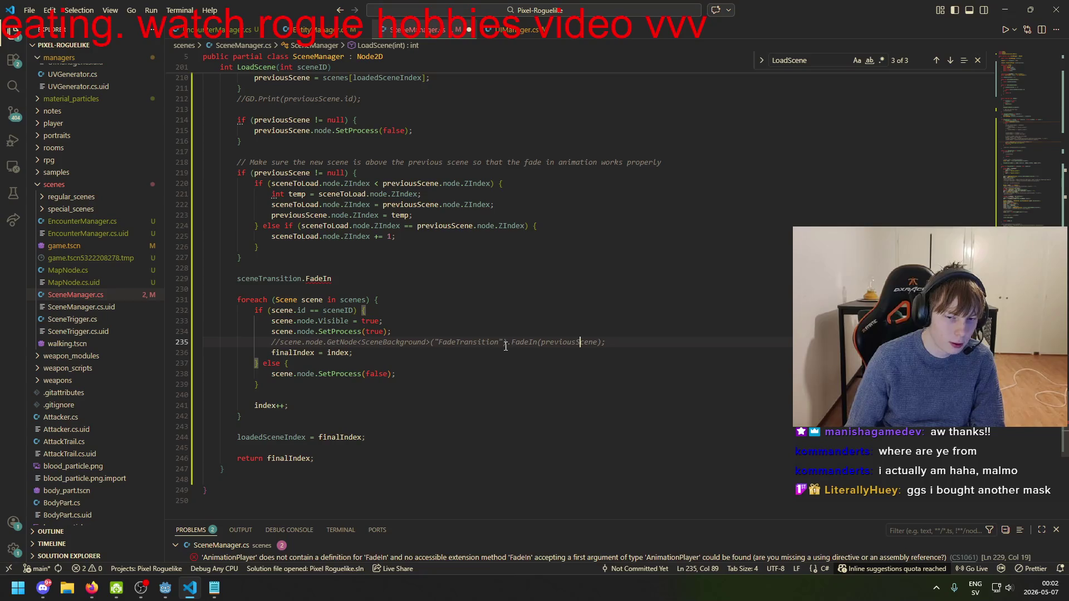
click(378, 277)
key(BackSpace)
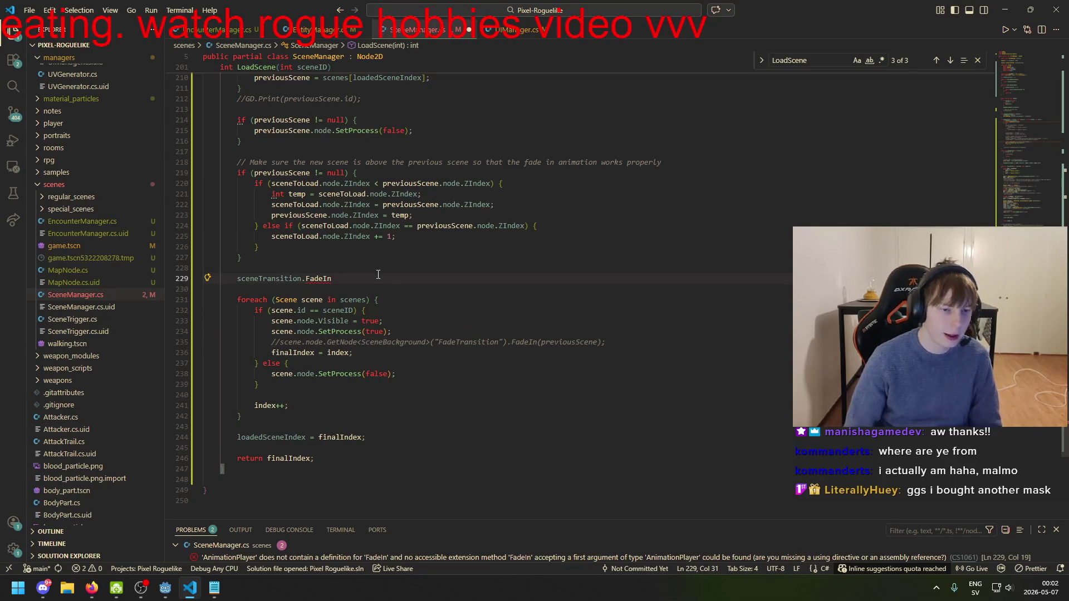
key(BackSpace)
key(BackSpace)
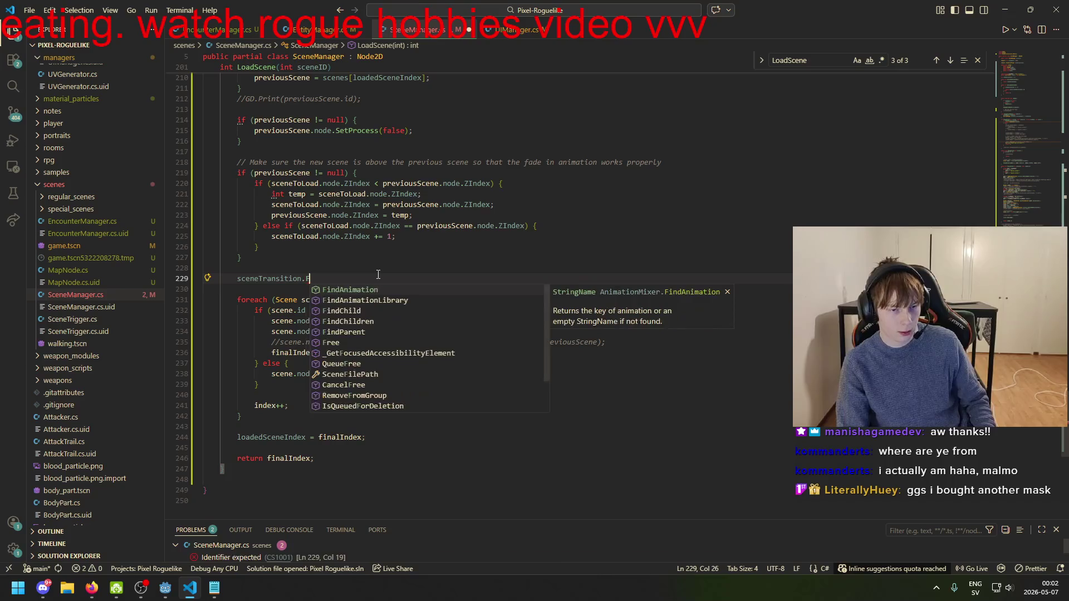
key(BackSpace)
key(BackSpace)
key(BackSpace)
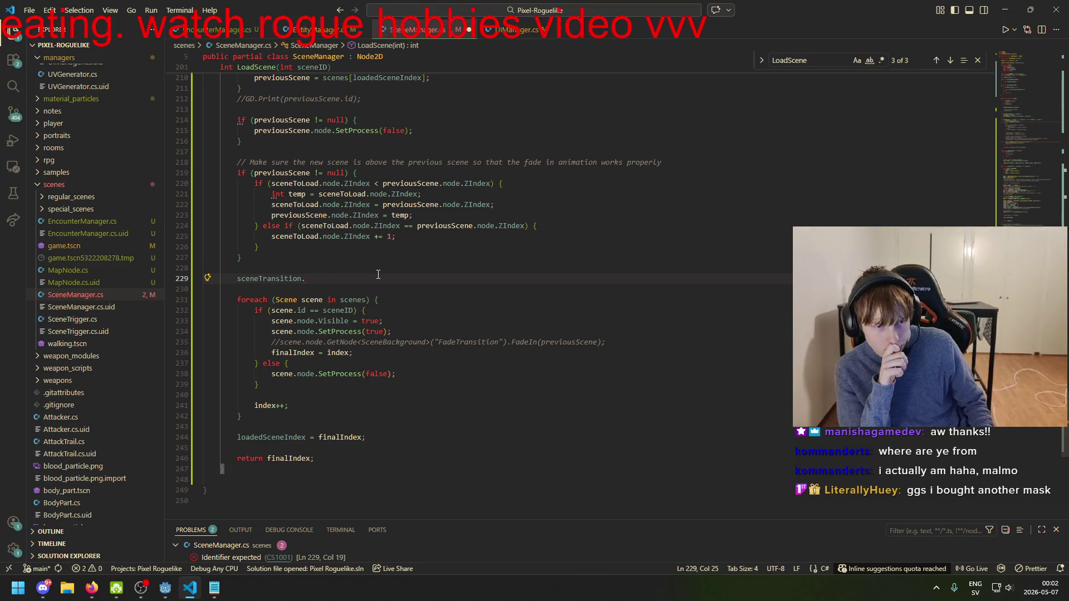
- Comment out the unfinished sceneTransition line with Ctrl+/, then view the mask picture in Firefox
click(284, 301)
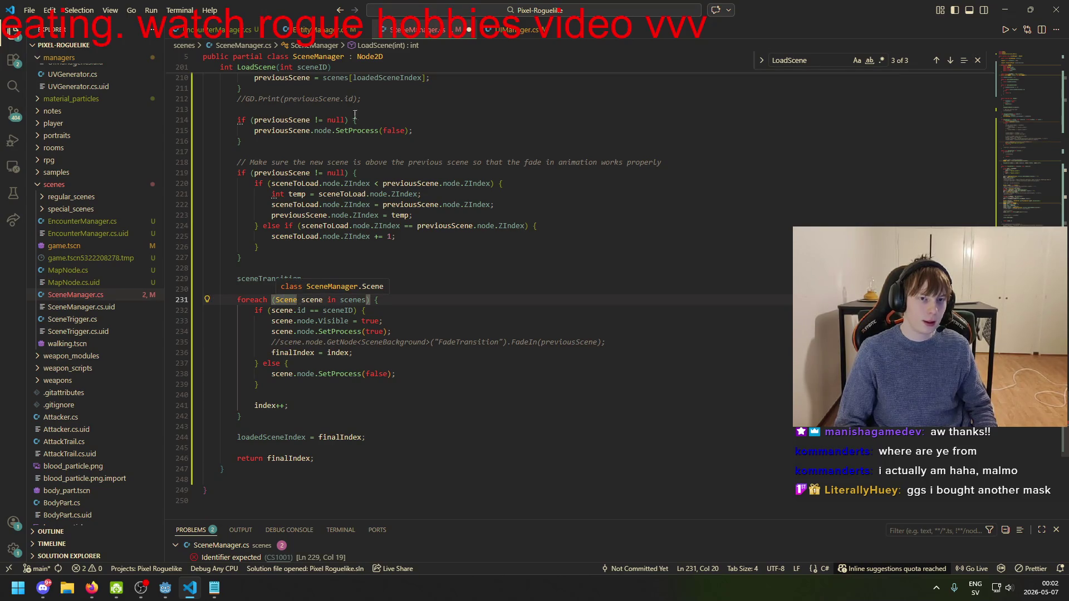
click(266, 280)
key(Home)
key(ctrl+slash)
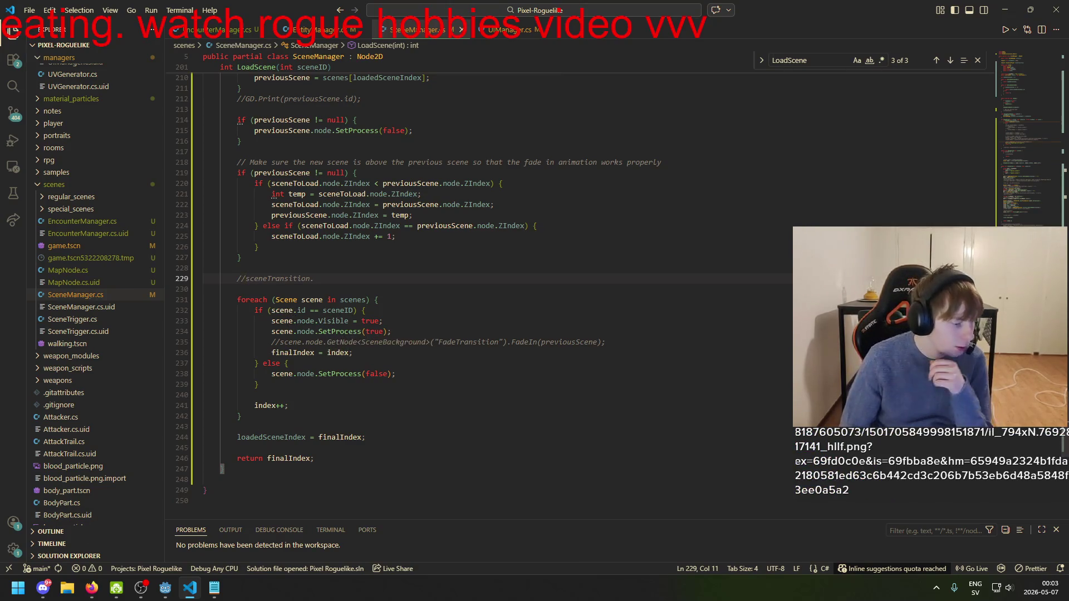
click(91, 587)
key(ctrl+Tab)
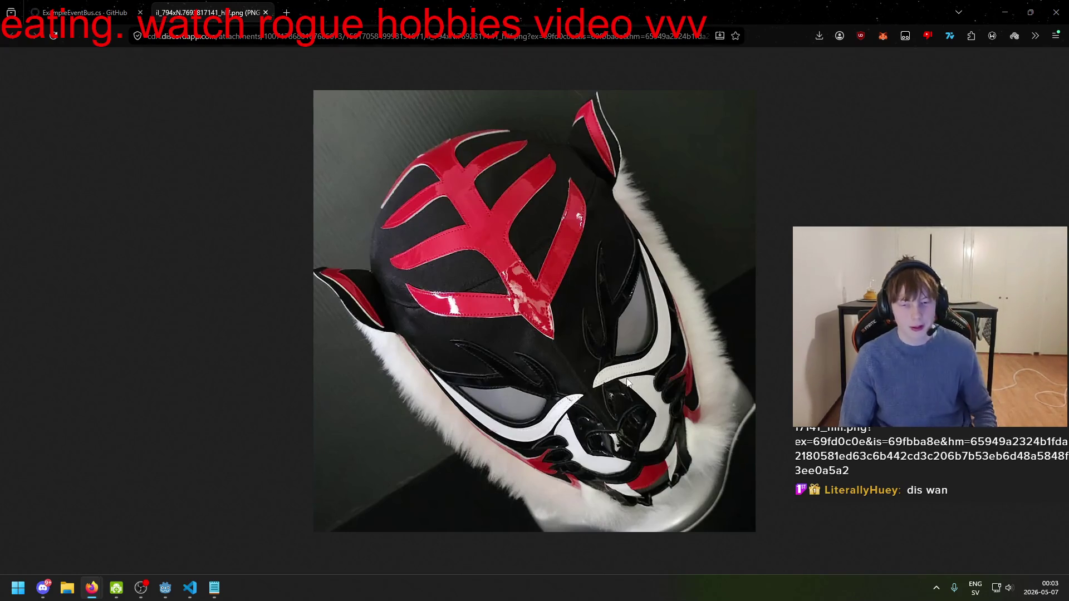
- Zoom in and out on the wrestling mask image, then close its tab and return to VS Code
ctrl+scroll(646, 390, up, 2)
ctrl+scroll(648, 390, up, 4)
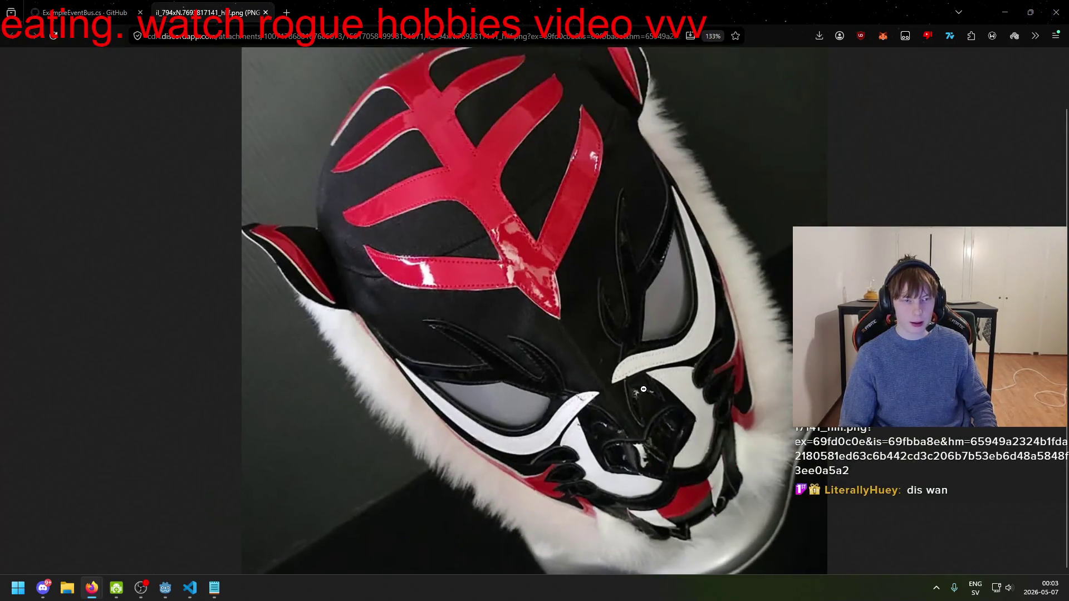
ctrl+scroll(646, 393, up, 1)
ctrl+scroll(646, 393, down, 7)
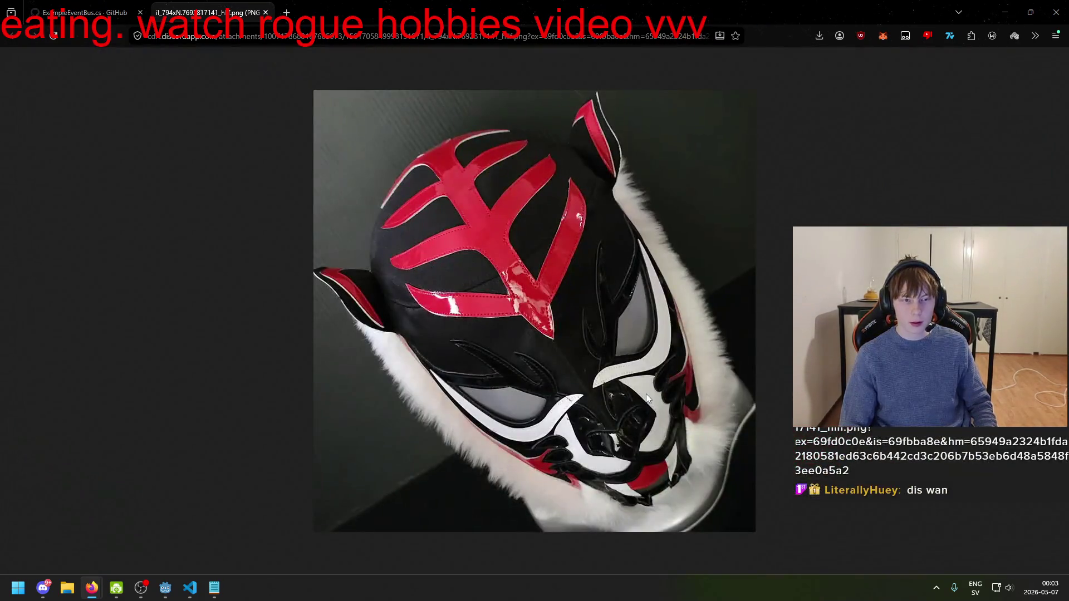
ctrl+scroll(646, 393, up, 4)
scroll(649, 399, down, 3)
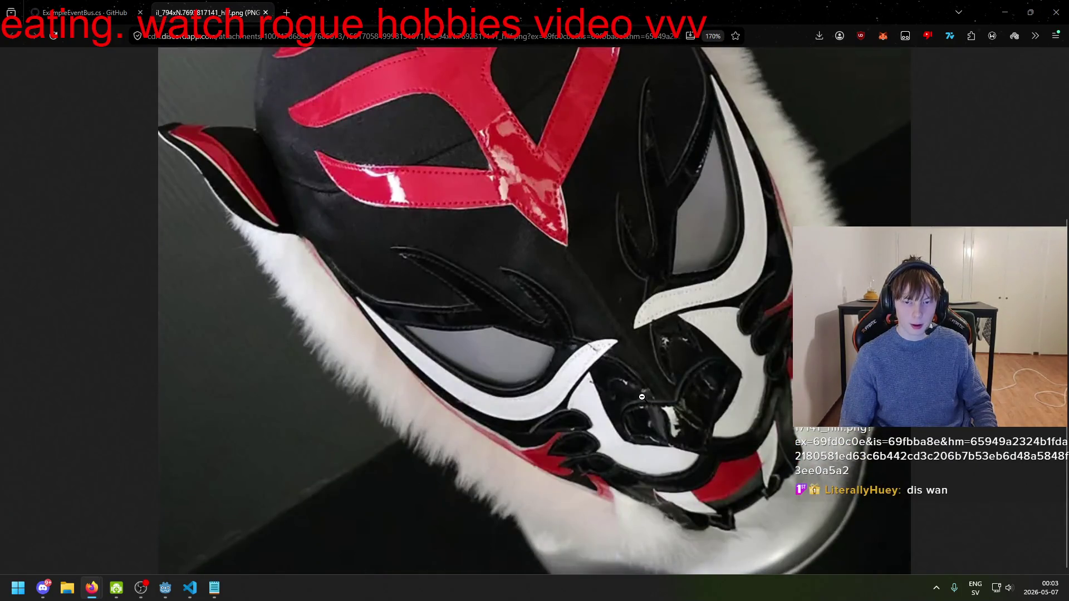
scroll(641, 396, up, 3)
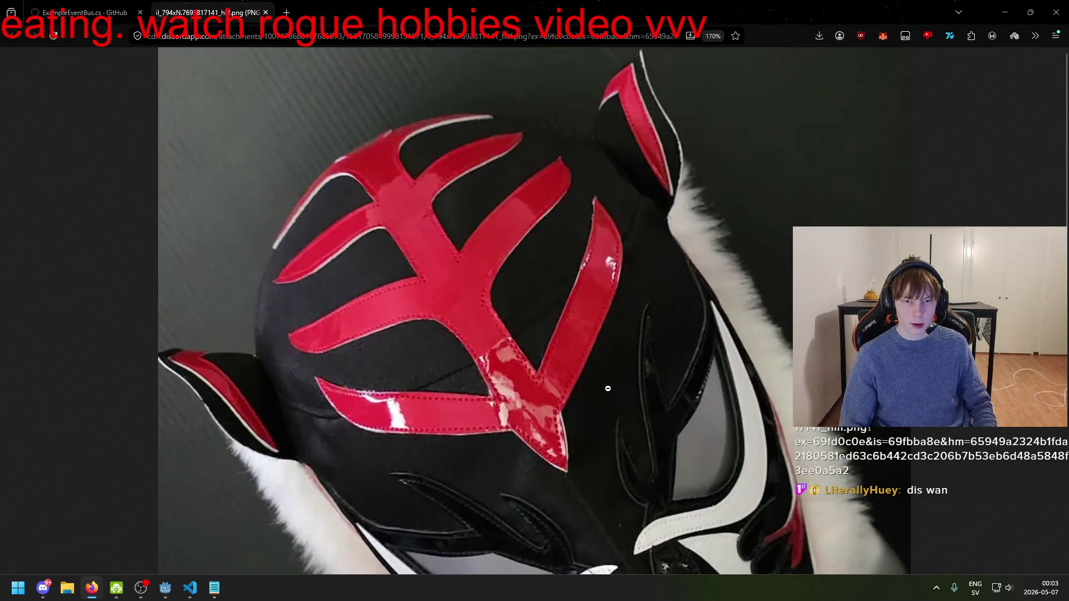
scroll(608, 389, down, 3)
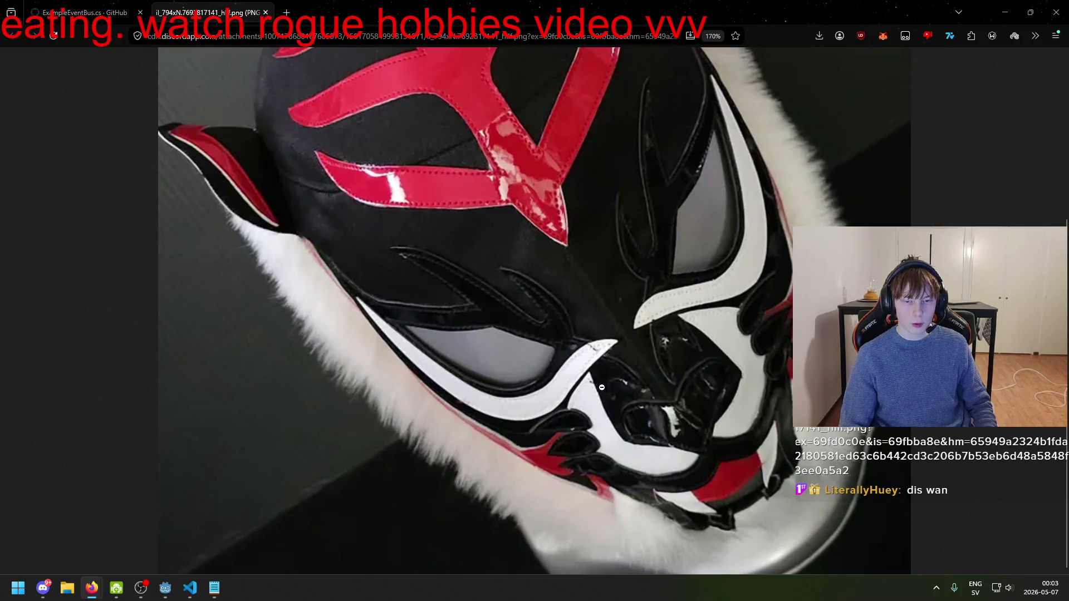
ctrl+scroll(602, 387, up, 2)
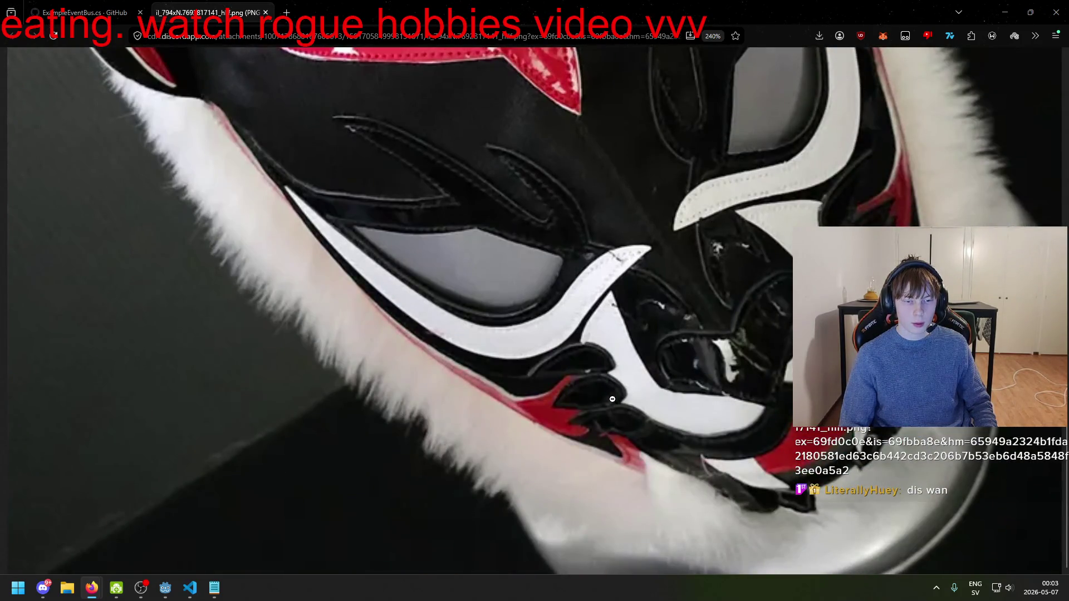
scroll(612, 399, up, 5)
ctrl+scroll(606, 394, down, 4)
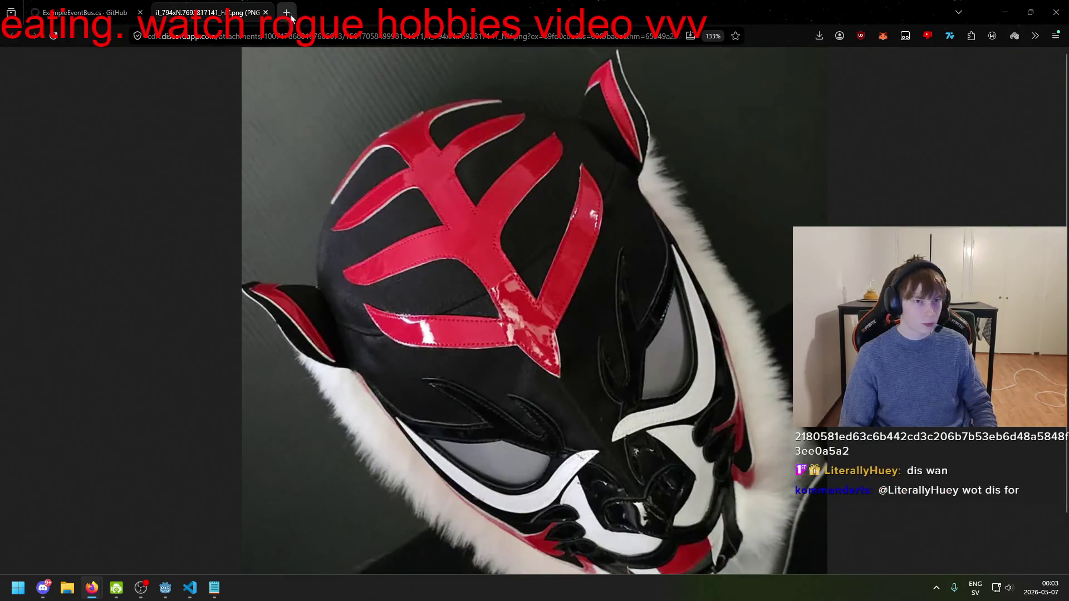
click(266, 12)
click(190, 588)
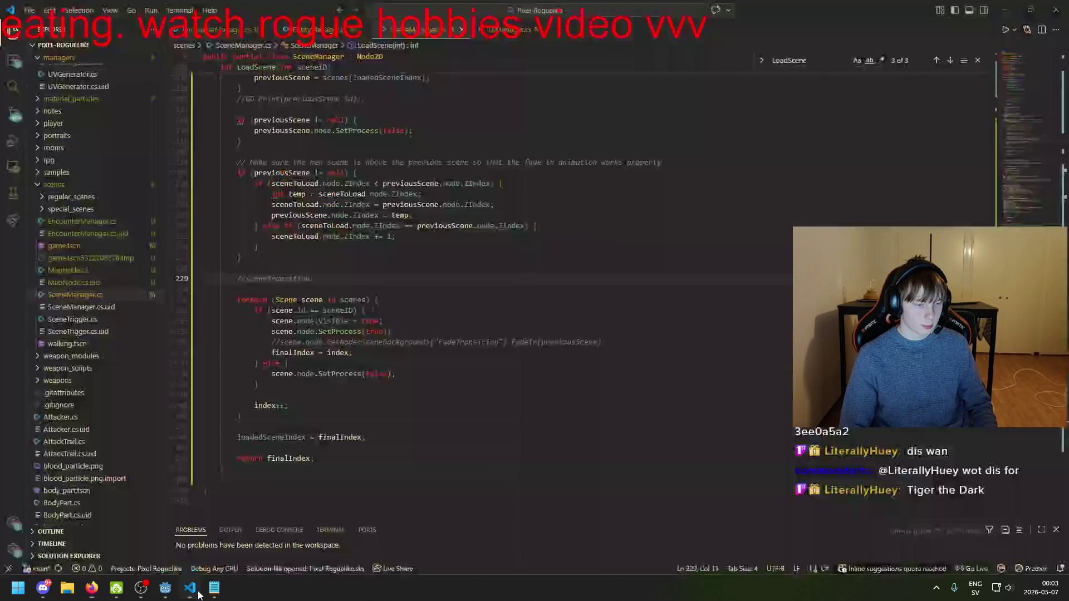
- Search Google for 'tiger the dark' in a new private window, accepting the cookie prompt
mouse_move(218, 590)
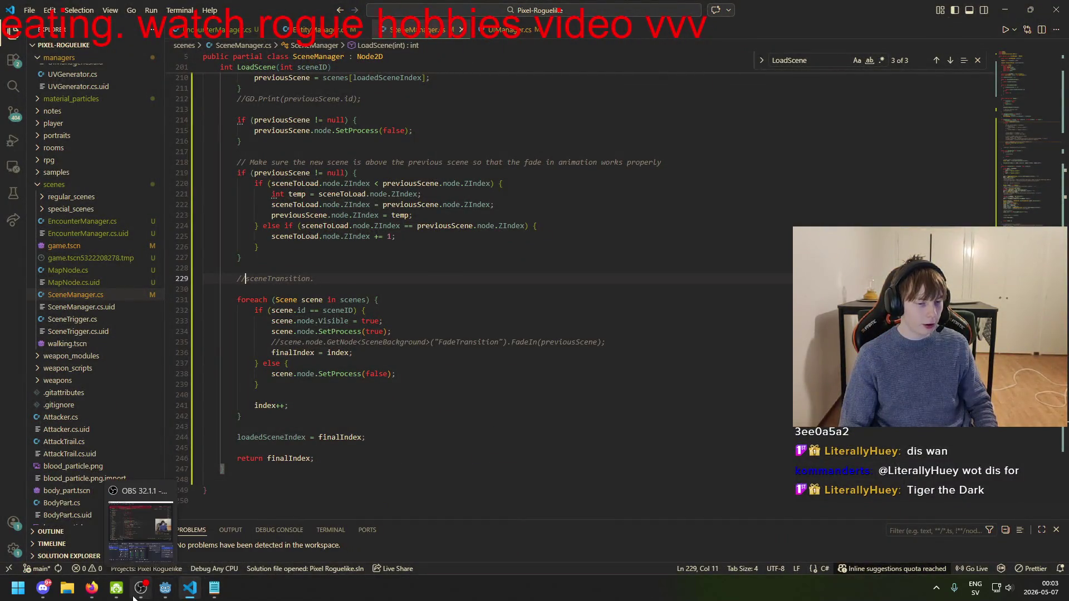
mouse_move(92, 588)
click(284, 480)
key(ctrl+shift+p)
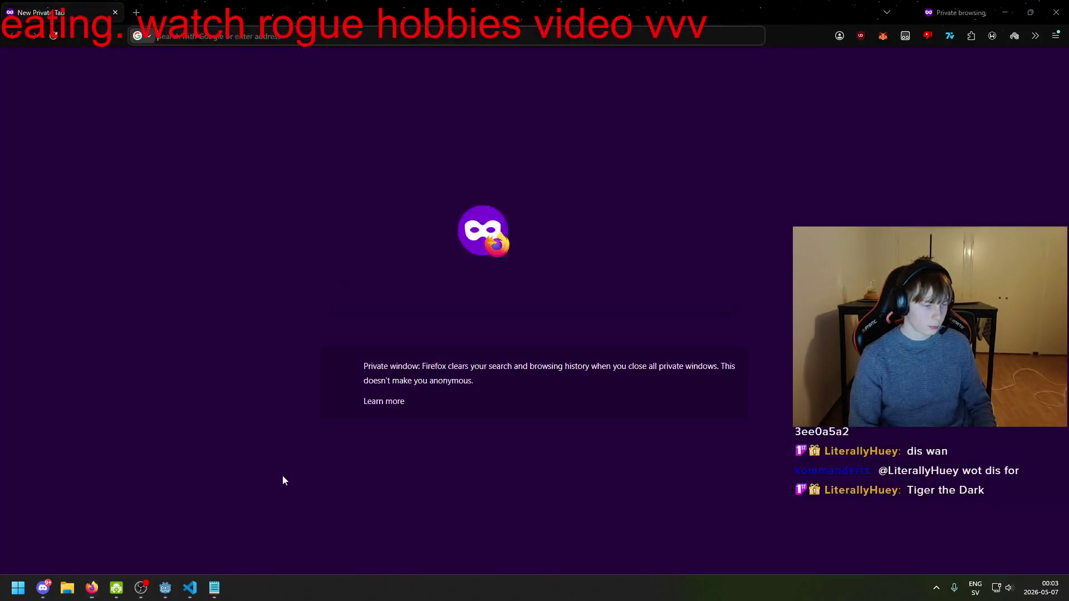
text(tiger the dark)
key(Return)
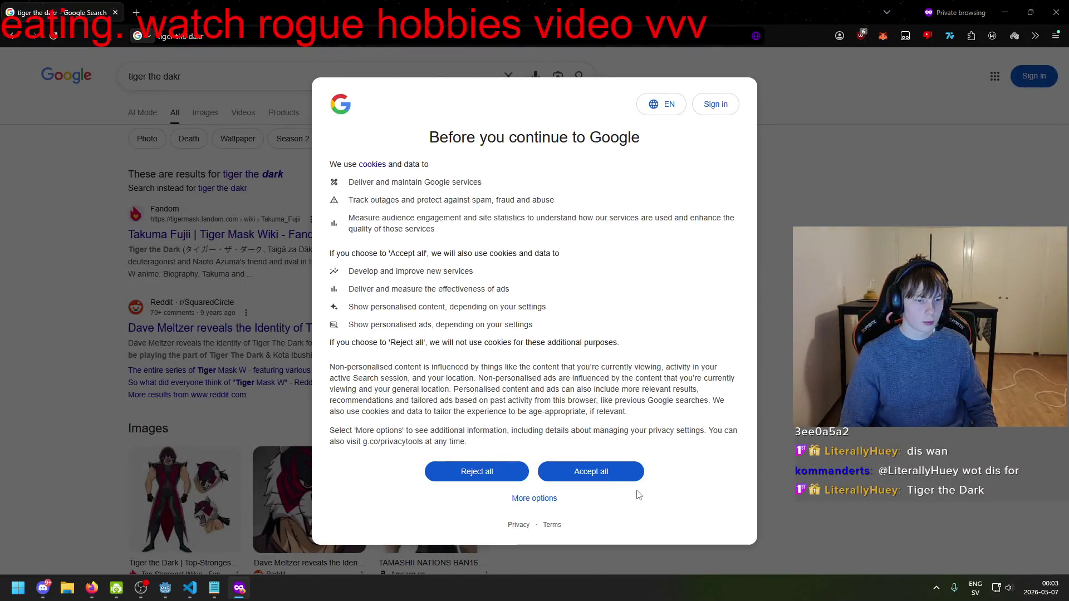
click(590, 470)
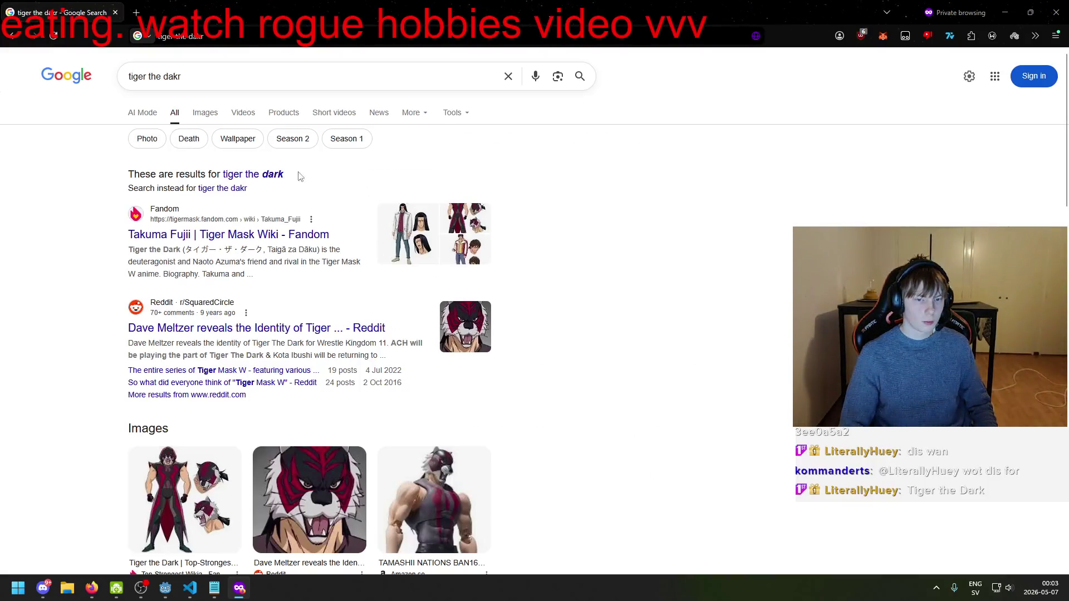
click(266, 176)
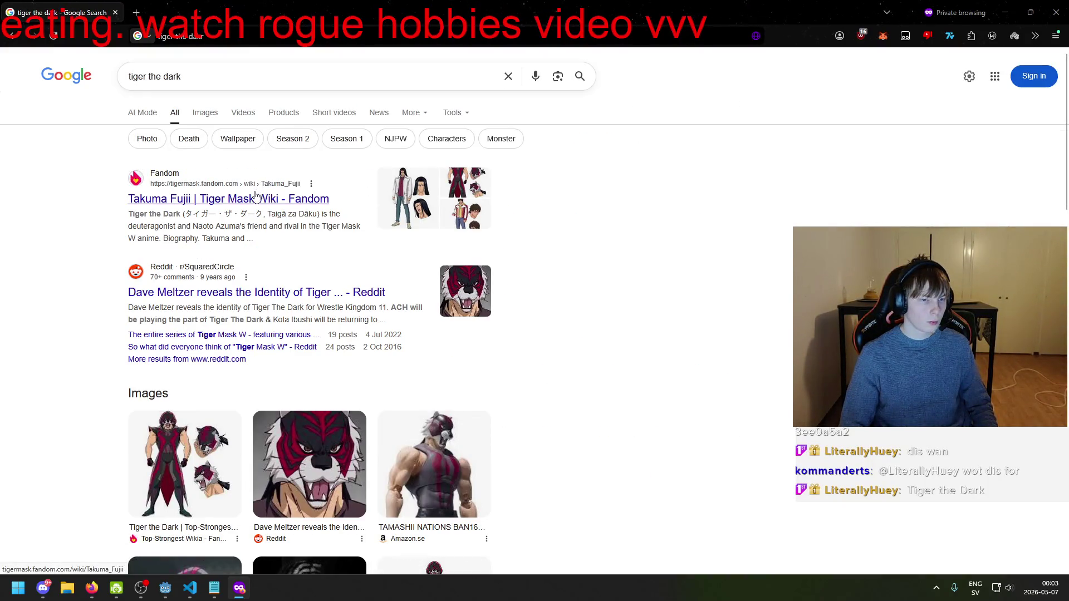
- Show image results and preview the Dave Meltzer, SHFiguarts, Stormy Opening Match and Xtreme Wrestling images
click(206, 113)
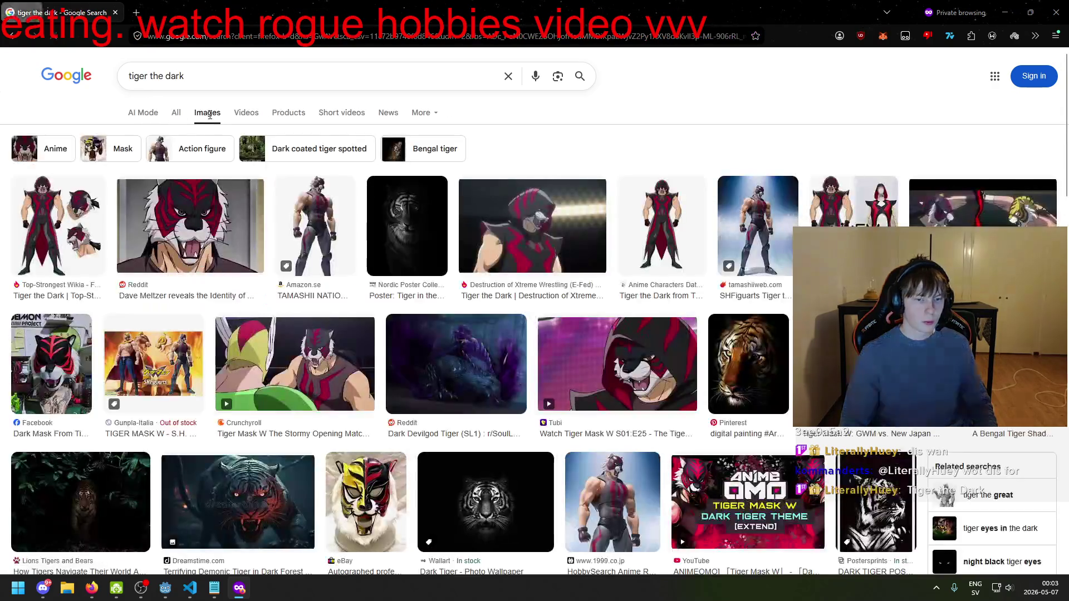
click(206, 230)
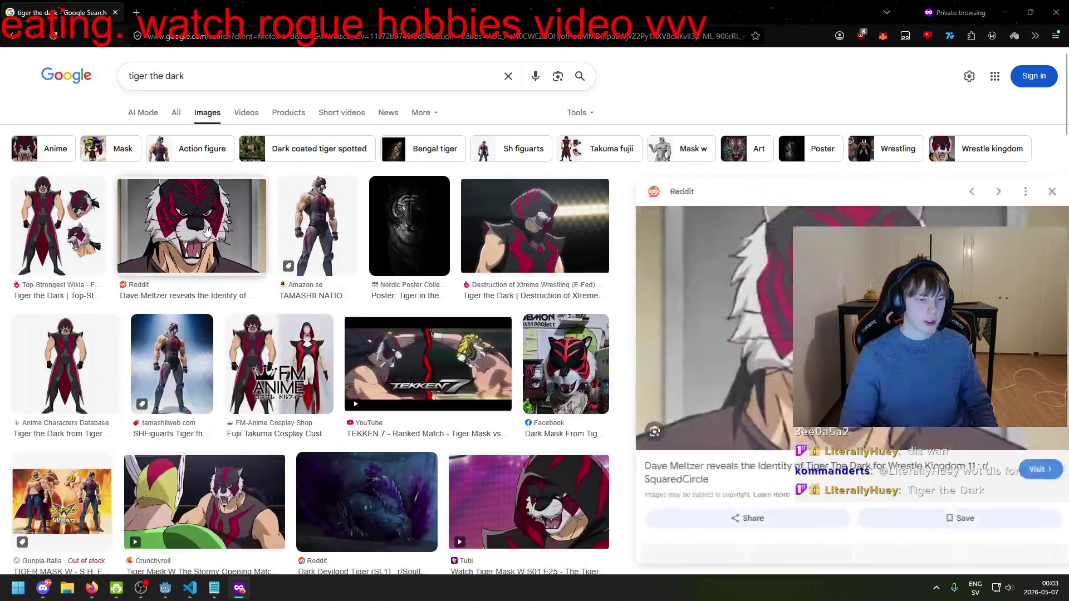
scroll(206, 230, down, 2)
click(181, 239)
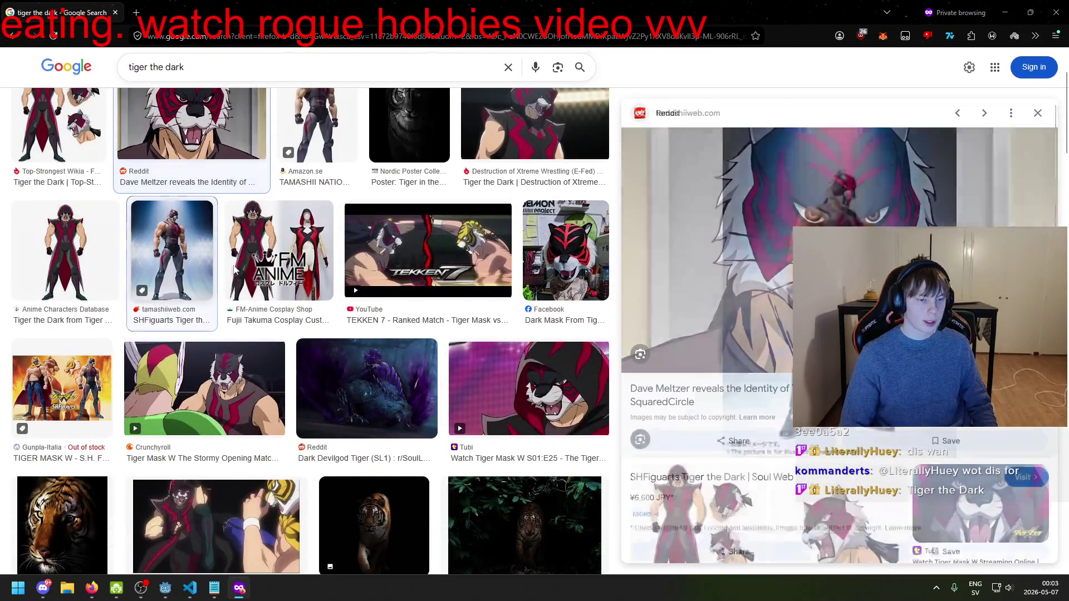
scroll(222, 264, down, 2)
click(212, 321)
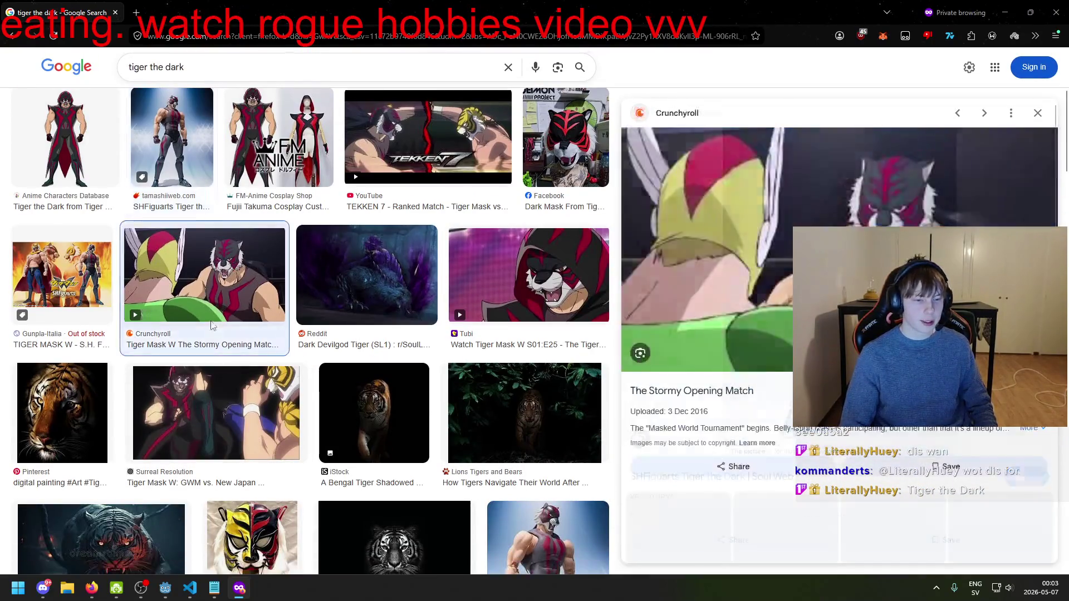
scroll(212, 320, up, 4)
click(525, 249)
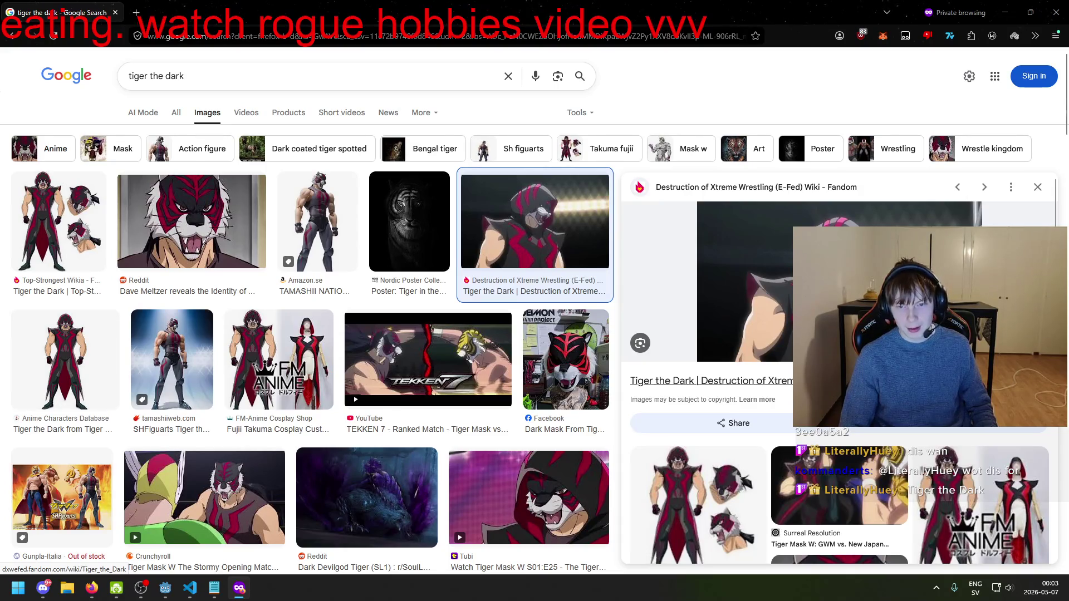
- Preview the FM-Anime cosplay image, then close the private browsing window
click(1038, 187)
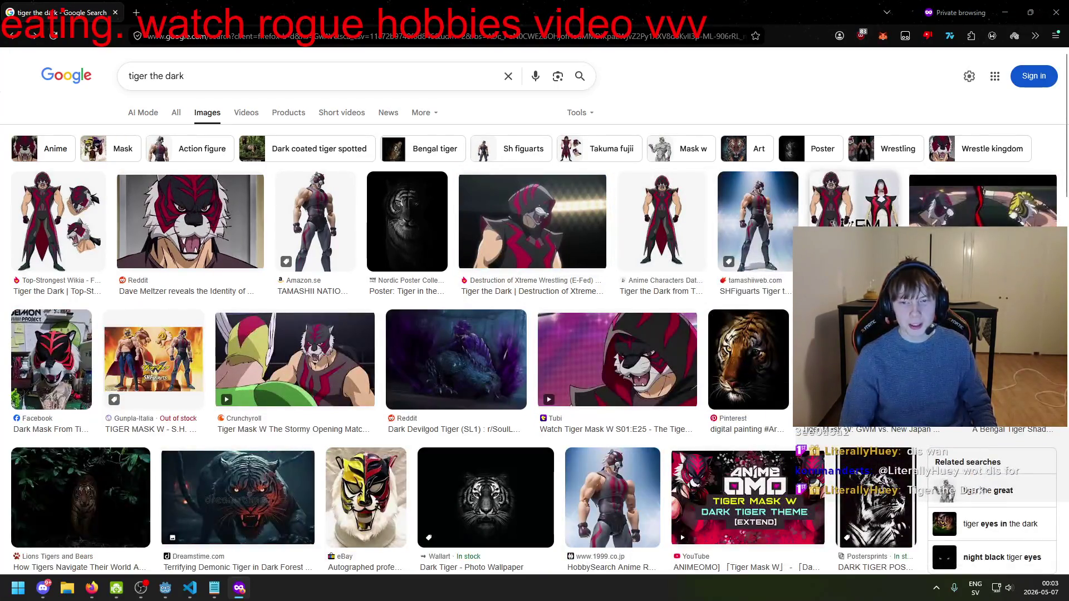
click(879, 223)
click(1044, 187)
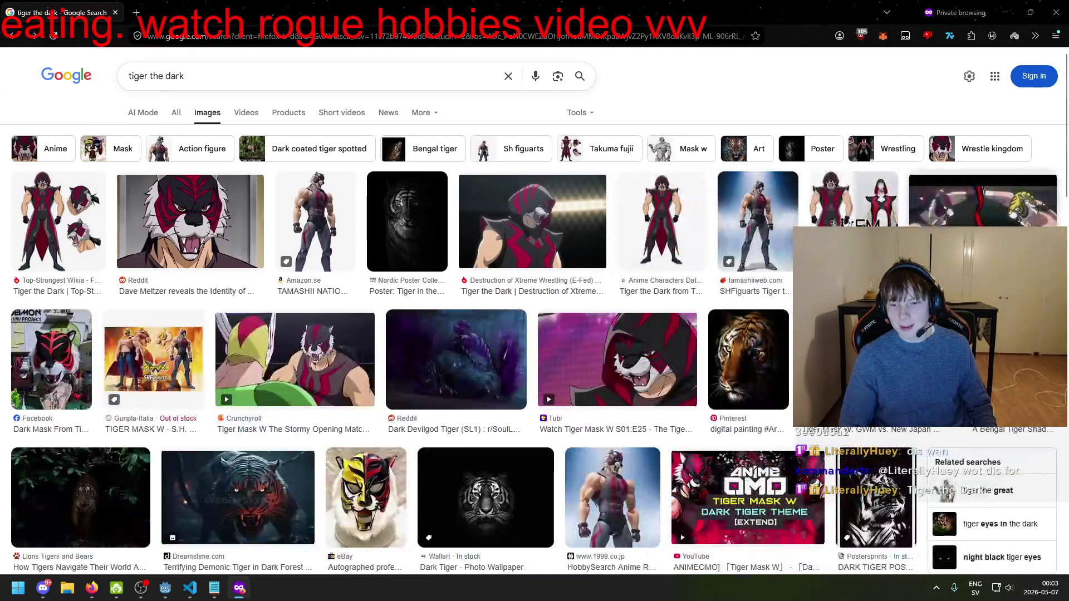
scroll(1036, 190, down, 5)
scroll(1036, 189, down, 5)
key(ctrl+w)
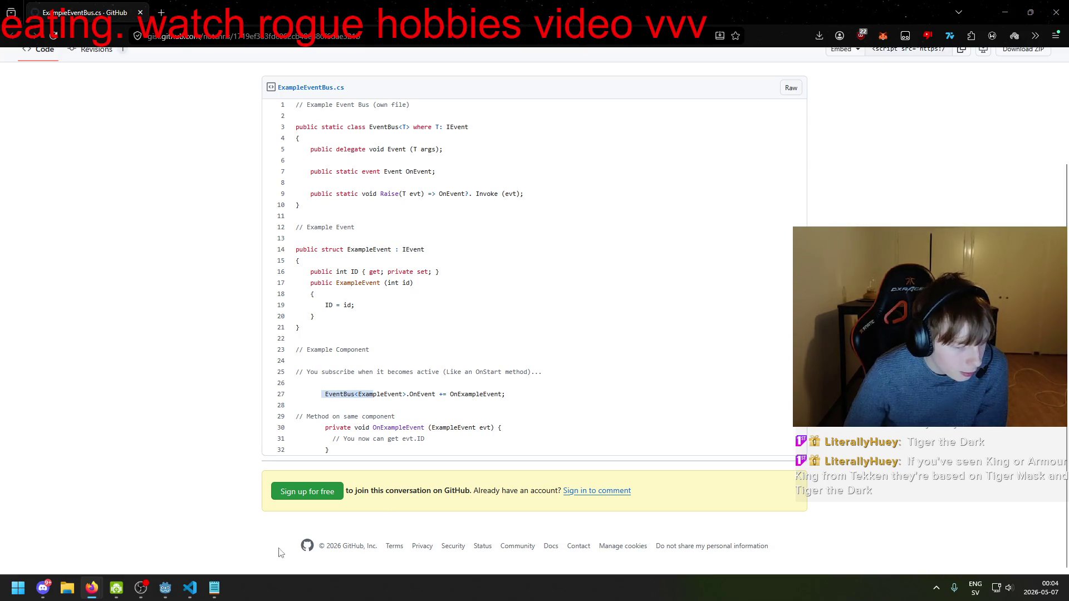
- Toggle between the Godot editor and VS Code, ending on VS Code's LoadScene code
click(190, 588)
click(164, 588)
click(165, 588)
click(168, 590)
mouse_move(190, 596)
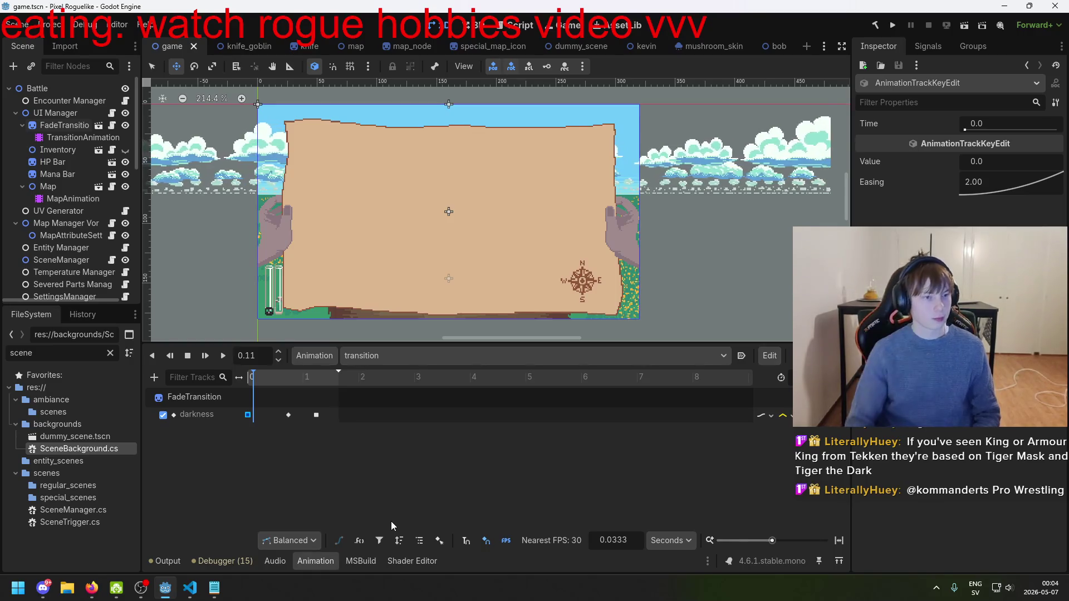
click(187, 594)
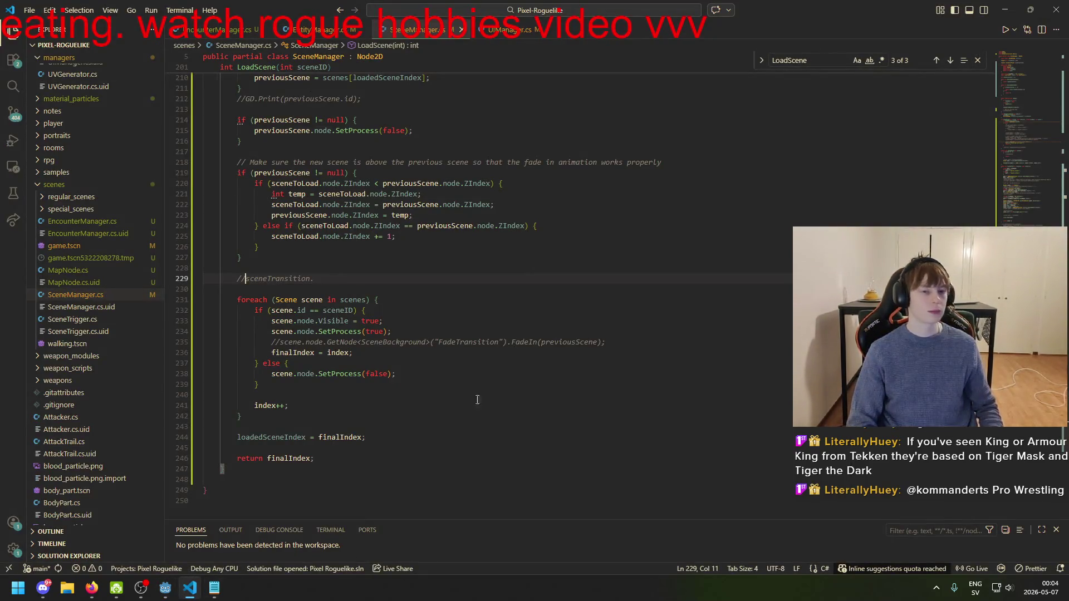
- Un-comment line 229 to browse sceneTransition's IntelliSense members, then re-comment it with //
key(BackSpace)
key(BackSpace)
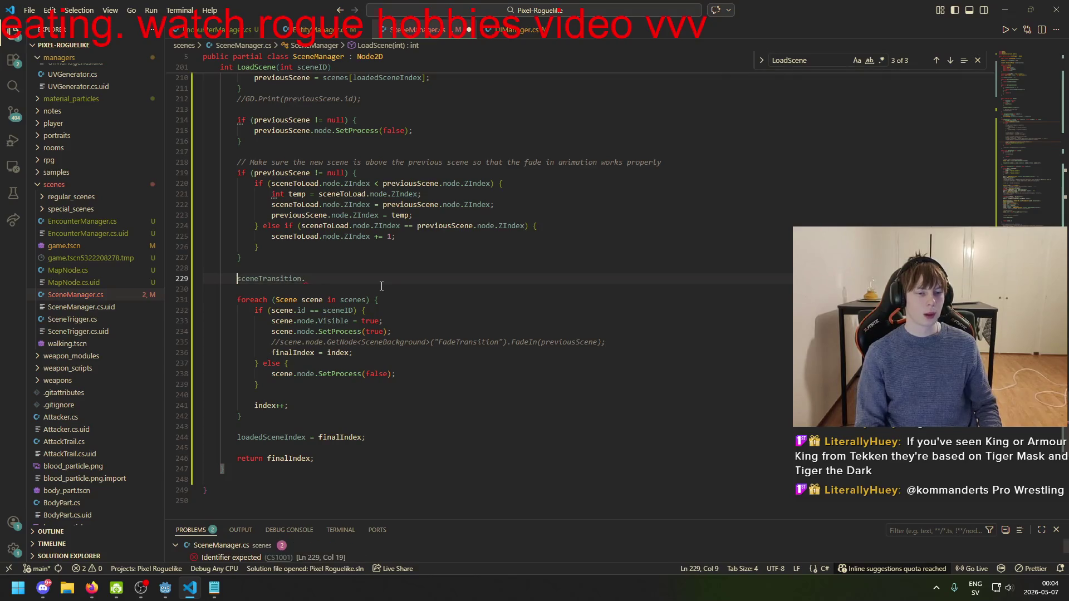
key(ctrl+space)
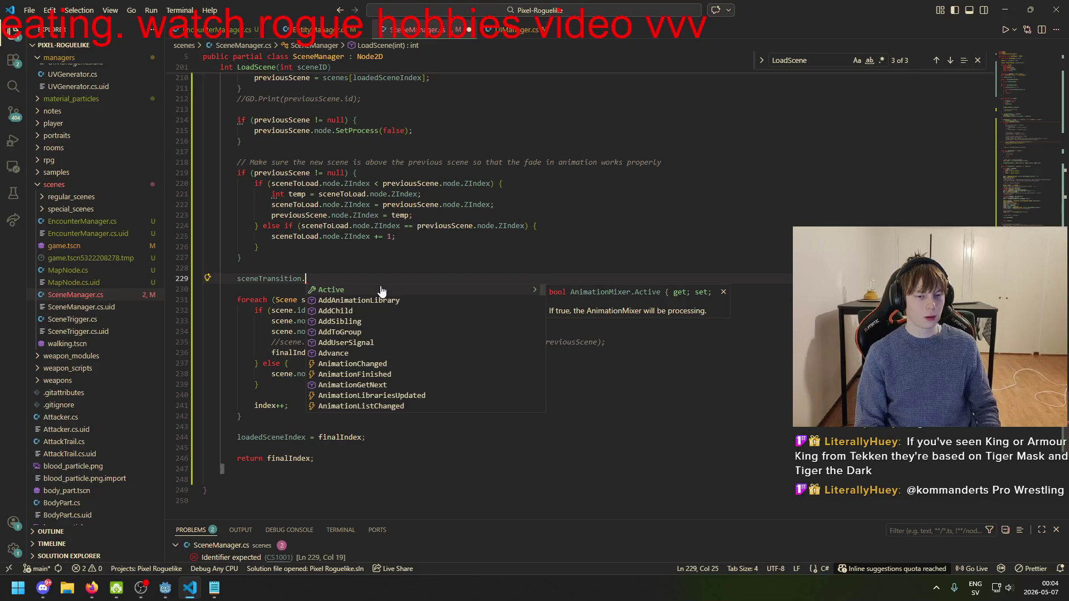
key(Down)
key(Down)
key(Down)
key(Escape)
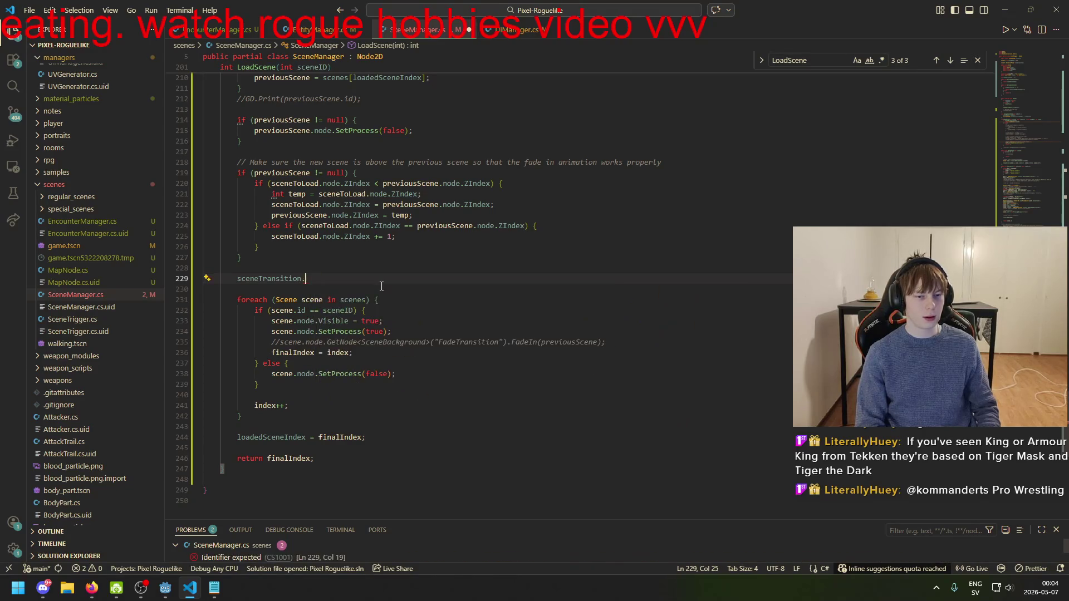
key(Home)
text(//)
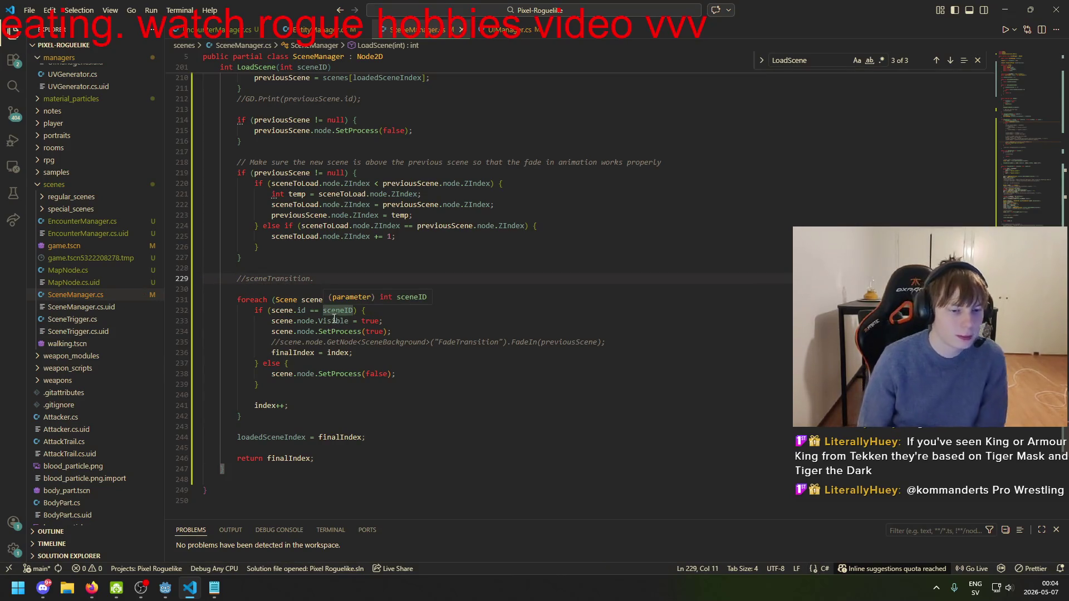
- Select the TransitionAnimation player in Godot, then remove the // from line 229 in VS Code
click(166, 588)
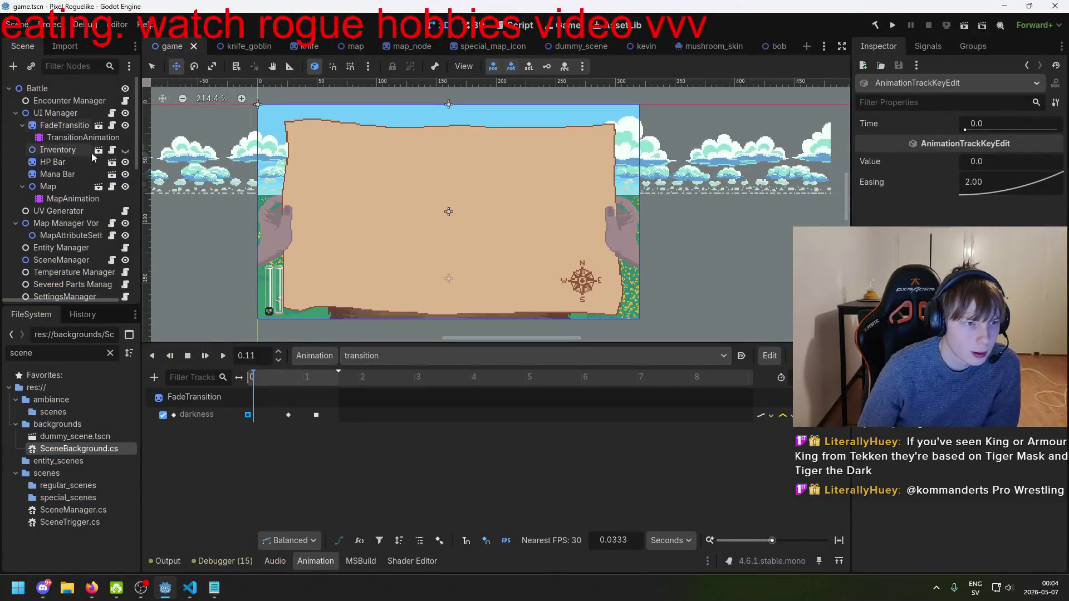
click(82, 138)
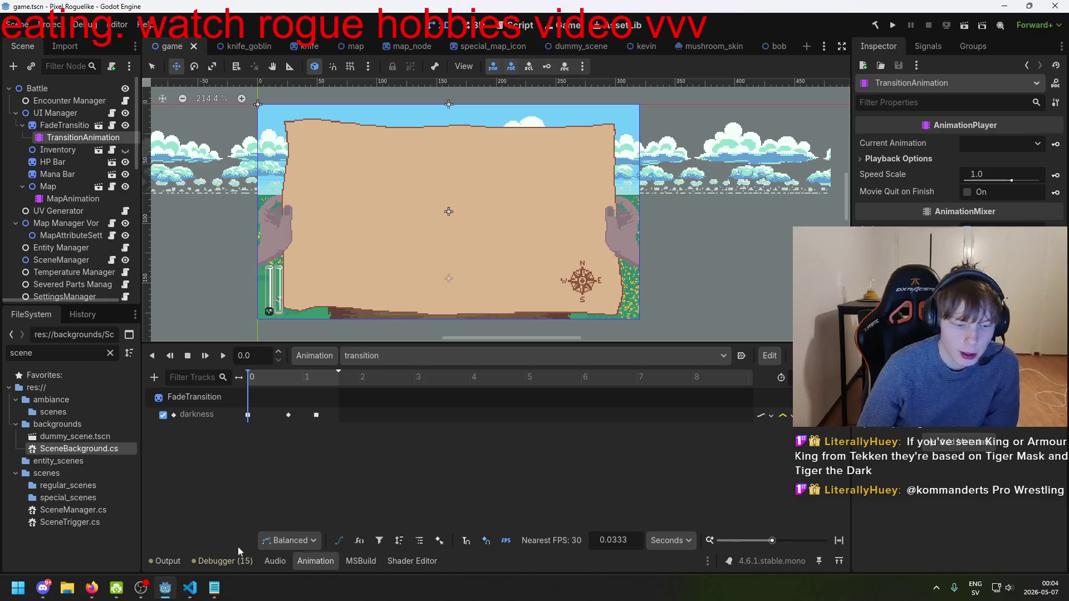
click(200, 589)
key(BackSpace)
key(BackSpace)
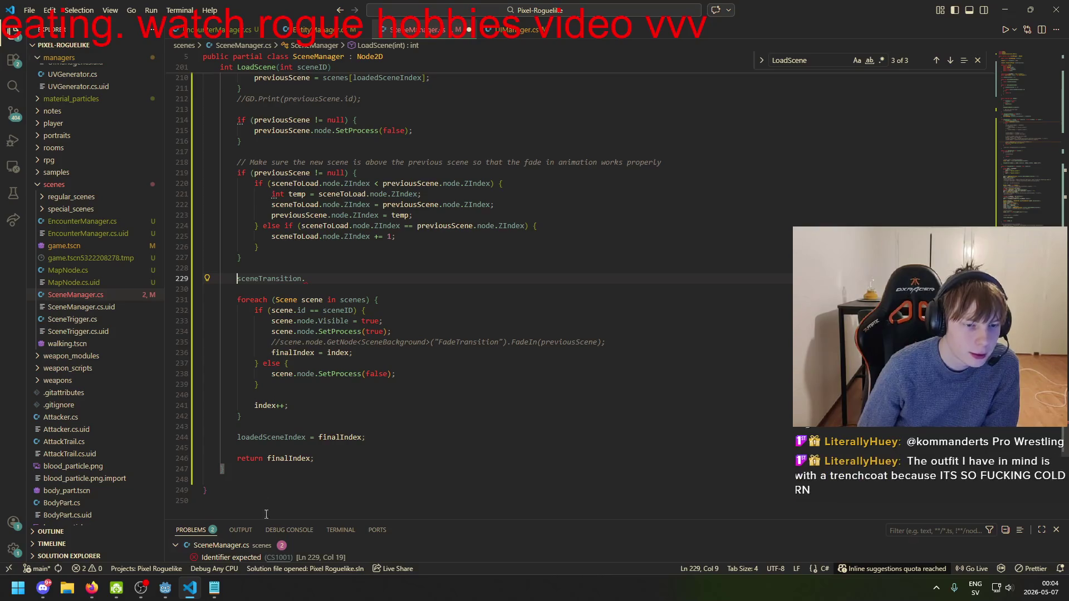
- Scroll through the VS Code Explorer file list, then Alt+Tab back to the Godot editor
click(165, 588)
click(165, 589)
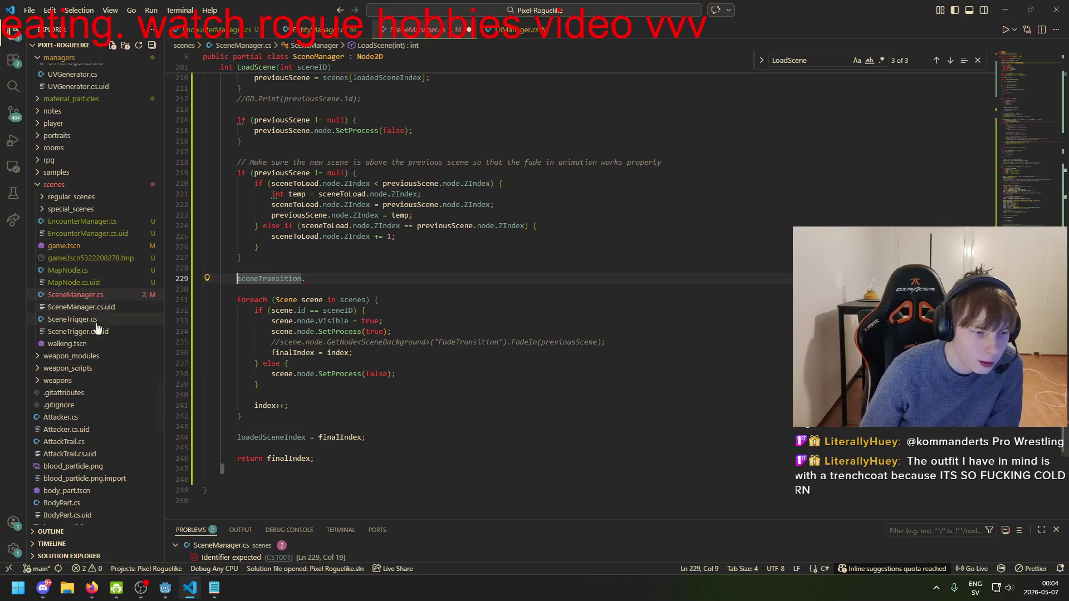
scroll(97, 378, down, 4)
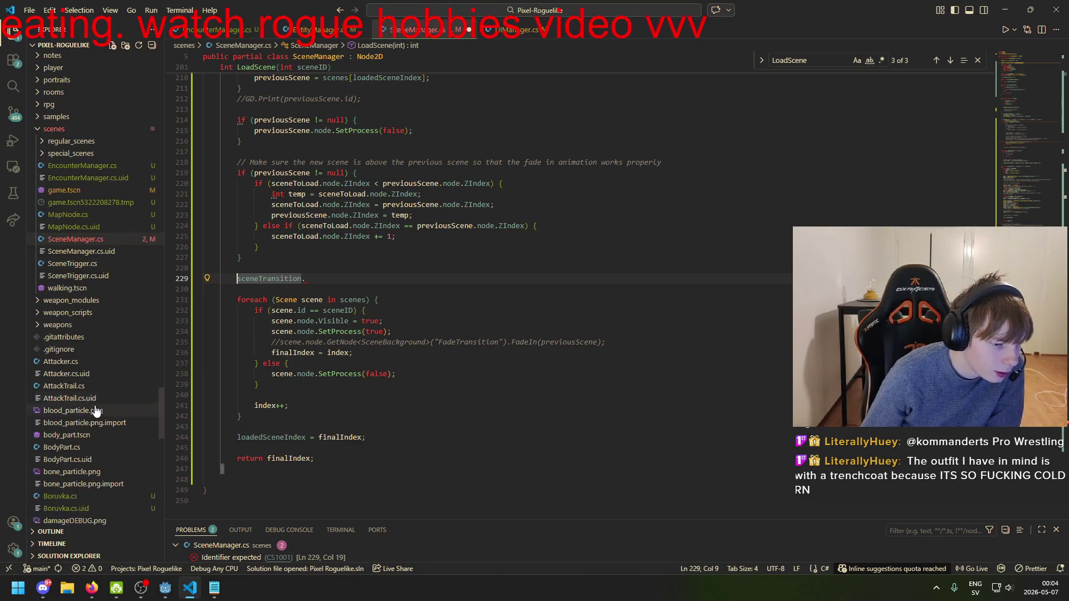
scroll(106, 362, up, 10)
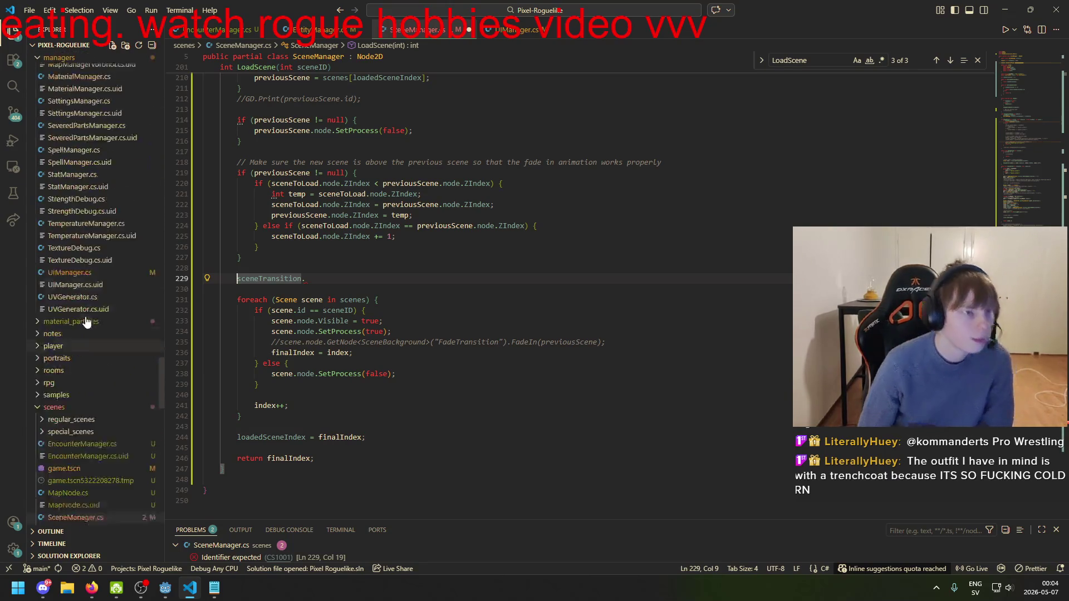
scroll(100, 323, up, 10)
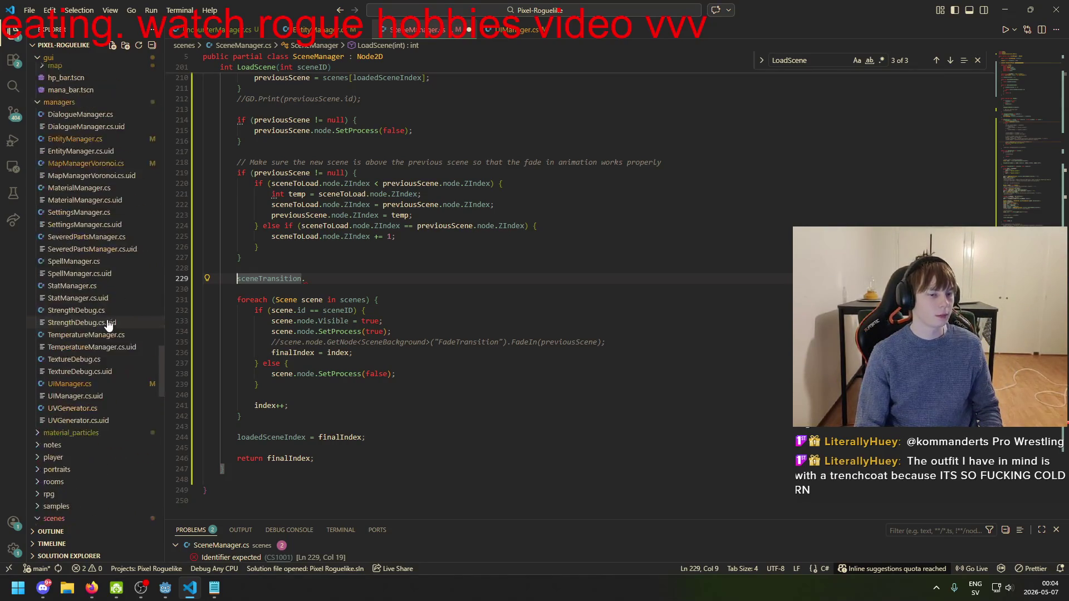
key(alt+Tab)
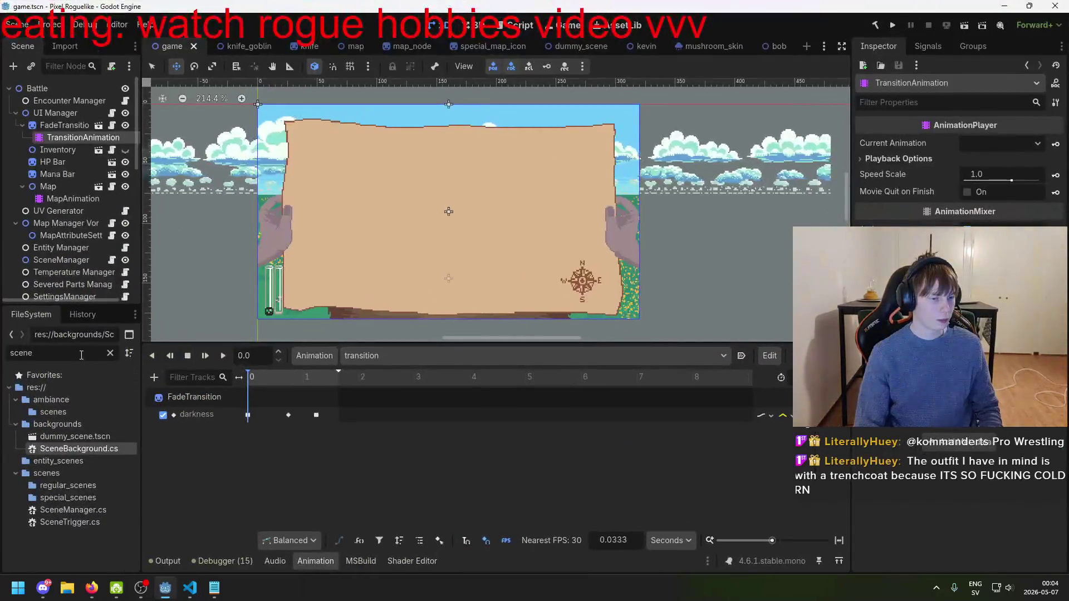
- Filter the FileSystem dock by 'Scene' and inspect SceneTrigger.cs, SceneManager.cs and regular_scenes
text(Scene)
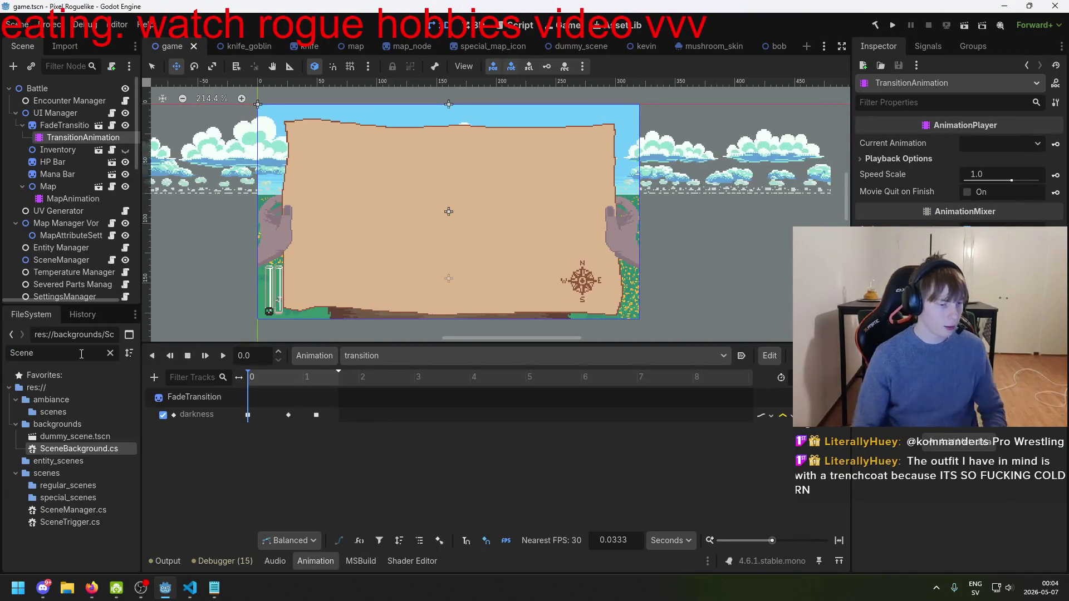
click(98, 519)
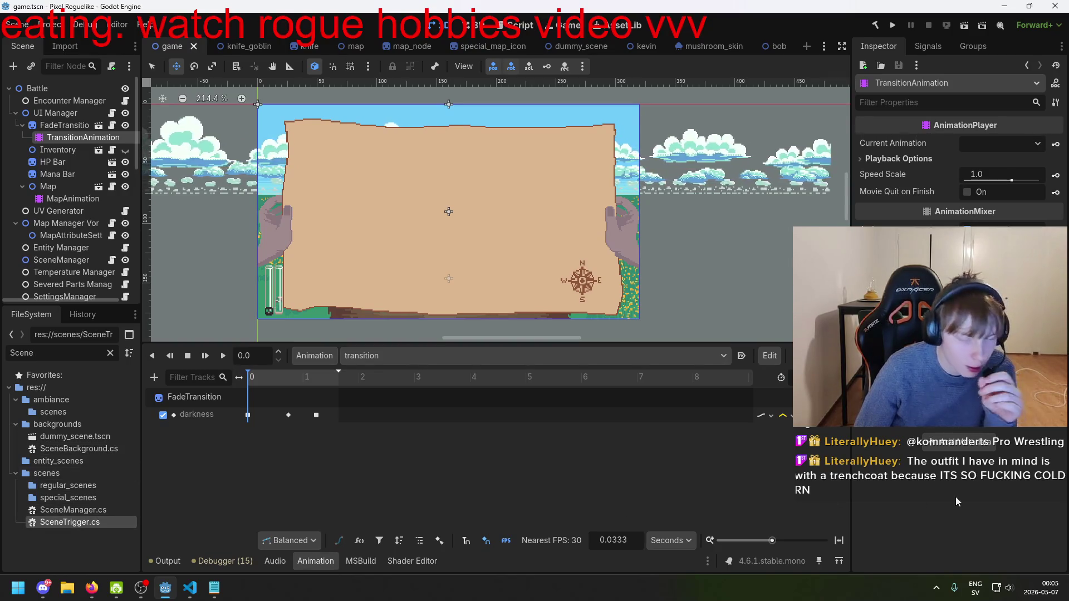
click(77, 508)
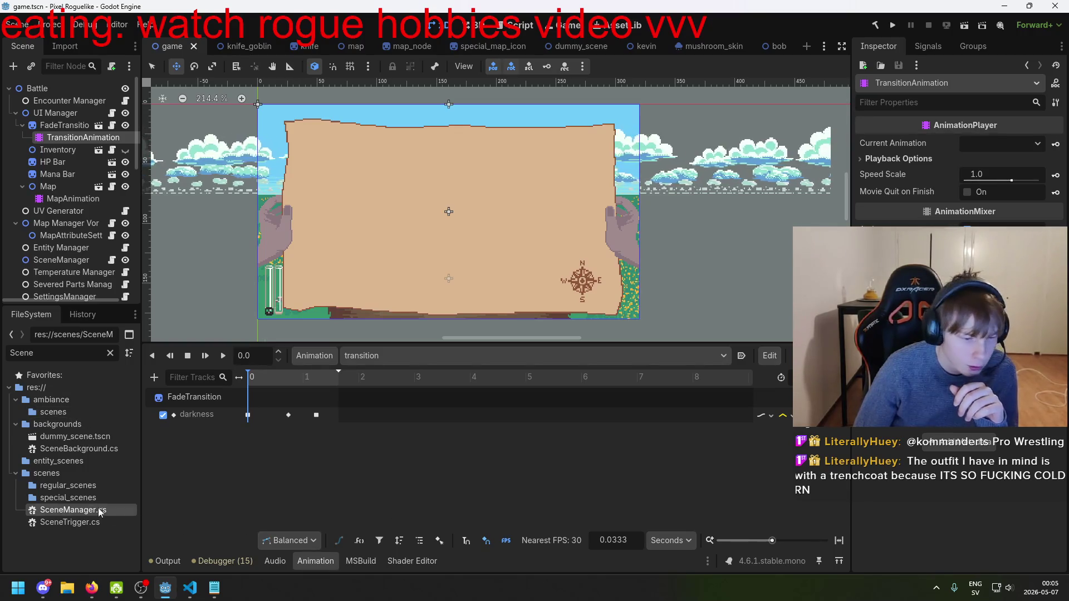
click(82, 485)
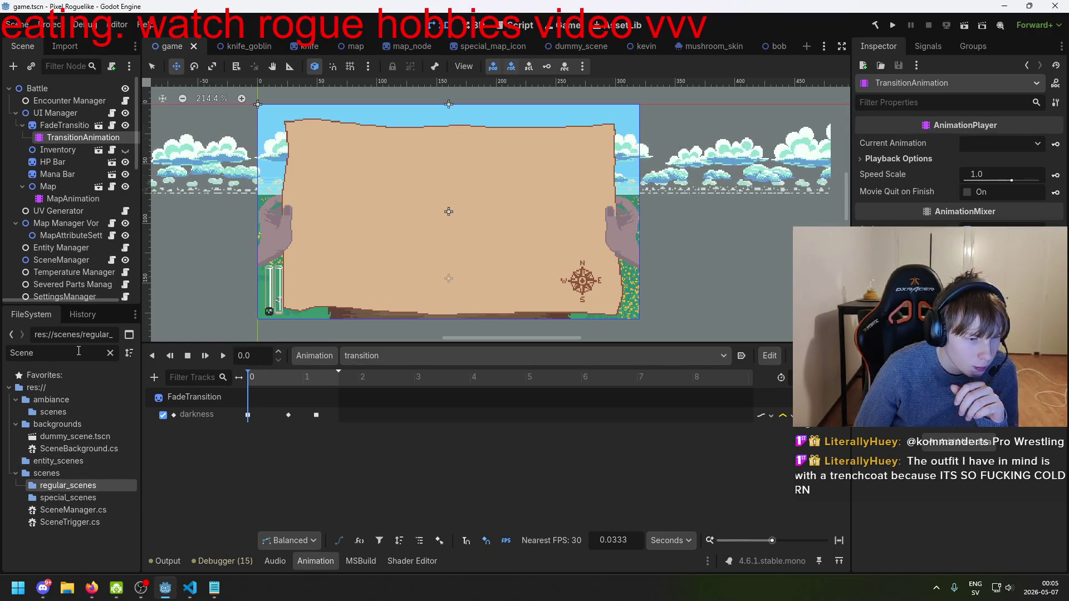
click(193, 589)
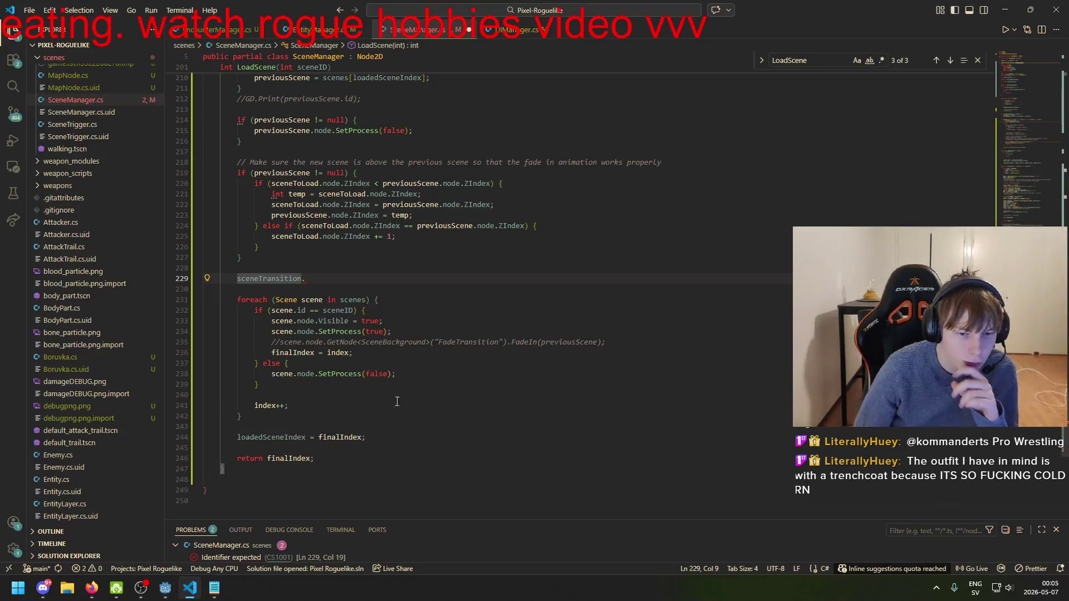
- Inspect the Scene class fields and the SetProcess(true) line in SceneManager.cs
click(294, 302)
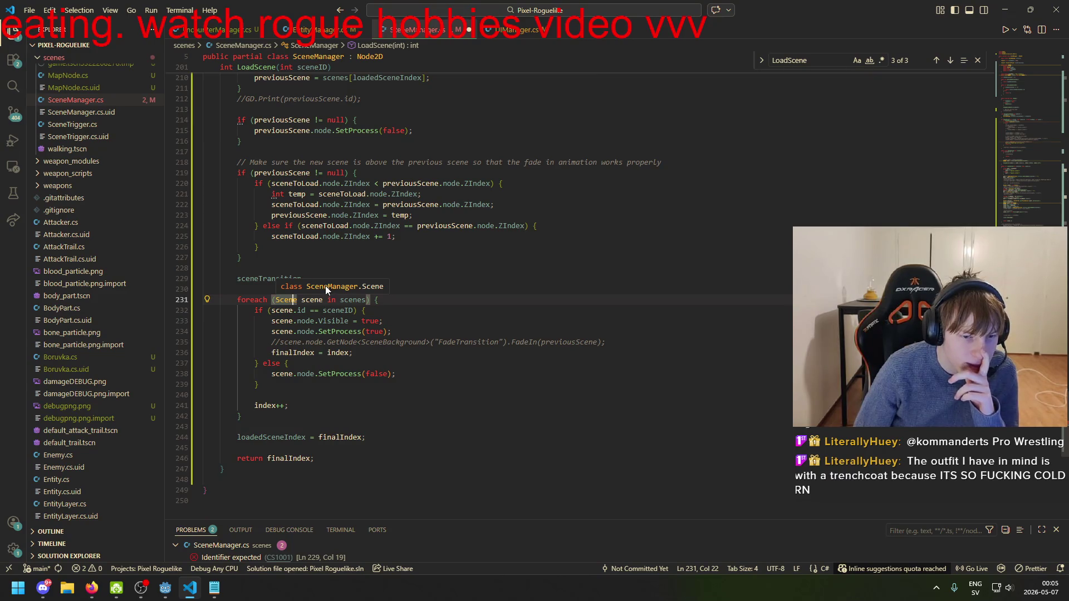
click(394, 332)
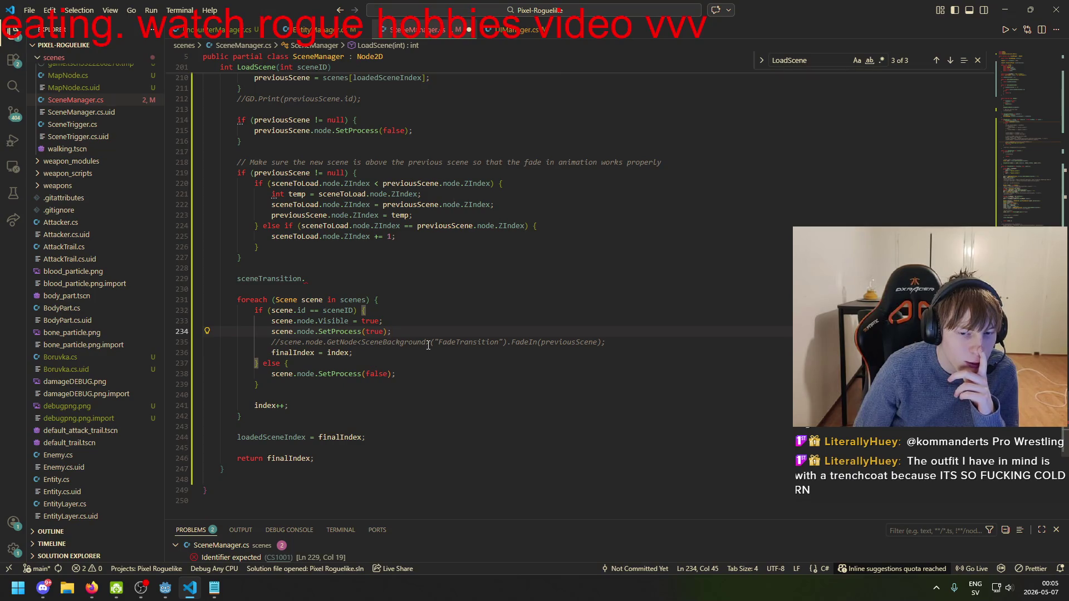
scroll(455, 234, up, 20)
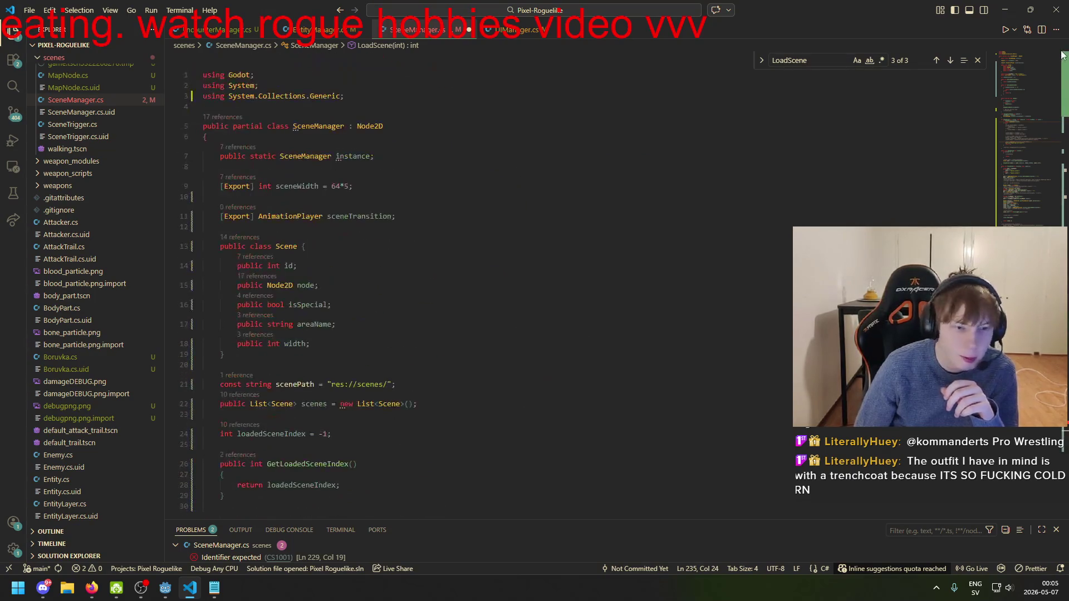
click(312, 285)
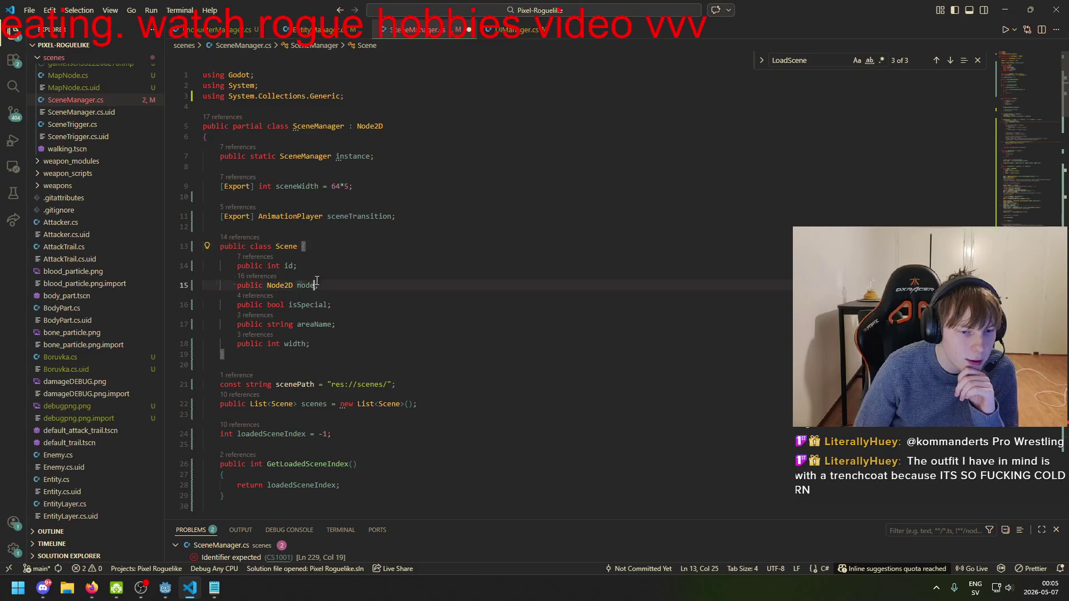
click(323, 324)
mouse_move(232, 275)
mouse_down()
mouse_move(312, 287)
mouse_move(332, 343)
mouse_up()
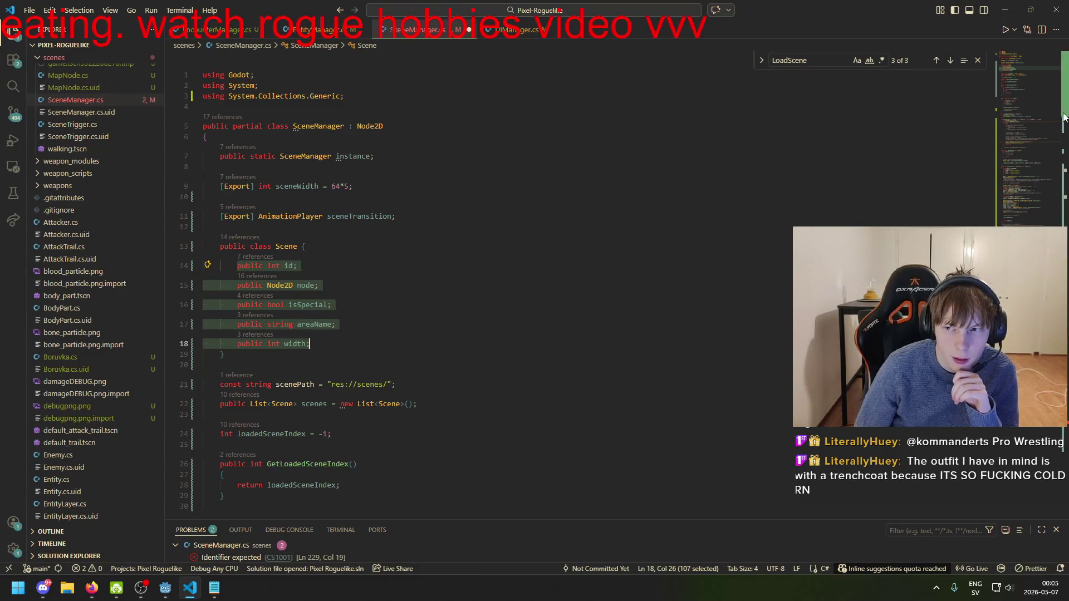
scroll(390, 278, down, 20)
scroll(445, 278, down, 7)
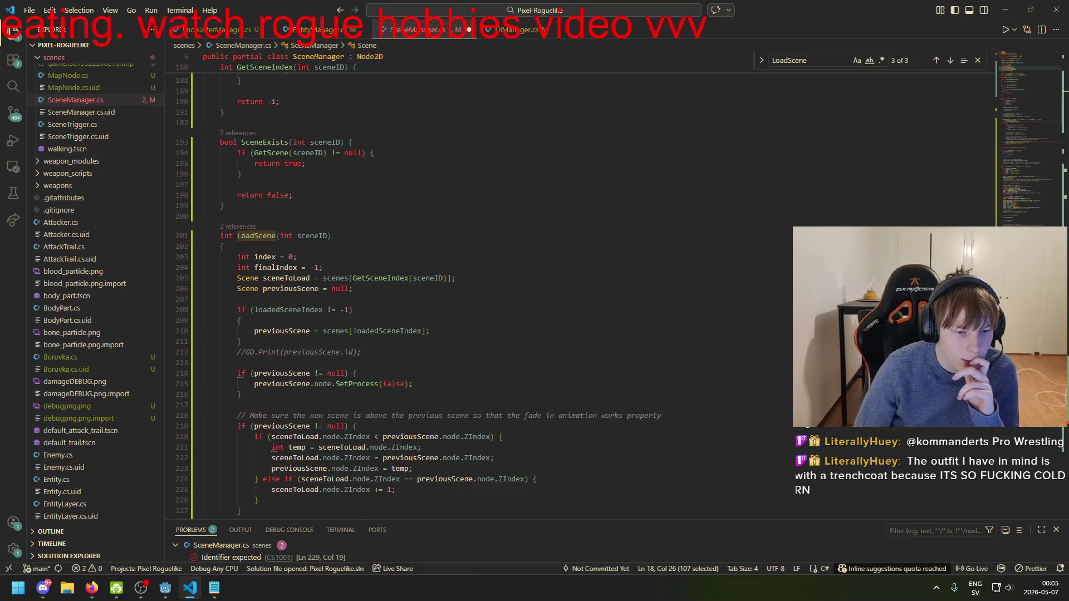
scroll(1023, 428, down, 2)
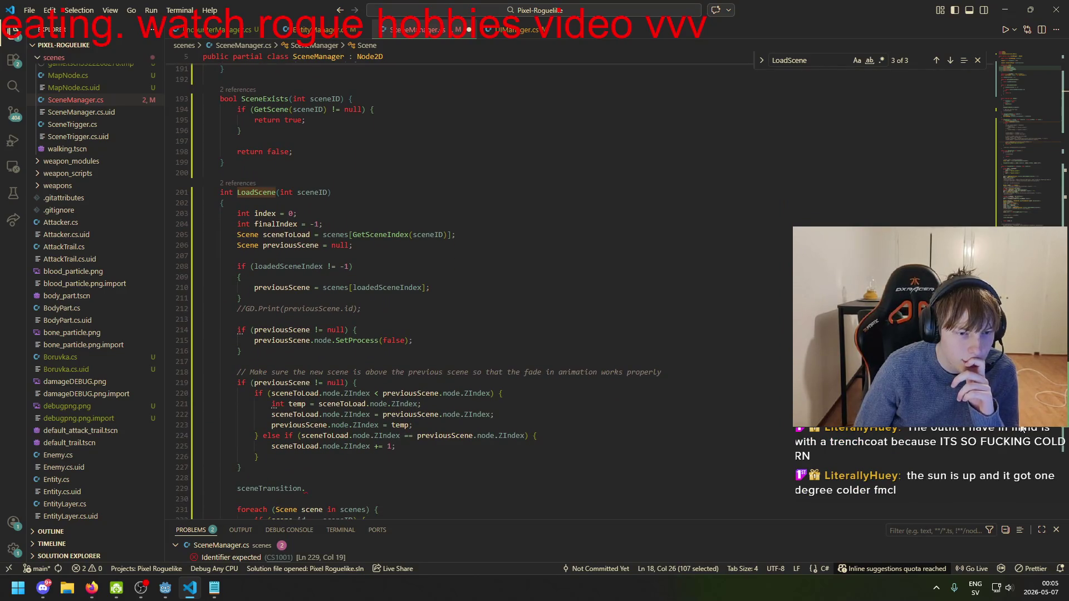
scroll(1022, 429, down, 3)
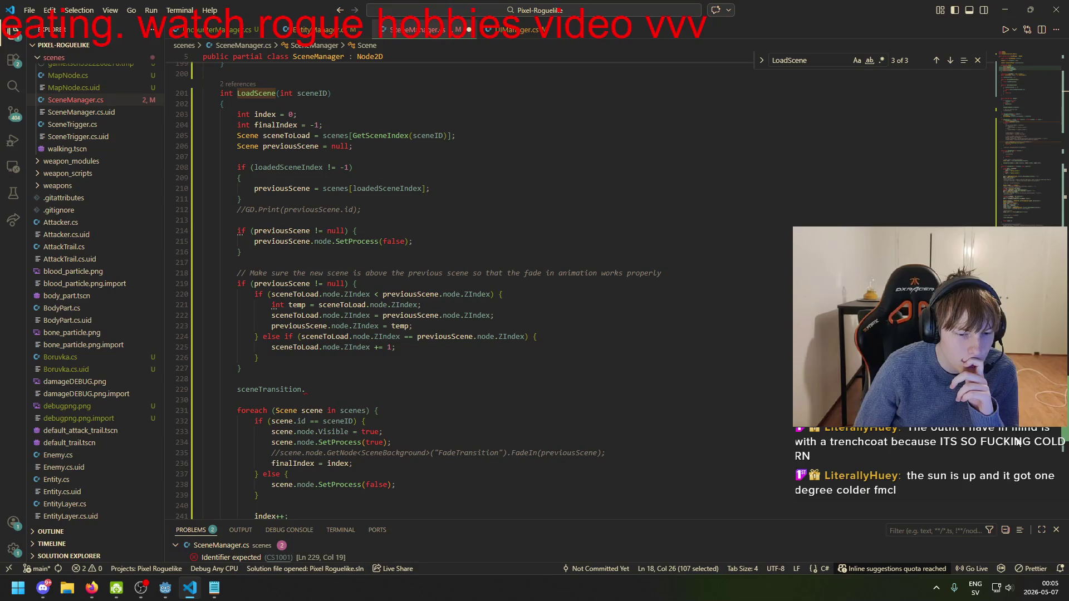
click(1064, 65)
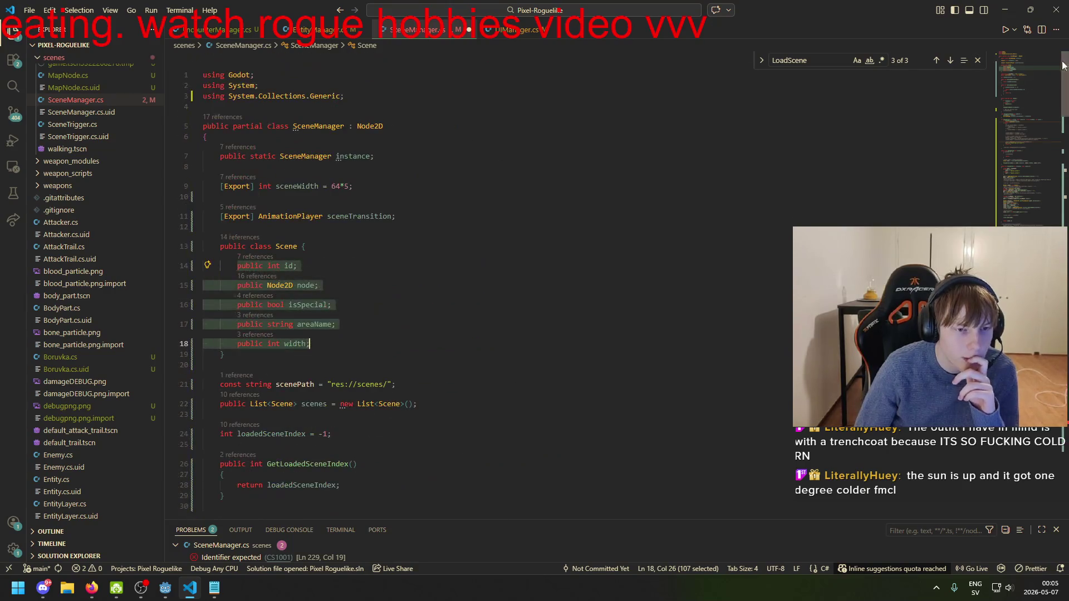
click(299, 285)
- Review the commented-out FadeIn call, then open SceneBackground.cs from Godot's FileSystem dock
scroll(479, 278, down, 10)
scroll(479, 278, up, 10)
scroll(1024, 472, down, 20)
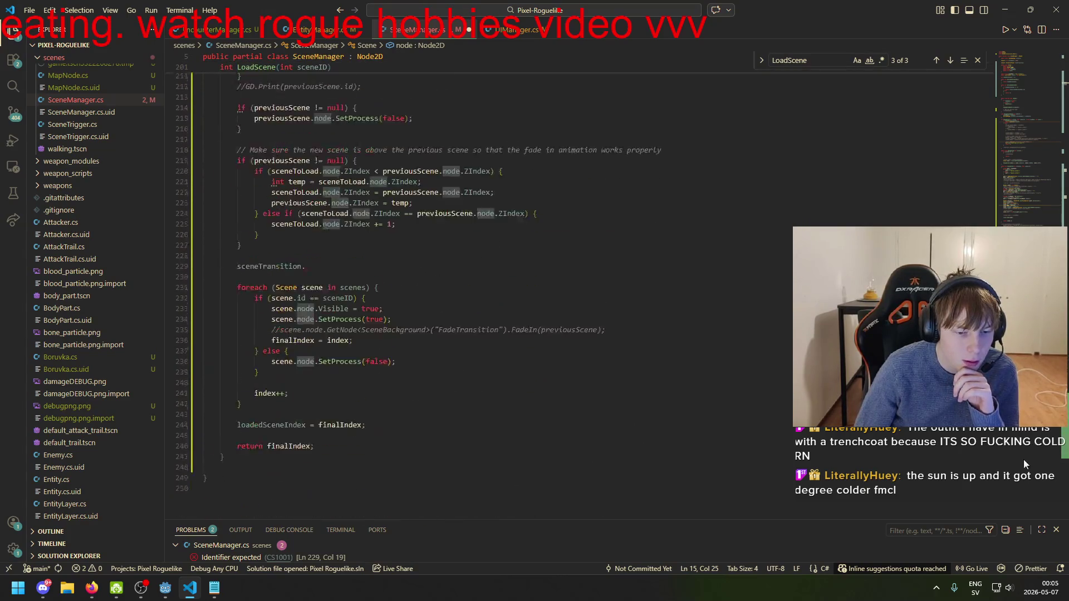
scroll(1025, 470, up, 1)
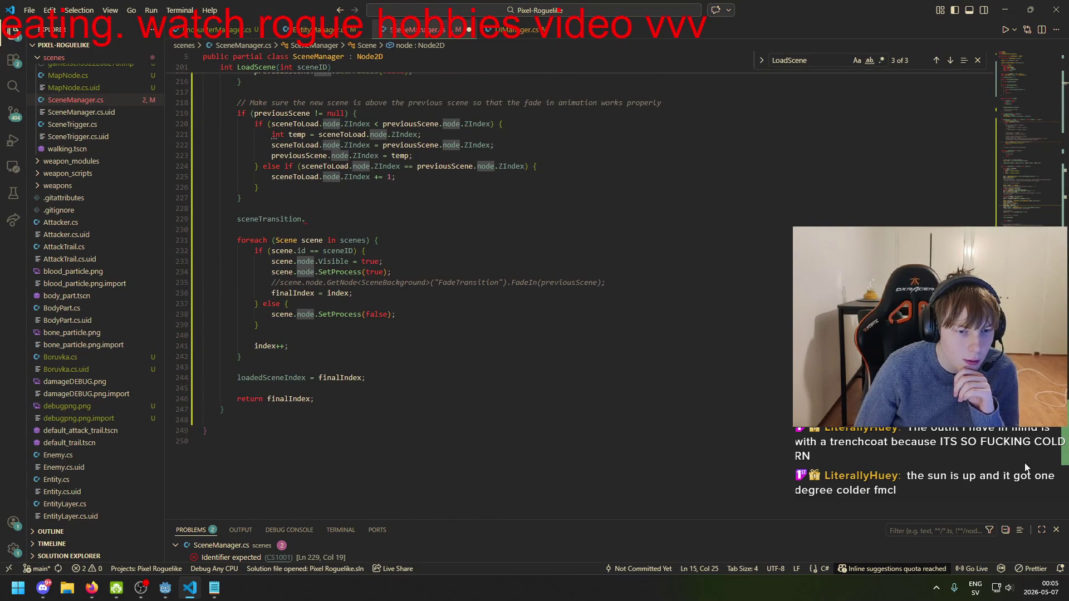
click(382, 283)
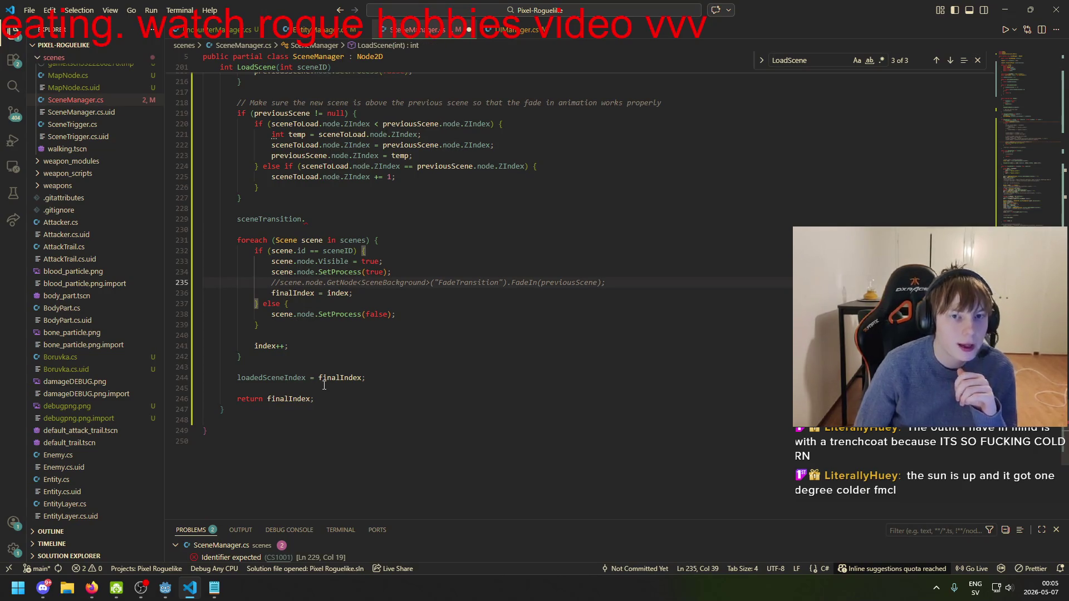
scroll(86, 273, up, 4)
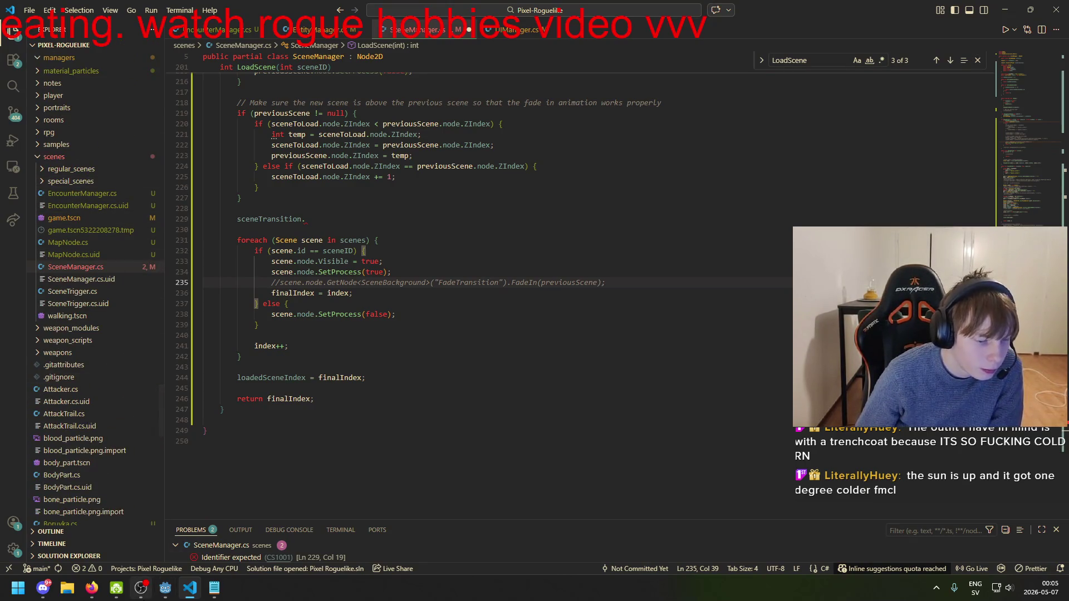
click(166, 588)
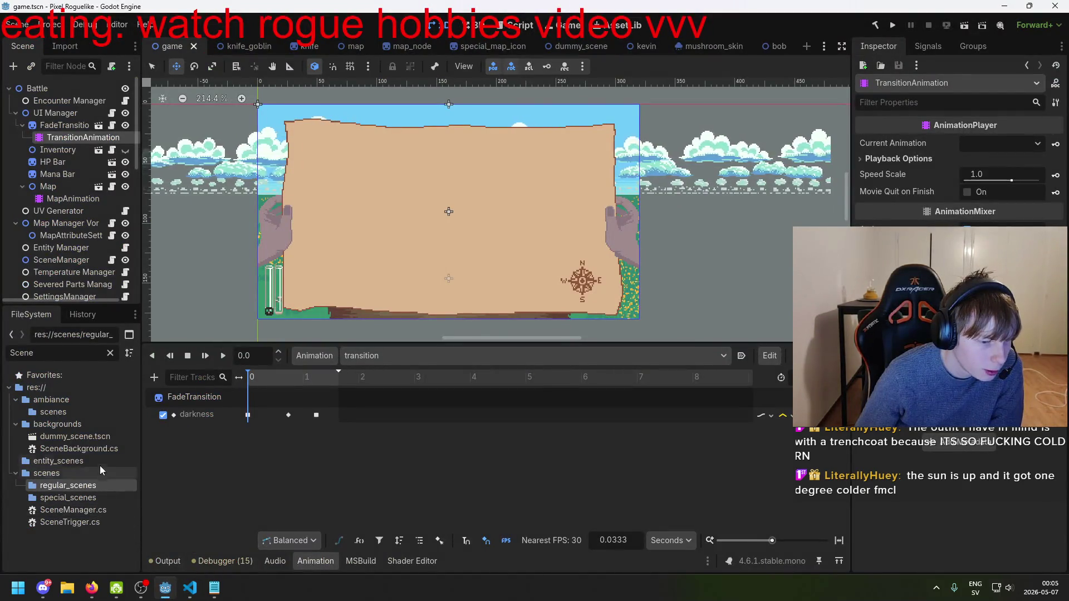
double_click(78, 449)
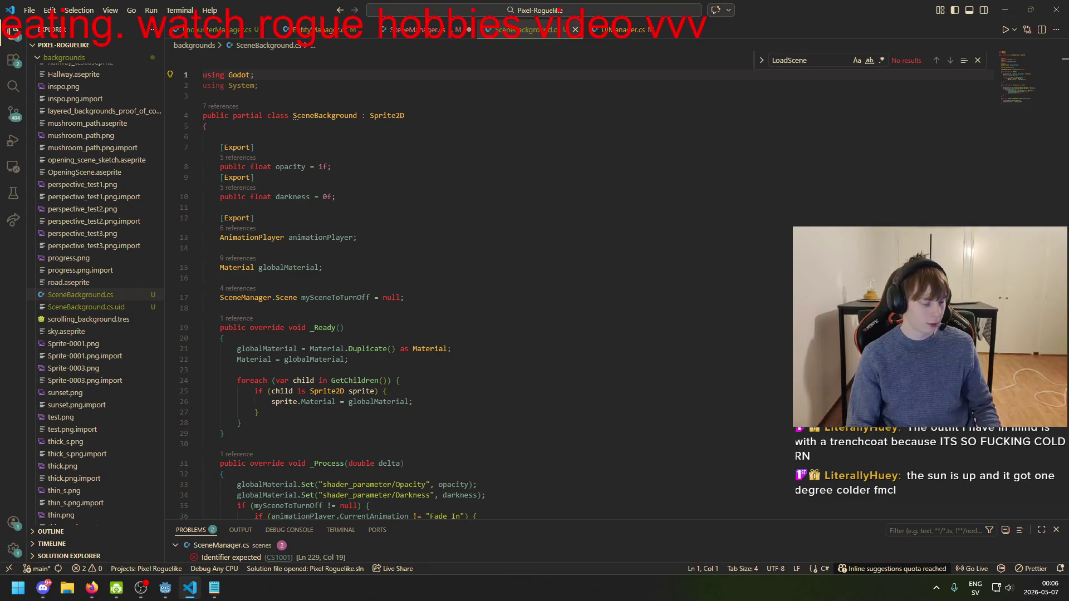
click(429, 301)
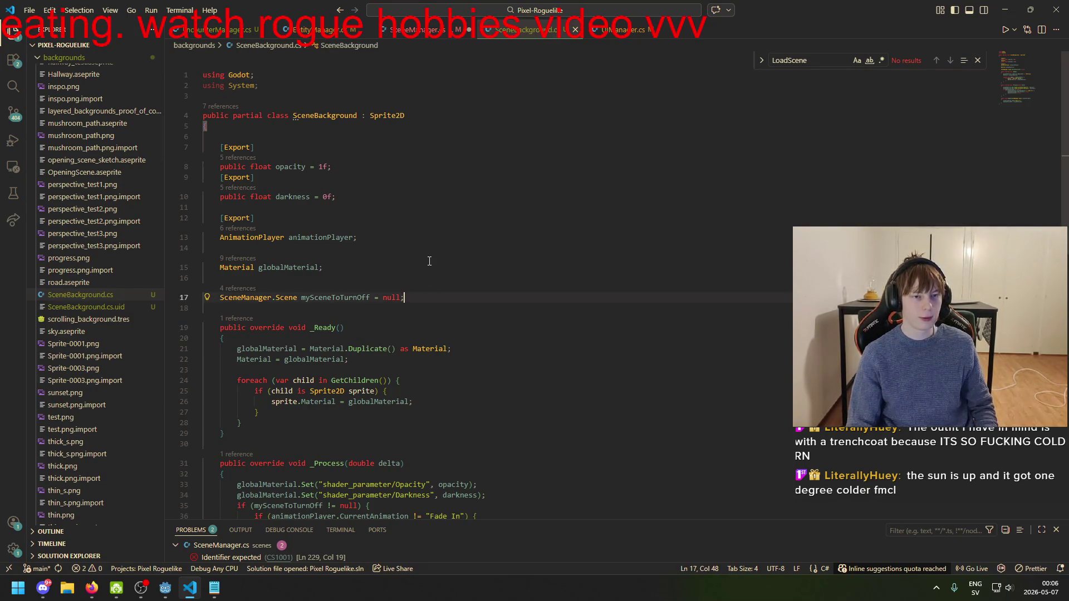
click(411, 175)
click(404, 230)
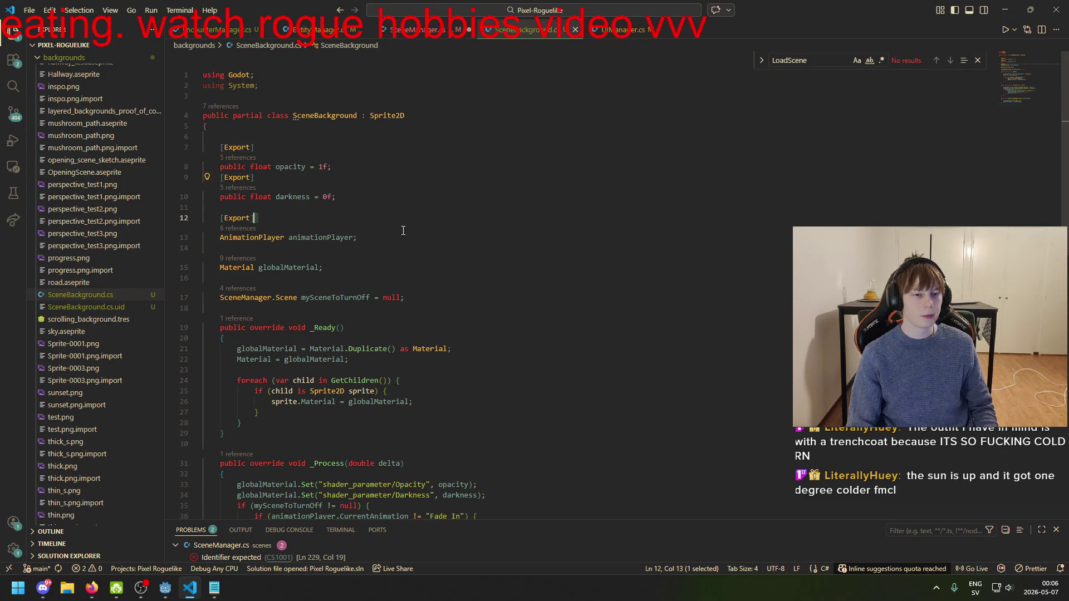
scroll(429, 274, down, 3)
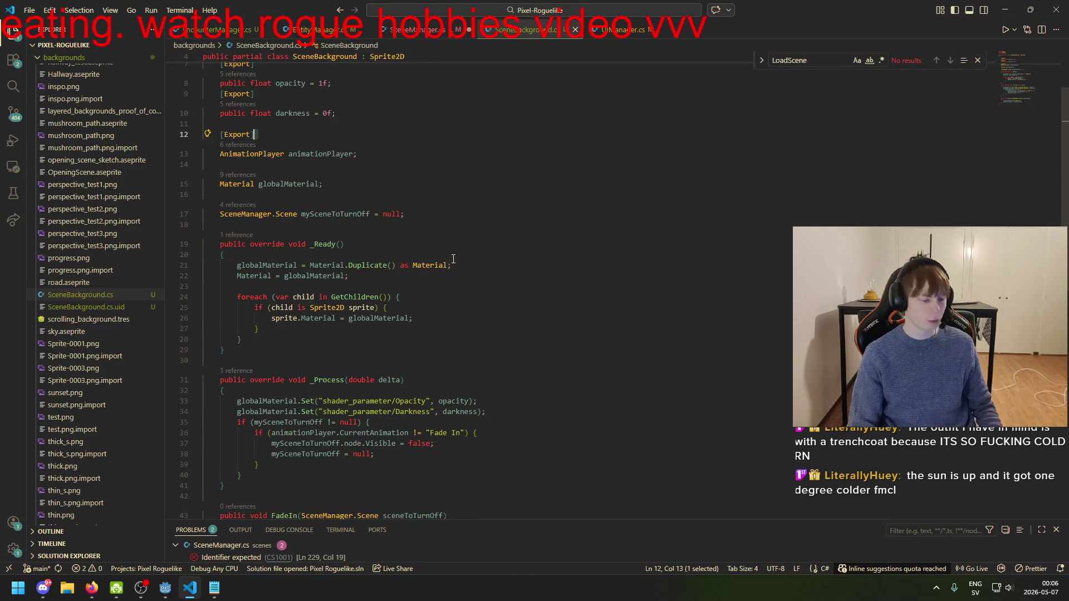
scroll(453, 259, up, 2)
click(449, 271)
key(Down)
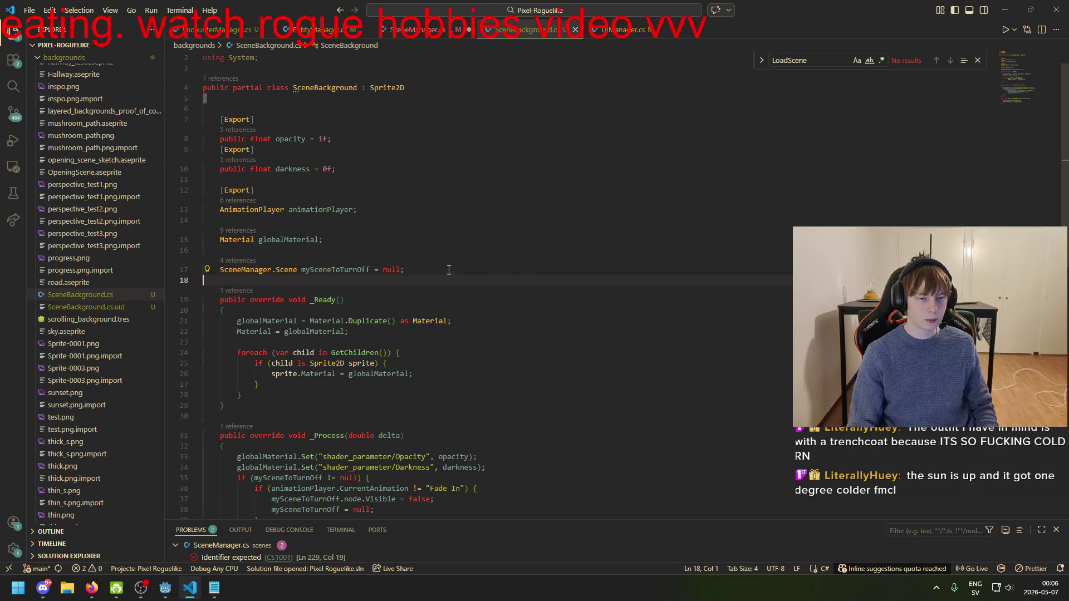
click(434, 301)
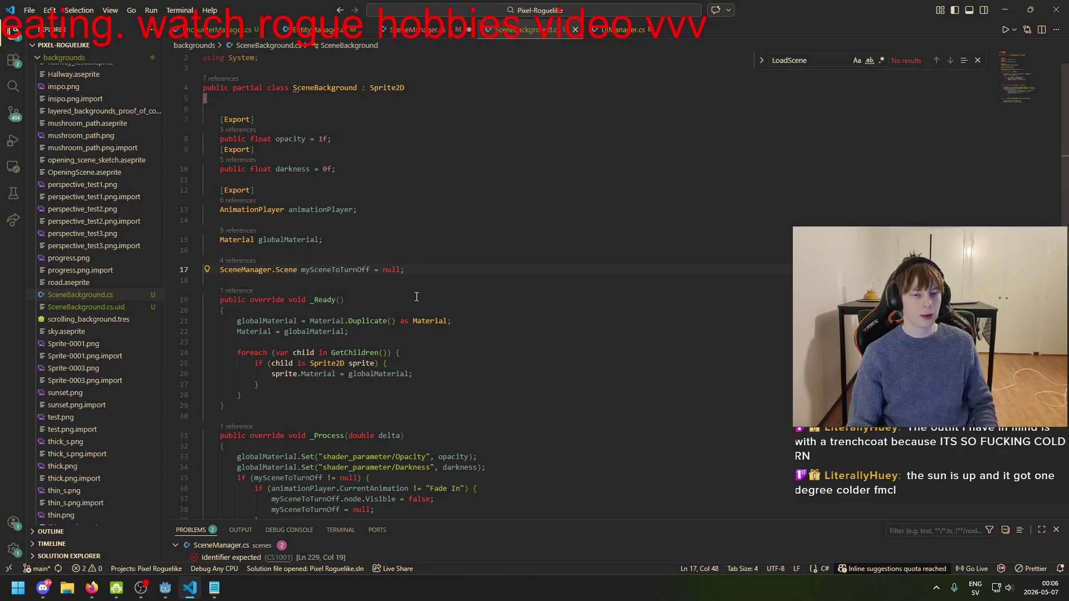
key(Up)
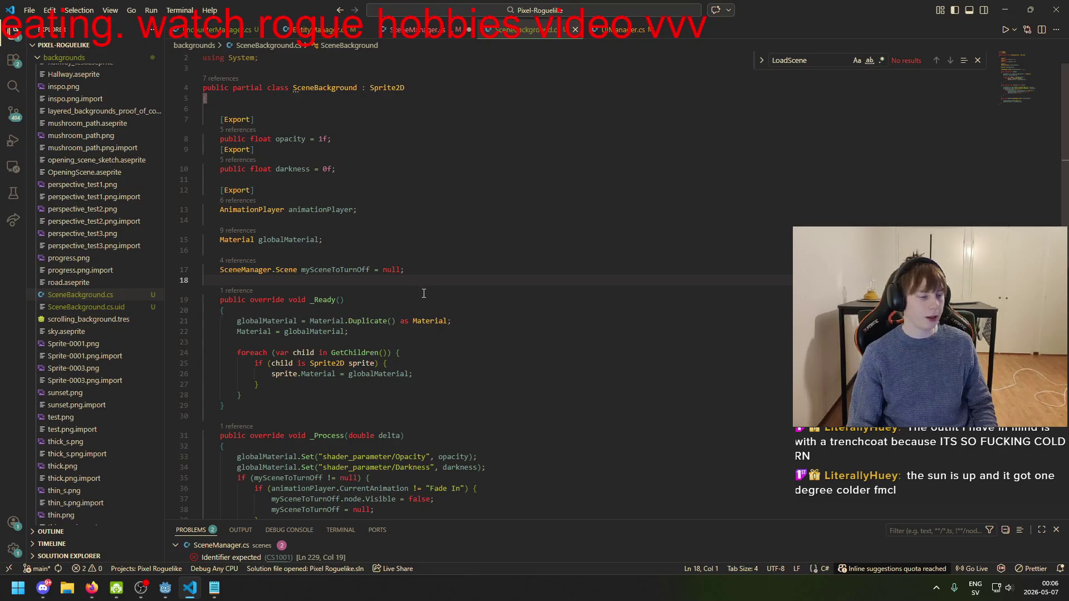
click(432, 286)
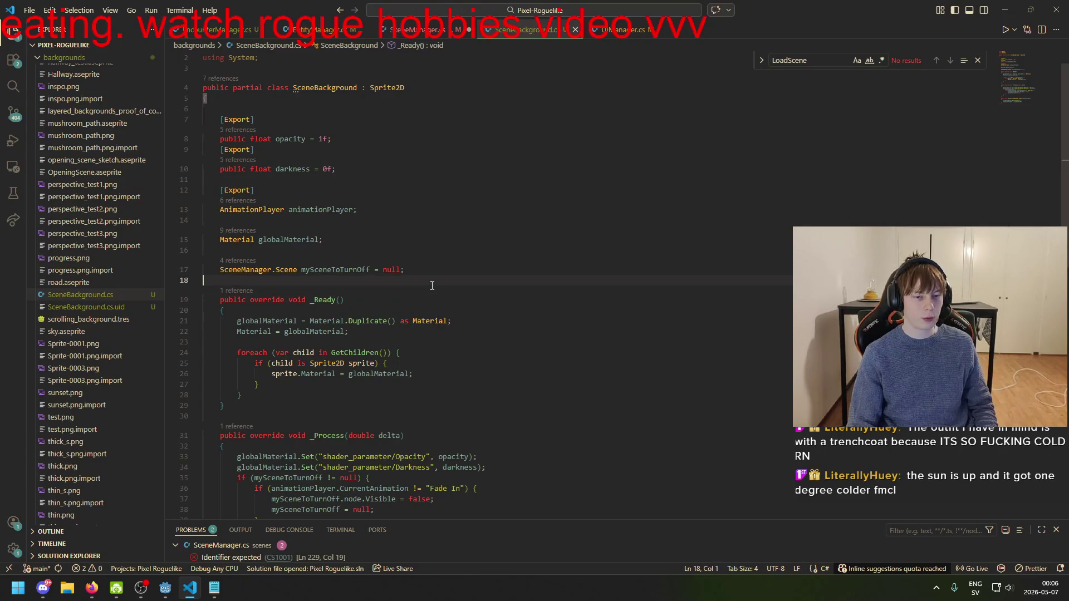
scroll(445, 294, down, 5)
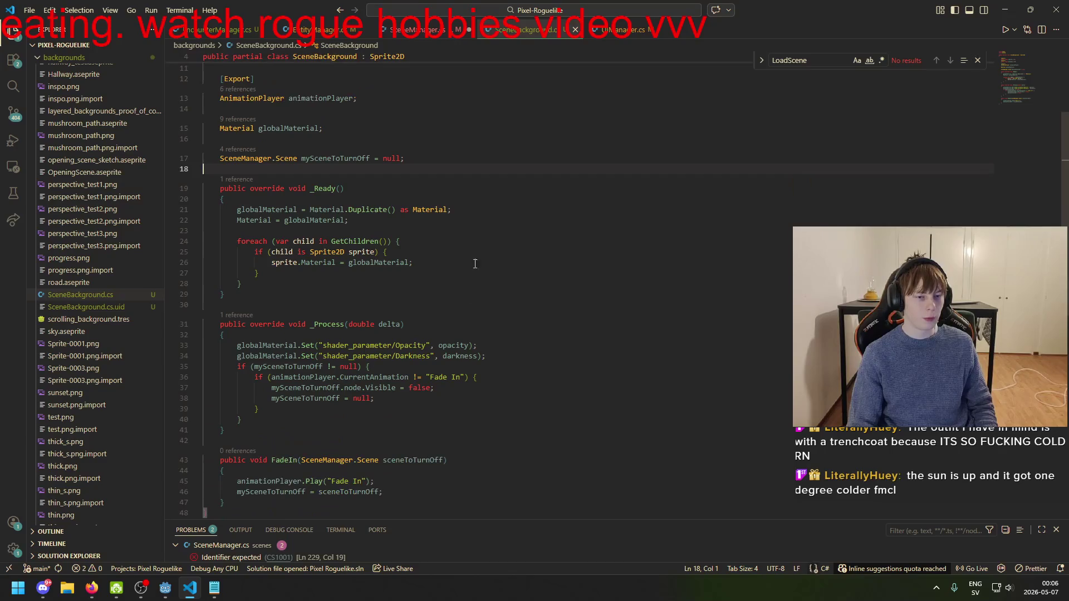
scroll(439, 254, up, 5)
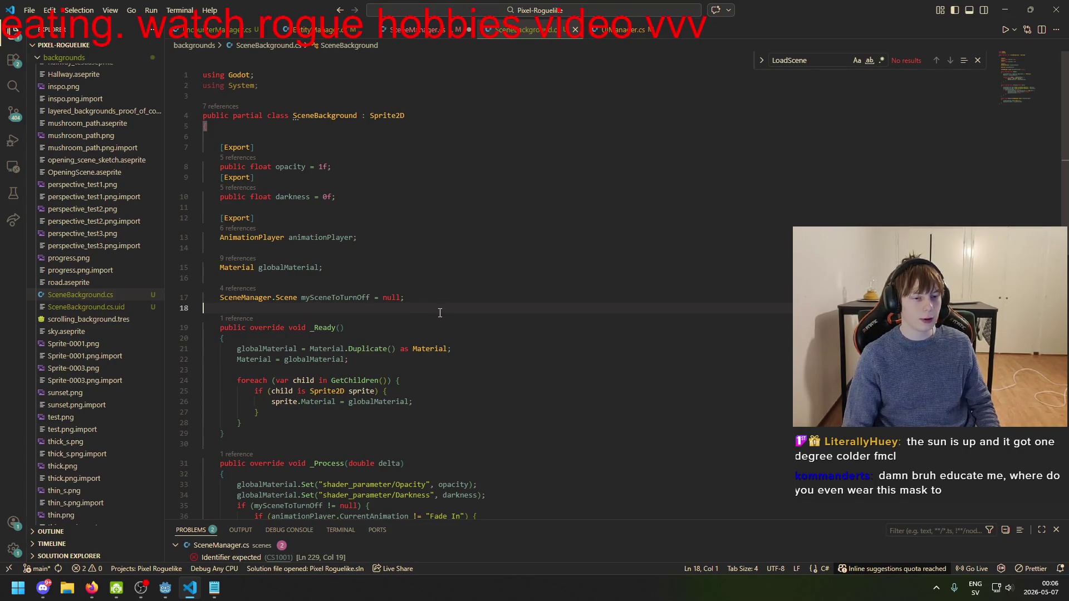
click(430, 326)
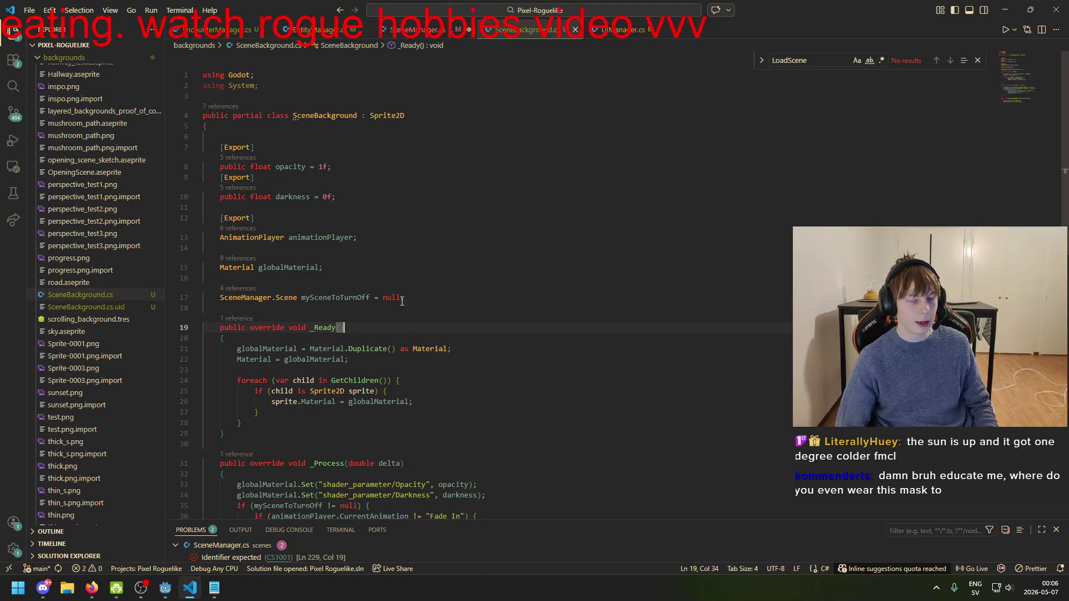
click(379, 307)
key(Left)
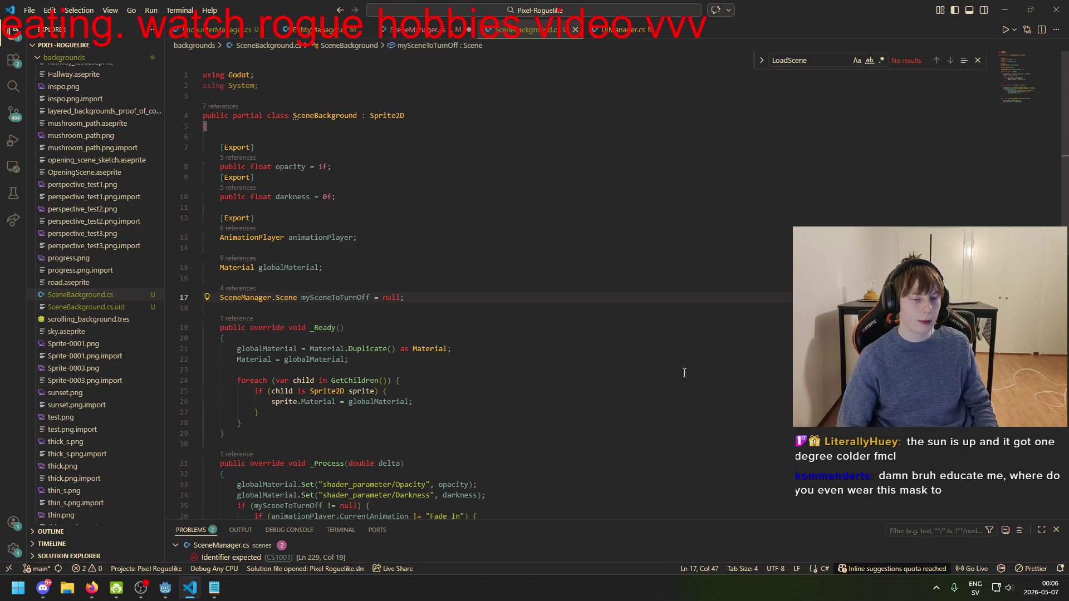
scroll(471, 342, down, 2)
click(378, 281)
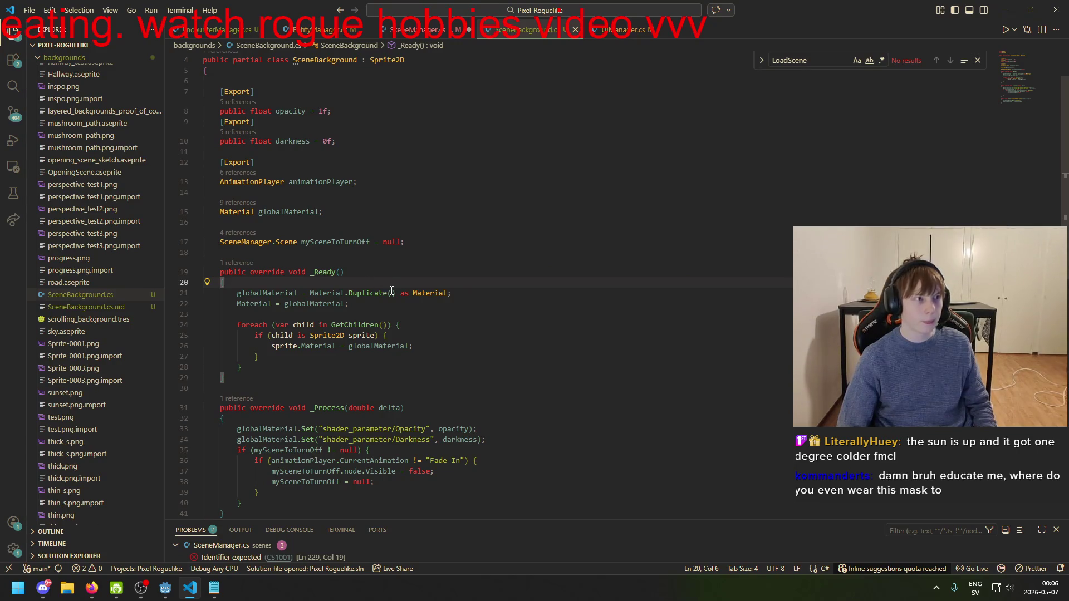
scroll(388, 291, up, 2)
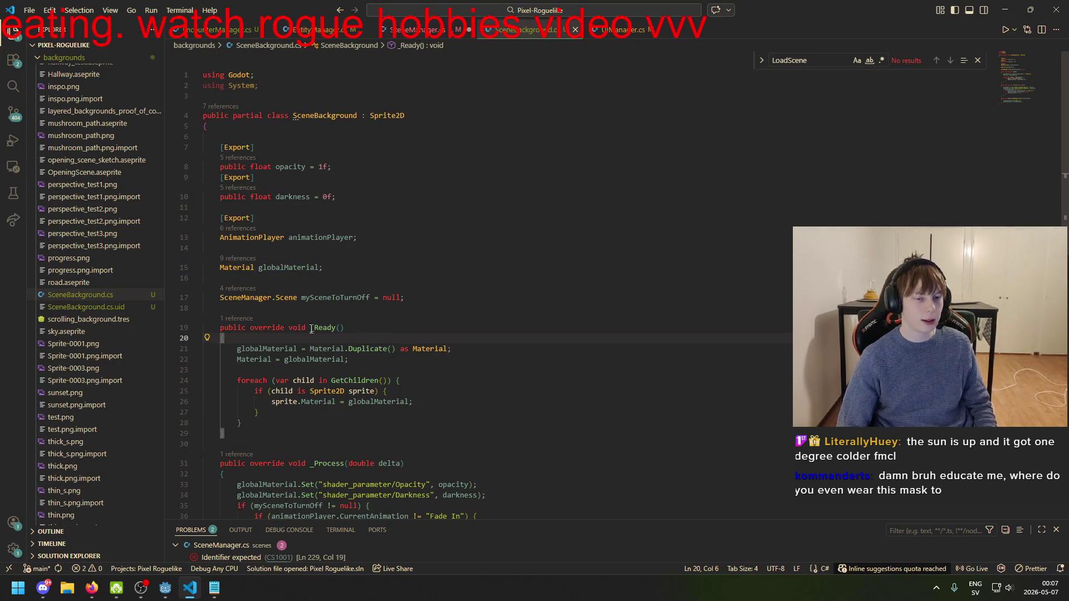
click(414, 299)
scroll(417, 313, down, 4)
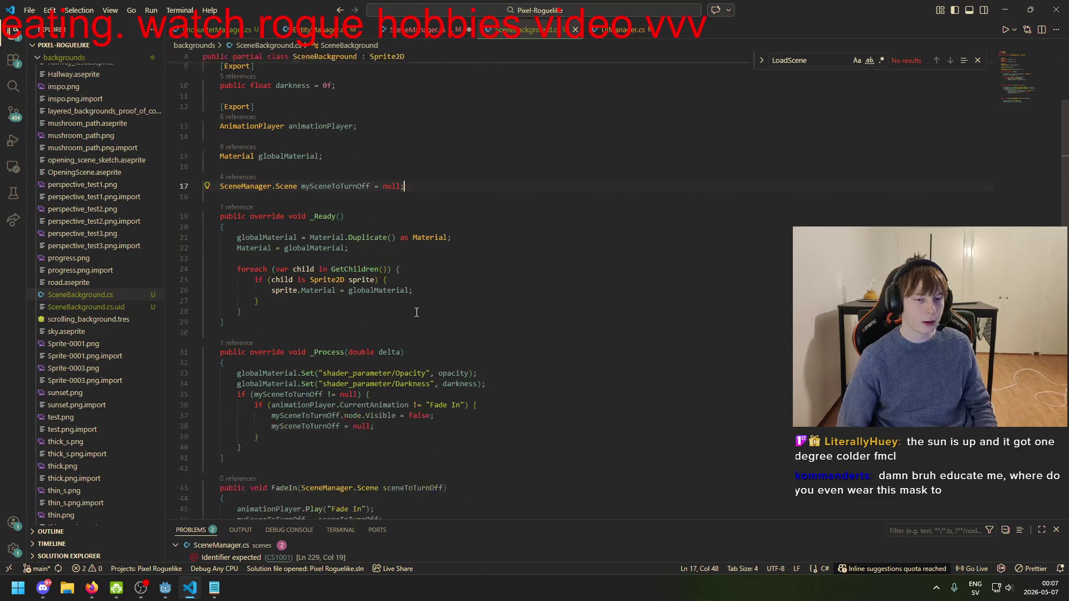
click(320, 186)
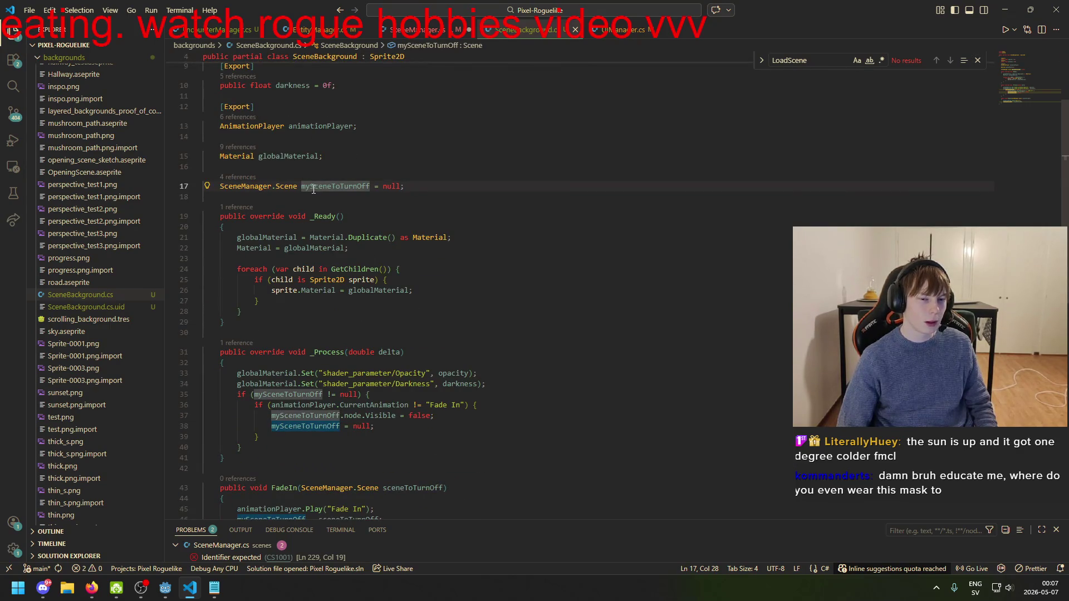
drag(362, 186, 303, 190)
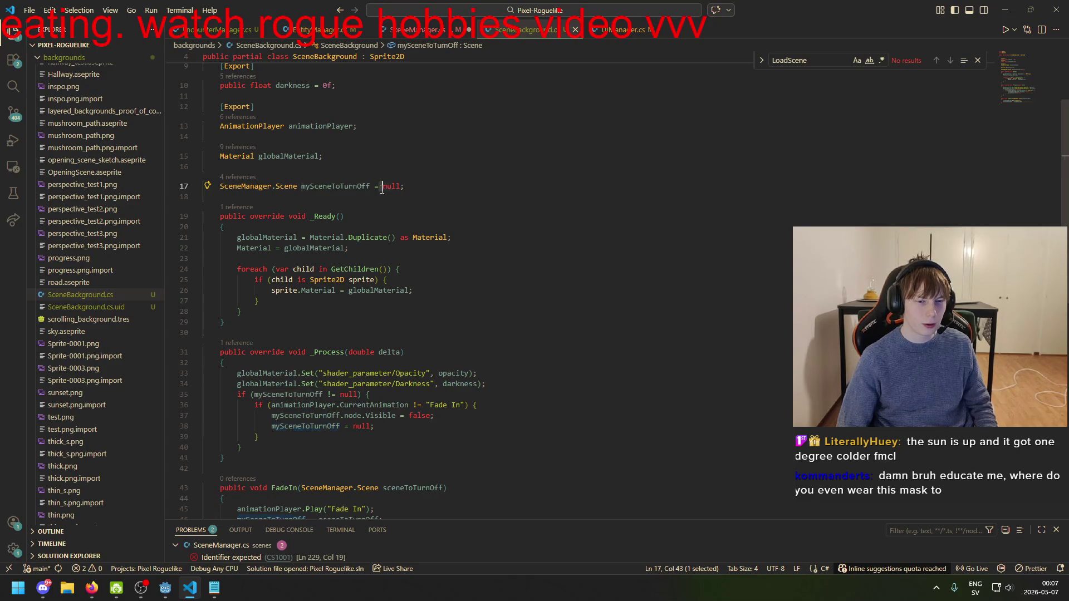
scroll(367, 288, down, 5)
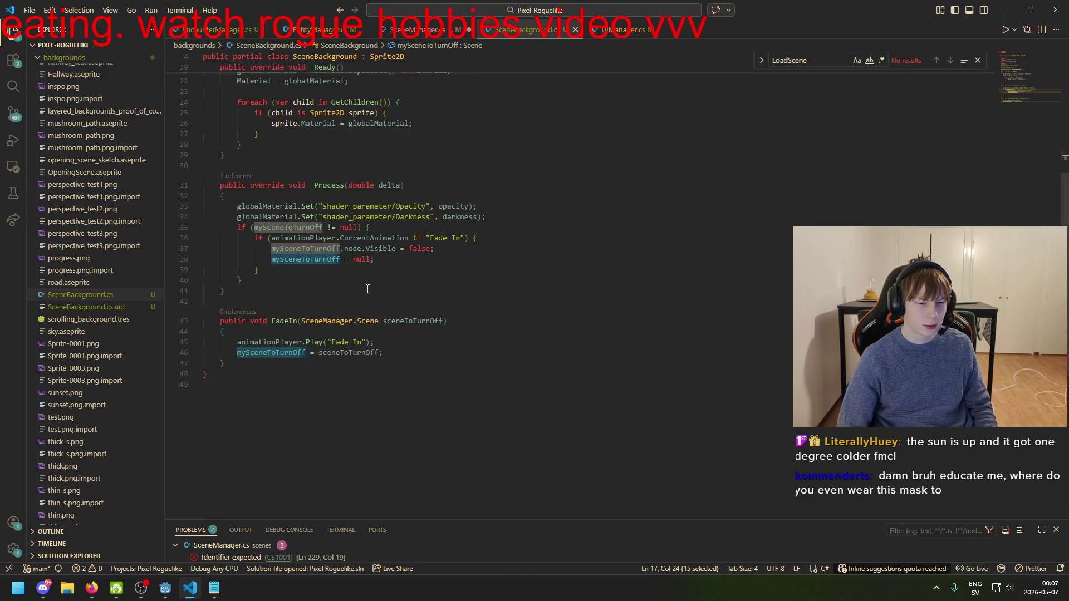
click(430, 239)
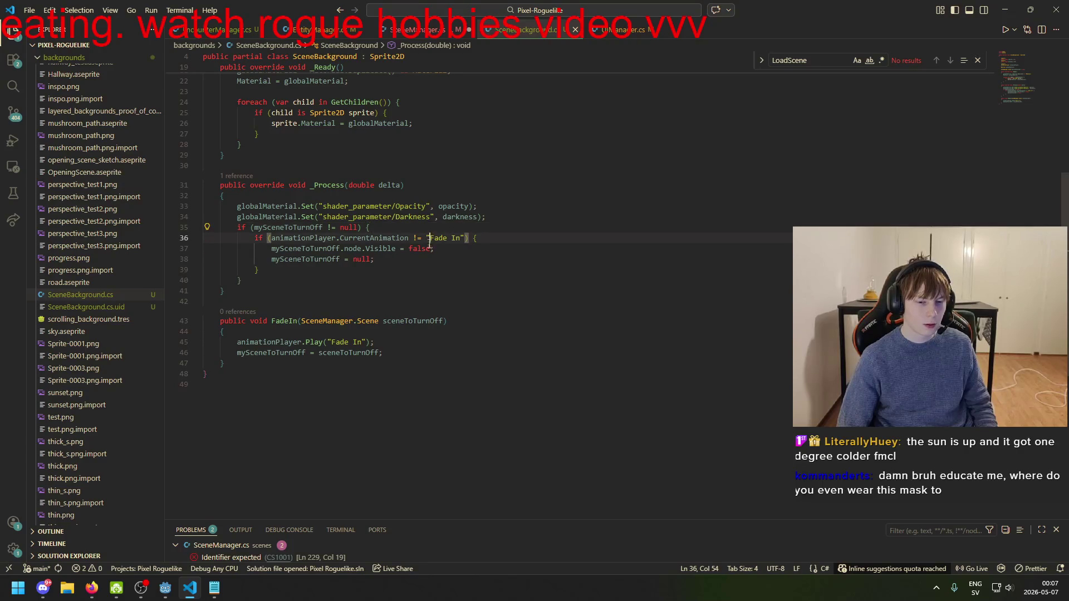
click(391, 341)
drag(235, 342, 315, 342)
drag(392, 342, 237, 344)
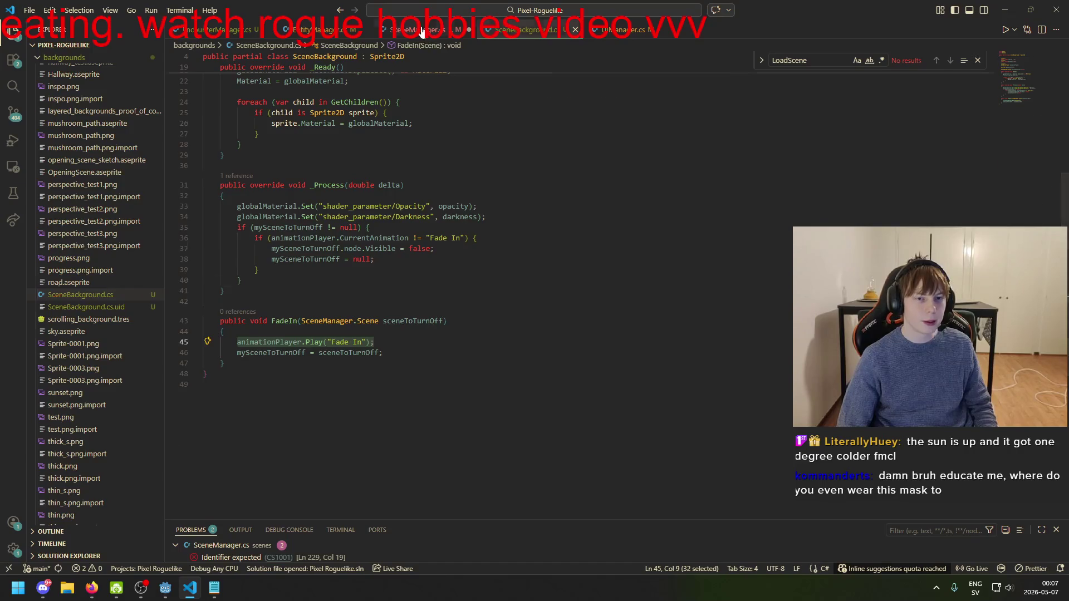
- Begin the sceneTransition.Play("Fade In") call on line 229, checking SceneBackground.cs for the animation name
click(418, 30)
click(542, 314)
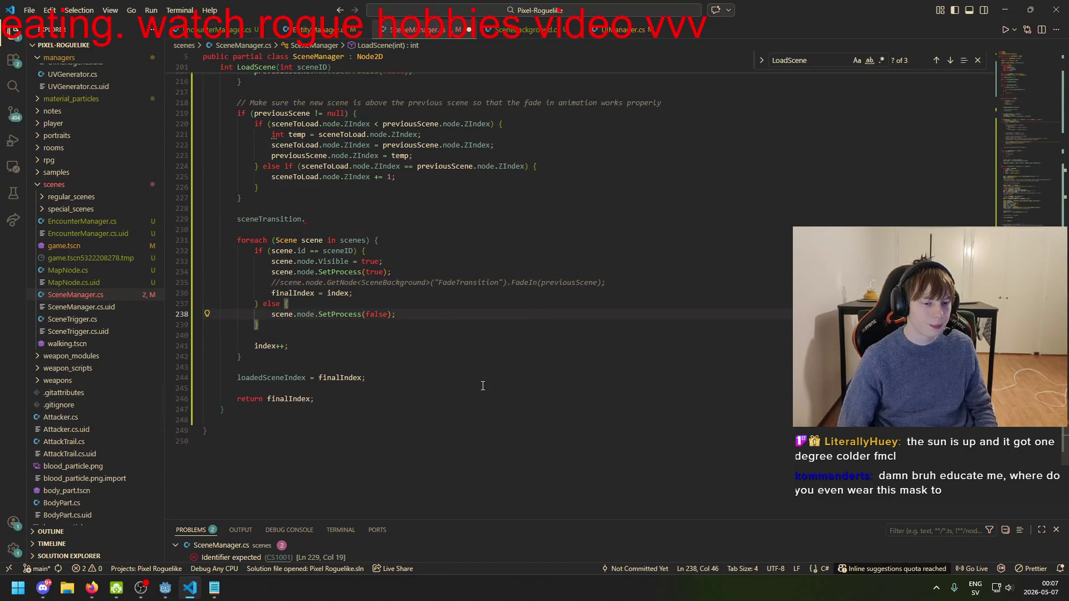
scroll(485, 359, up, 4)
click(398, 329)
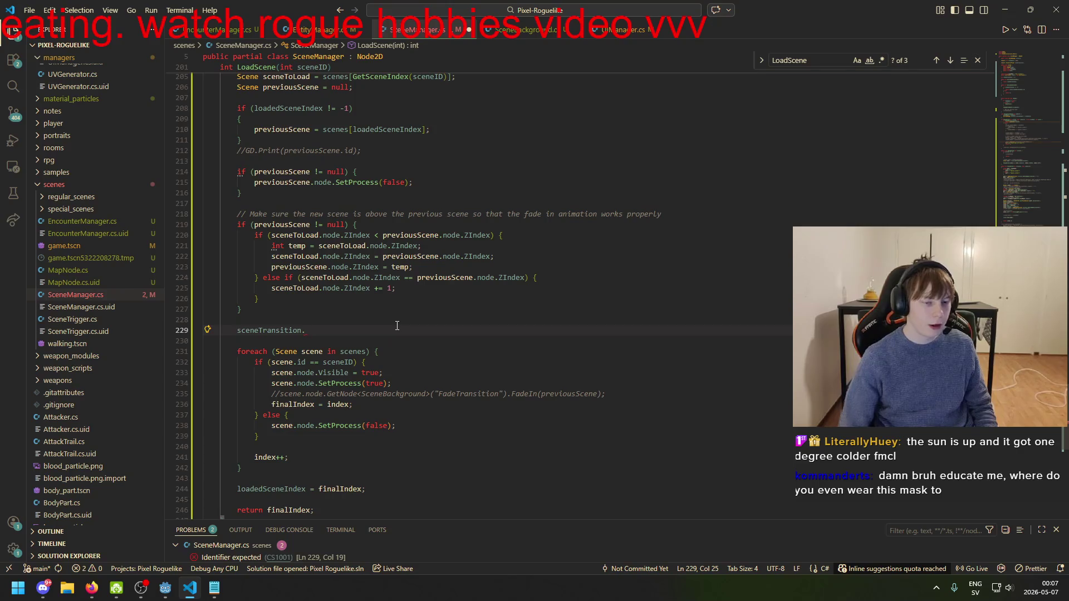
text(Pla)
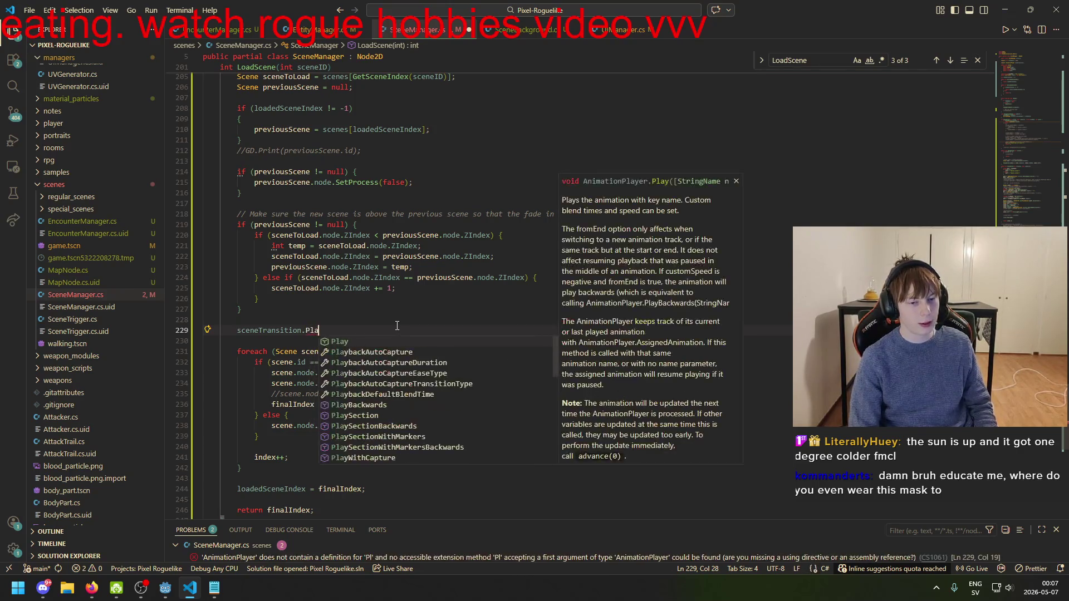
text(y(")
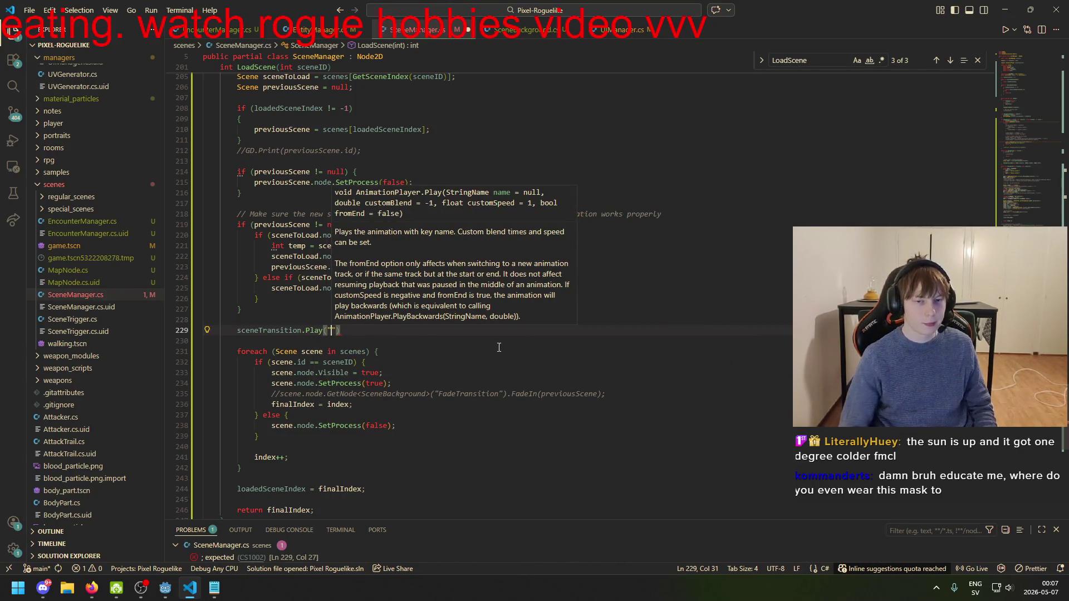
click(515, 33)
click(445, 32)
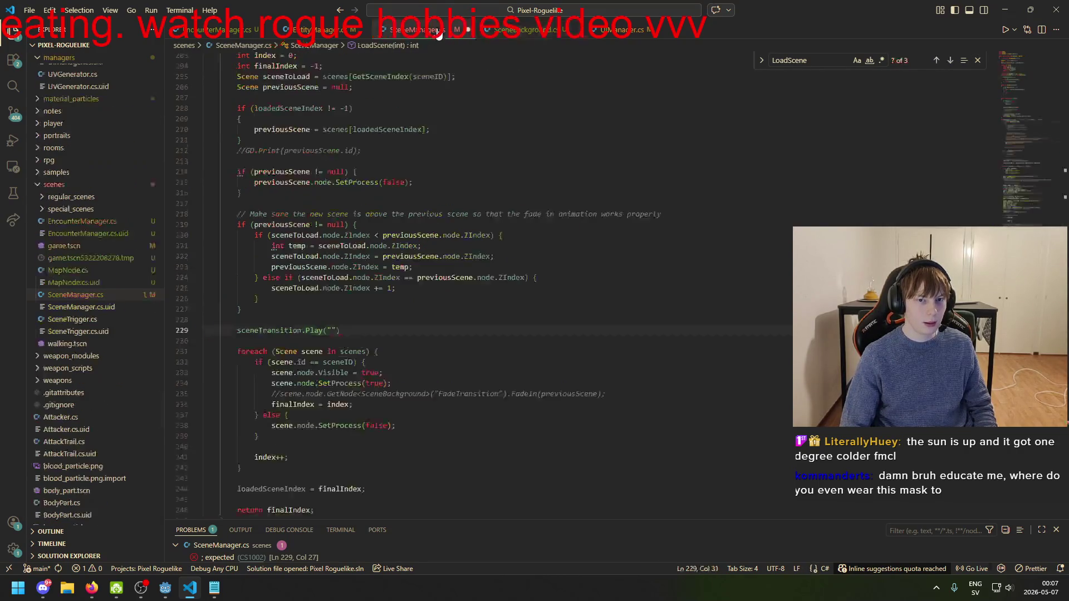
text(Fade S)
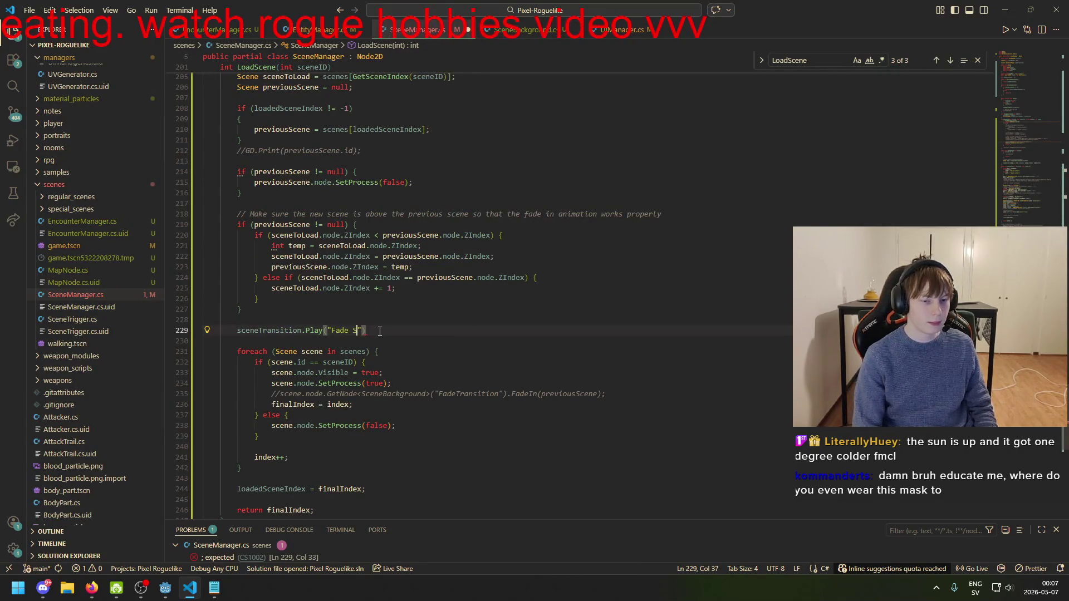
text(n");)
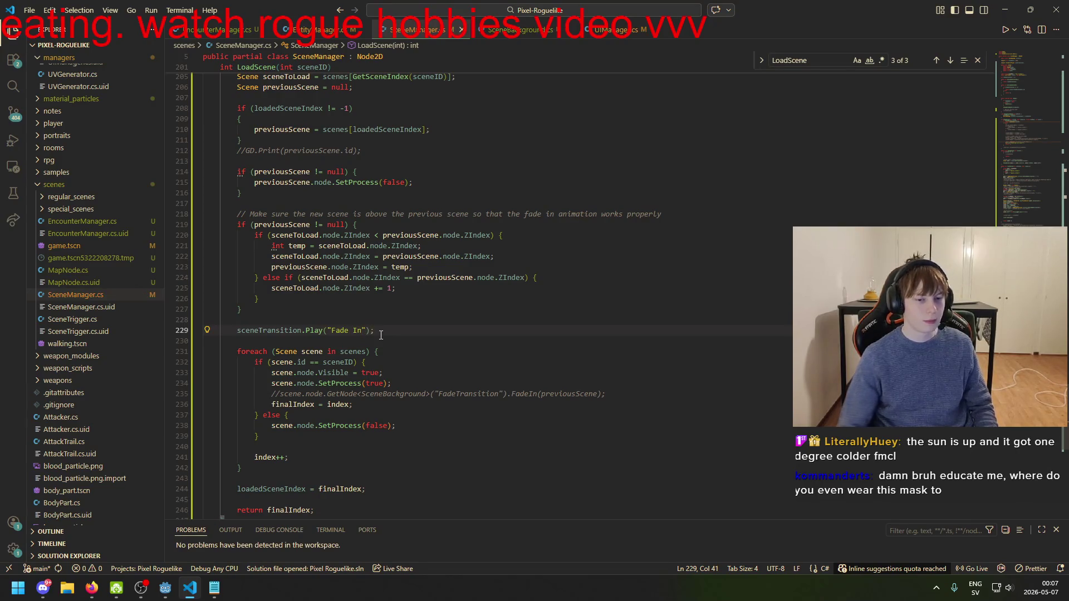
- In Godot, browse the TransitionAnimation player's animation list and editing options in the Animation panel
click(161, 596)
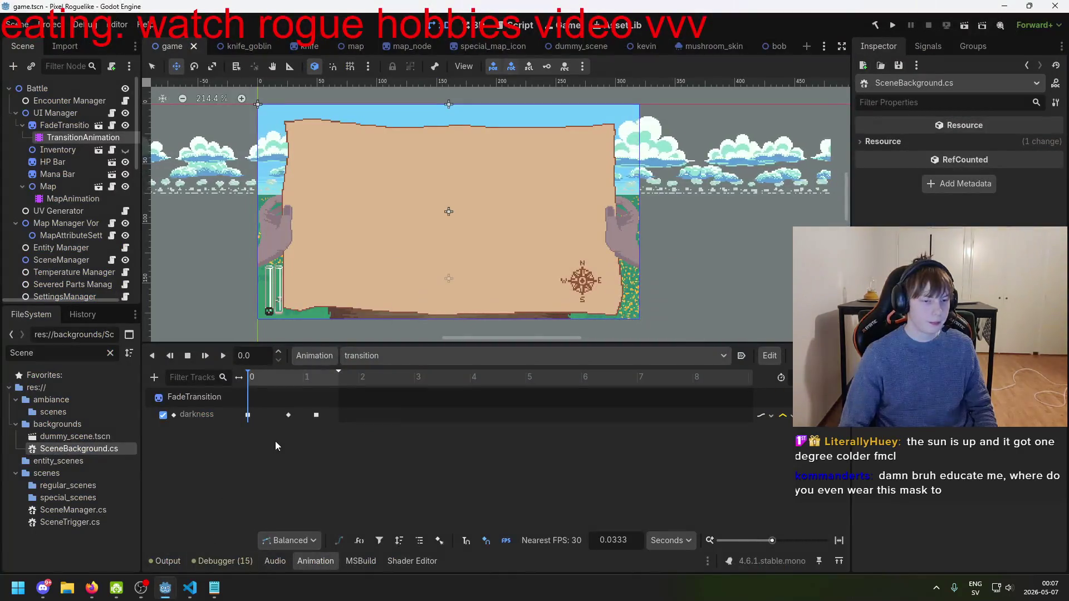
click(446, 356)
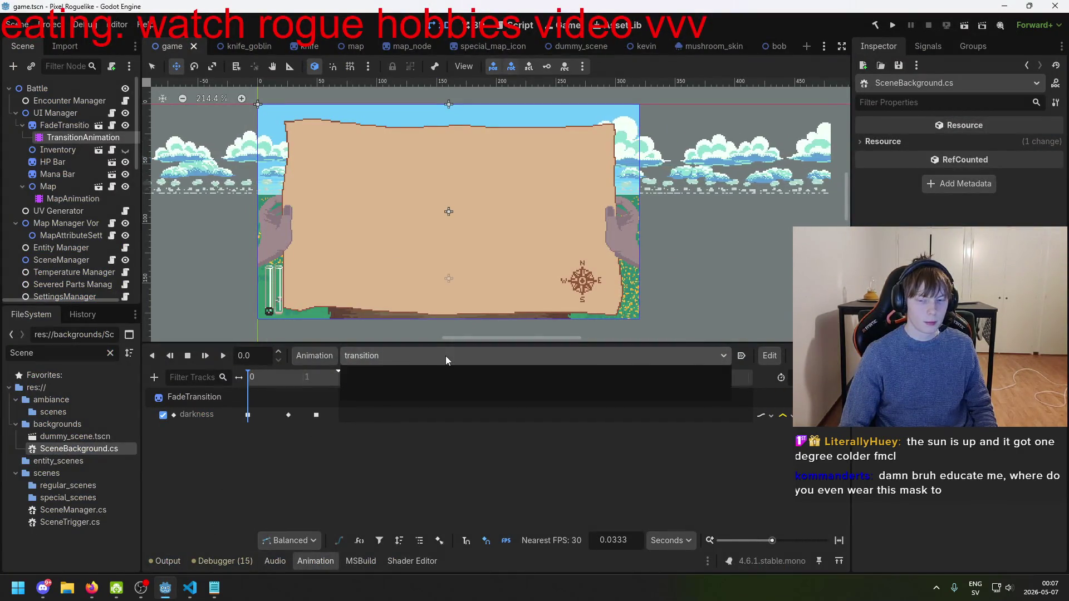
click(454, 356)
click(475, 353)
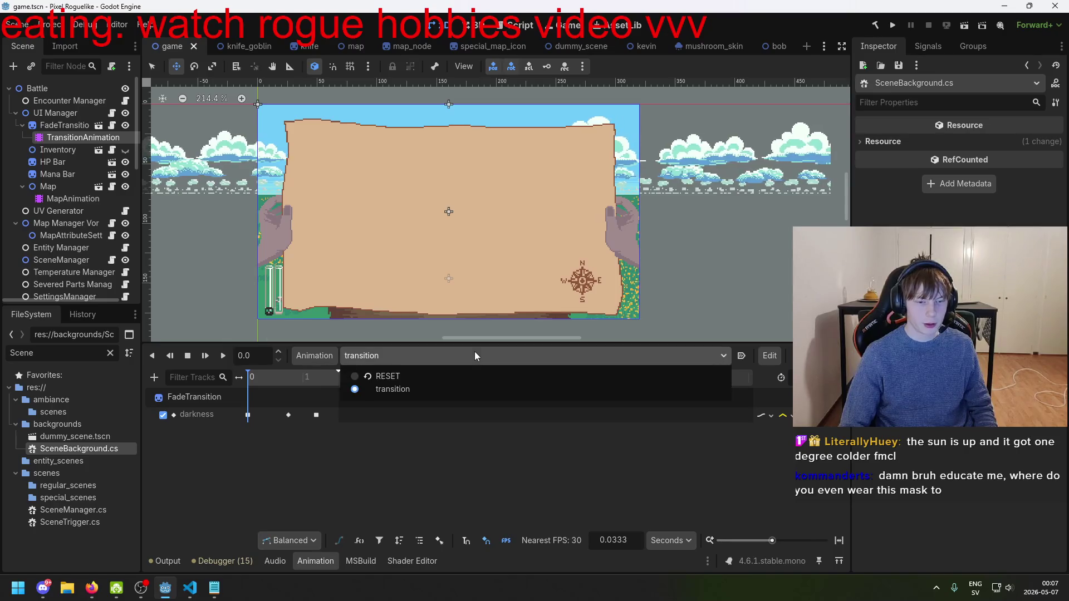
click(770, 356)
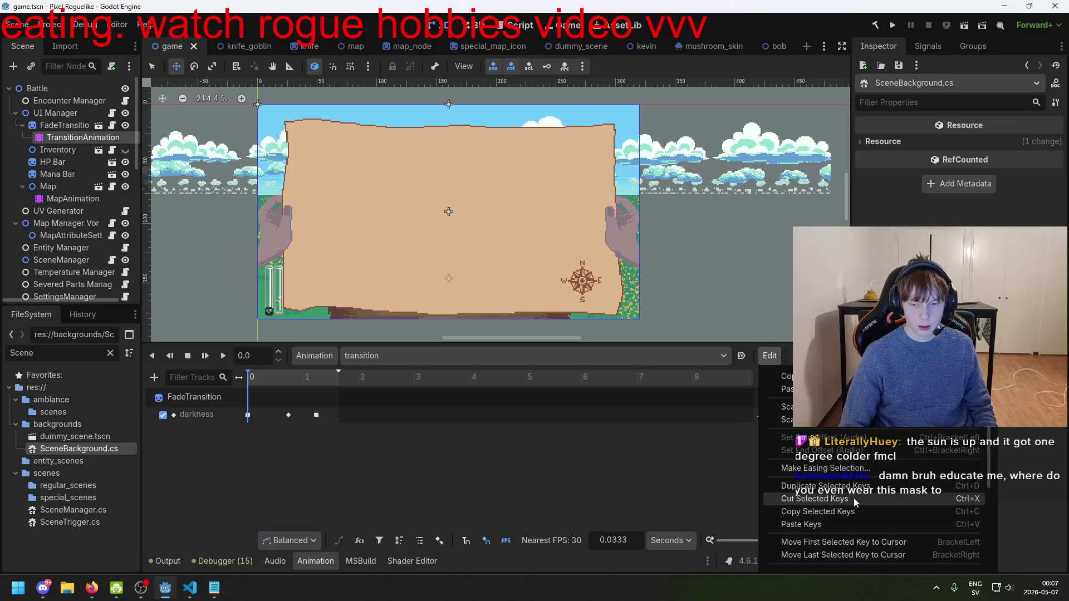
click(709, 460)
click(810, 356)
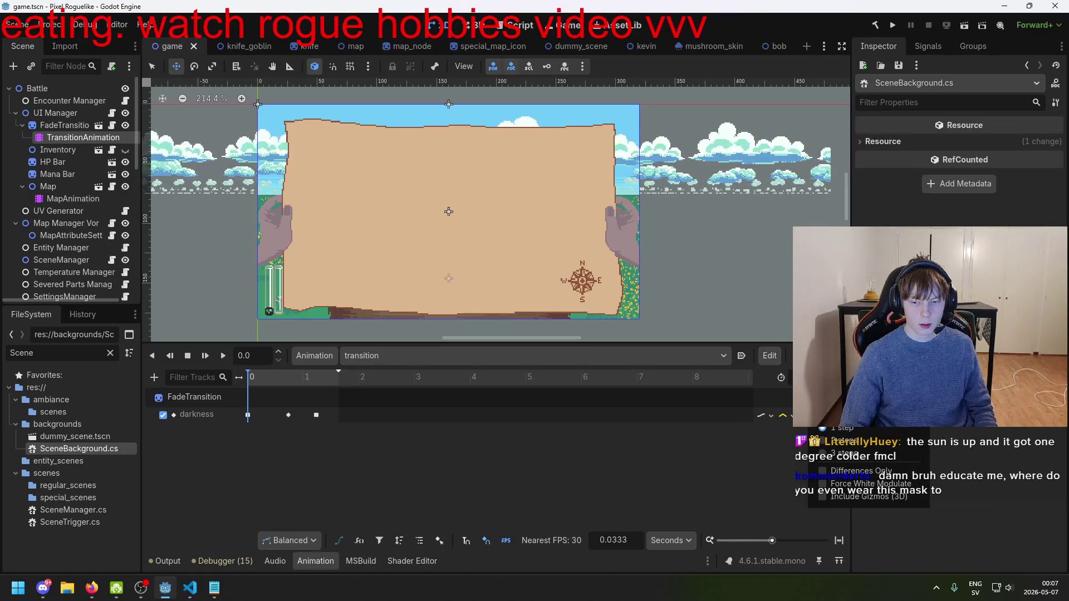
key(Escape)
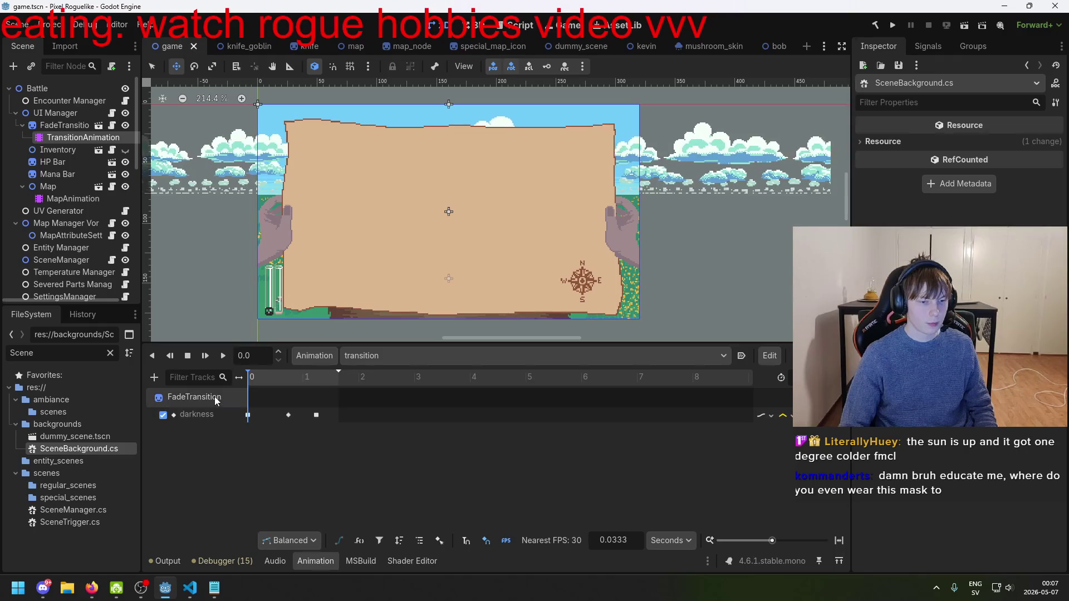
- Rename the 'transition' animation to 'Fade In' and save the scene
click(396, 359)
click(318, 353)
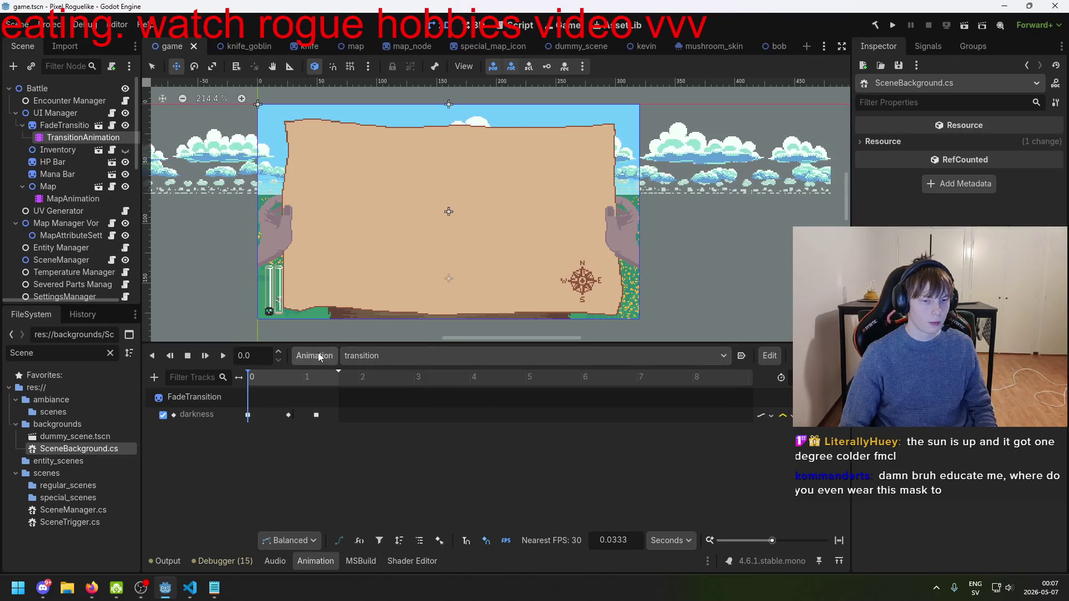
click(318, 353)
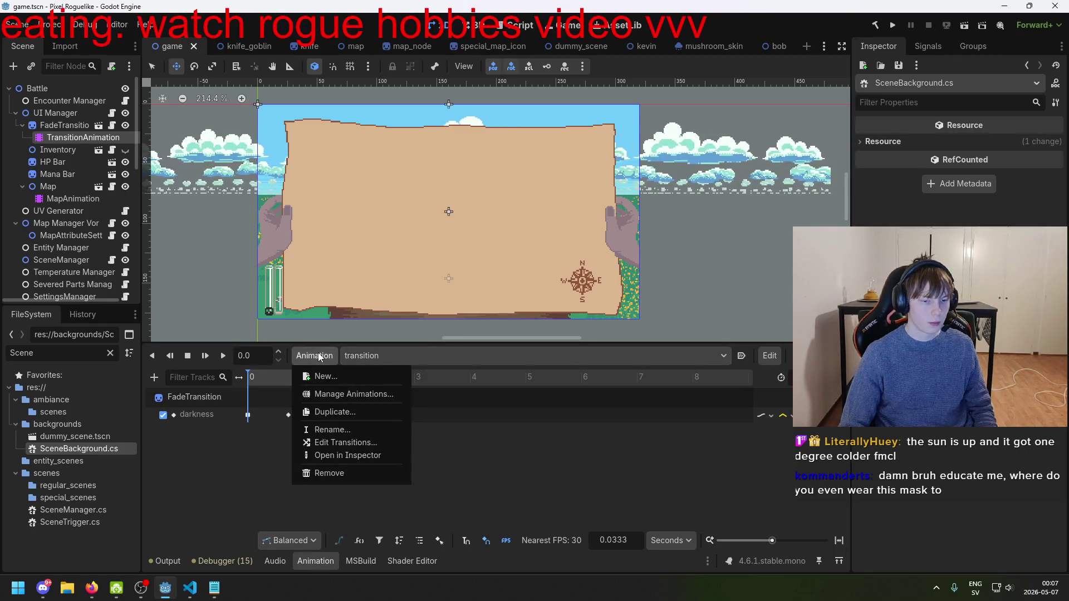
click(372, 430)
text(Fade In)
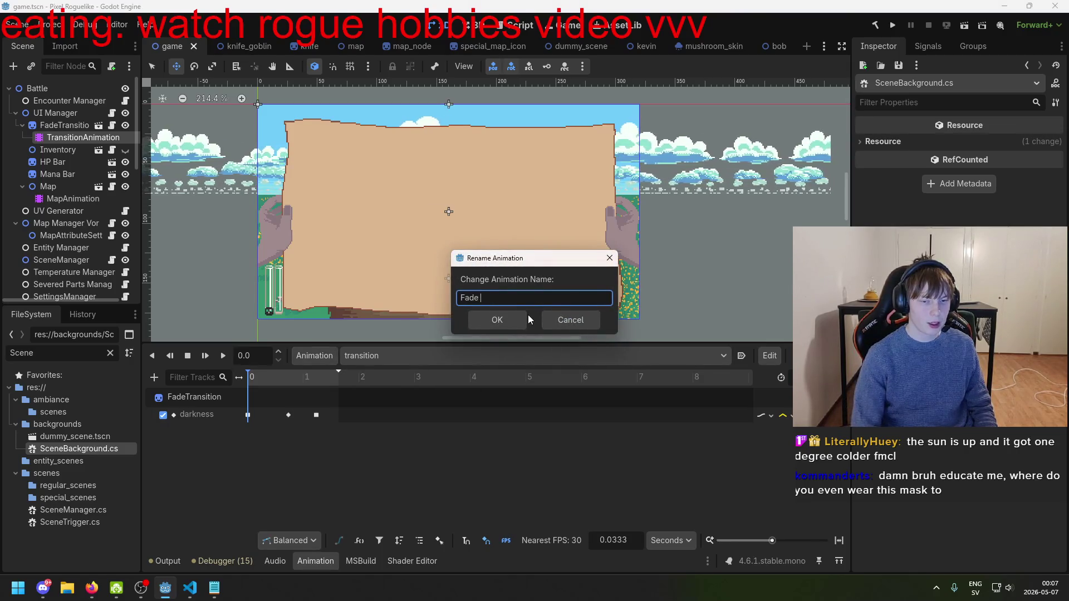
click(515, 319)
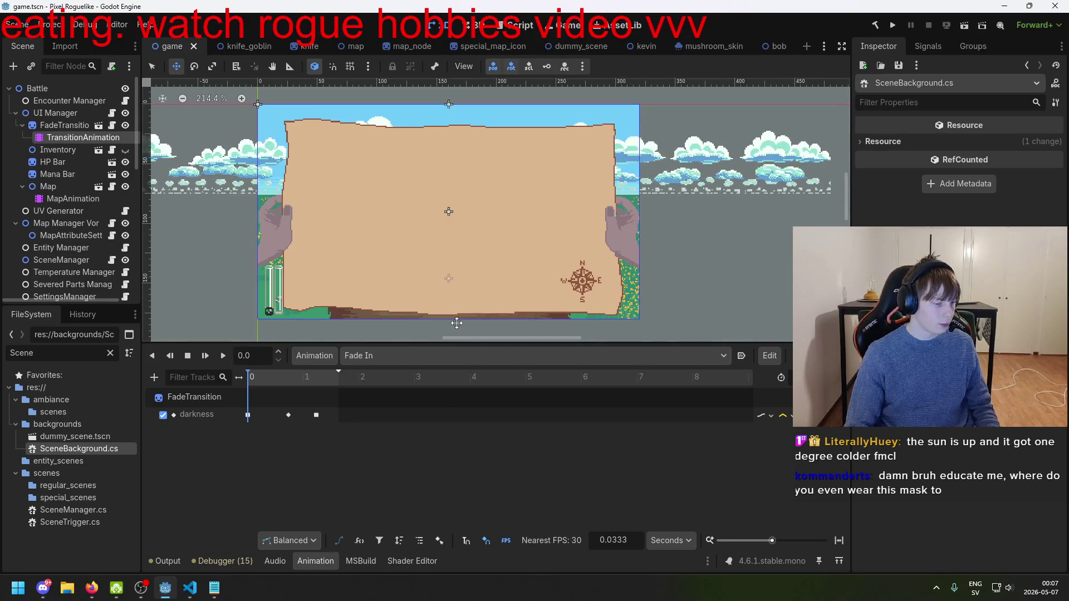
key(ctrl+s)
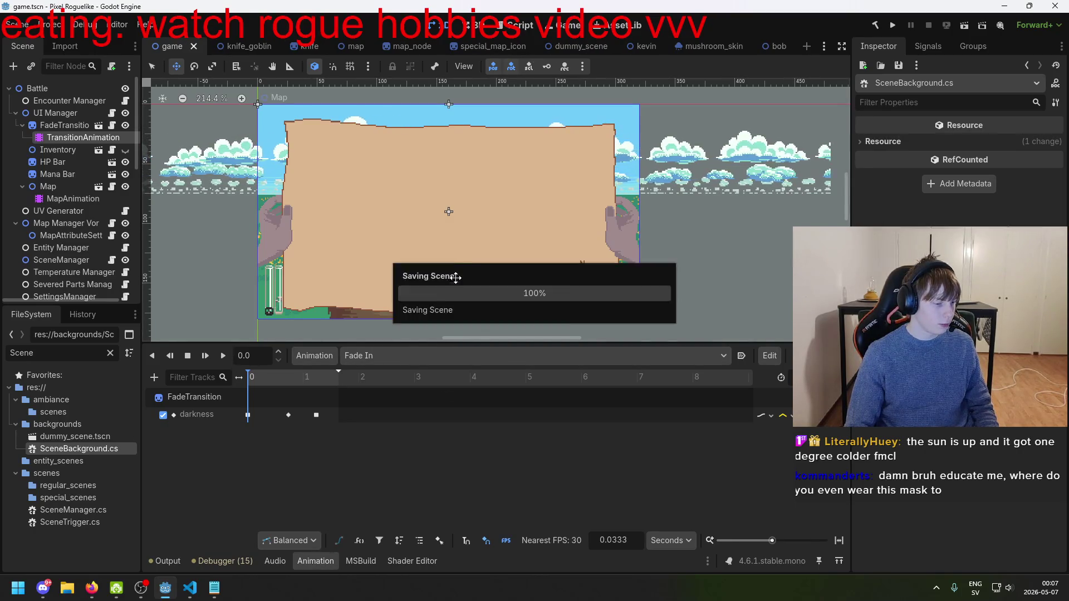
- Run the project to try the renamed Fade In transition in-game
click(893, 27)
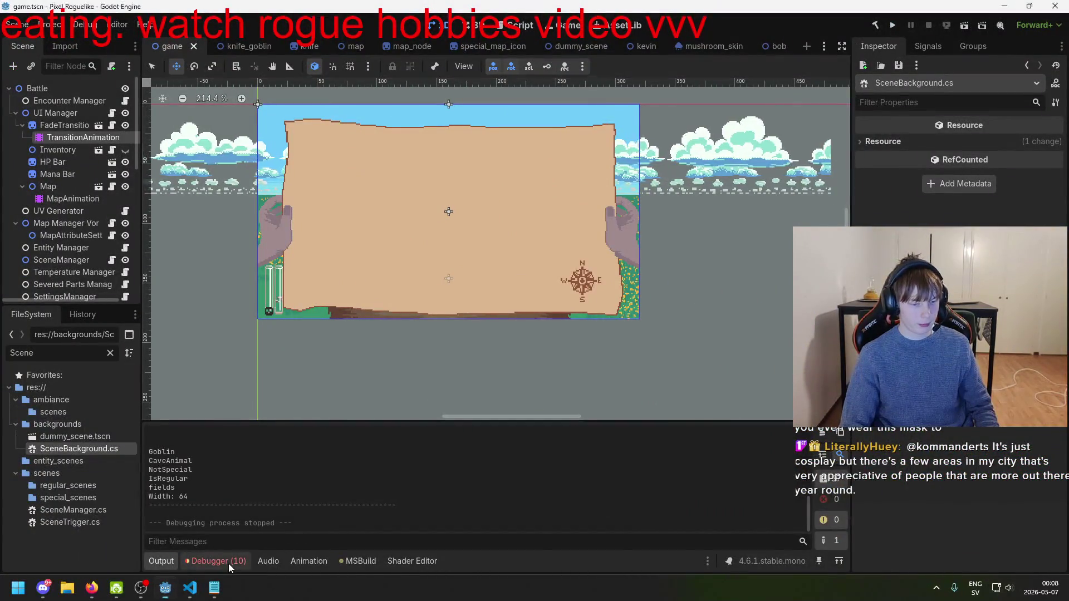
- Assign TransitionAnimation as FadeTransition's Animation Player and rerun the game
click(228, 563)
scroll(310, 513, up, 3)
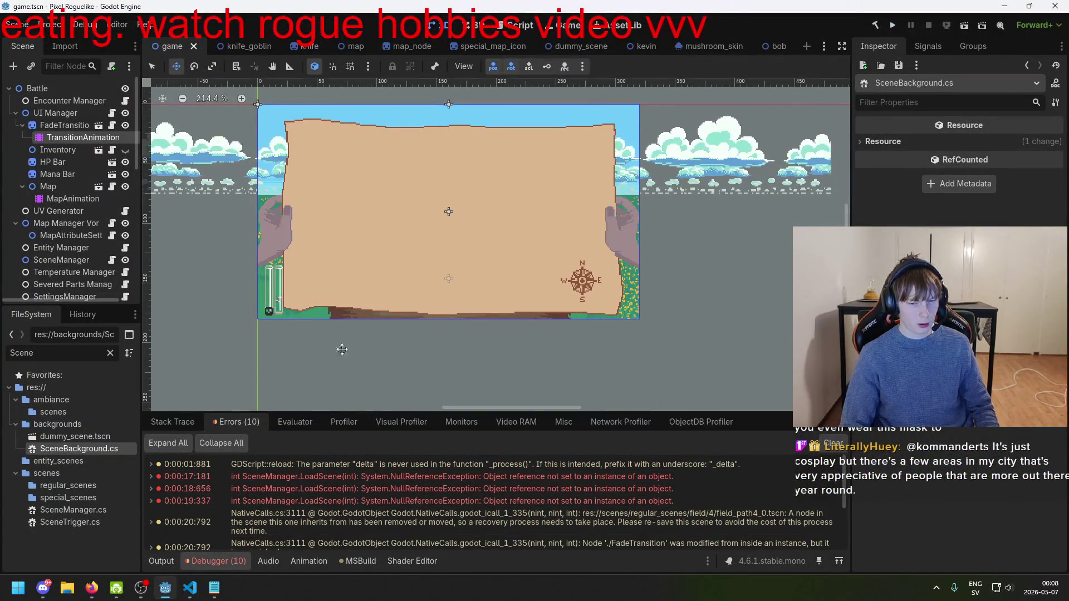
click(66, 125)
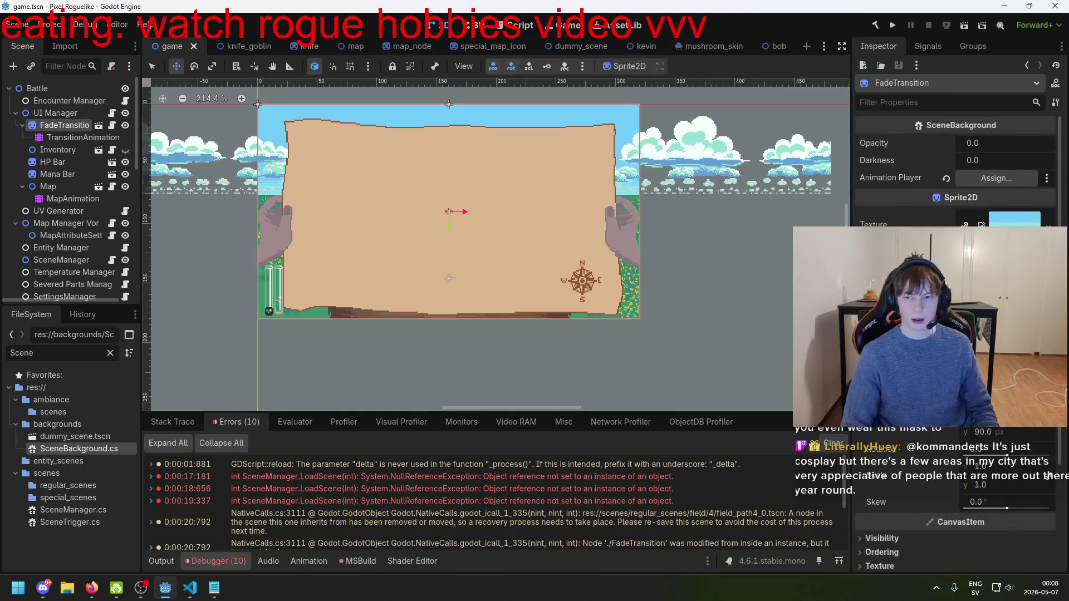
drag(78, 139, 997, 178)
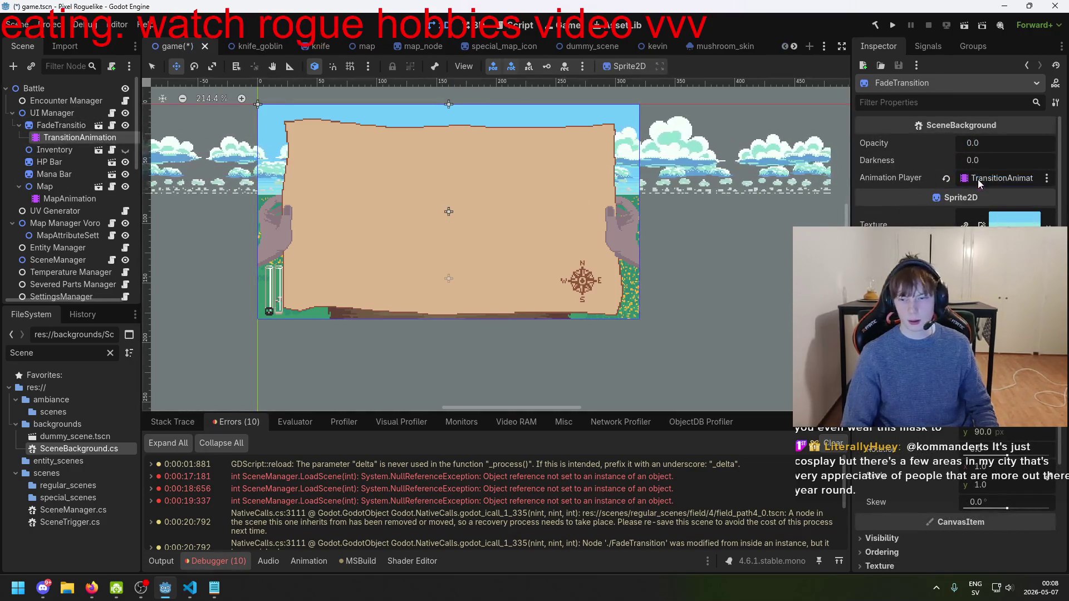
click(890, 27)
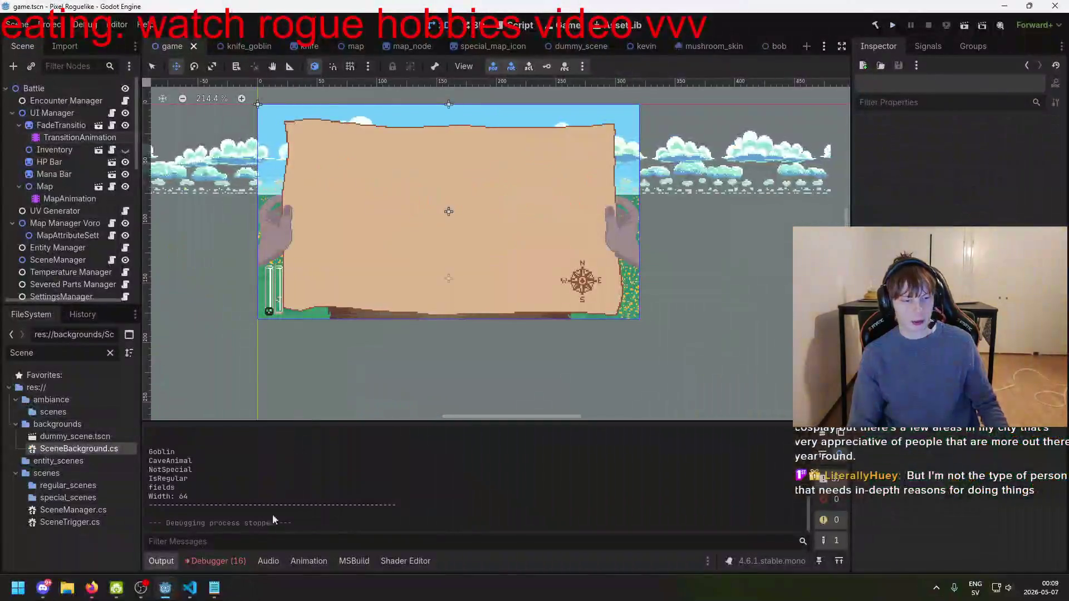
- Save the scene and expand the LoadScene NullReferenceException's stack trace in the debugger errors
click(217, 561)
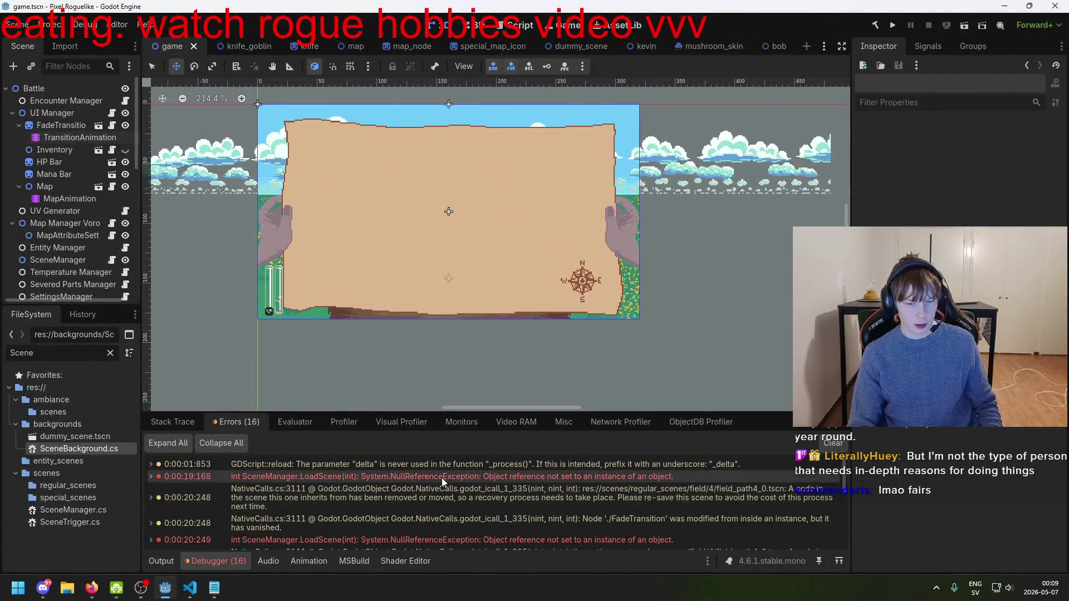
key(ctrl+s)
click(78, 137)
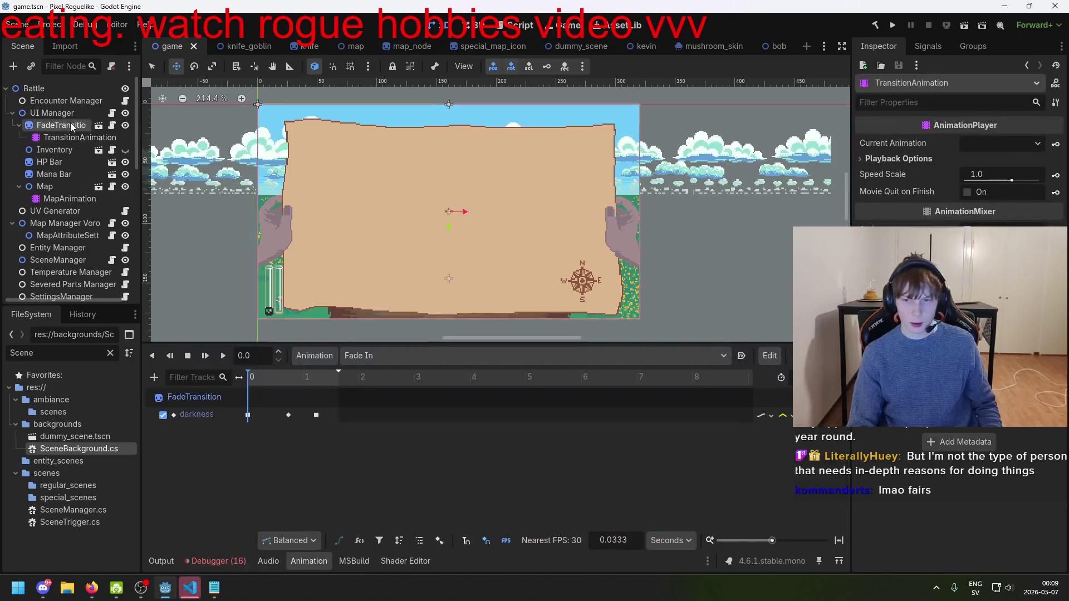
click(70, 126)
click(72, 139)
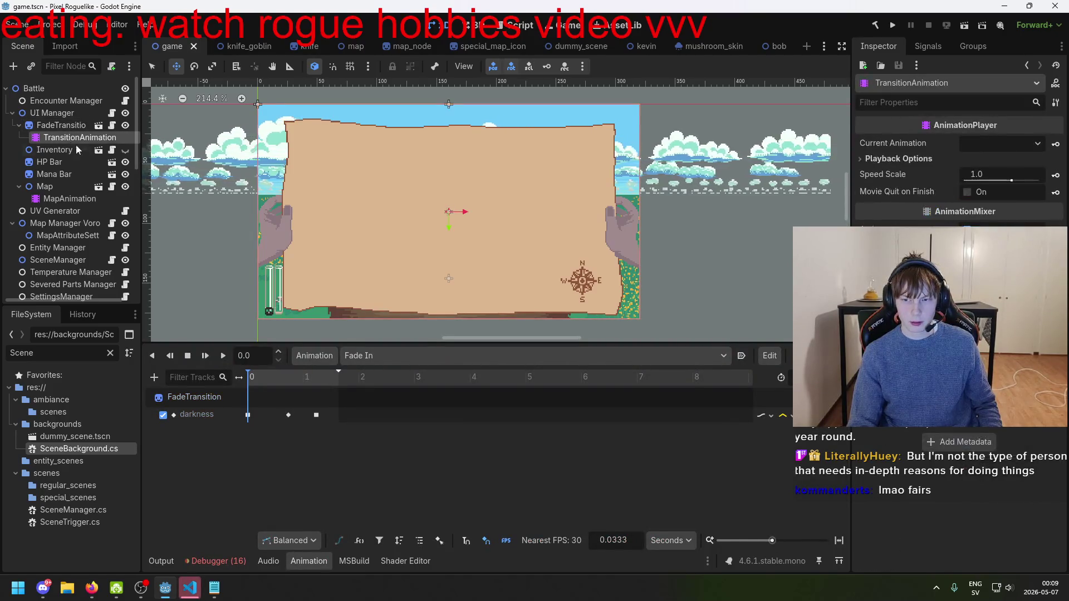
click(222, 559)
click(222, 561)
click(222, 560)
double_click(274, 477)
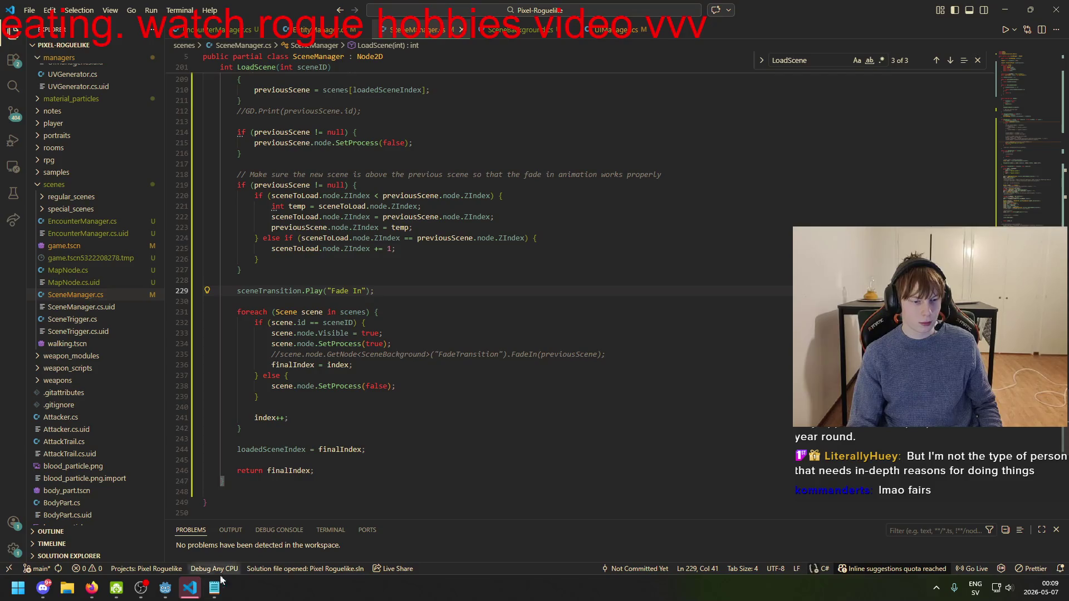
key(alt+Tab)
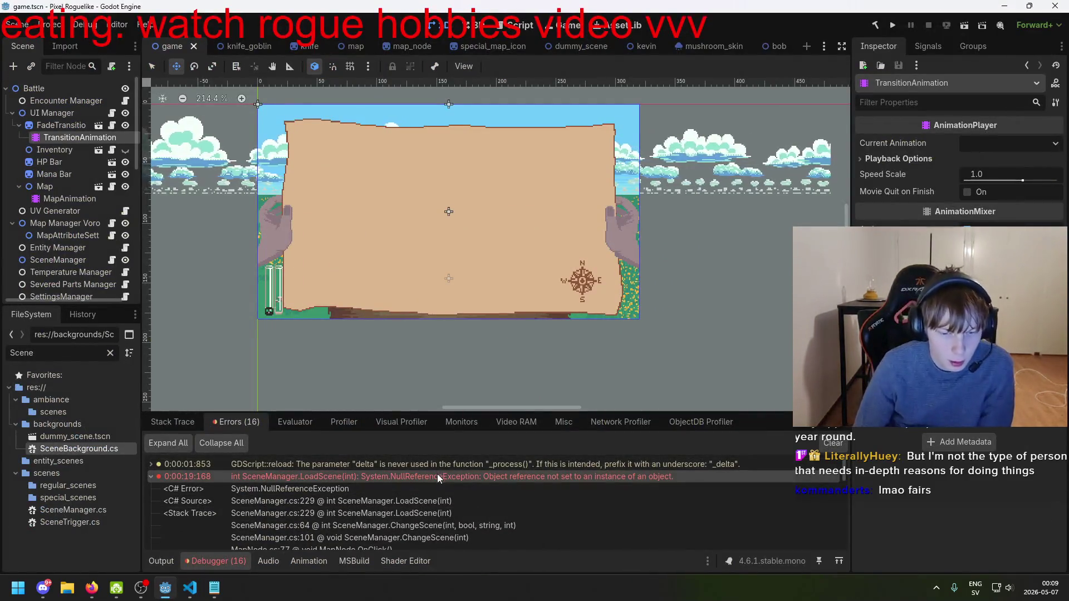
key(alt+Tab)
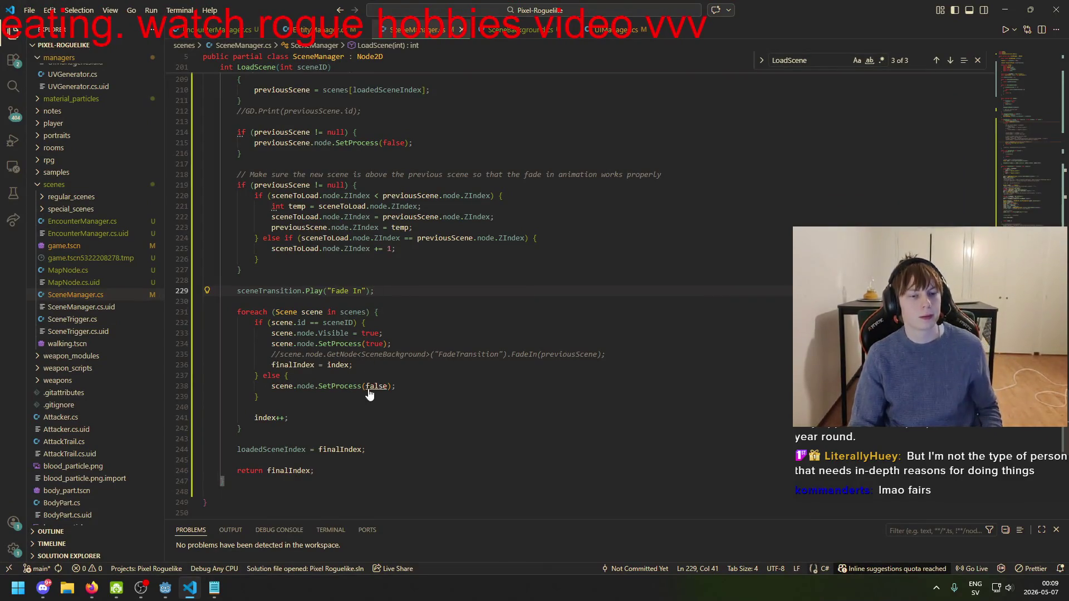
key(alt+Tab)
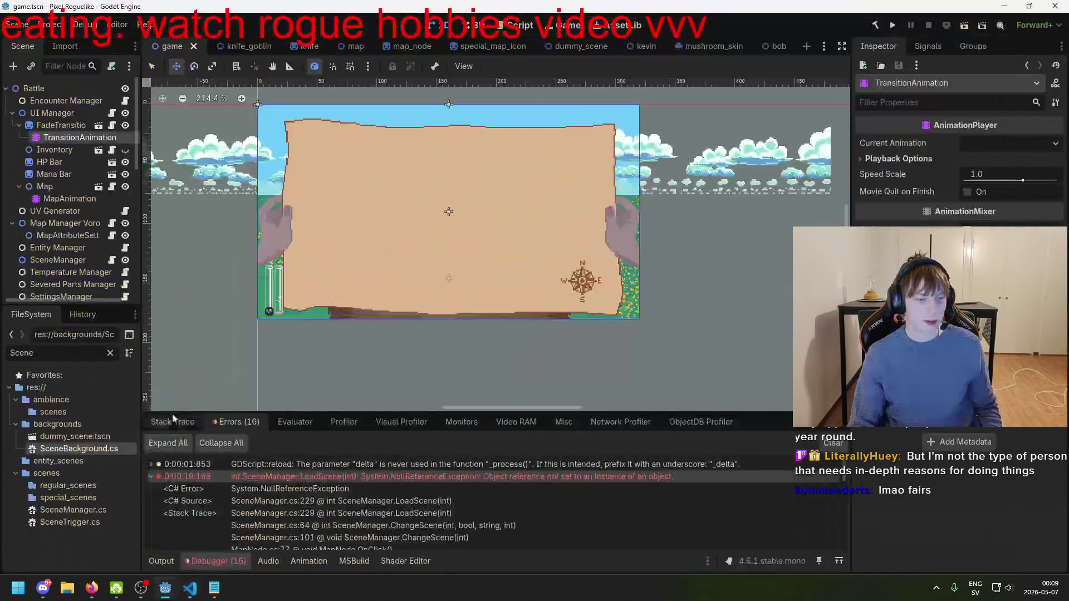
- Check that FadeTransition's Animation Player field points to TransitionAnimation, then save the scene
click(82, 126)
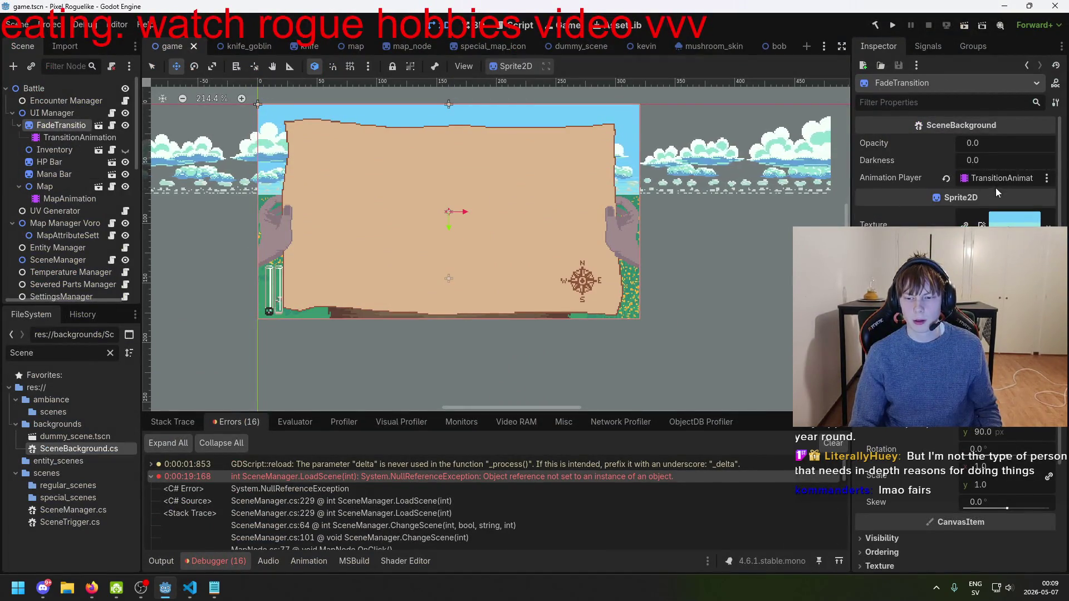
scroll(996, 190, down, 5)
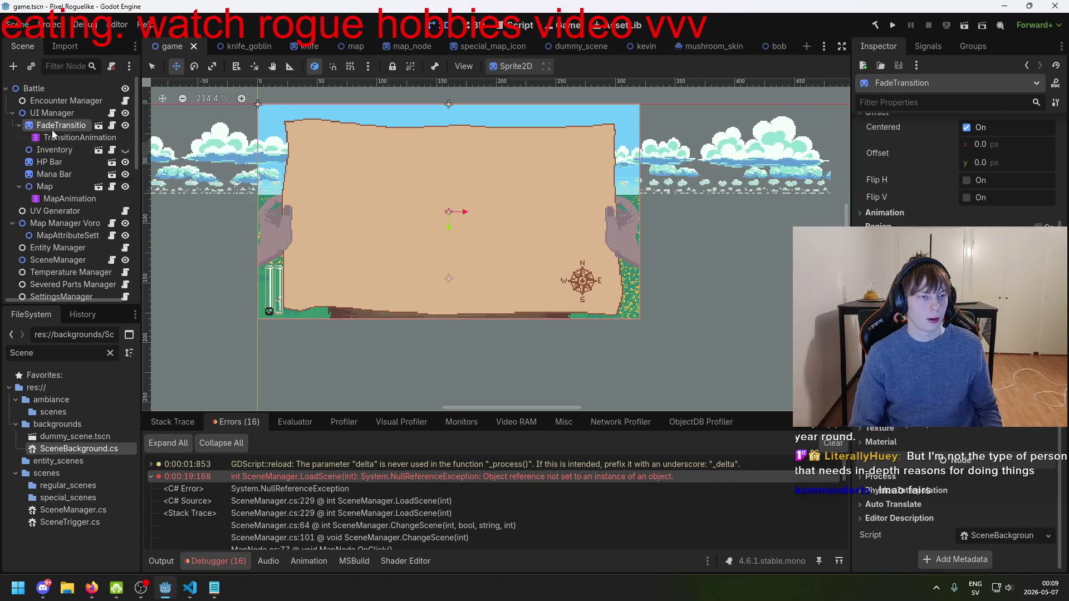
click(18, 126)
click(19, 127)
scroll(955, 167, up, 10)
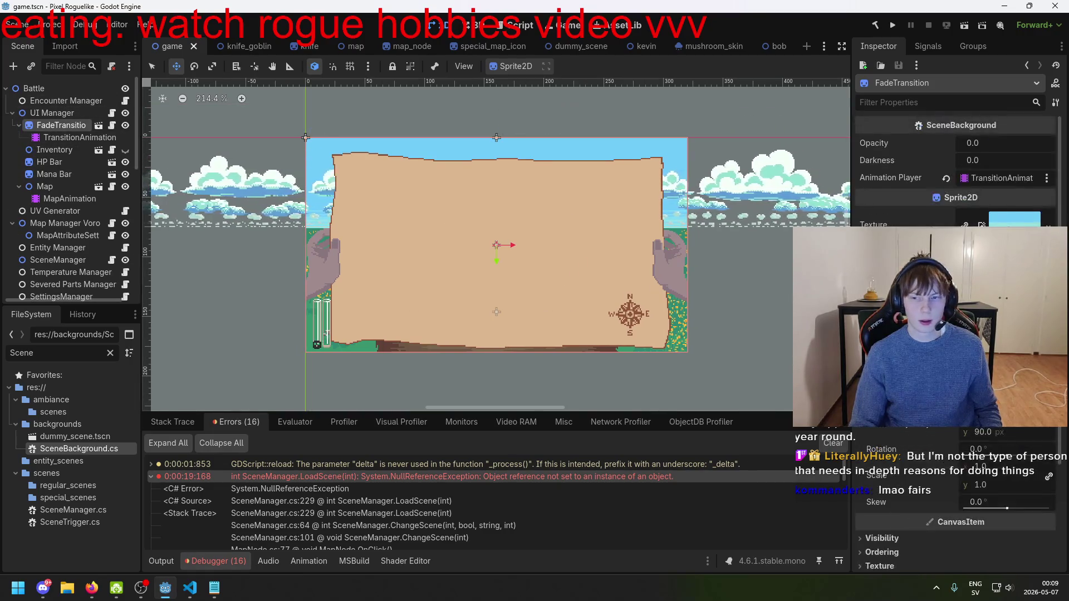
click(993, 181)
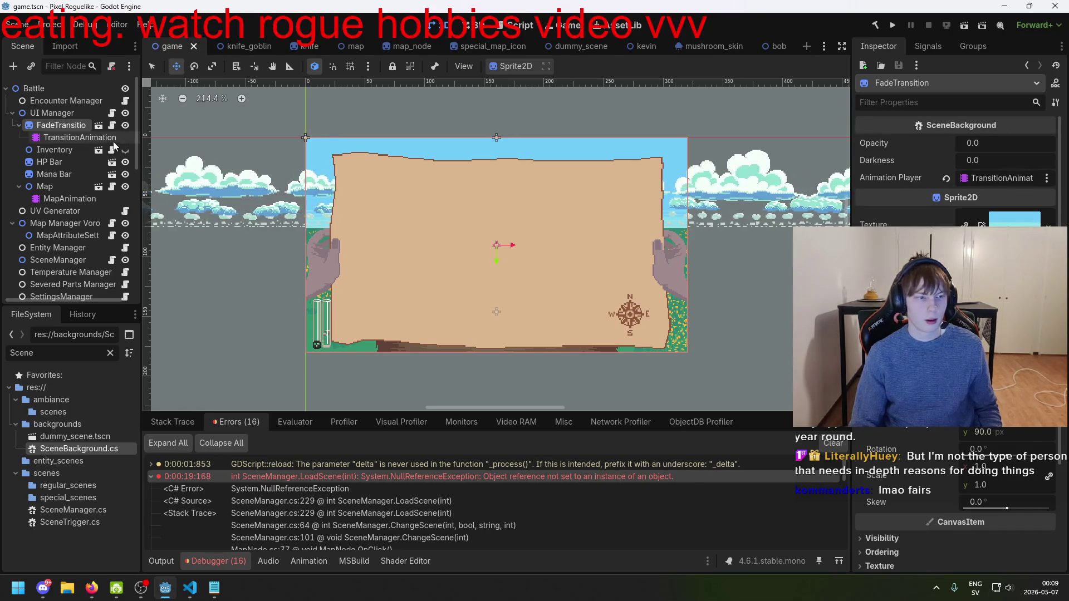
key(ctrl+s)
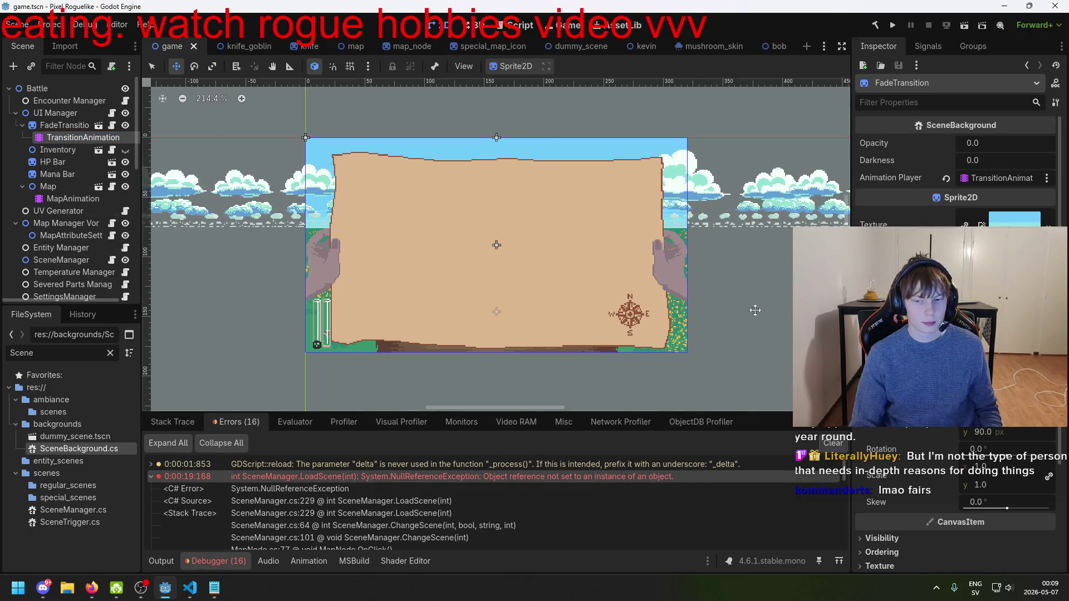
- Select the TransitionAnimation player and confirm Fade In is the chosen animation in its list
click(57, 149)
click(82, 138)
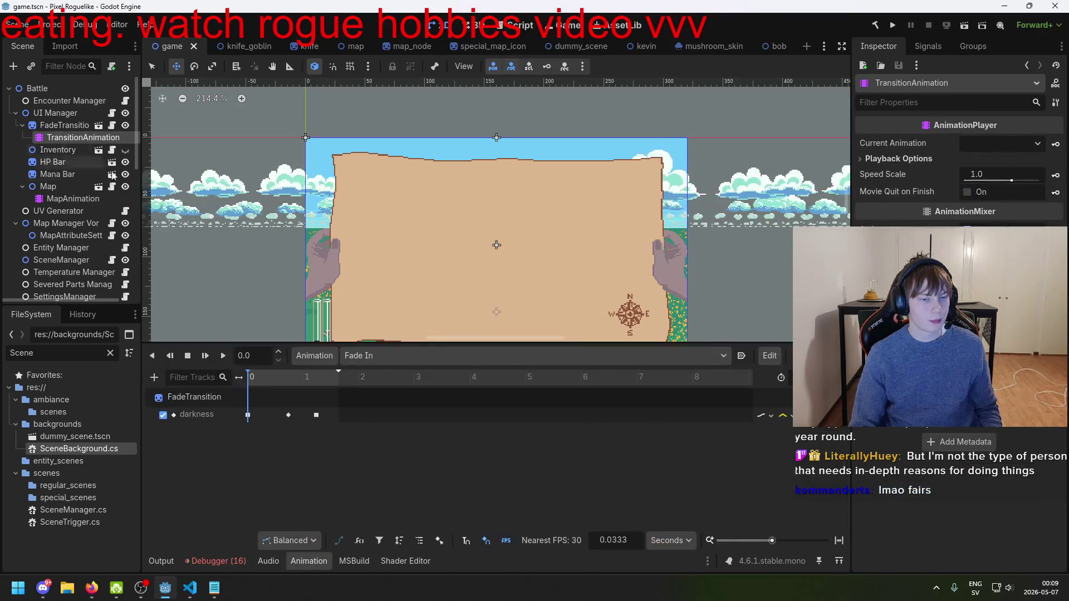
click(388, 358)
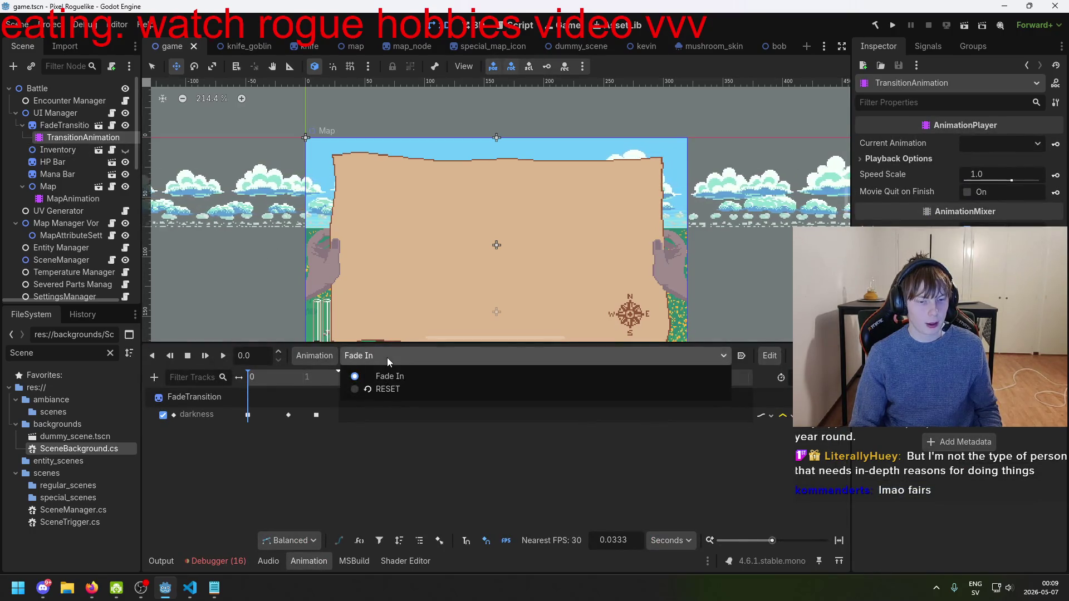
click(556, 373)
click(767, 358)
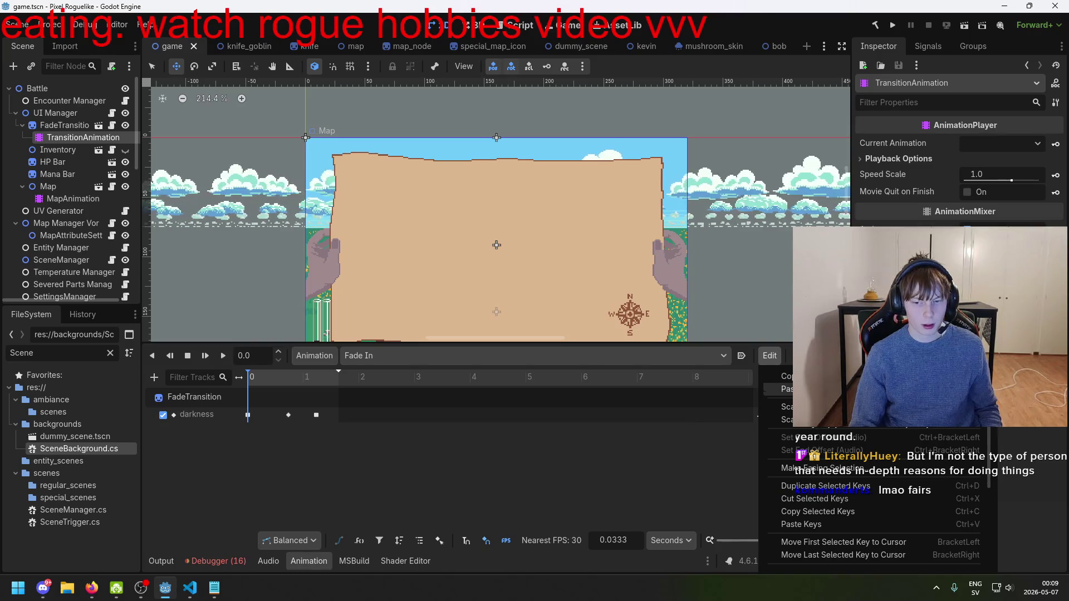
click(316, 356)
click(393, 359)
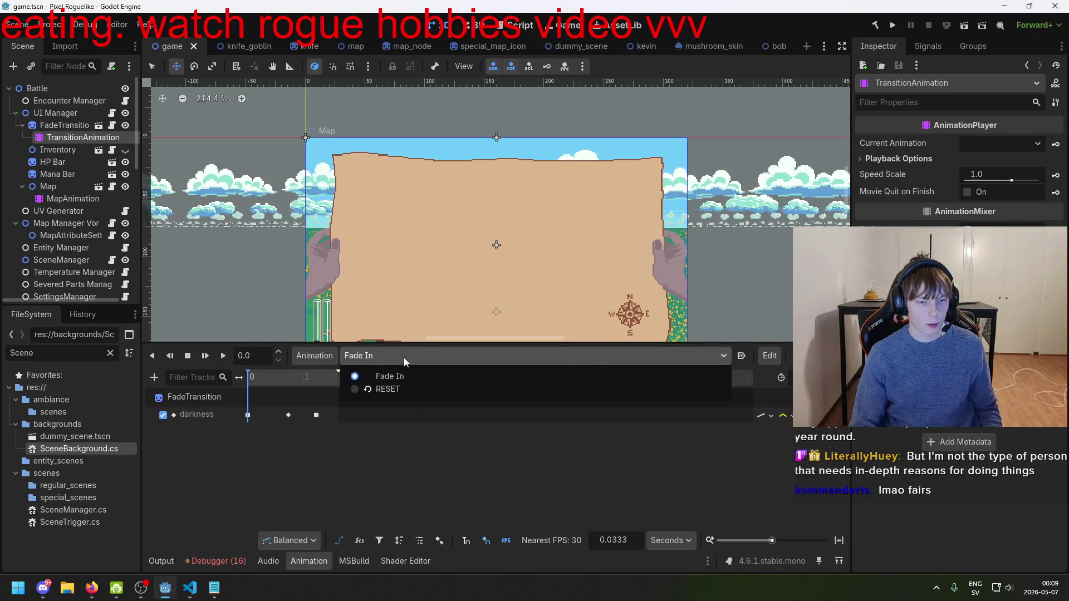
click(763, 359)
click(769, 357)
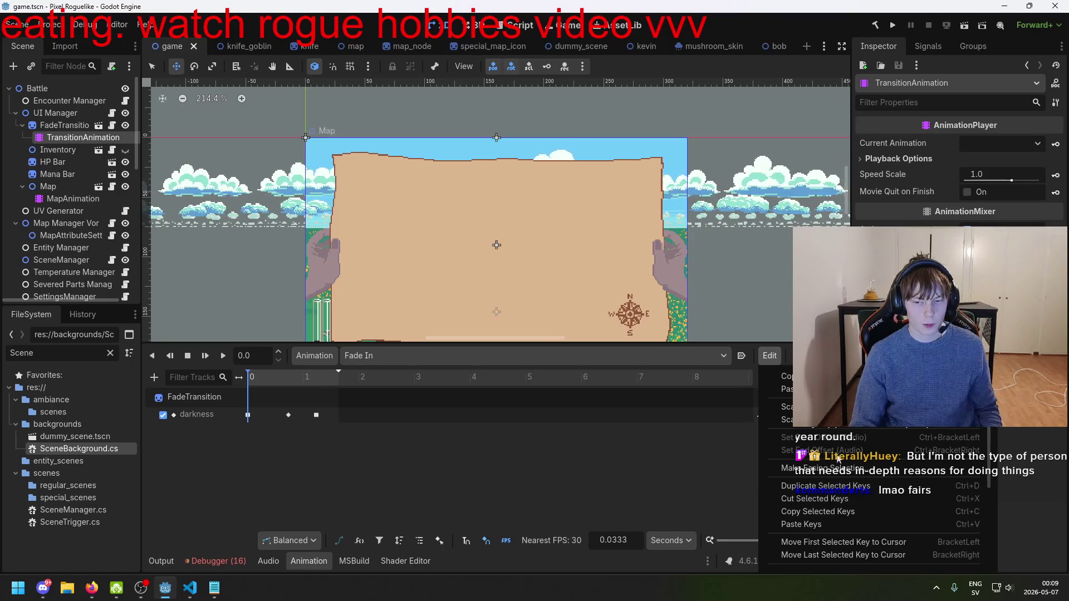
click(384, 353)
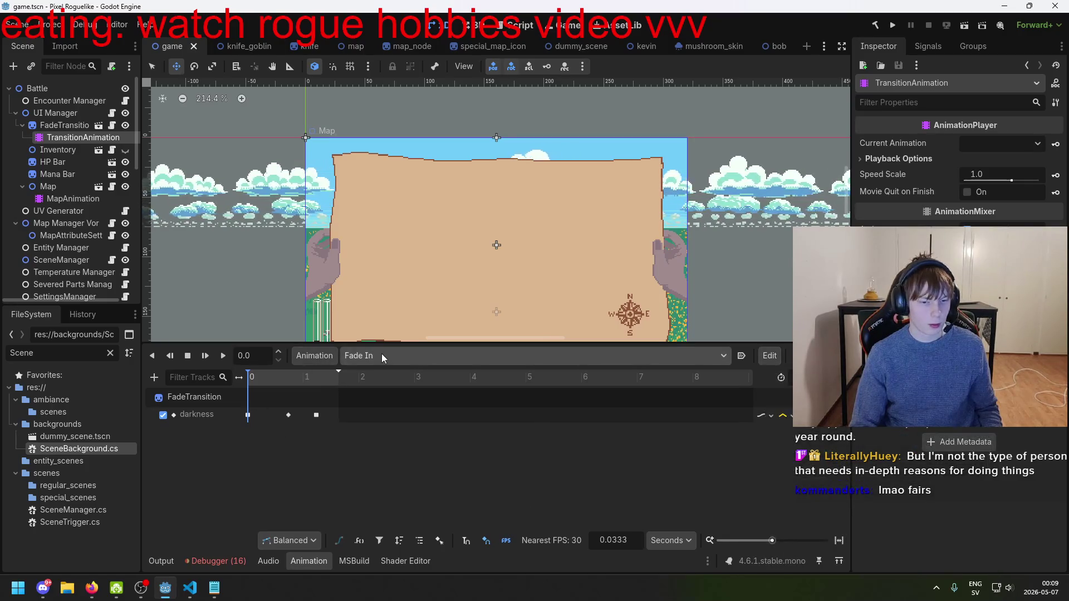
- Look through the animation management, key editing and onion-skin menus and FadeTransition's properties
click(301, 357)
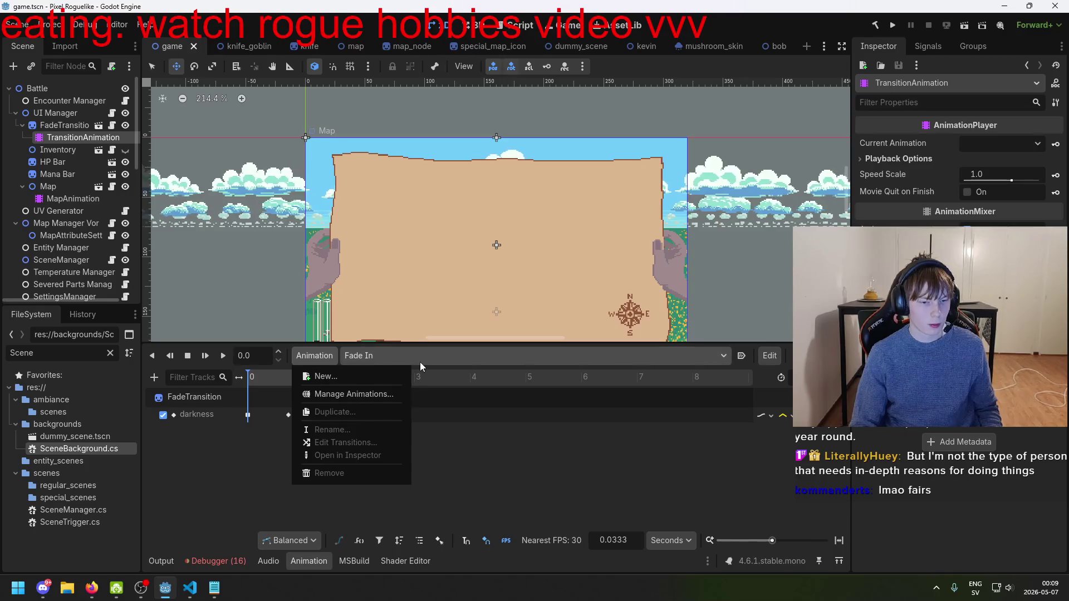
click(423, 356)
click(305, 356)
click(324, 361)
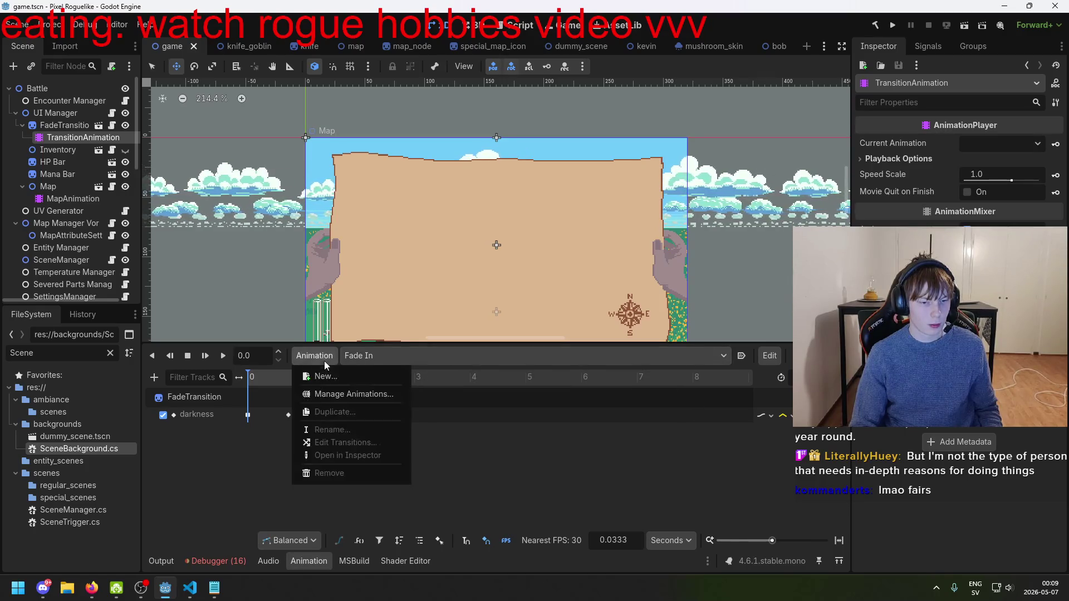
click(253, 446)
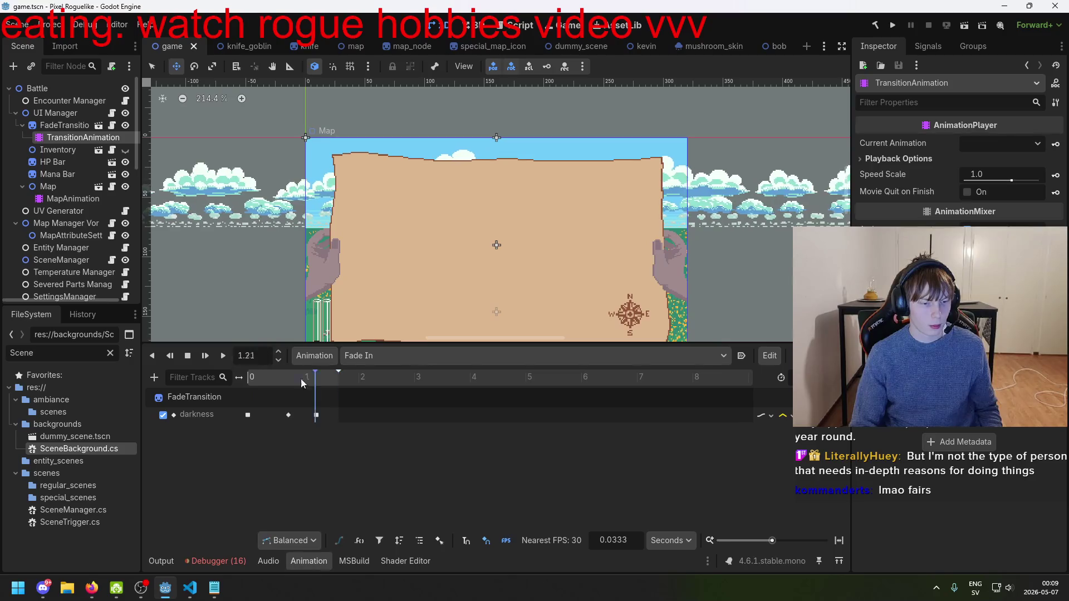
click(208, 401)
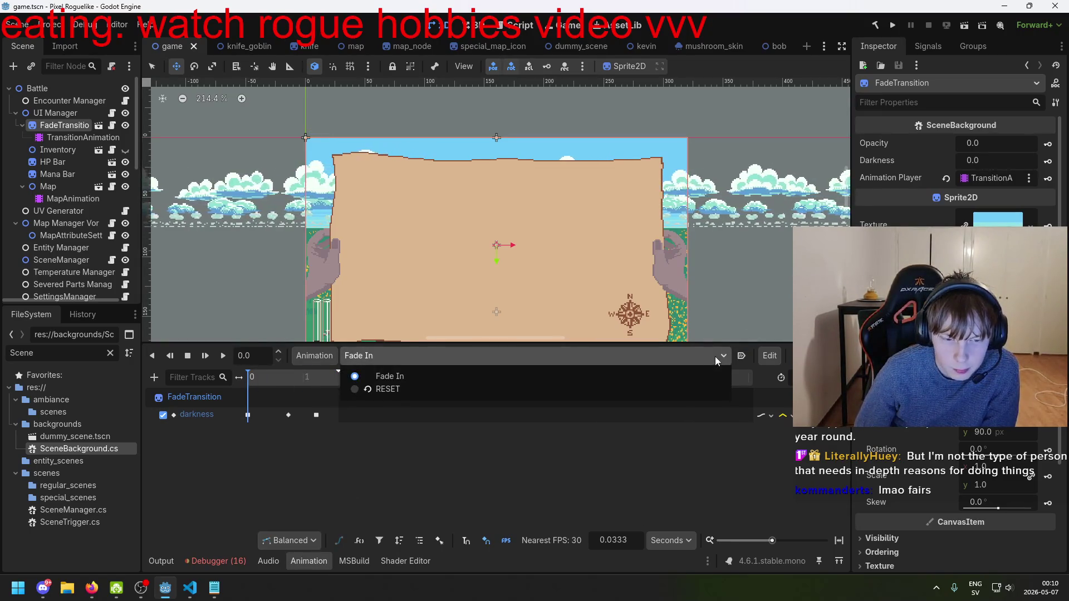
click(774, 357)
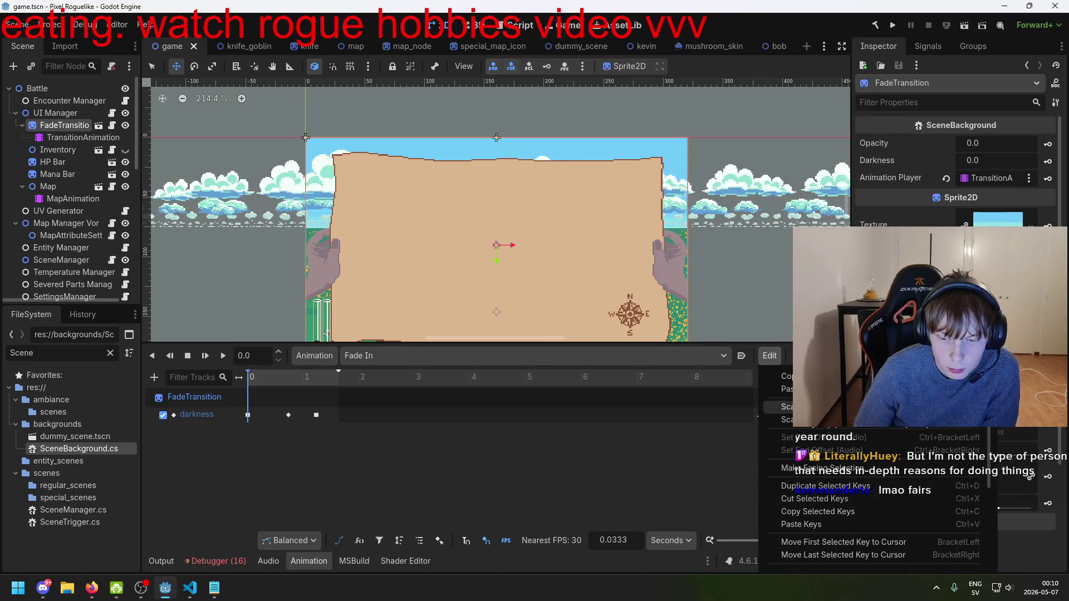
click(789, 356)
click(788, 357)
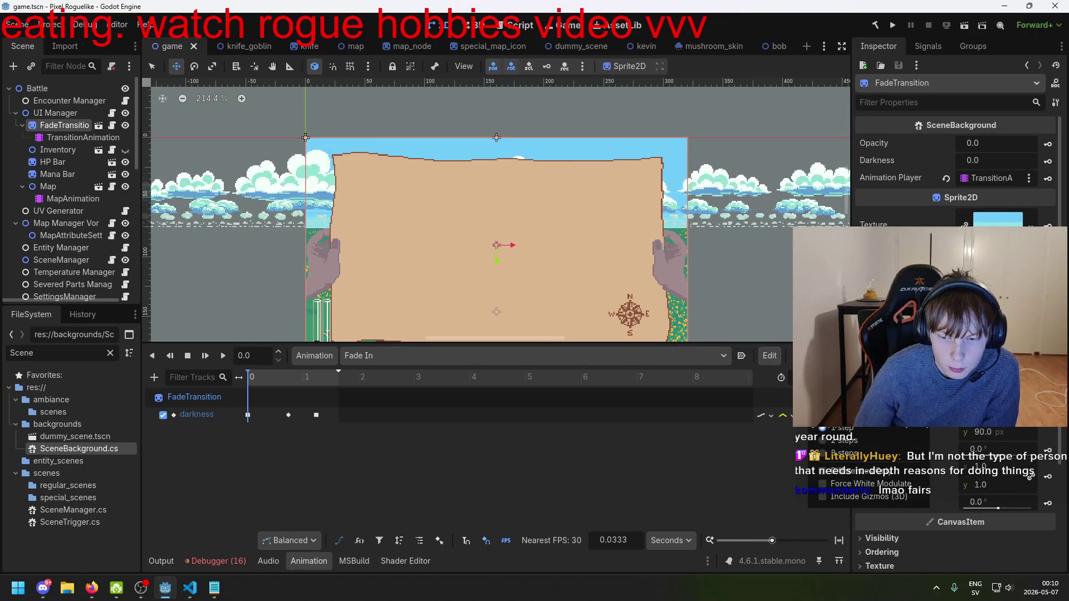
click(55, 175)
- Reselect TransitionAnimation and verify through Rename that the animation is named exactly 'Fade In'
click(55, 150)
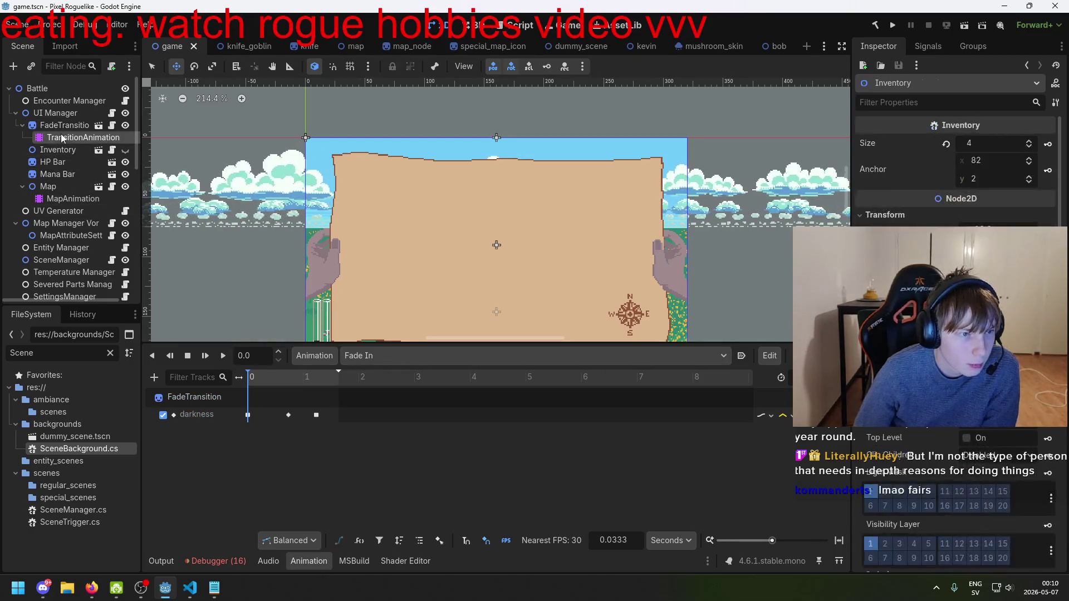
click(62, 138)
click(314, 356)
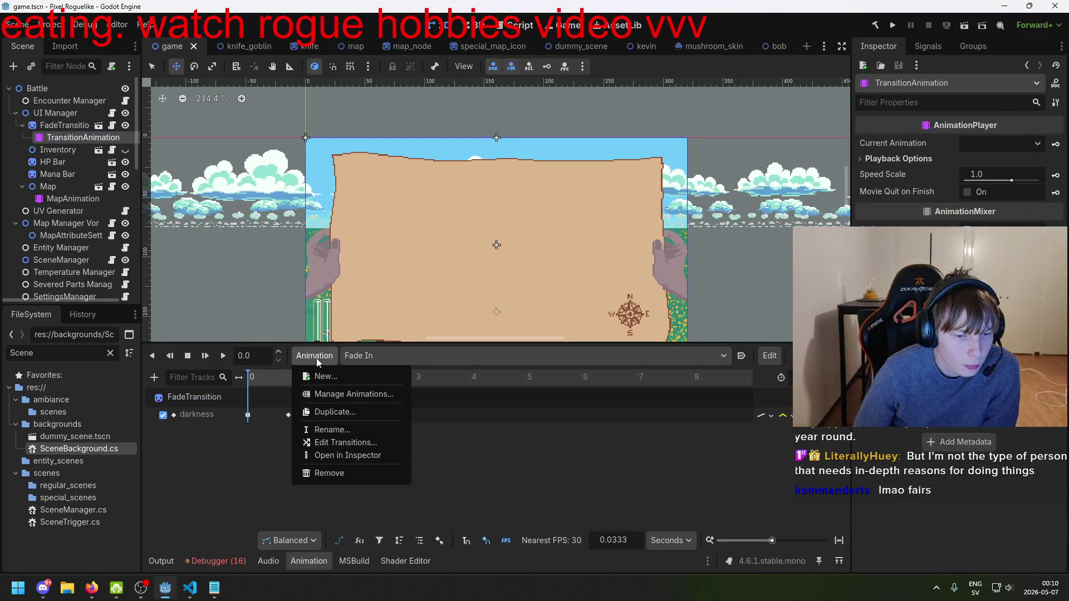
click(334, 430)
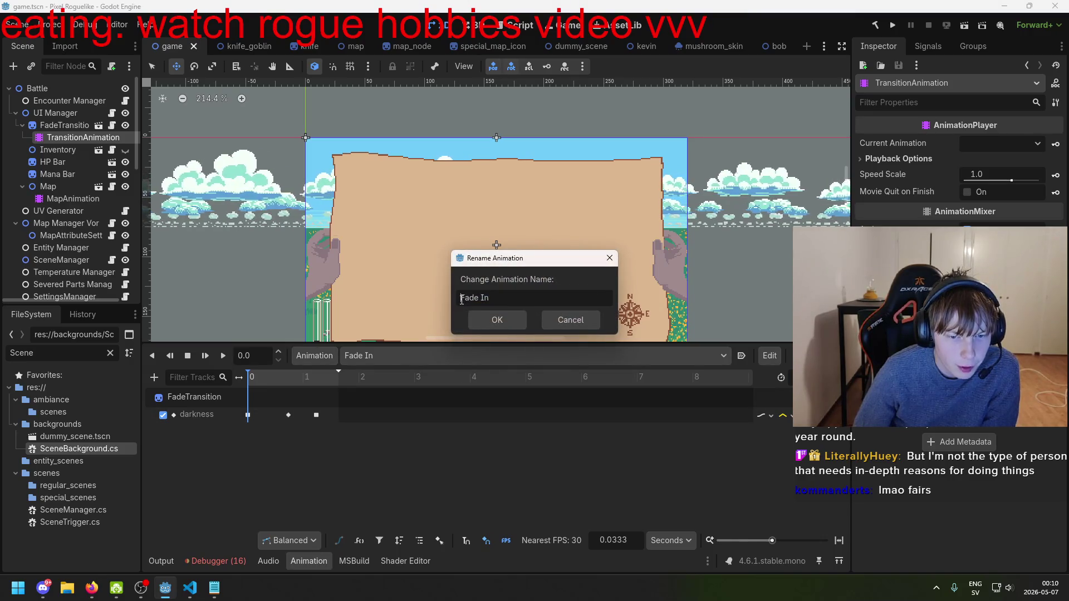
click(498, 320)
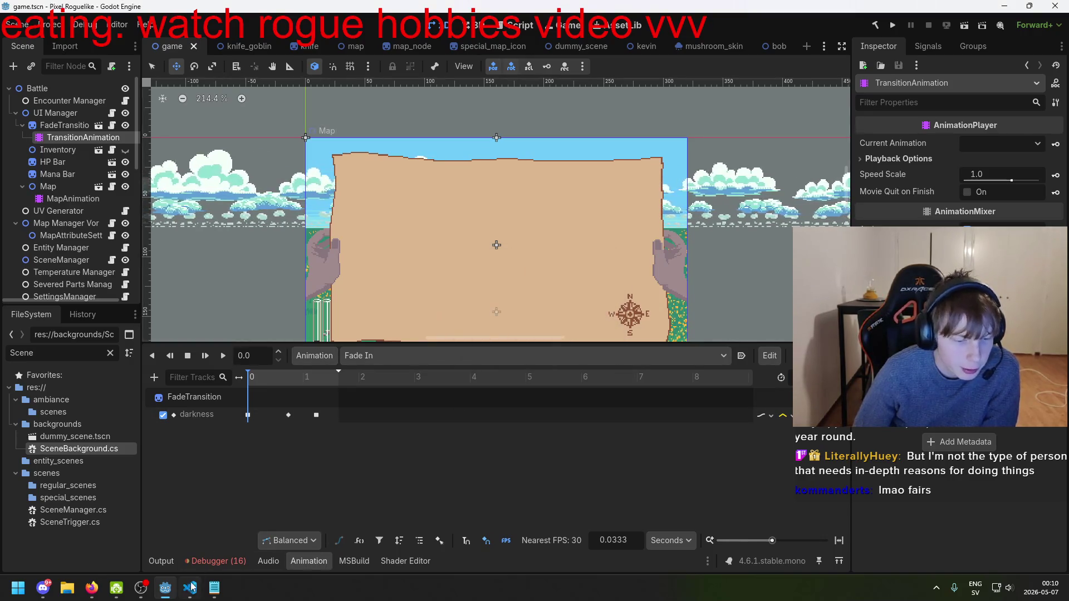
click(190, 588)
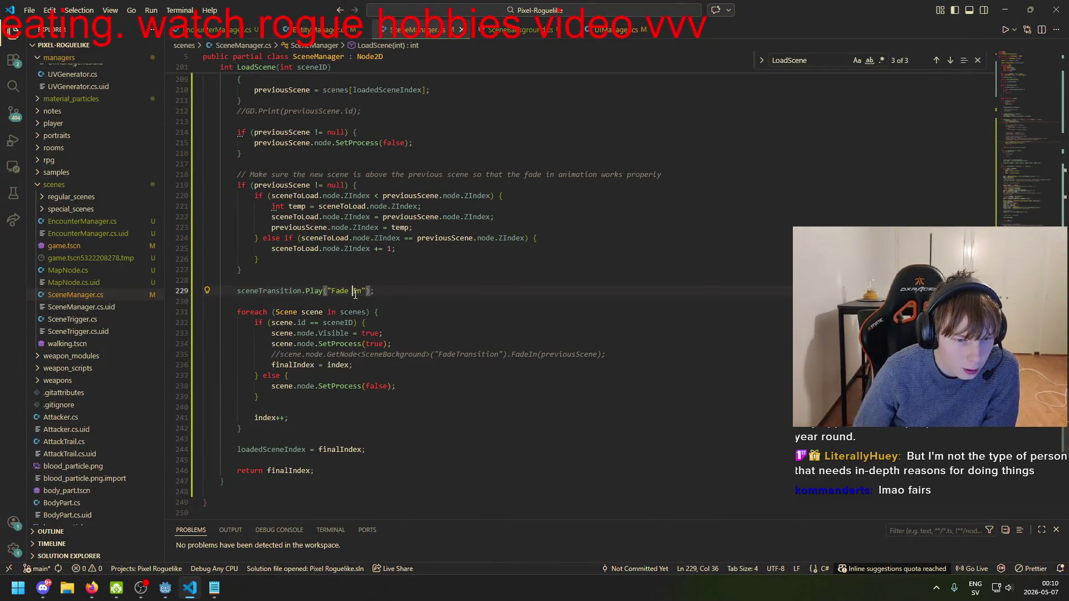
- Check the sceneTransition field's type in SceneManager.cs, then save the Godot game scene
click(276, 291)
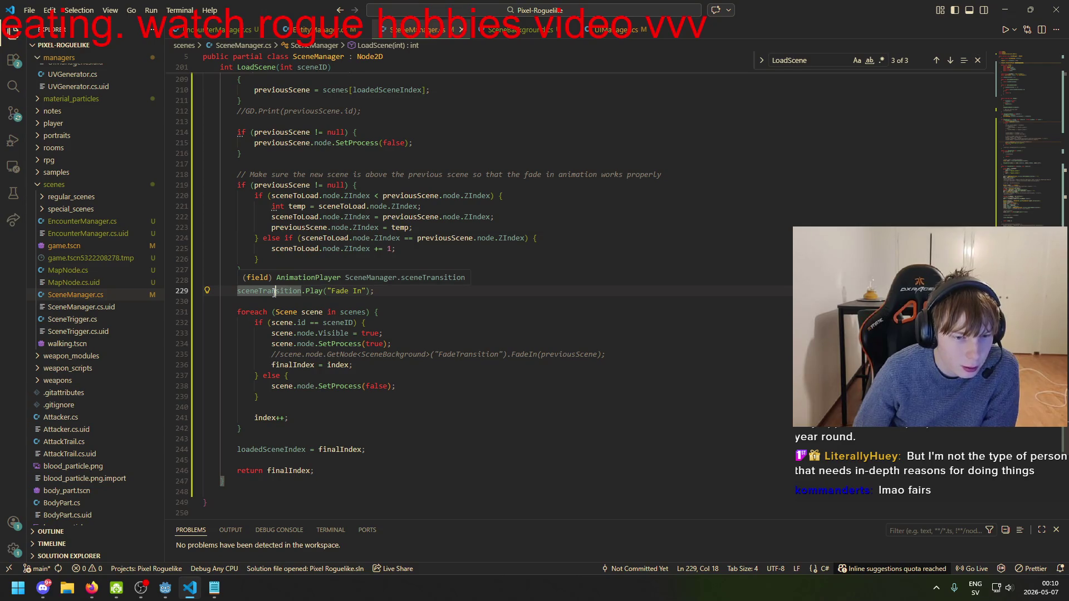
click(165, 588)
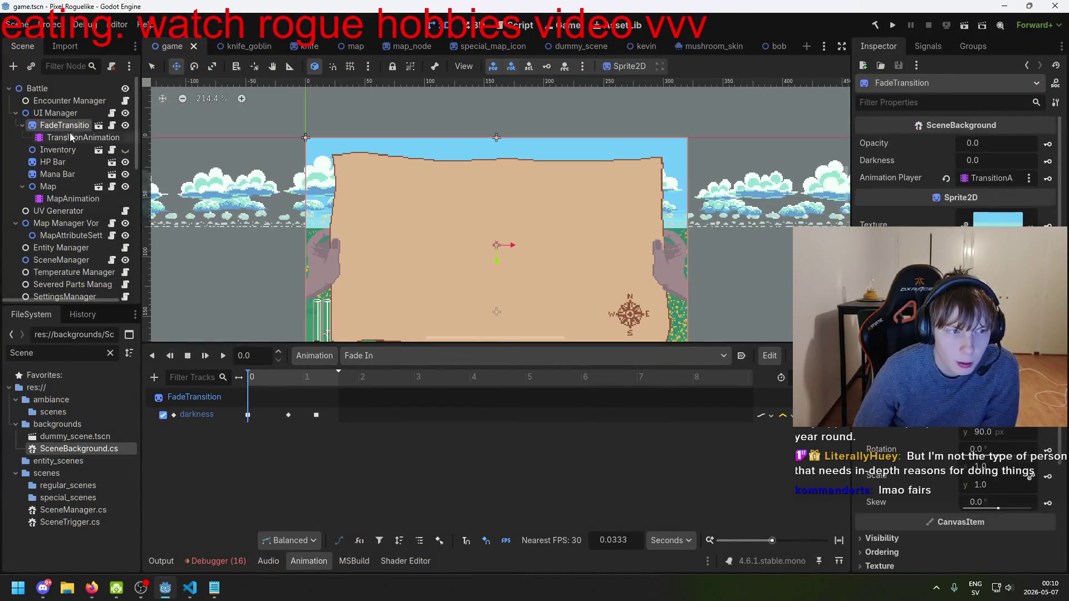
click(71, 138)
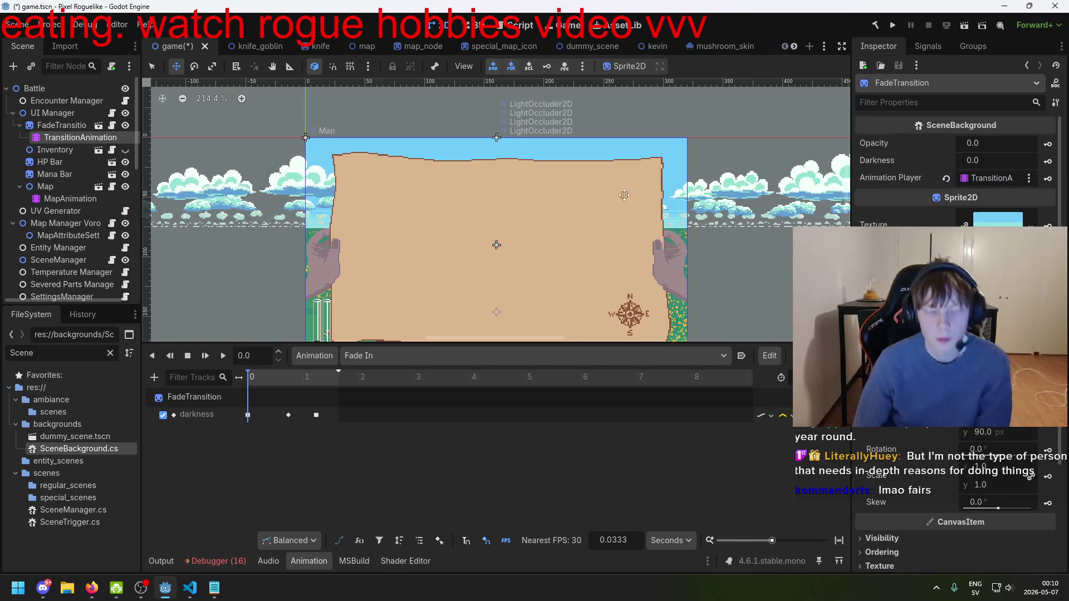
key(ctrl+s)
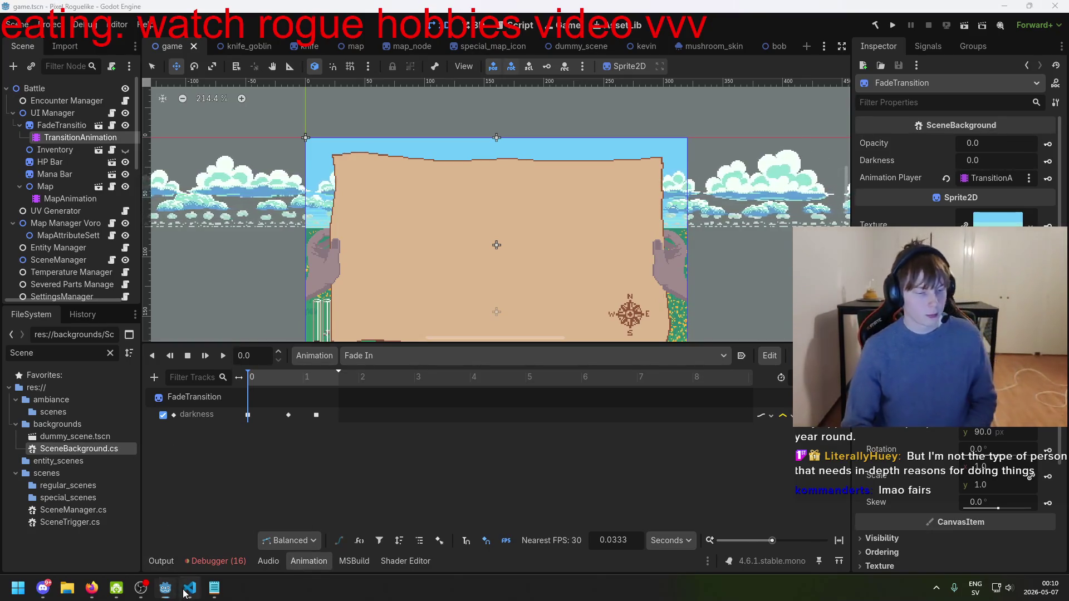
- Confirm LoadScene calls sceneTransition.Play("Fade In") rather than the commented-out FadeIn call
key(alt+Tab)
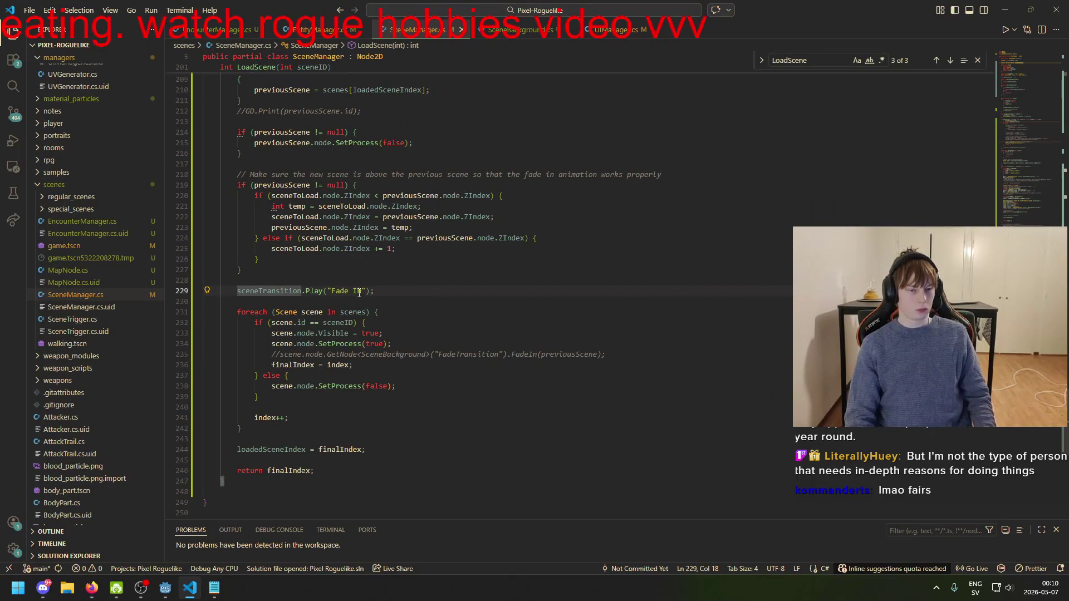
click(359, 292)
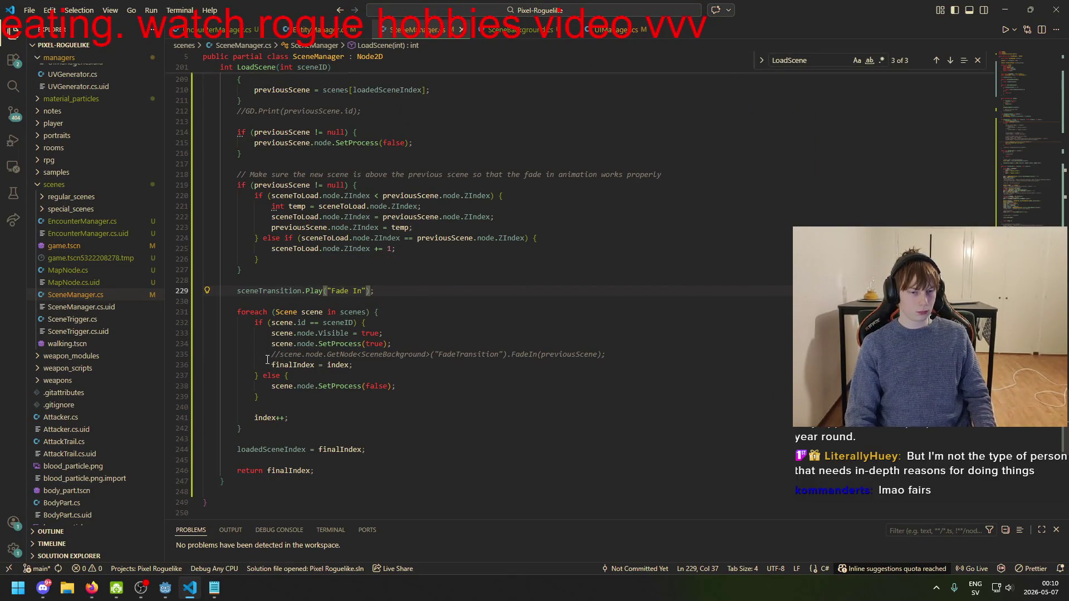
drag(268, 356, 313, 358)
click(353, 355)
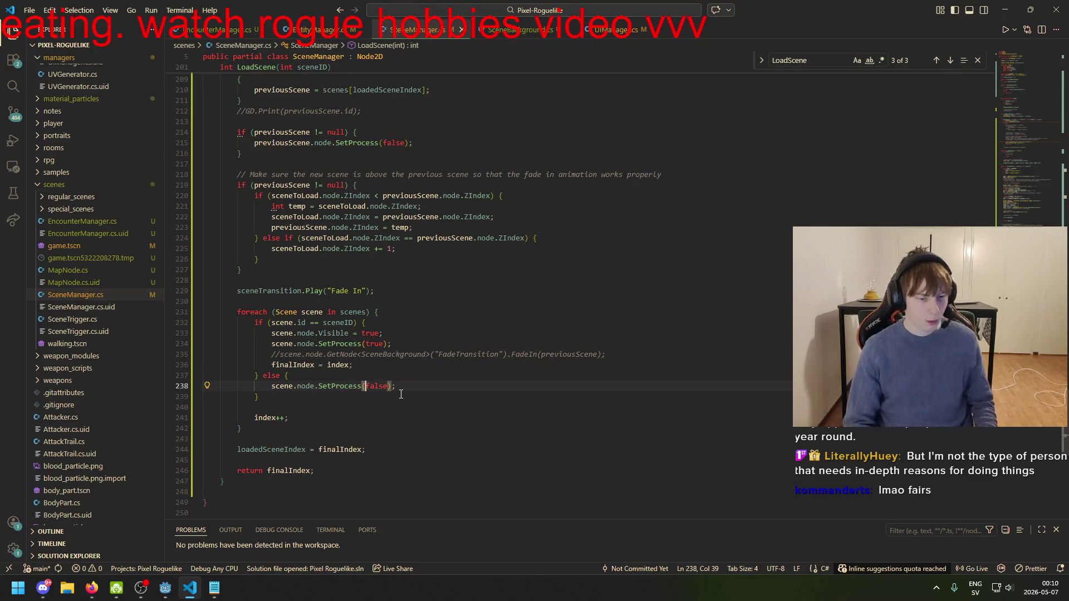
scroll(355, 357, up, 1)
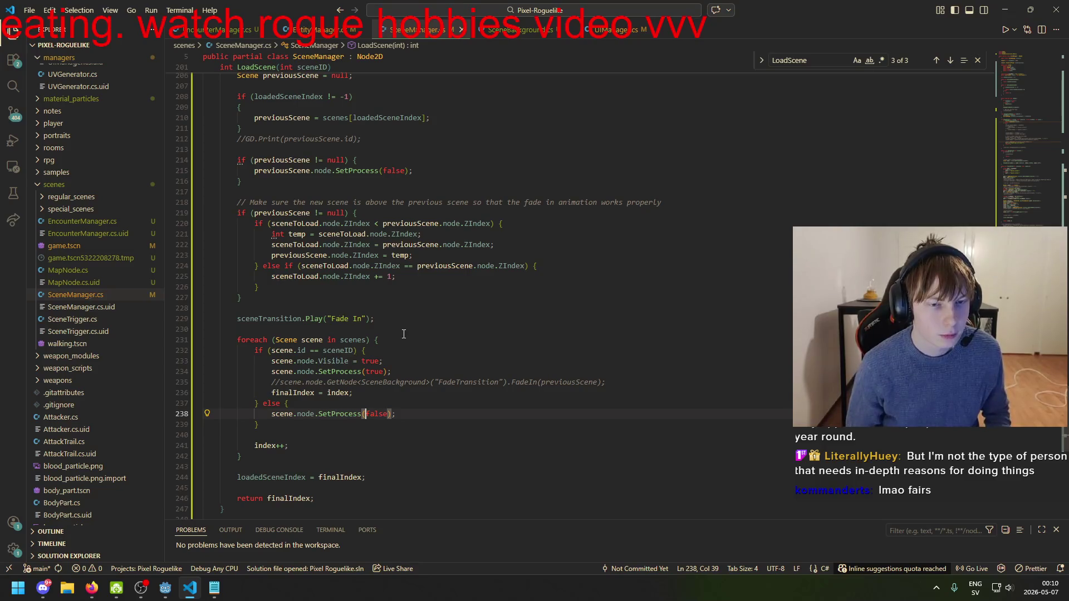
- Show Godot's debugger errors and run the game with F5 to test the fade
click(166, 589)
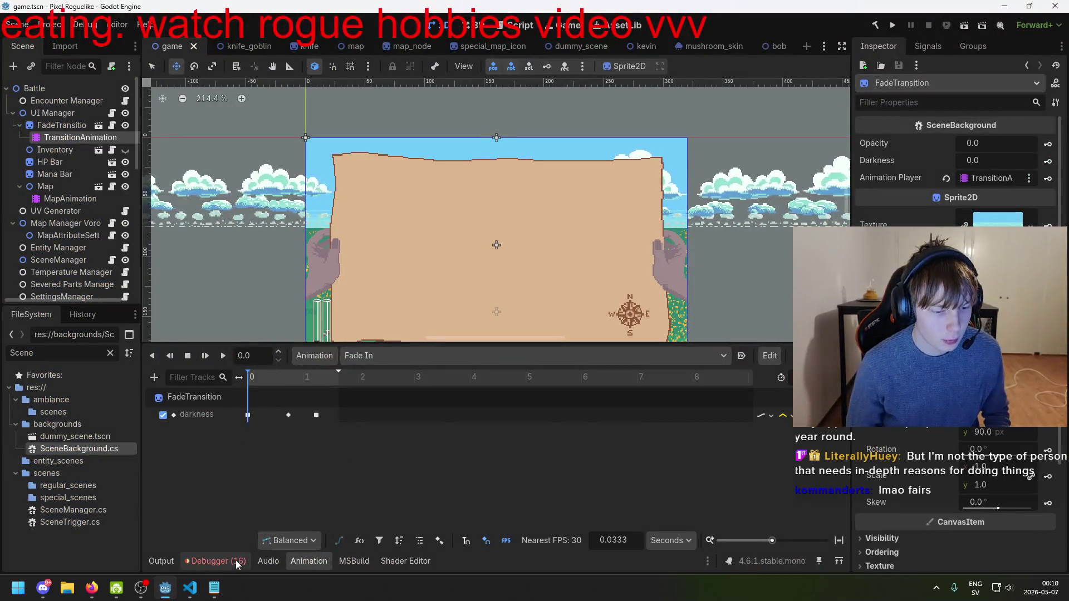
click(217, 561)
key(F5)
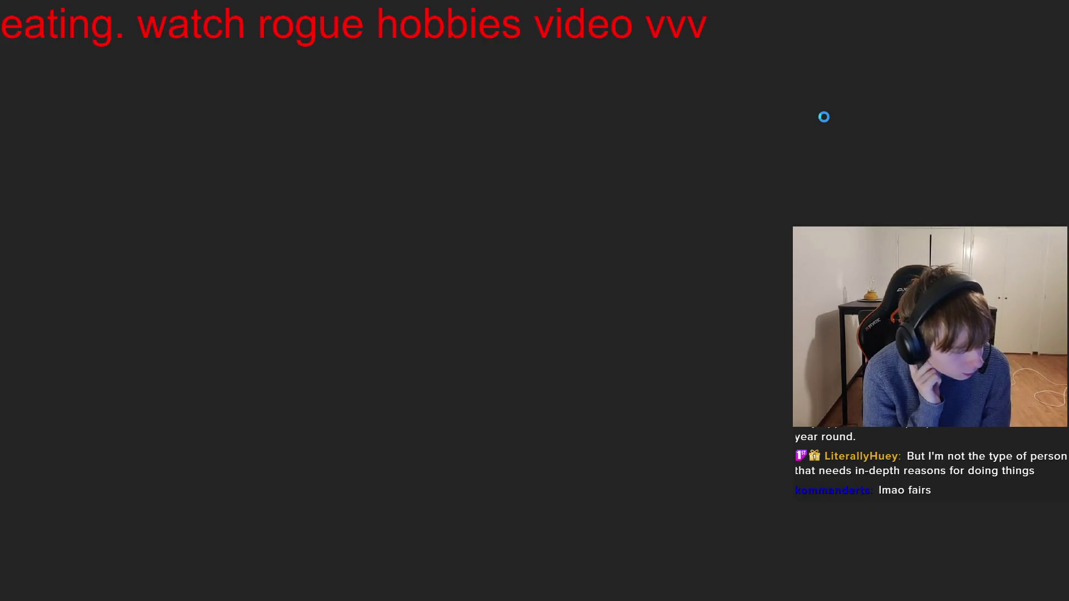
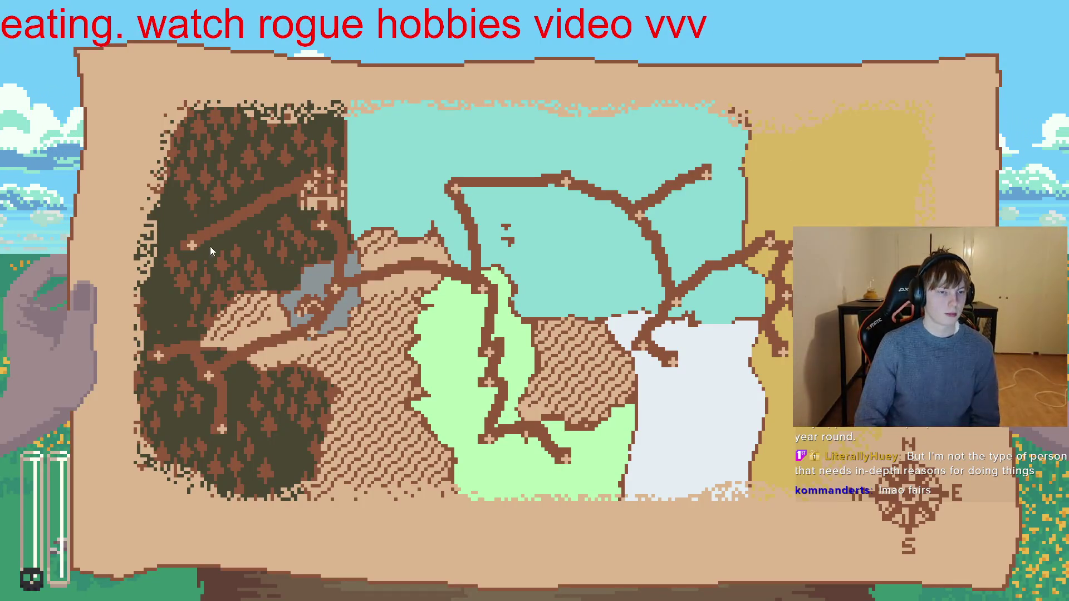
- Reach a battle, stop the game, and trace the LoadScene error to SceneManager.cs line 229
click(201, 240)
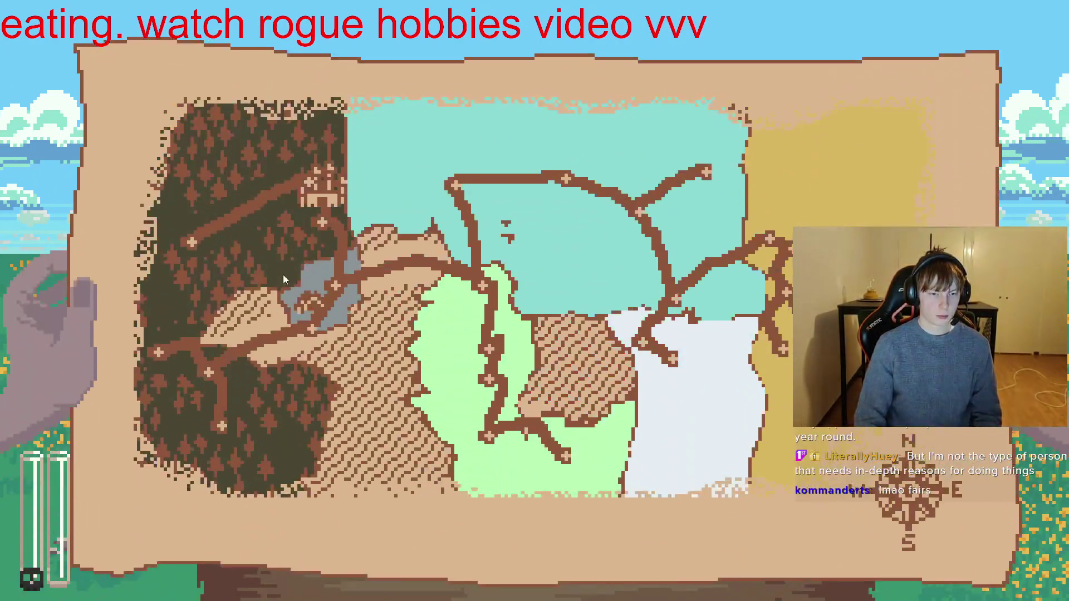
click(496, 389)
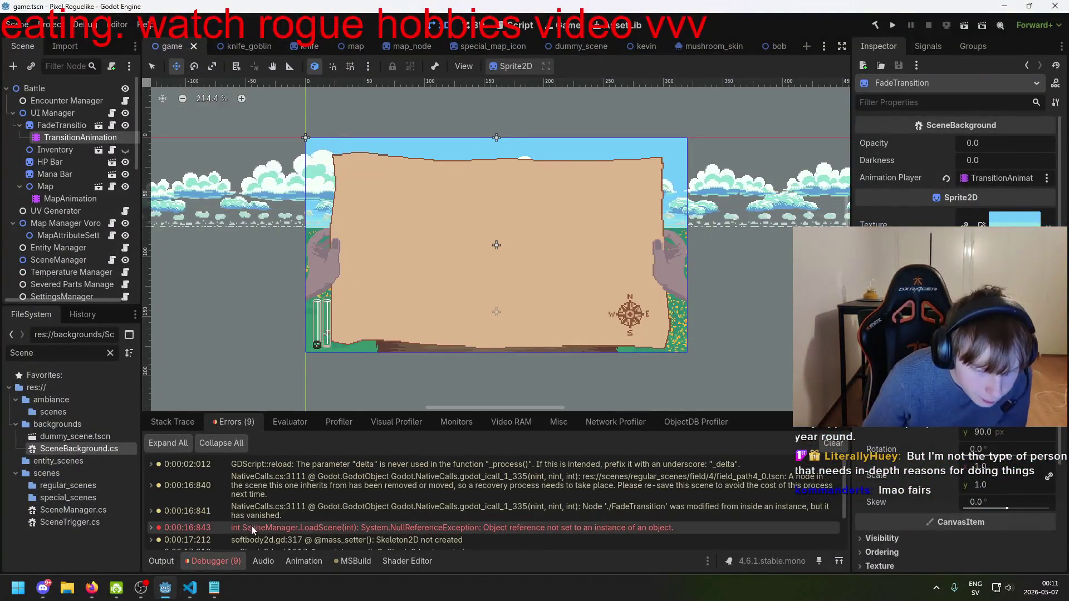
double_click(293, 530)
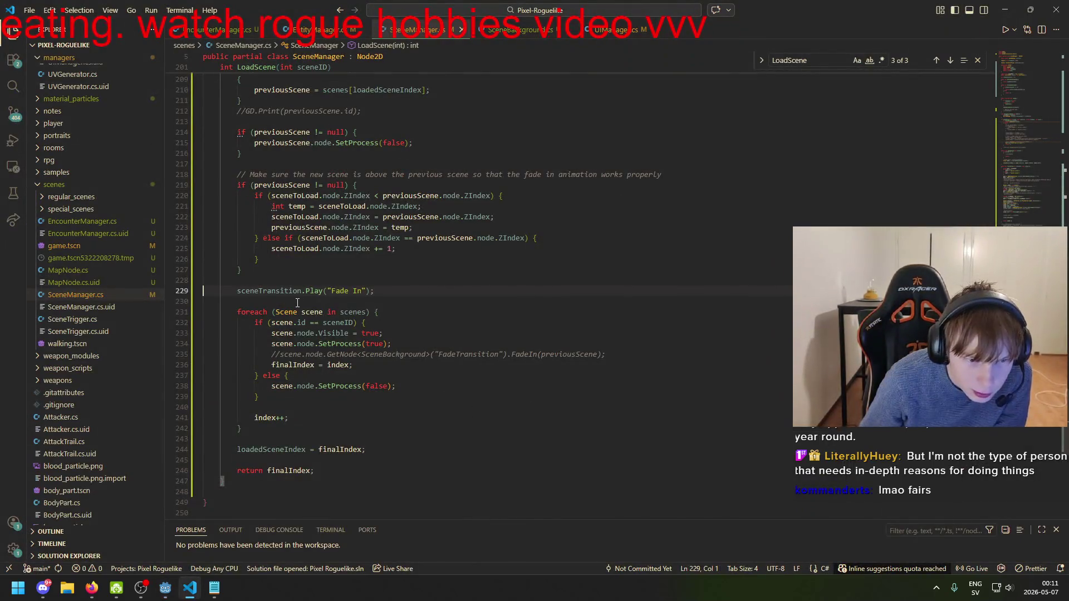
click(314, 291)
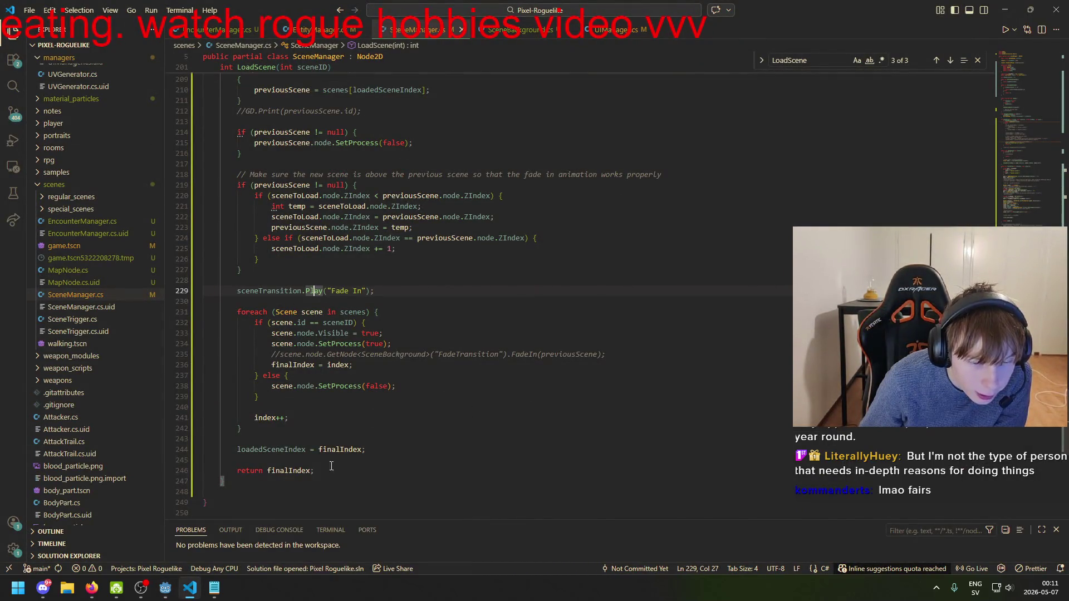
click(165, 588)
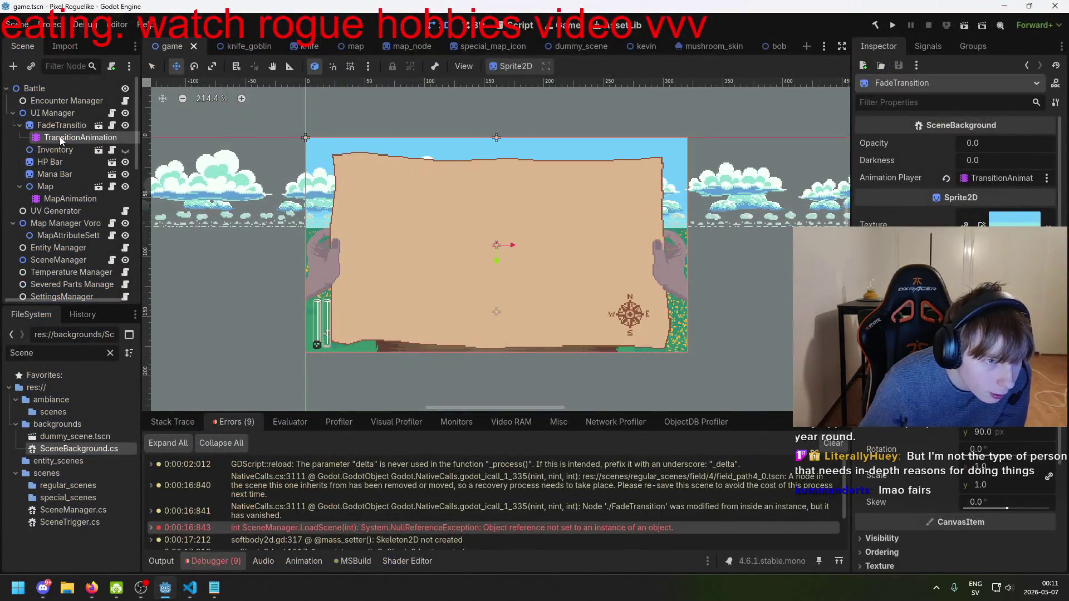
- Play the Fade In animation on TransitionAnimation and save the game scene
click(61, 139)
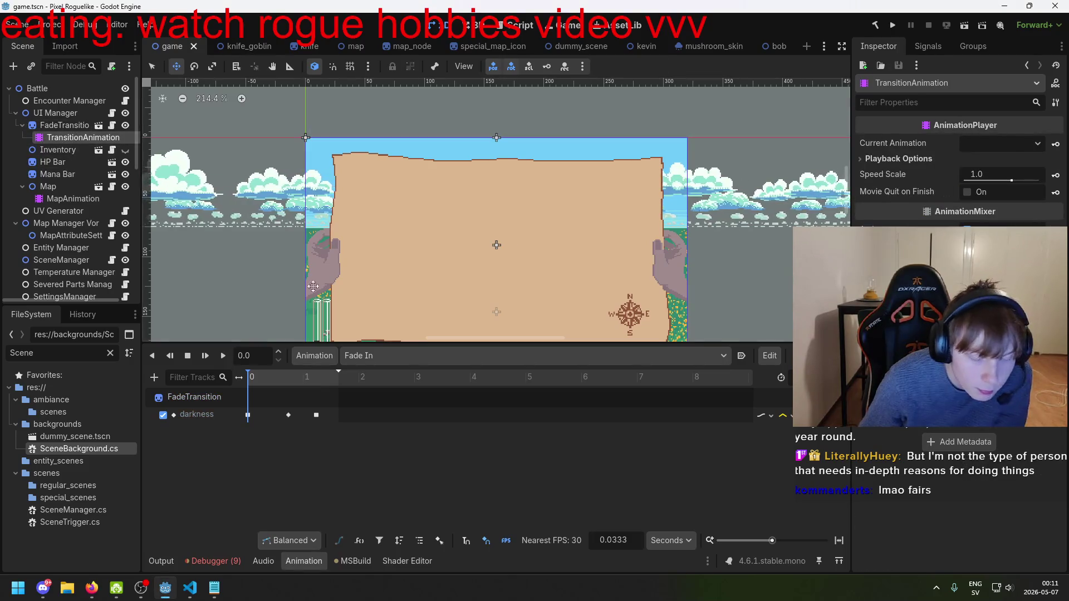
click(983, 145)
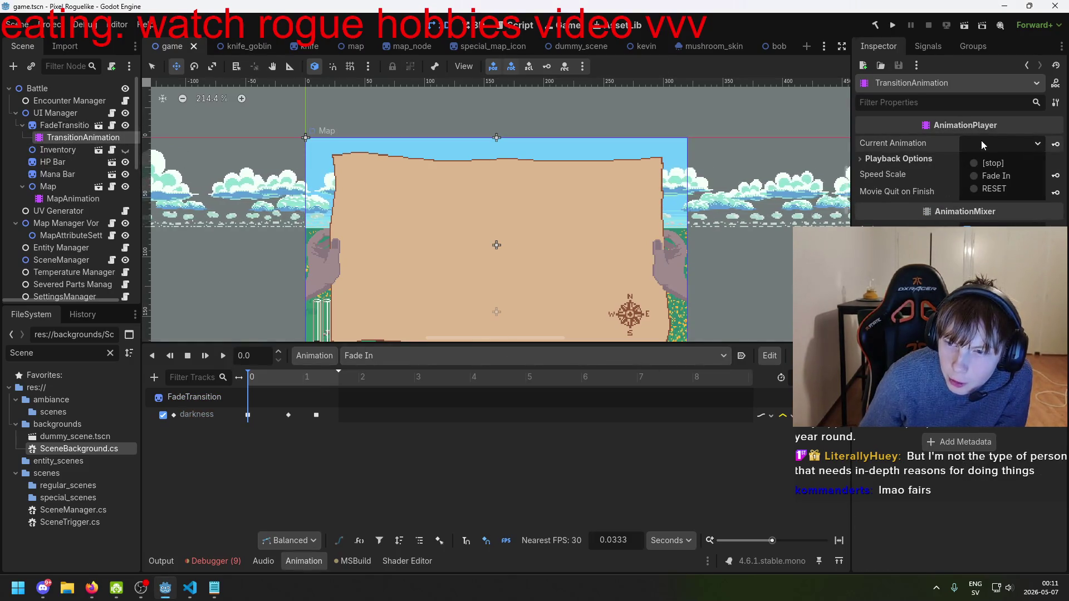
click(985, 171)
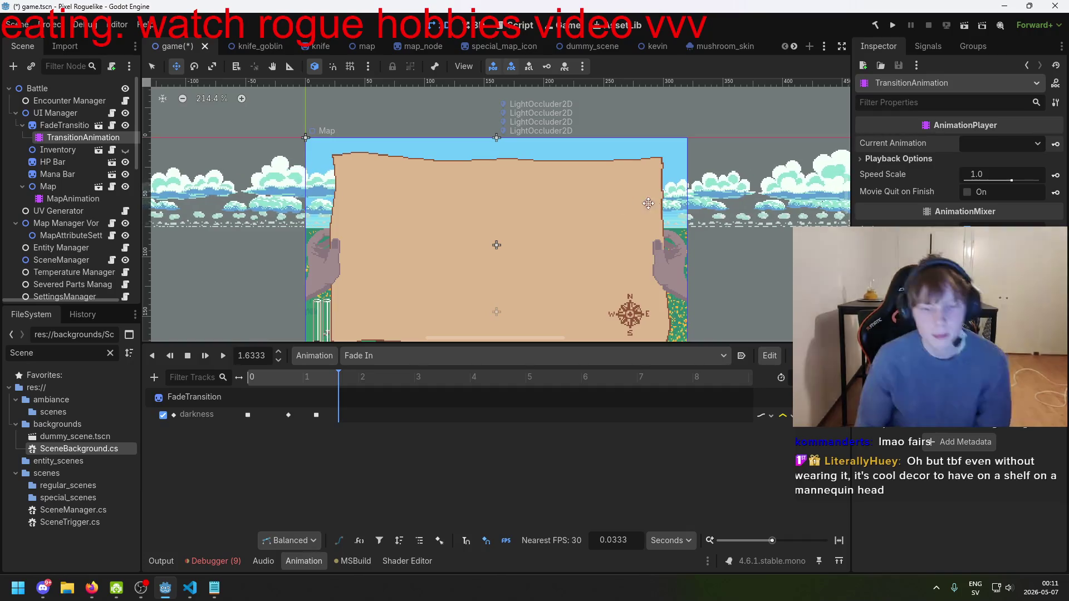
key(ctrl+s)
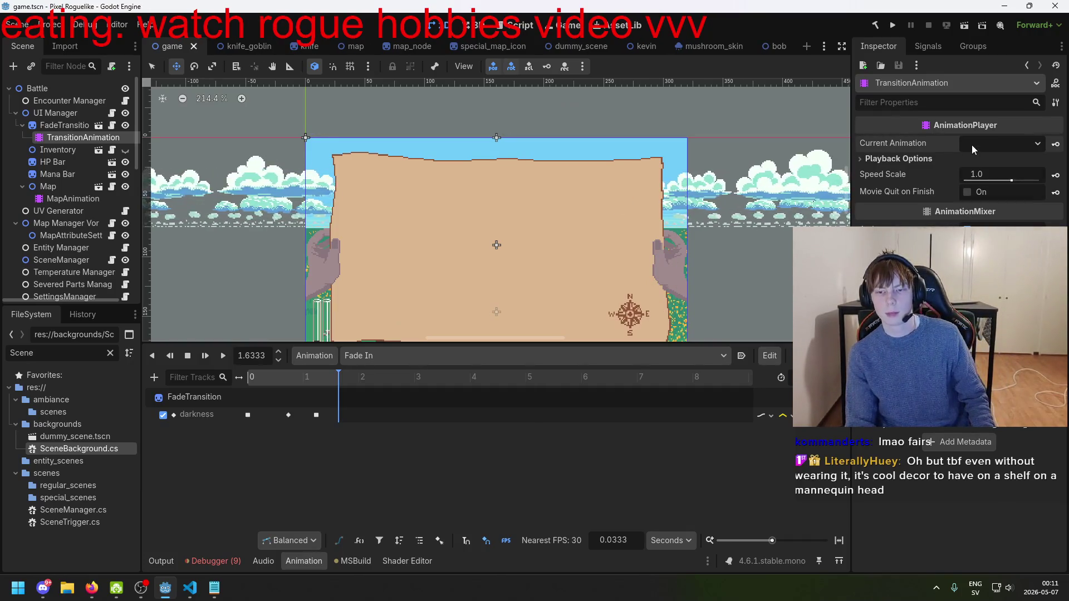
click(973, 144)
key(Escape)
key(ctrl+s)
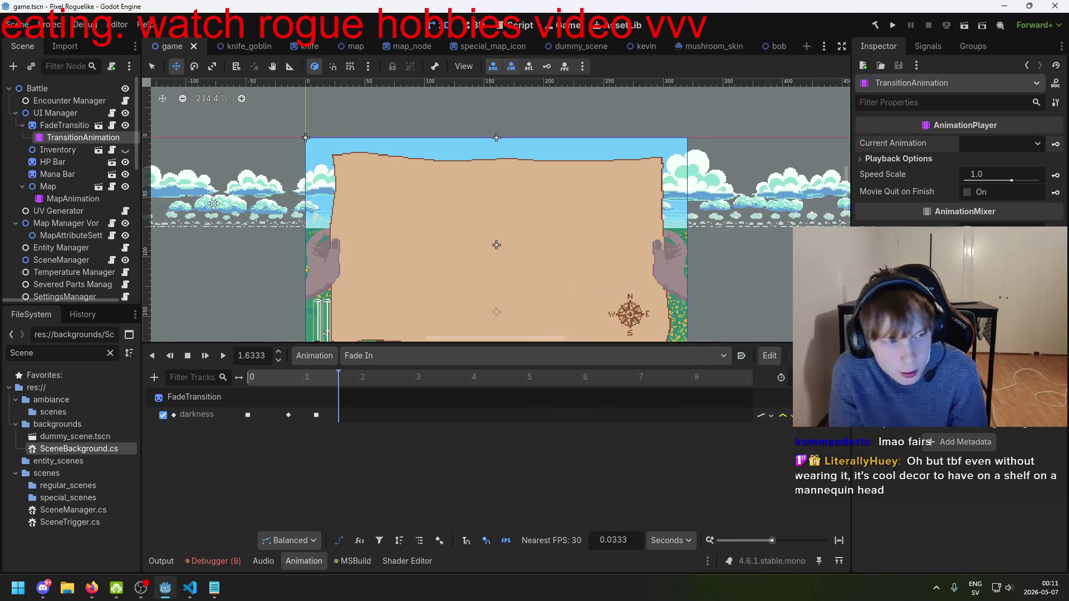
- Compare the FadeTransition node and the TransitionAnimation player in the Inspector
click(62, 126)
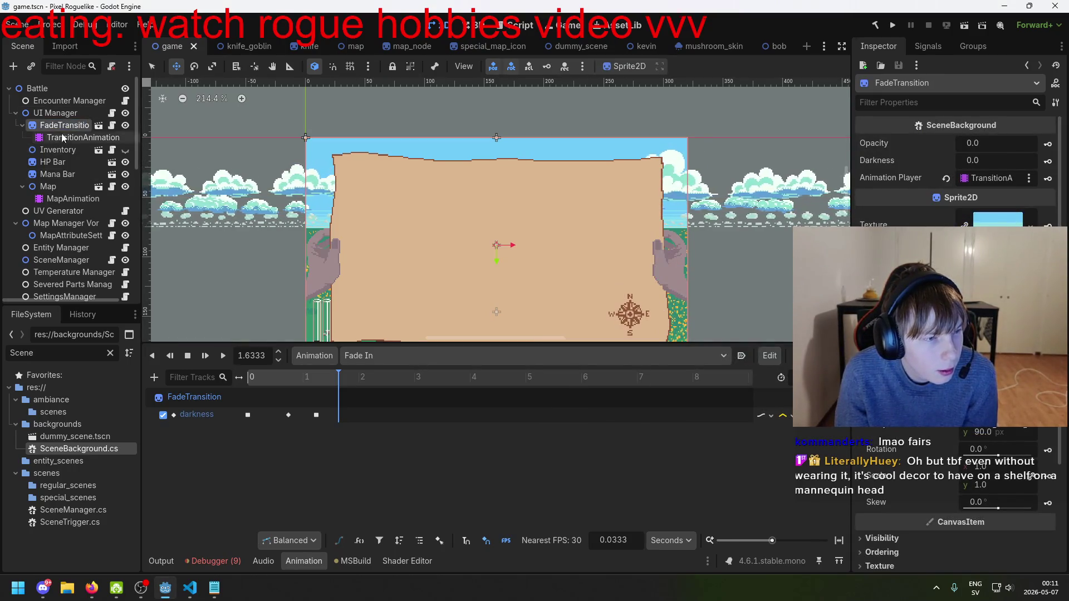
click(60, 140)
click(62, 125)
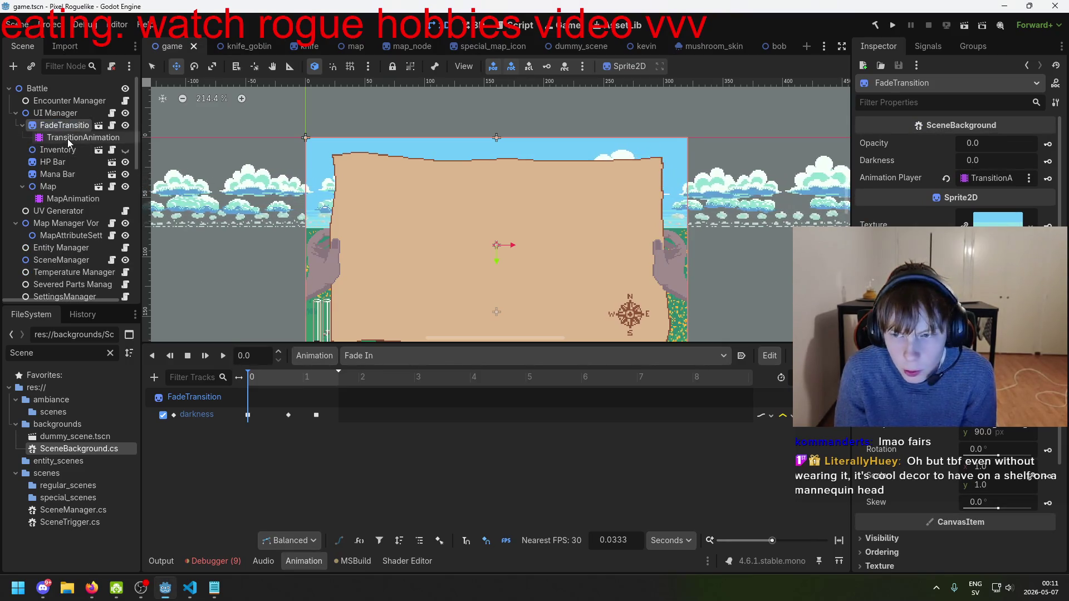
click(64, 138)
click(62, 127)
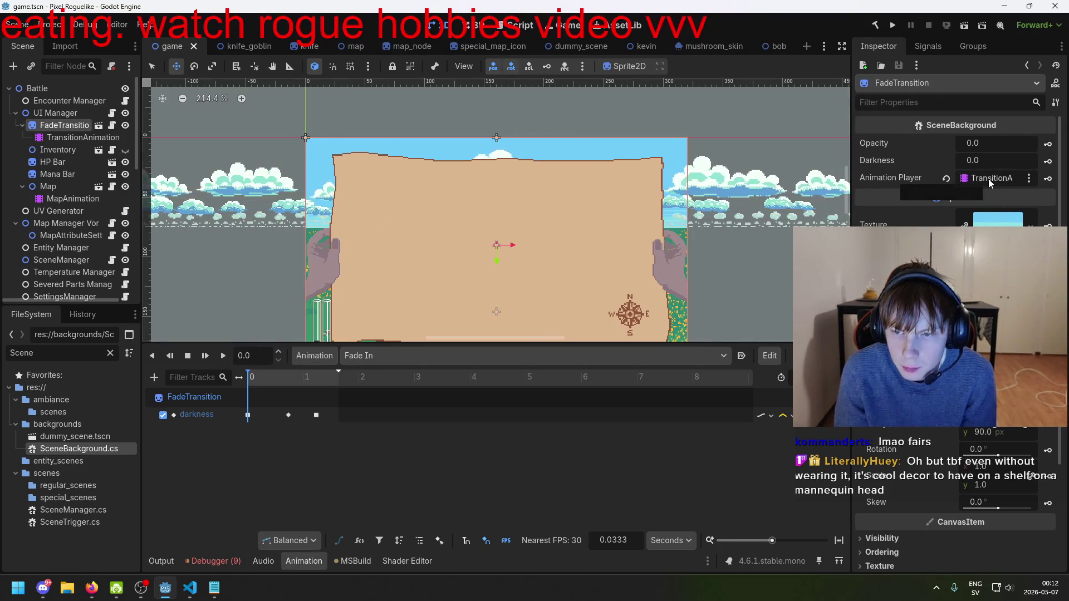
scroll(988, 179, down, 5)
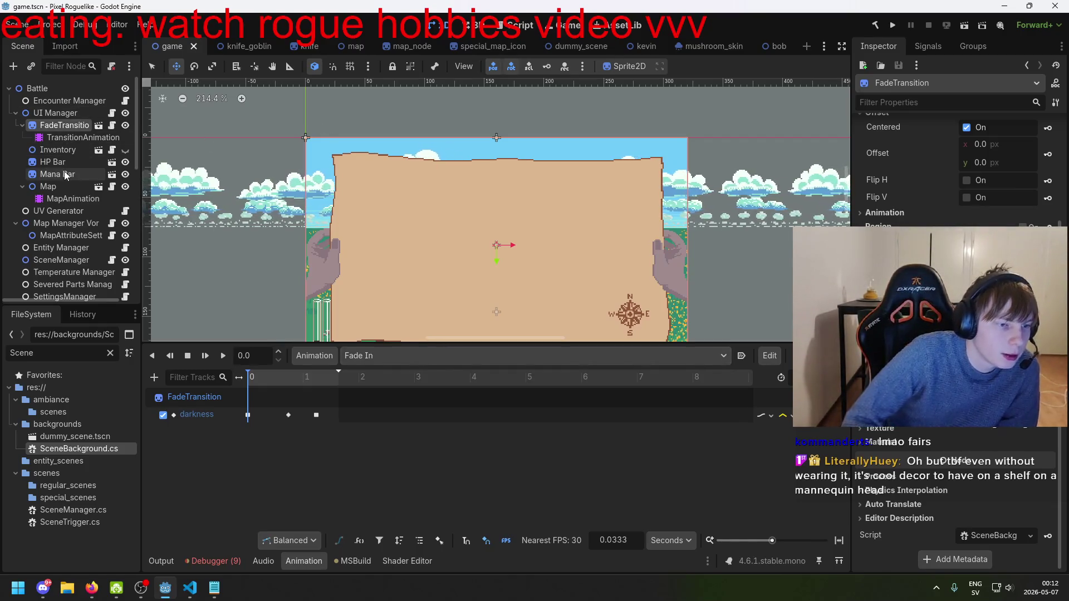
- Inspect the Bones, BG, Clouds2, Clouds4 and FieldRoad nodes, then switch to dummy_scene
scroll(88, 246, down, 2)
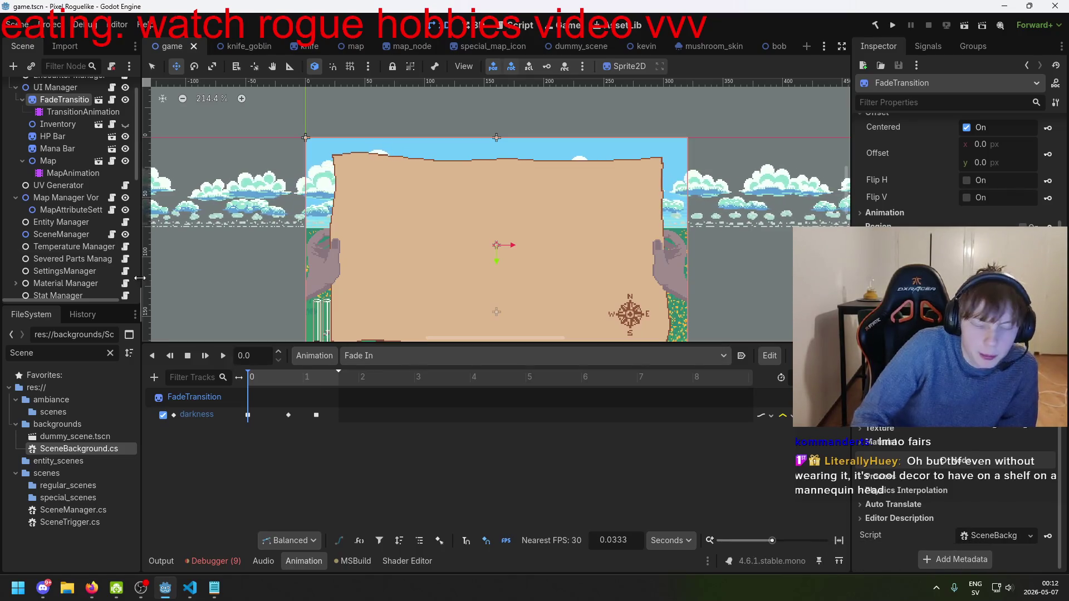
scroll(76, 223, down, 5)
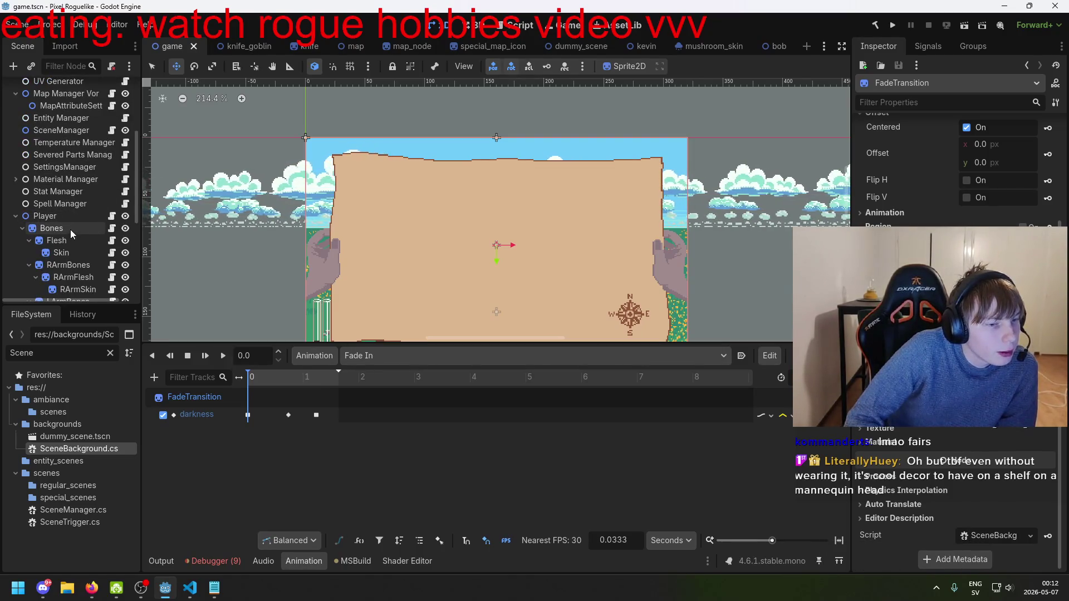
click(71, 229)
scroll(71, 239, down, 5)
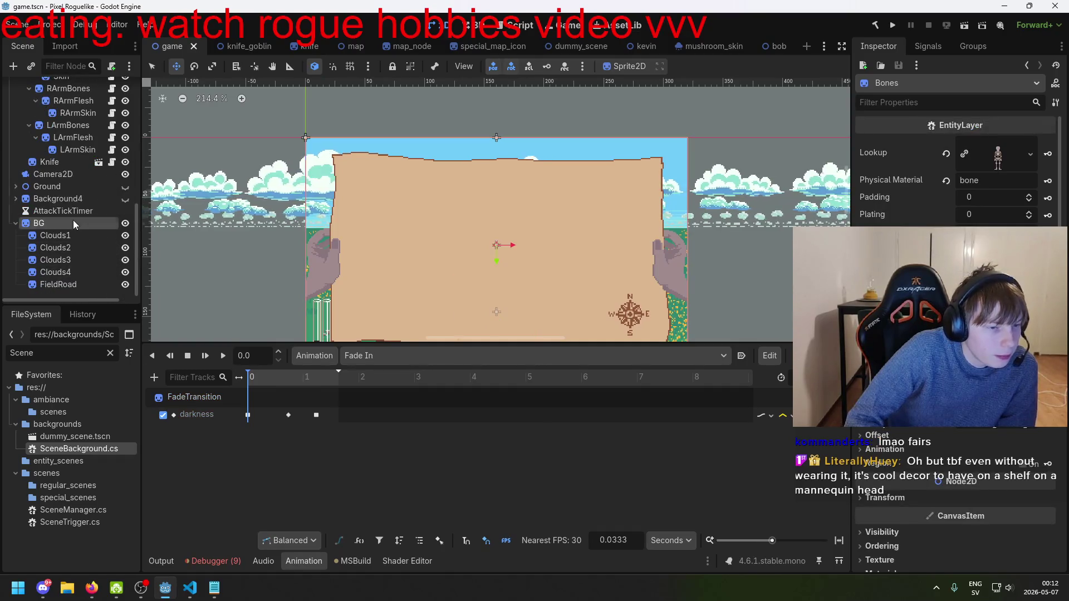
click(73, 220)
scroll(373, 321, down, 1)
click(69, 249)
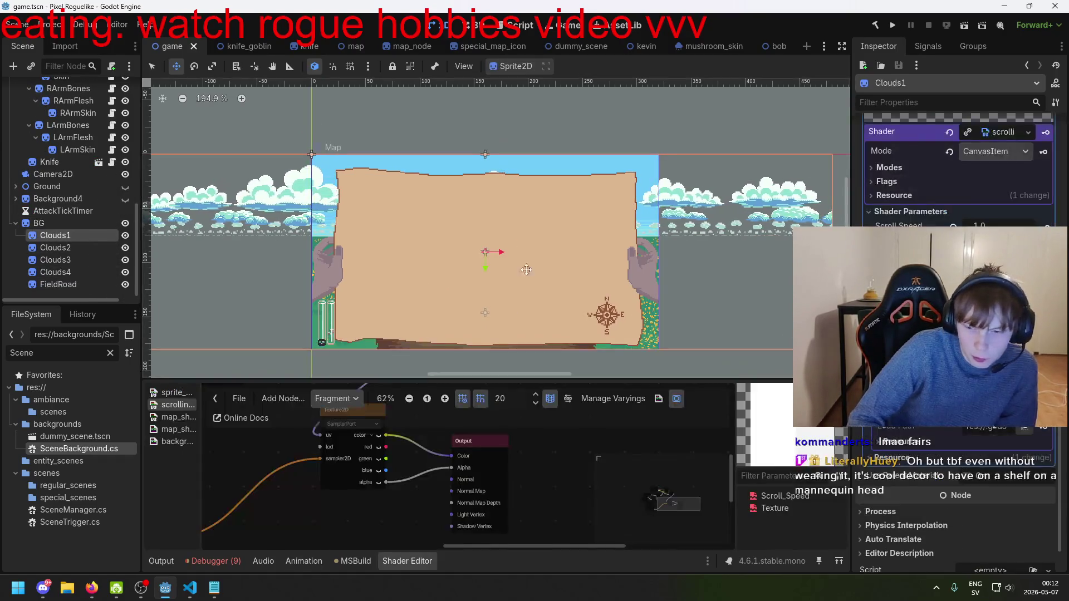
click(61, 272)
click(61, 284)
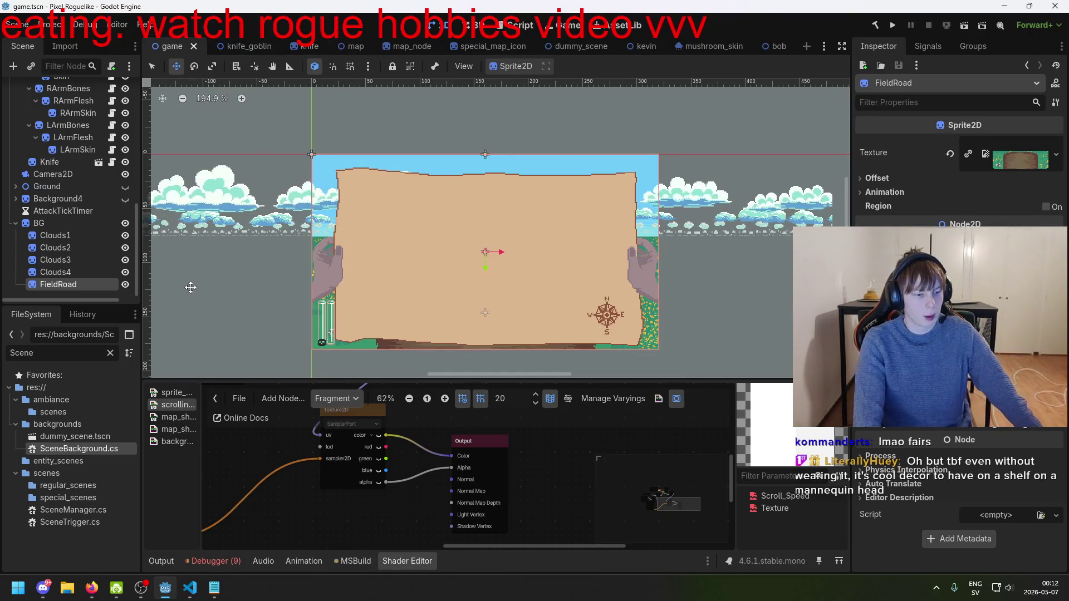
click(576, 50)
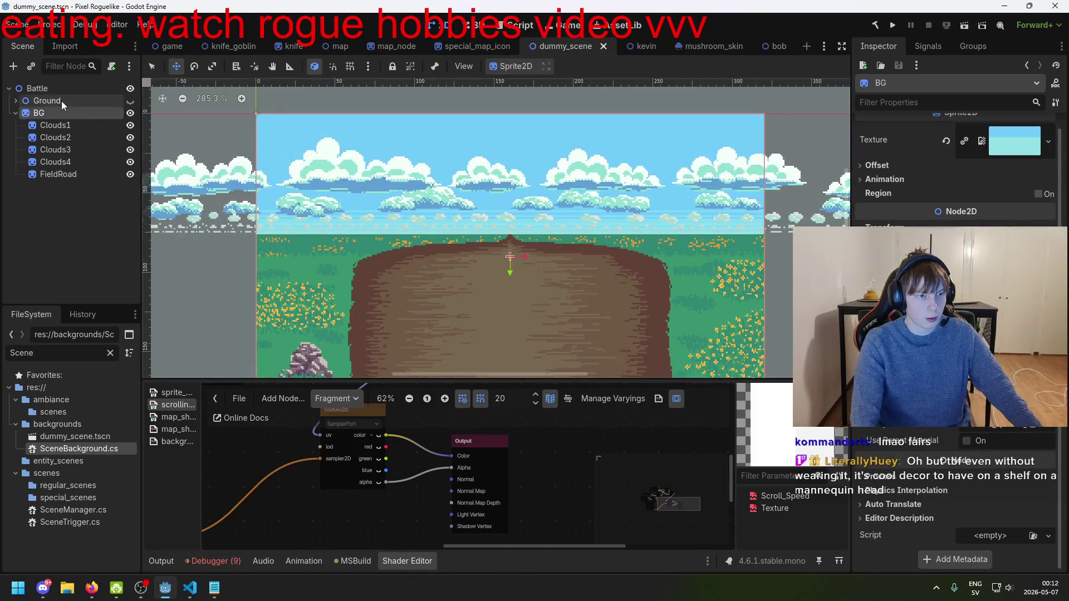
- Centre on Battle and FieldRoad, then open field_path4_0.tscn from the unfiltered FileSystem
double_click(37, 88)
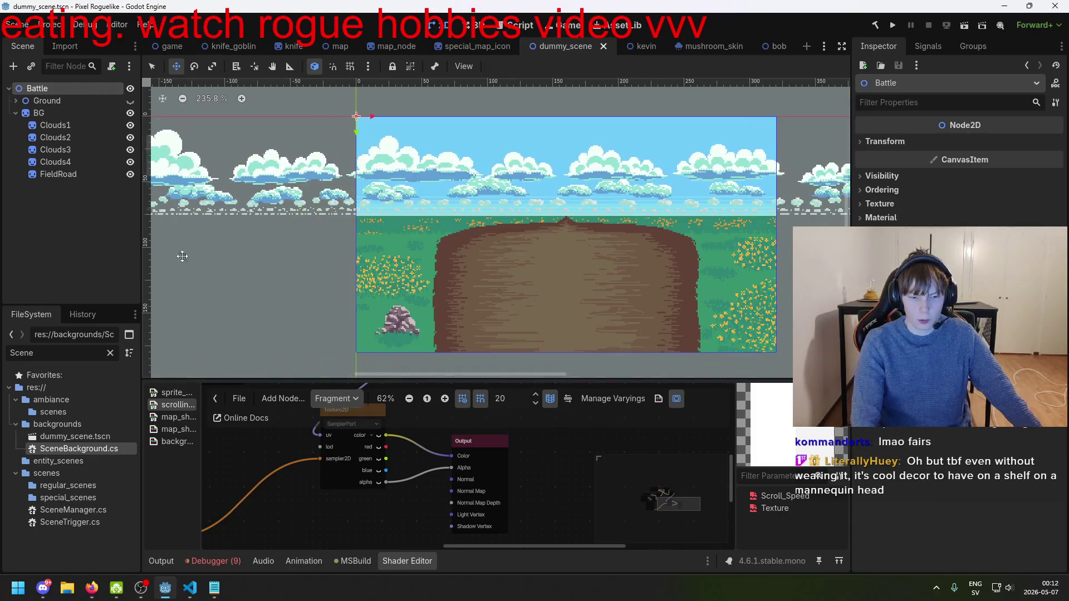
double_click(59, 174)
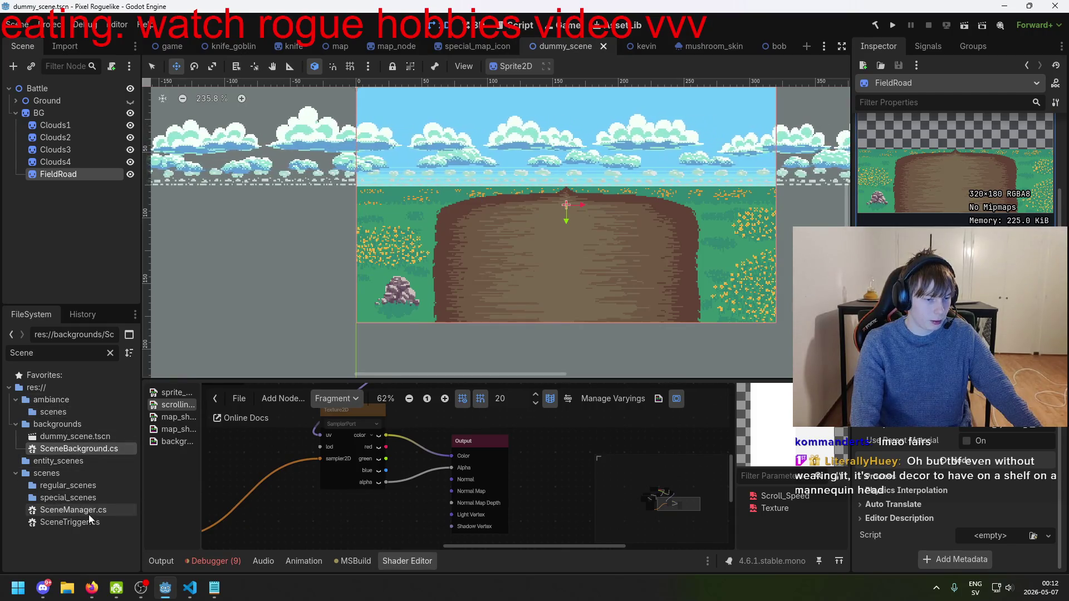
click(82, 477)
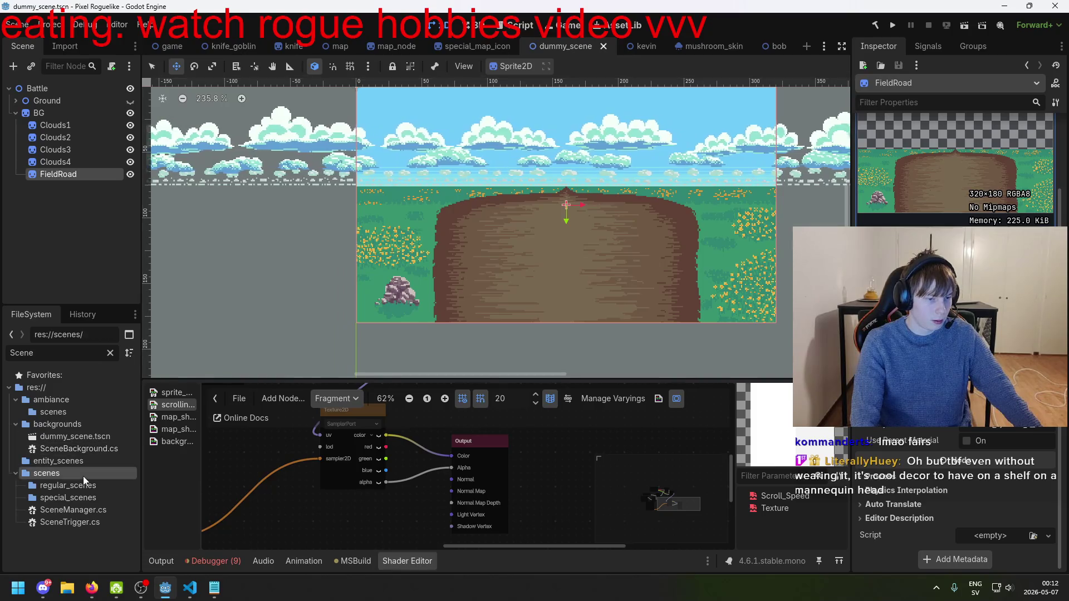
click(110, 353)
scroll(67, 501, down, 2)
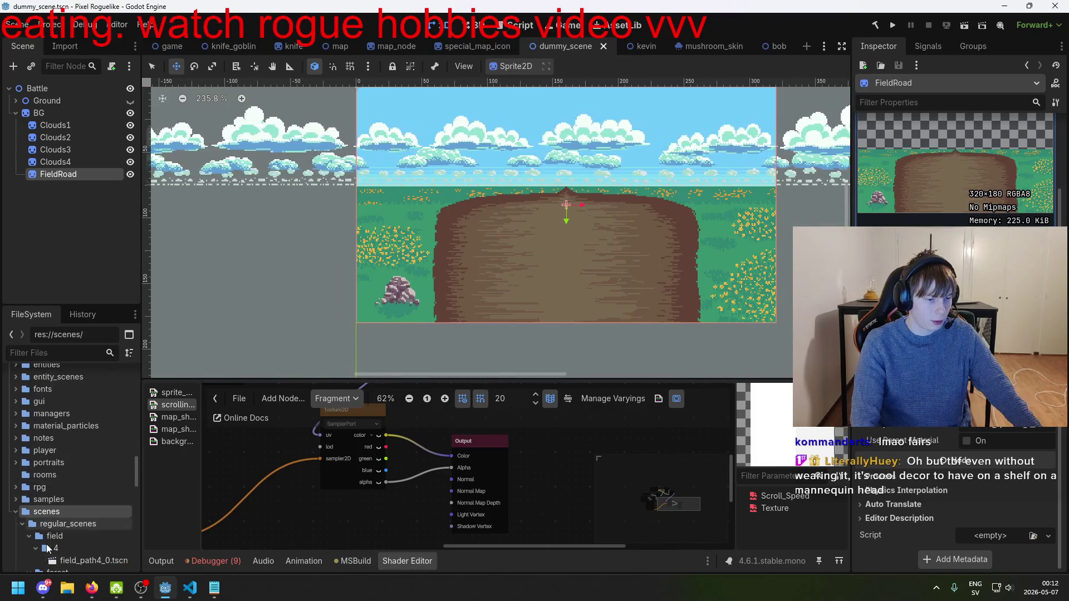
scroll(90, 533, down, 2)
double_click(102, 511)
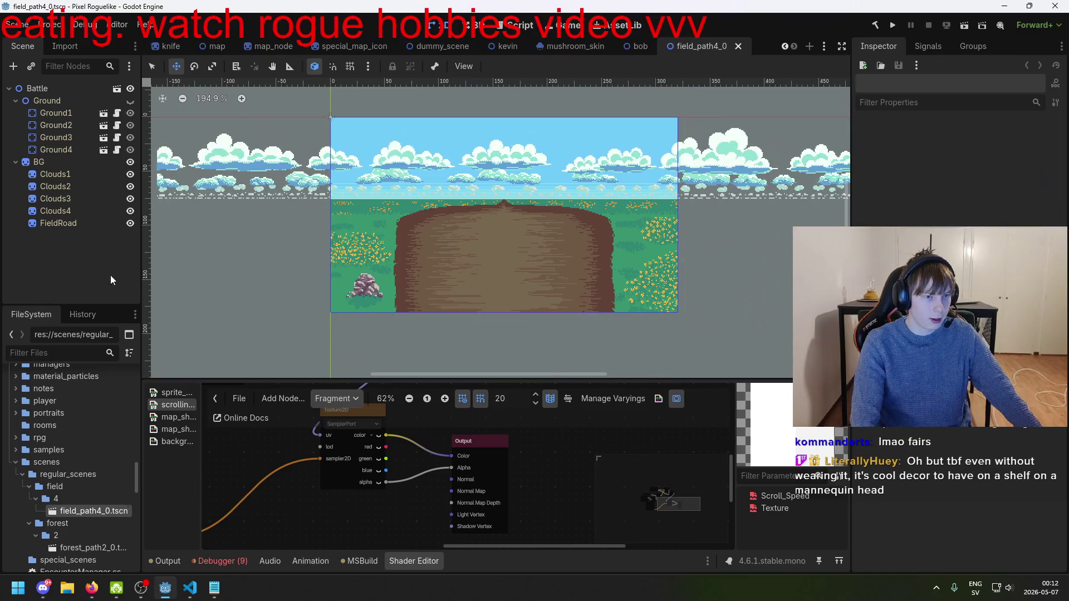
- Inspect field_path4_0's Ground, Ground1, BG and cloud layer nodes
click(58, 101)
click(58, 113)
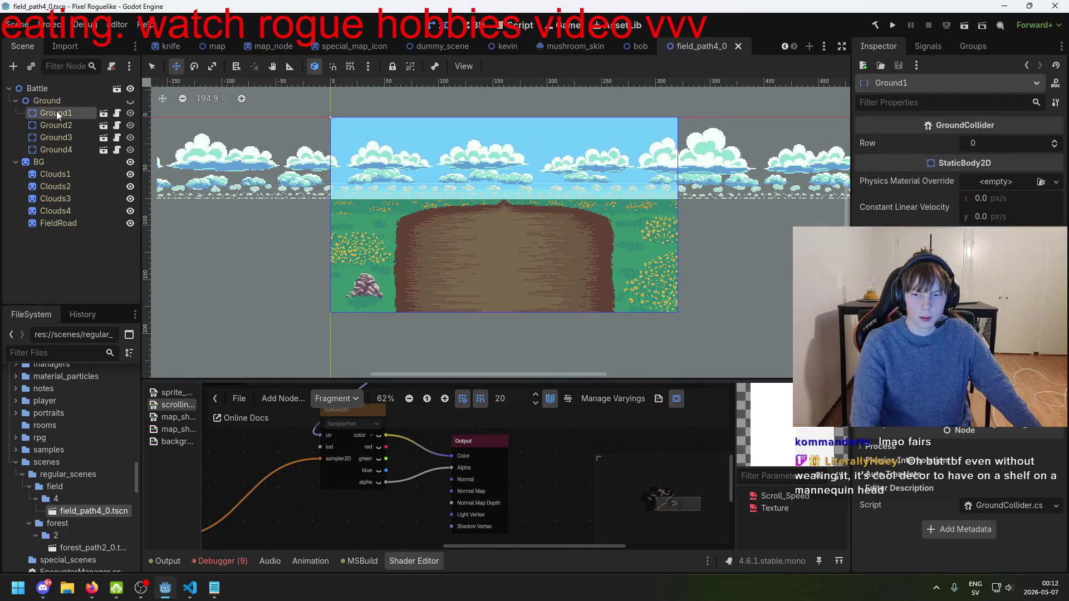
click(39, 162)
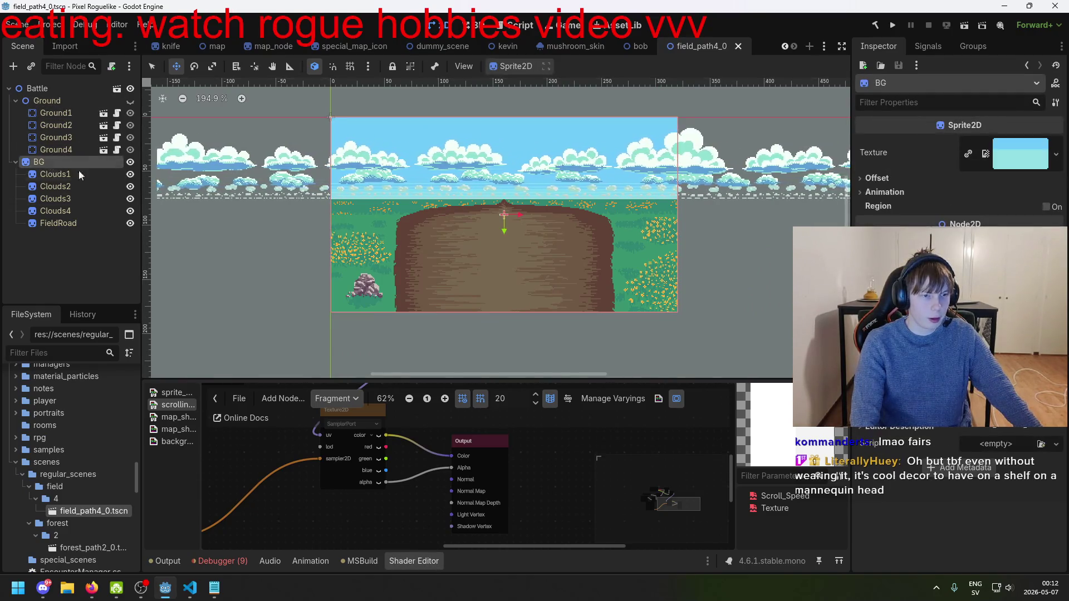
click(43, 190)
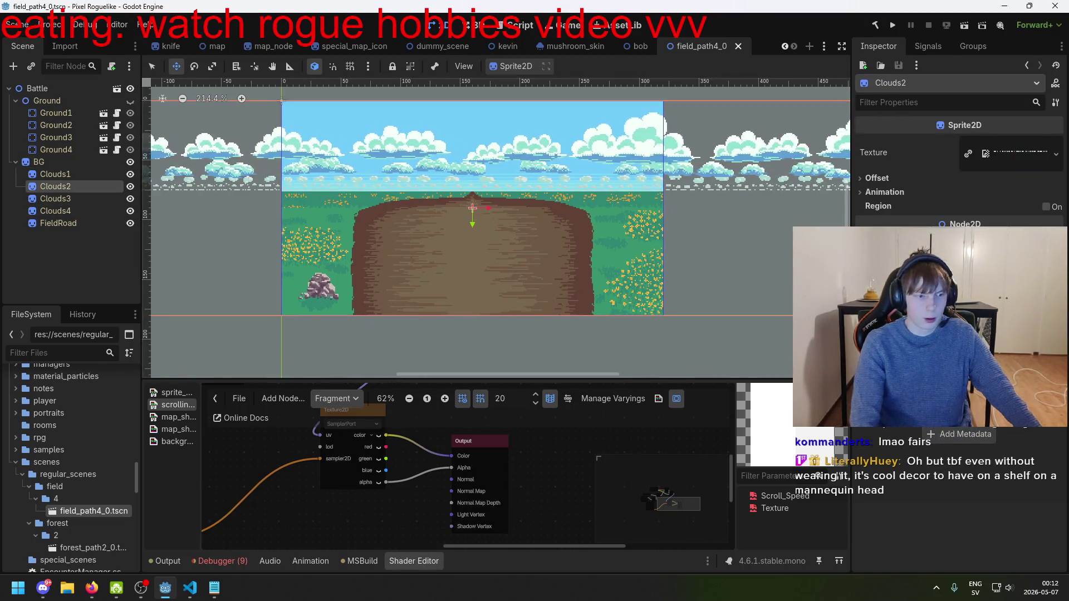
key(Down)
key(Down)
key(Down)
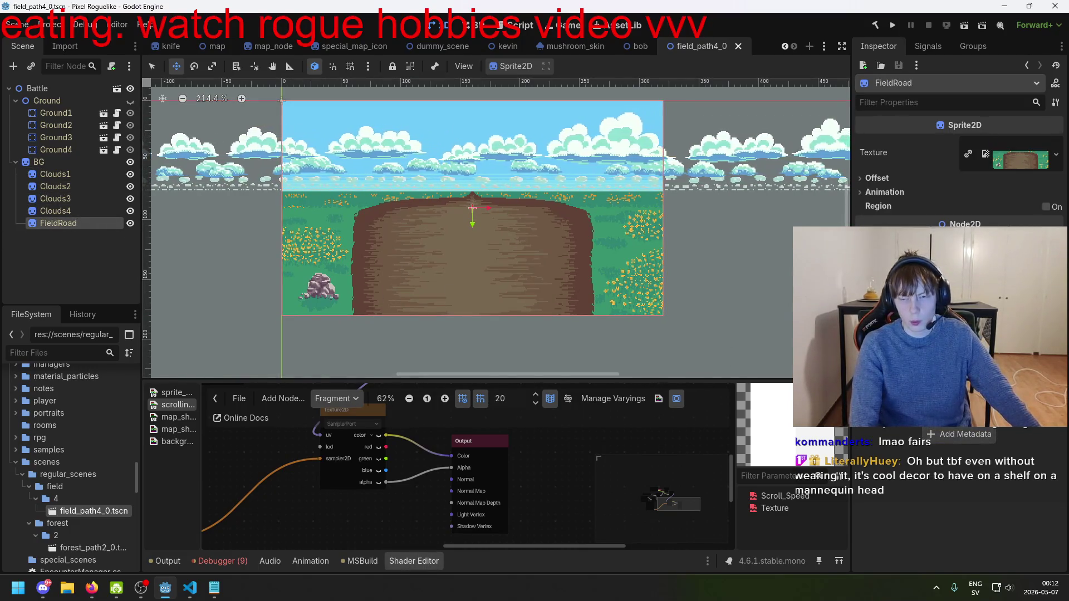
- Switch to the map scene and show the debugger's error list
click(213, 49)
click(214, 561)
scroll(410, 504, down, 3)
- Open the LoadScene error's source in VS Code and read FadeIn in SceneBackground.cs
double_click(397, 544)
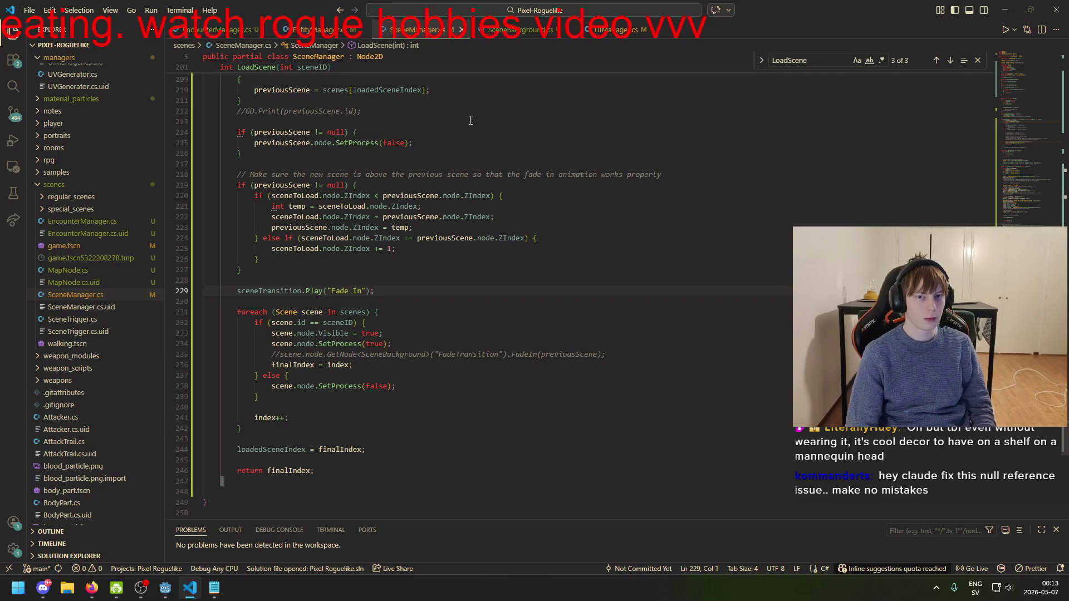
click(531, 32)
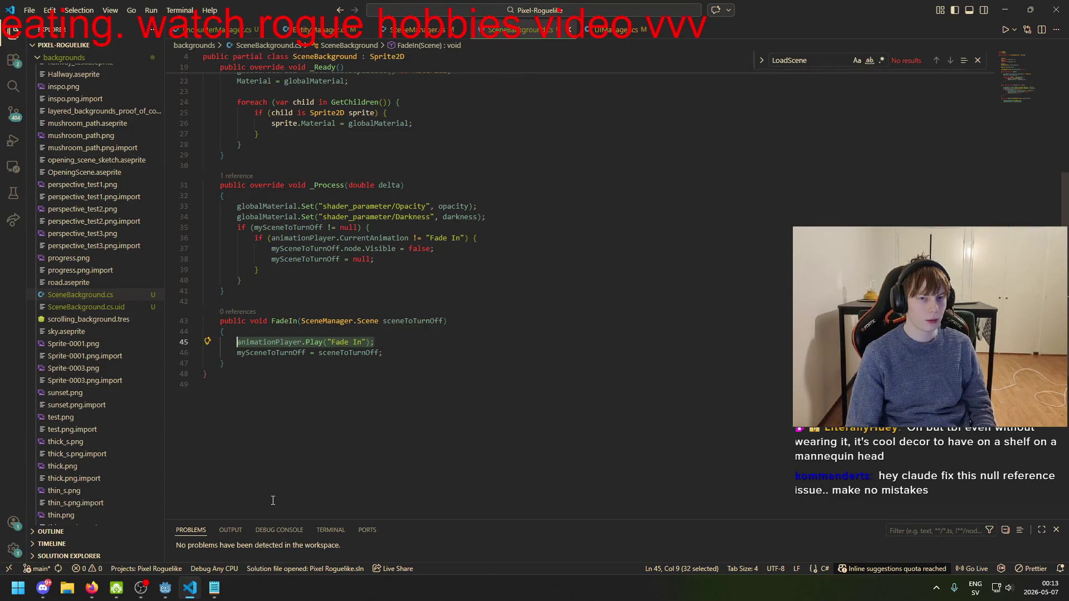
click(165, 588)
- Open the NullReferenceException stack trace entry from Godot's error list and return to Godot
double_click(363, 540)
double_click(363, 540)
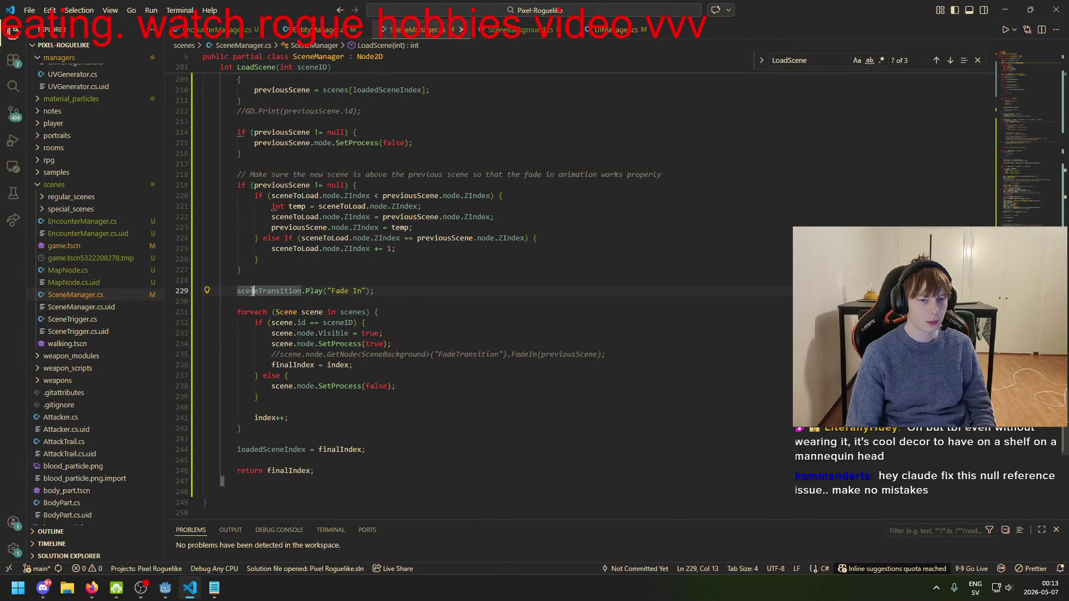
click(167, 586)
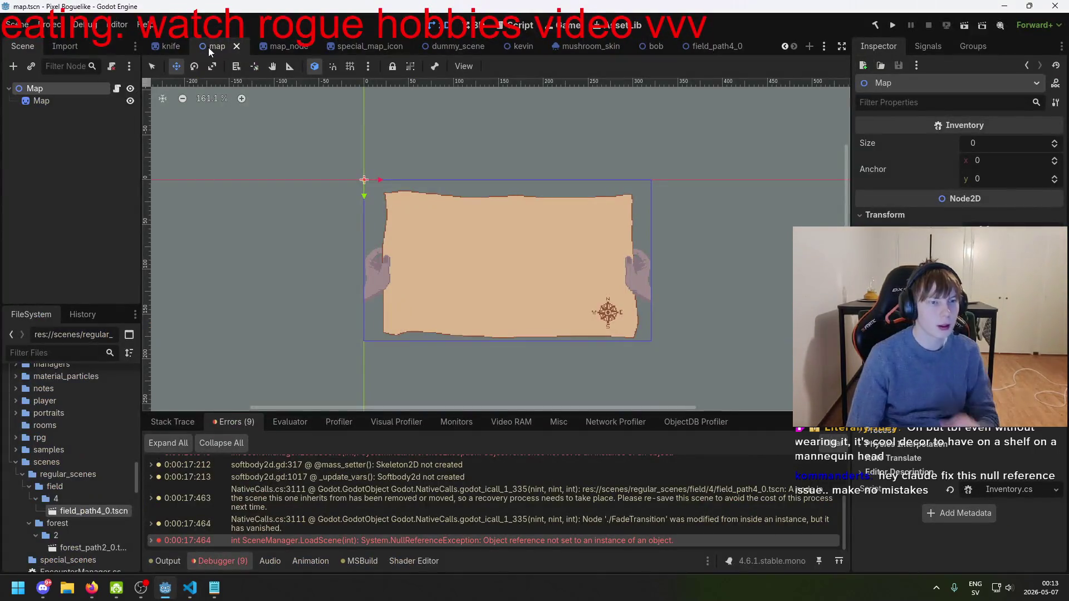
- Switch to the game scene and select the FadeTransition node
click(283, 46)
click(166, 47)
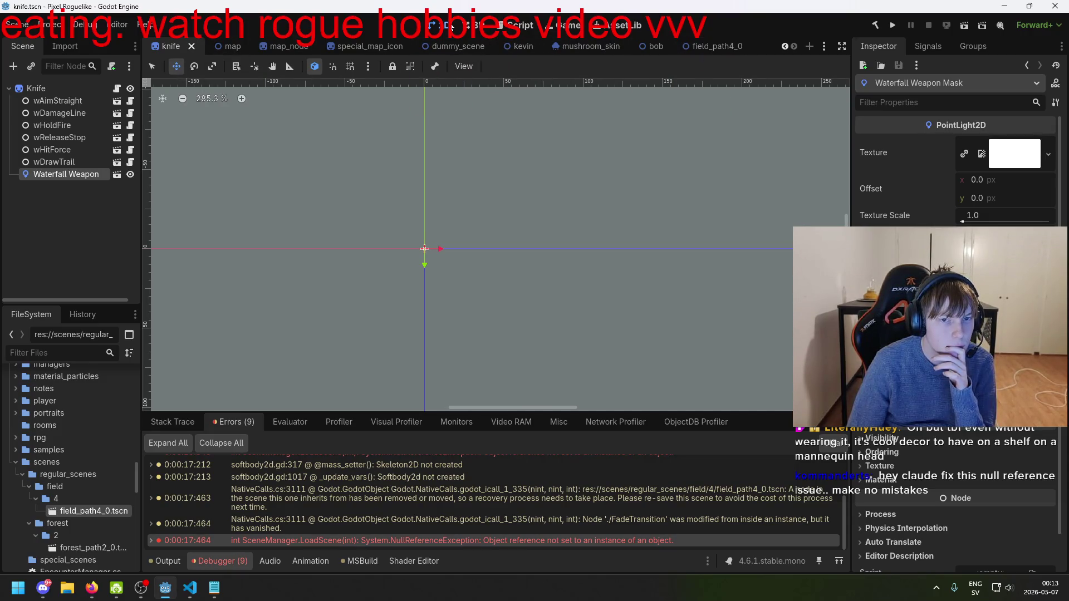
scroll(210, 347, up, 6)
click(171, 46)
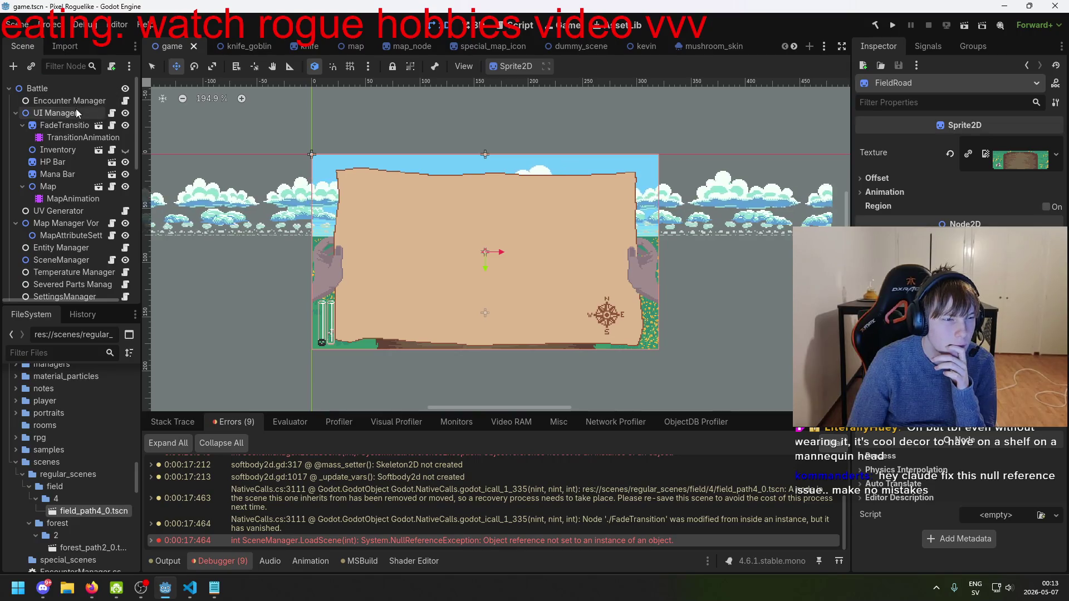
click(82, 113)
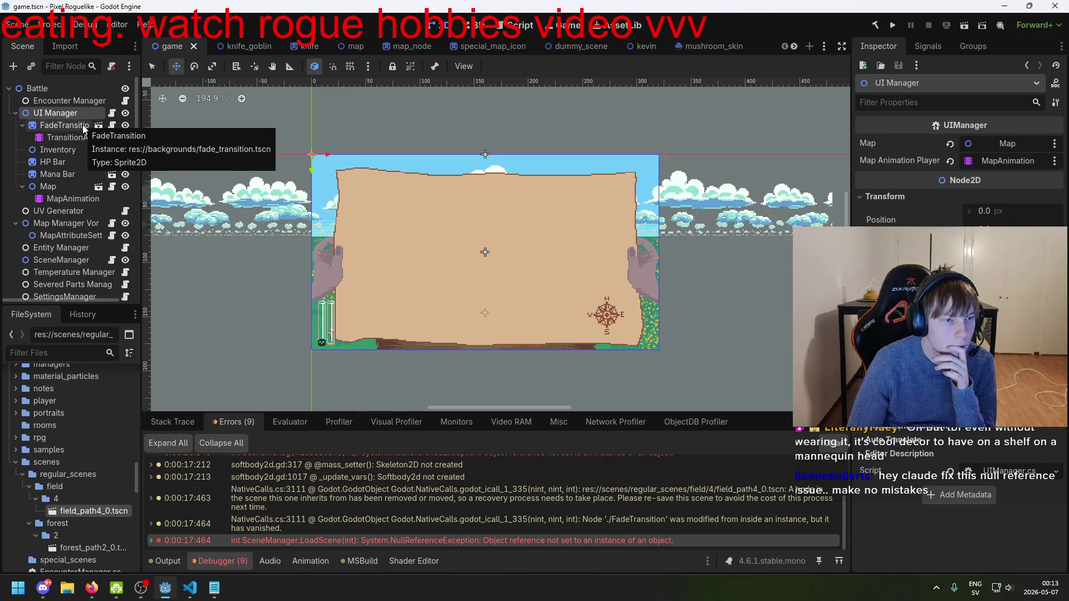
click(82, 125)
- Clear FadeTransition's Script property and save the game scene
scroll(955, 334, down, 5)
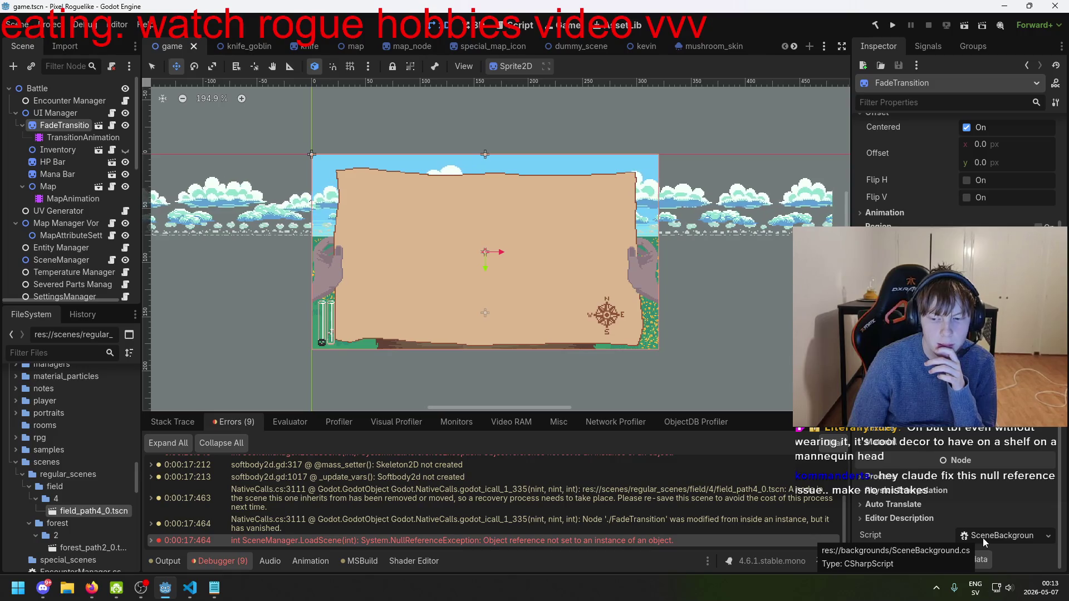
scroll(979, 529, up, 3)
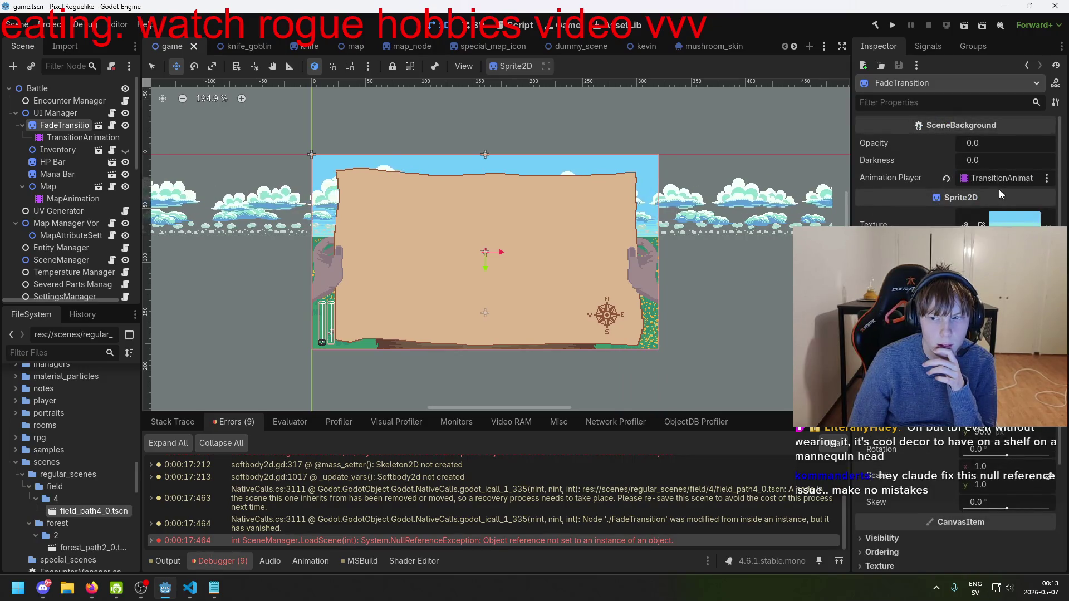
mouse_move(510, 543)
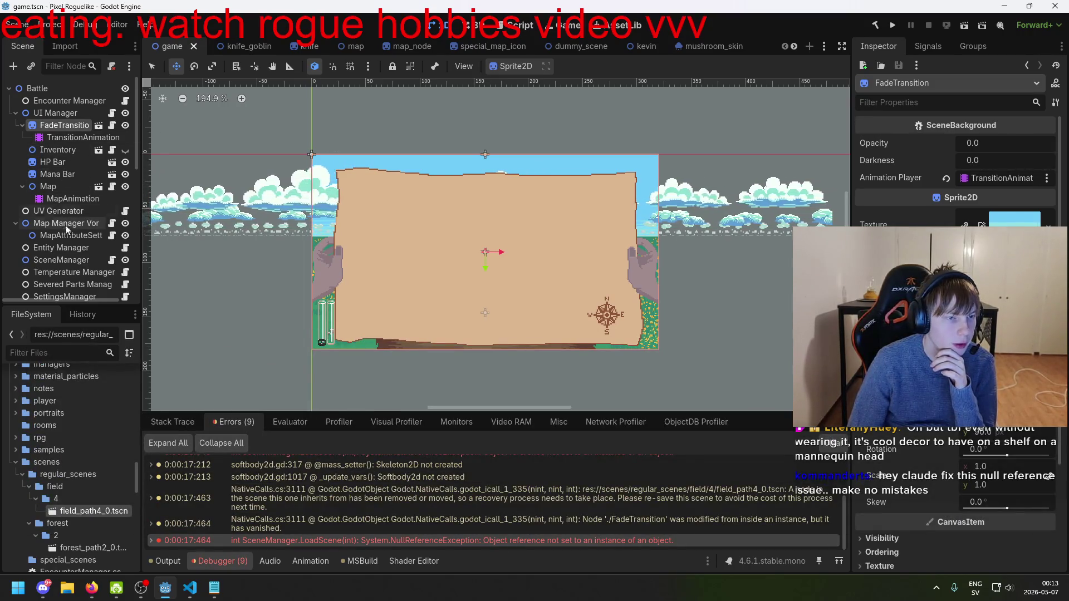
scroll(953, 441, down, 10)
right_click(981, 537)
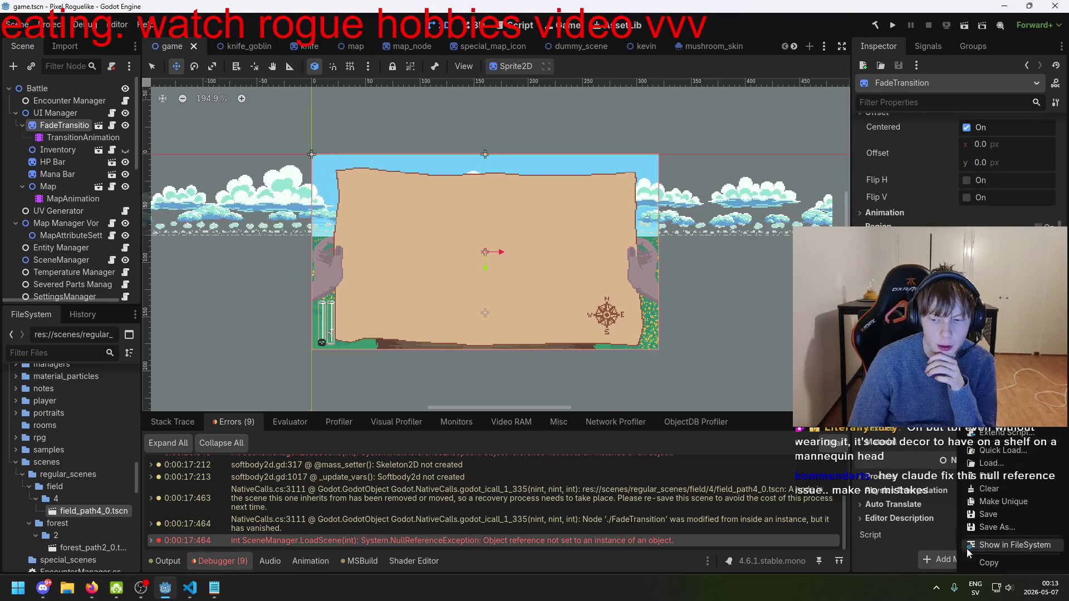
click(1022, 494)
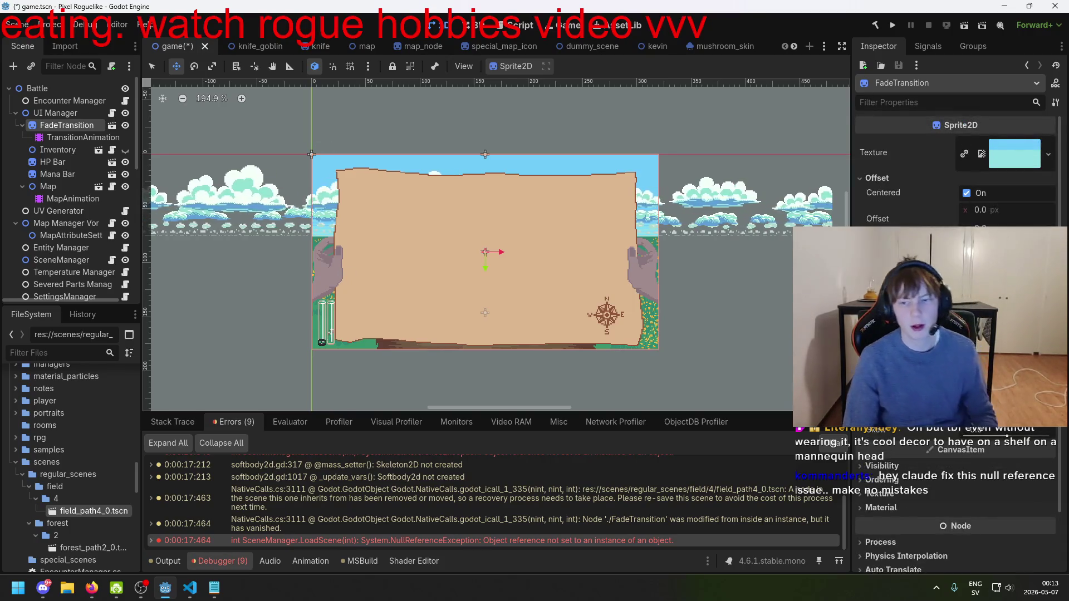
scroll(955, 334, down, 3)
key(ctrl+s)
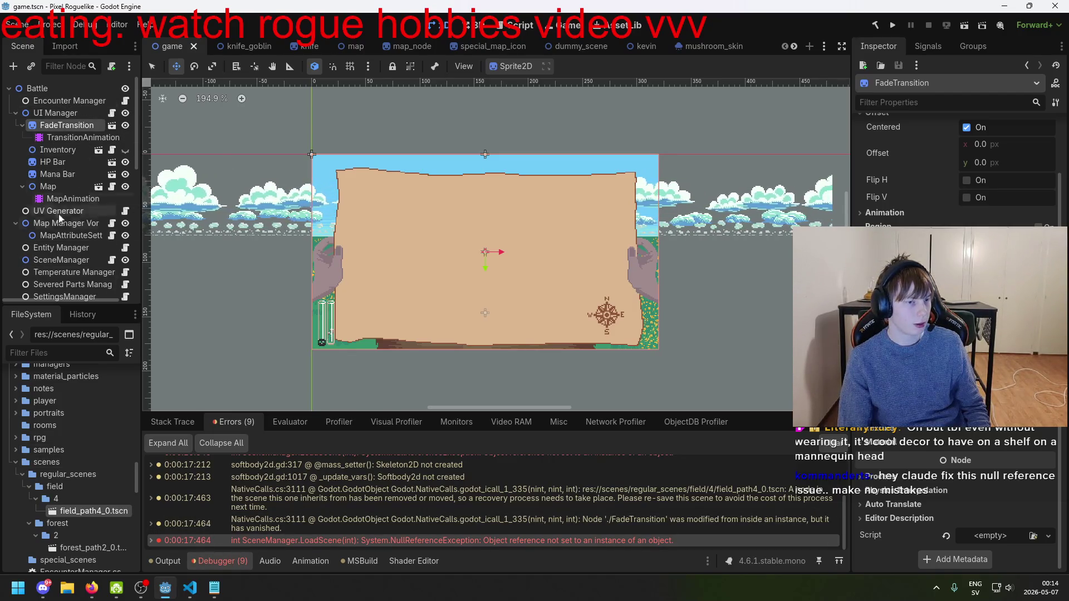
- Assign TransitionAnimation to SceneManager's Scene Transition and save the scene
scroll(62, 260, down, 3)
click(61, 182)
mouse_move(61, 182)
mouse_down()
mouse_move(56, 95)
mouse_move(56, 149)
mouse_up()
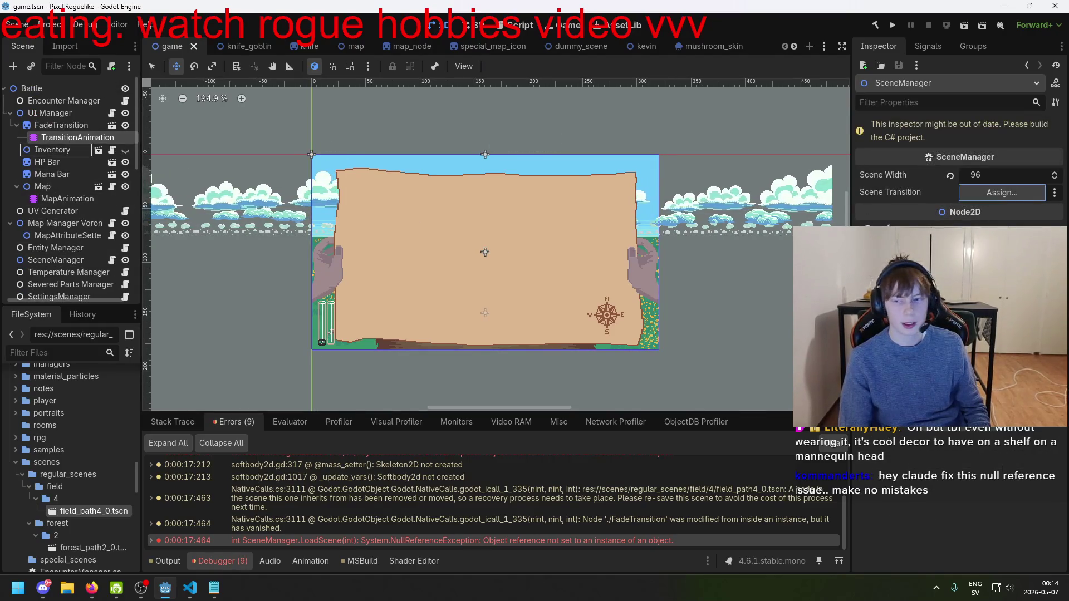
drag(1002, 192, 1003, 192)
key(ctrl+s)
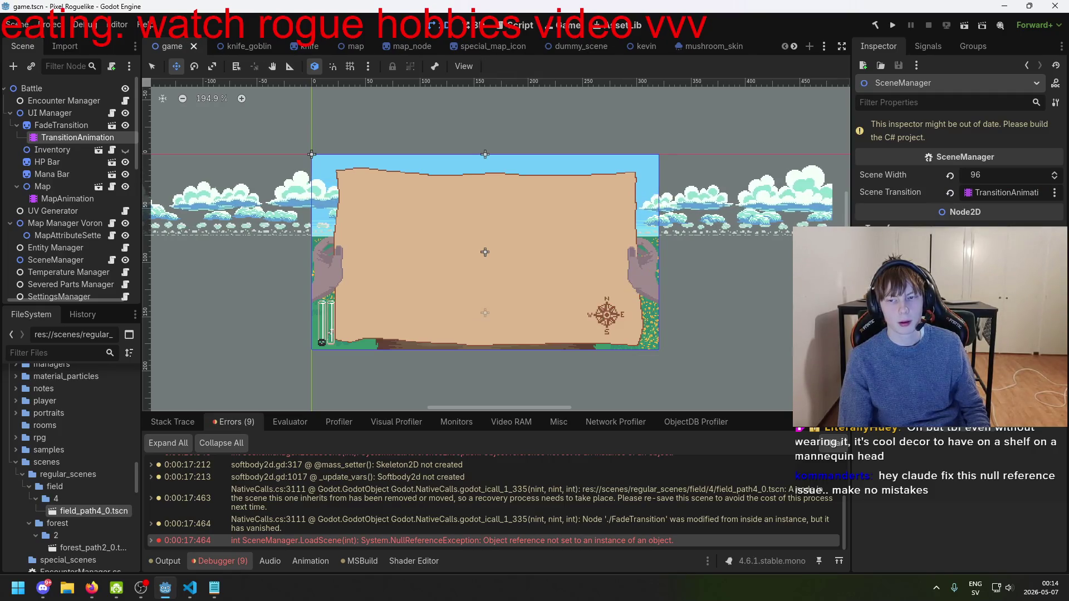
- Test-run the game, stop and rerun it, then open TransitionAnimation's Fade In tracks
key(F5)
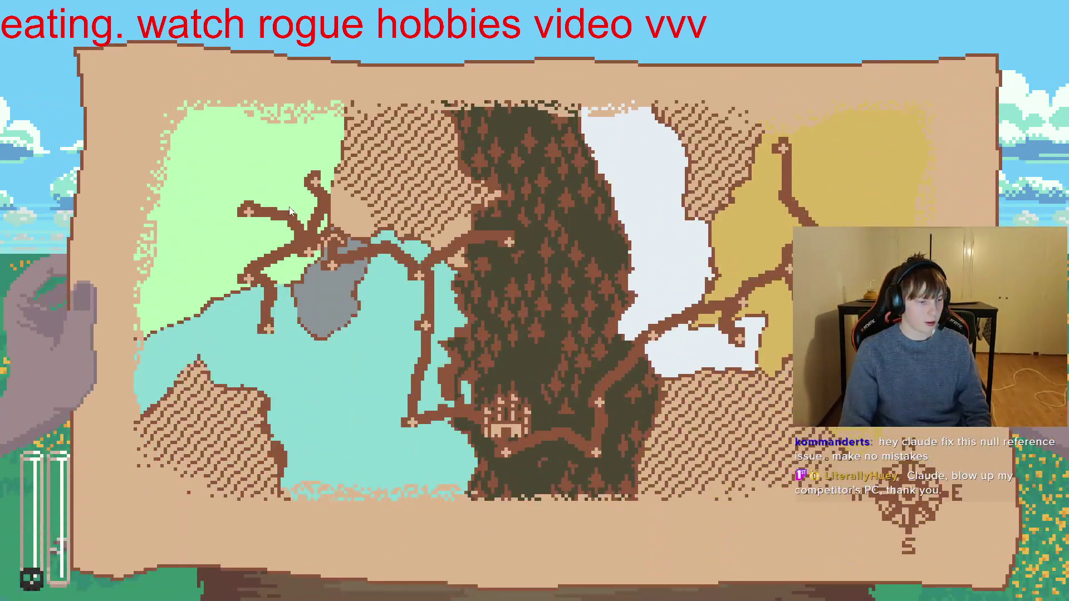
key(F8)
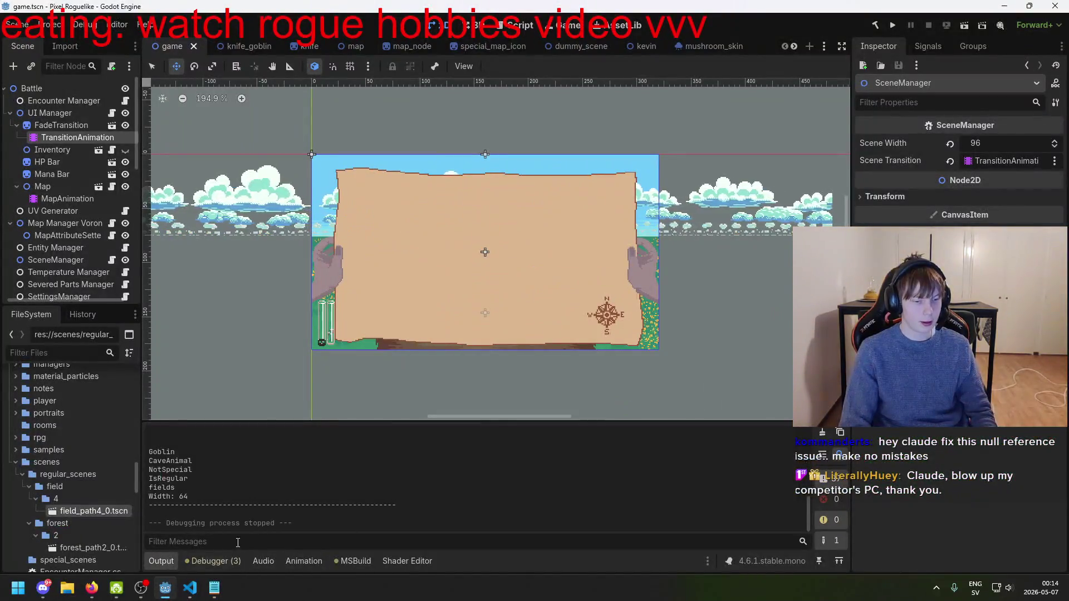
key(F5)
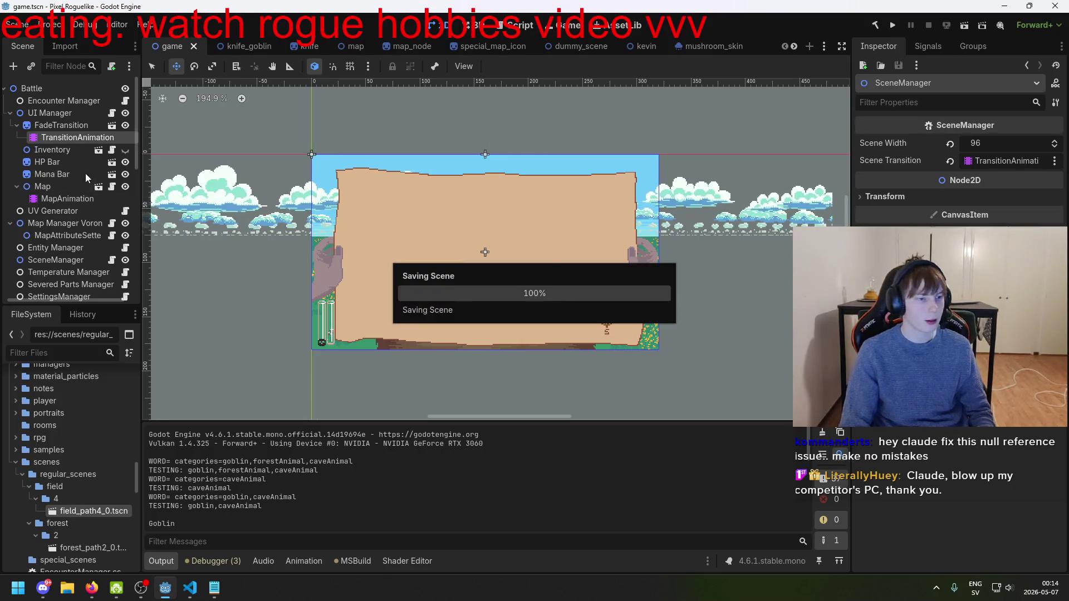
click(62, 124)
click(78, 137)
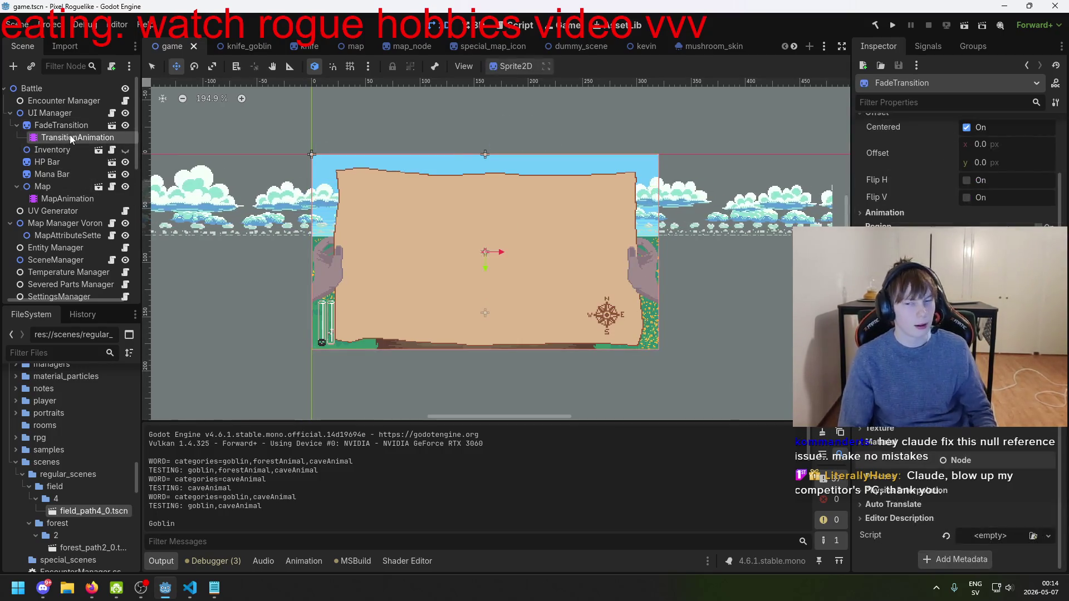
- Inspect the first Fade In darkness keyframe and FadeTransition's material shader parameters
click(247, 415)
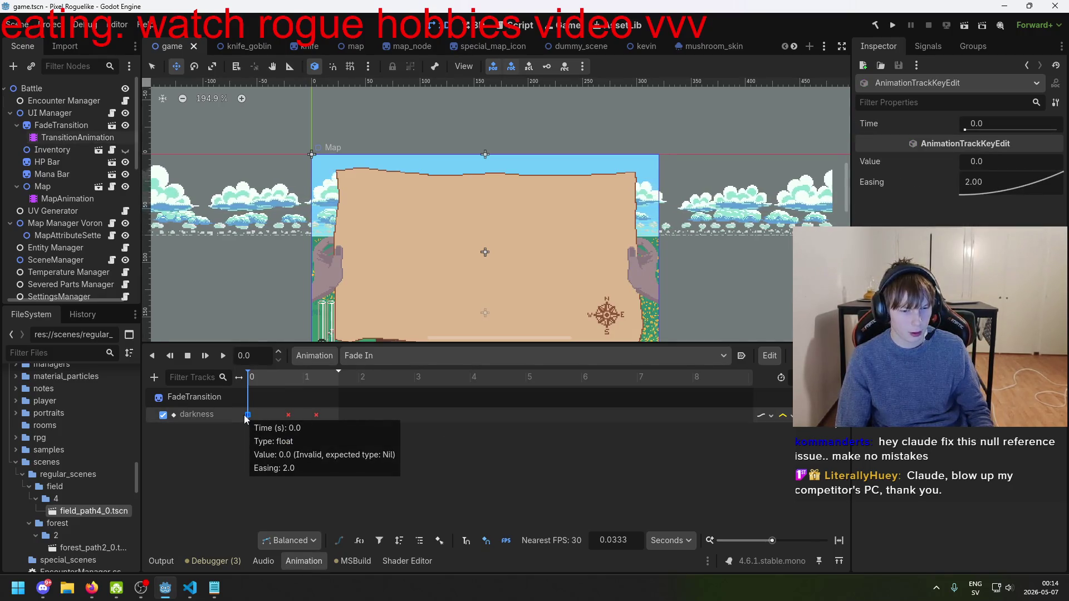
click(208, 414)
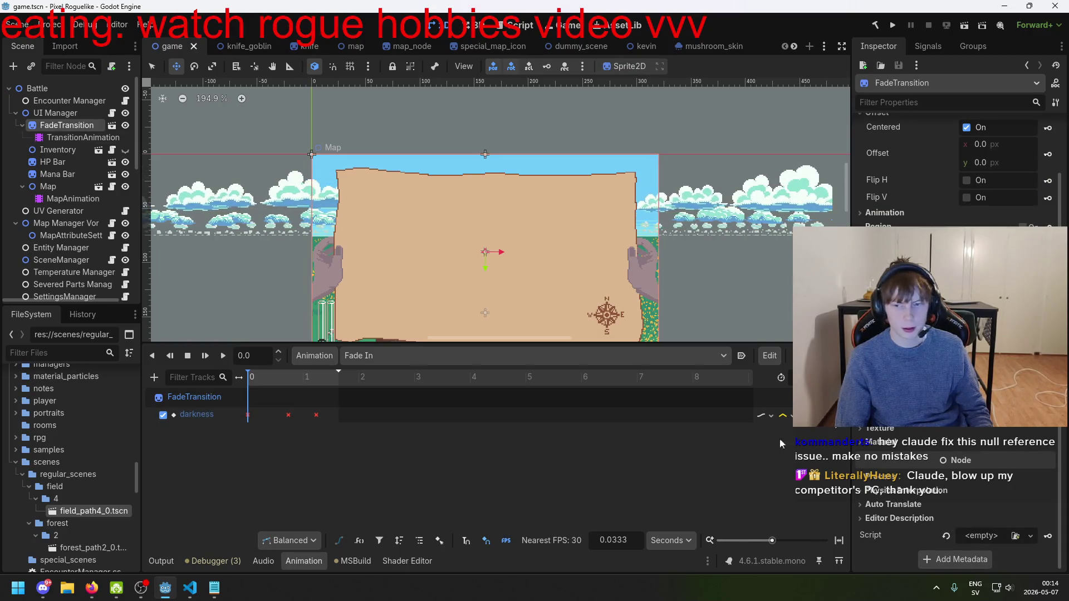
scroll(1017, 512, up, 3)
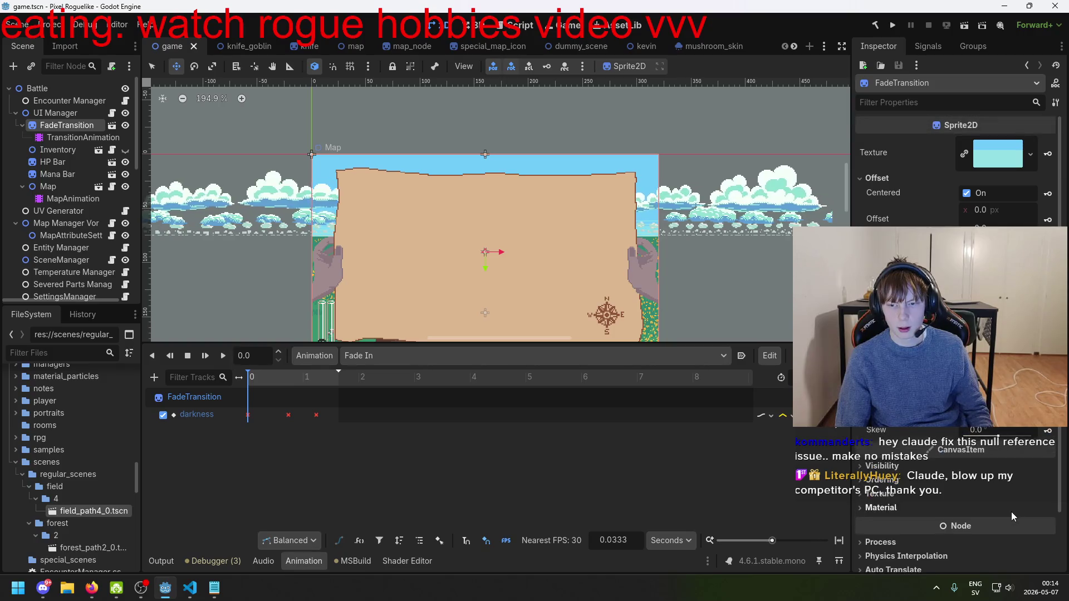
scroll(969, 477, down, 3)
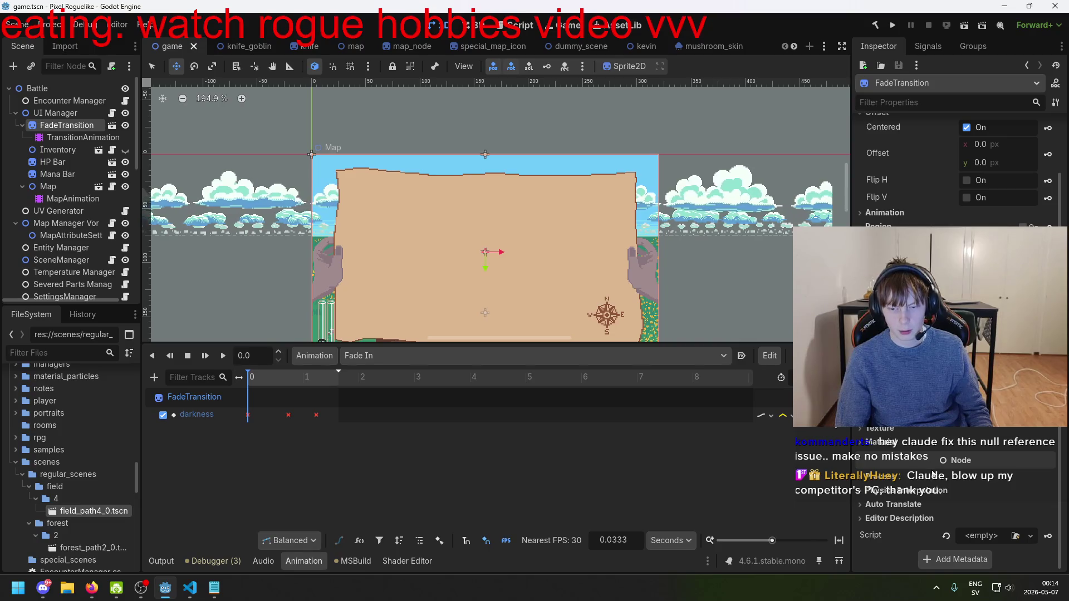
click(902, 444)
click(1008, 458)
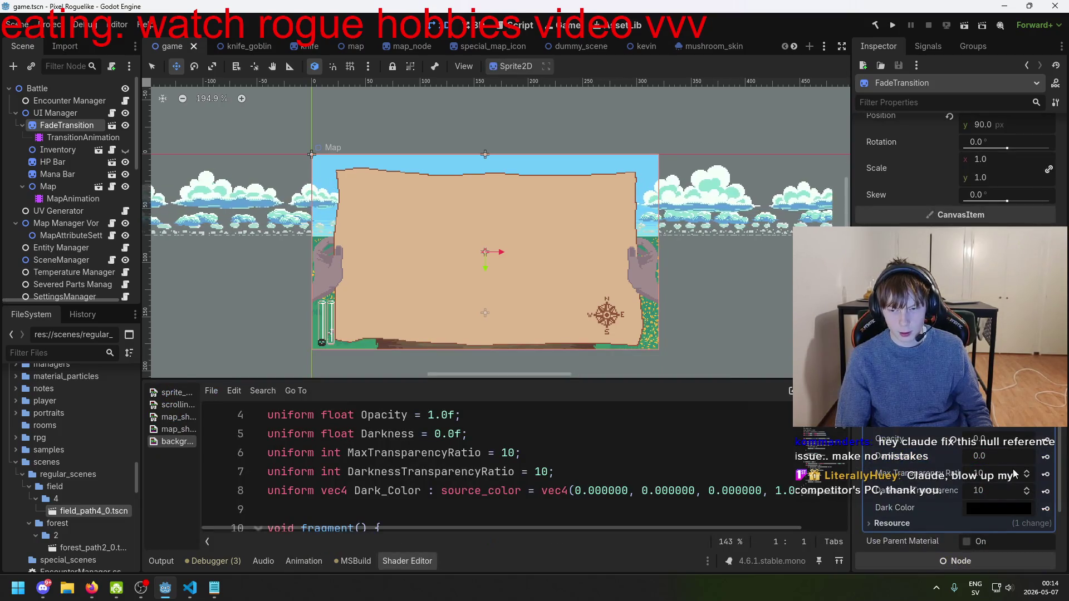
scroll(1034, 522, down, 4)
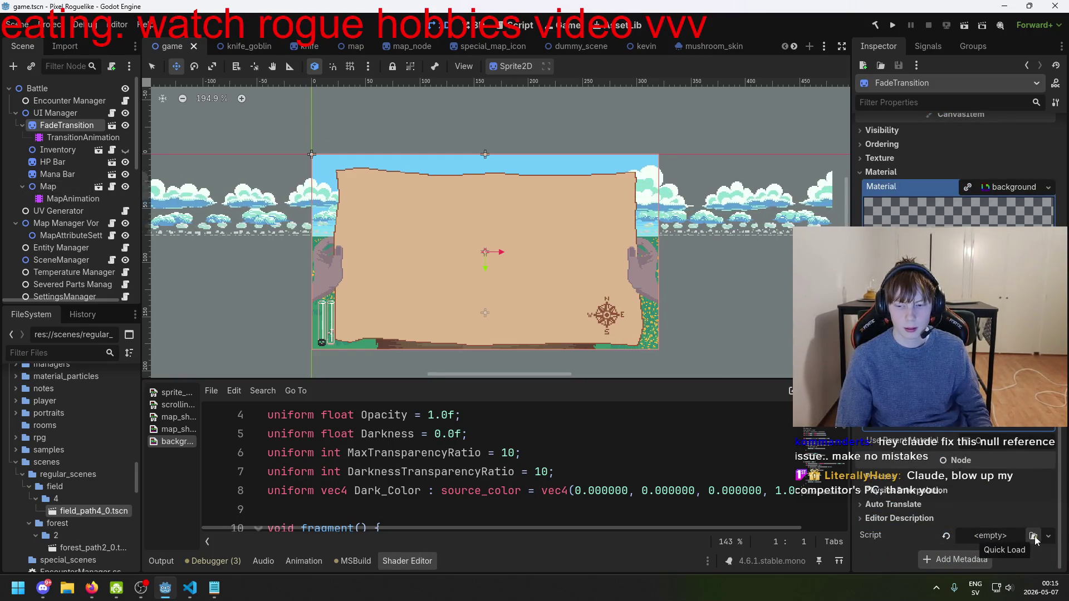
scroll(79, 534, down, 3)
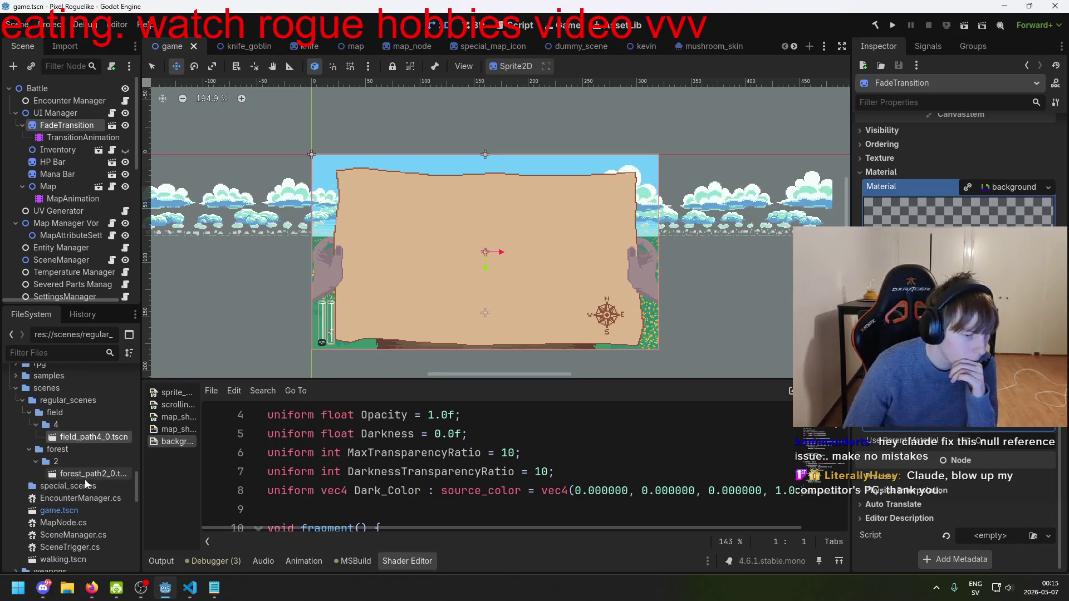
scroll(84, 484, down, 2)
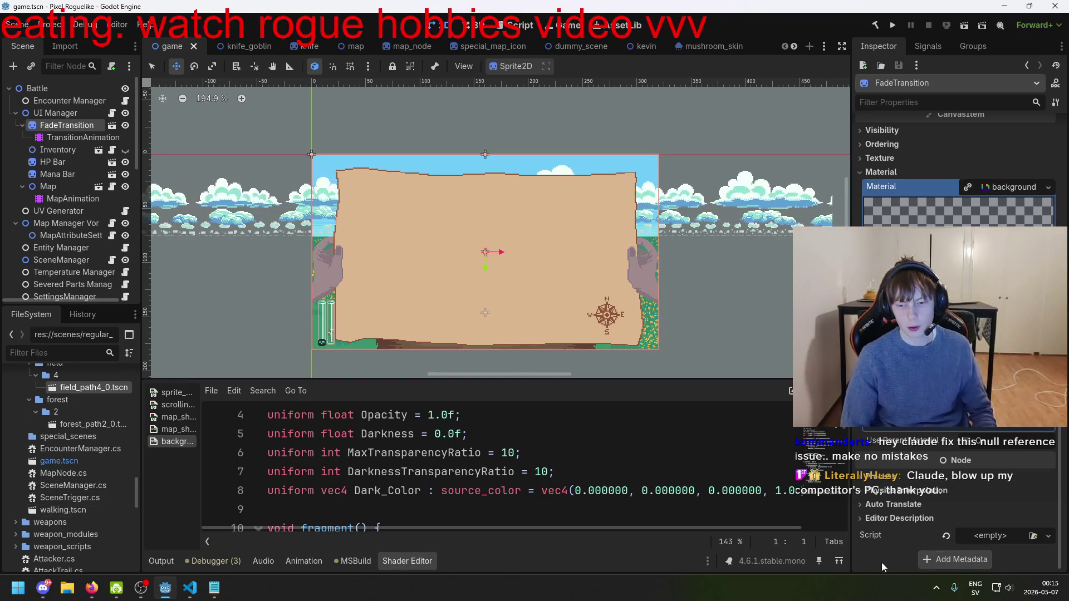
- Restore the SceneBackground script, reassign TransitionAnimation as Scene Transition, and save
key(ctrl+z)
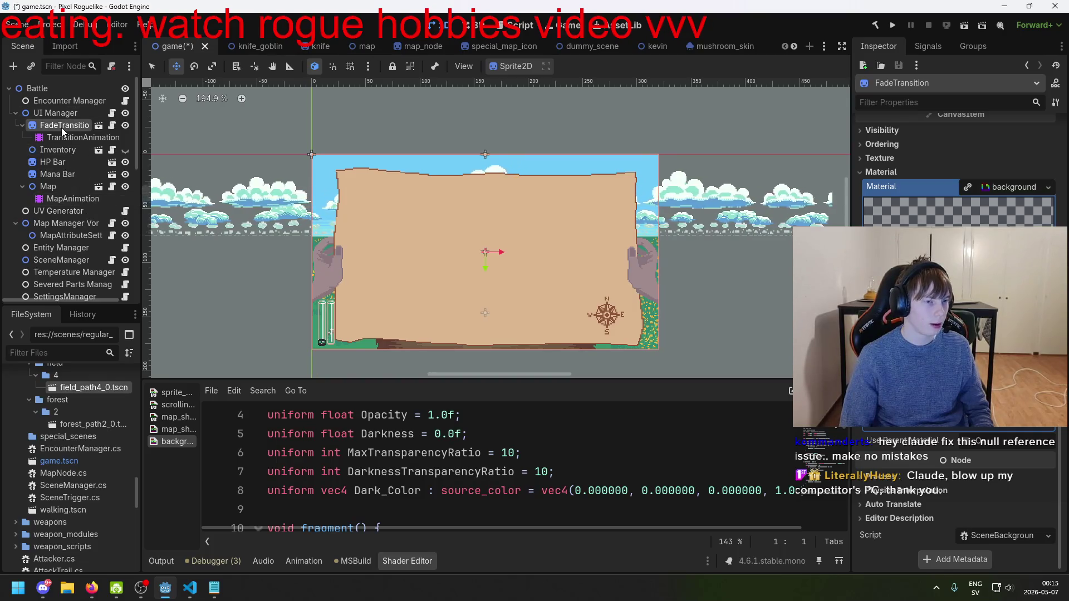
scroll(78, 220, down, 1)
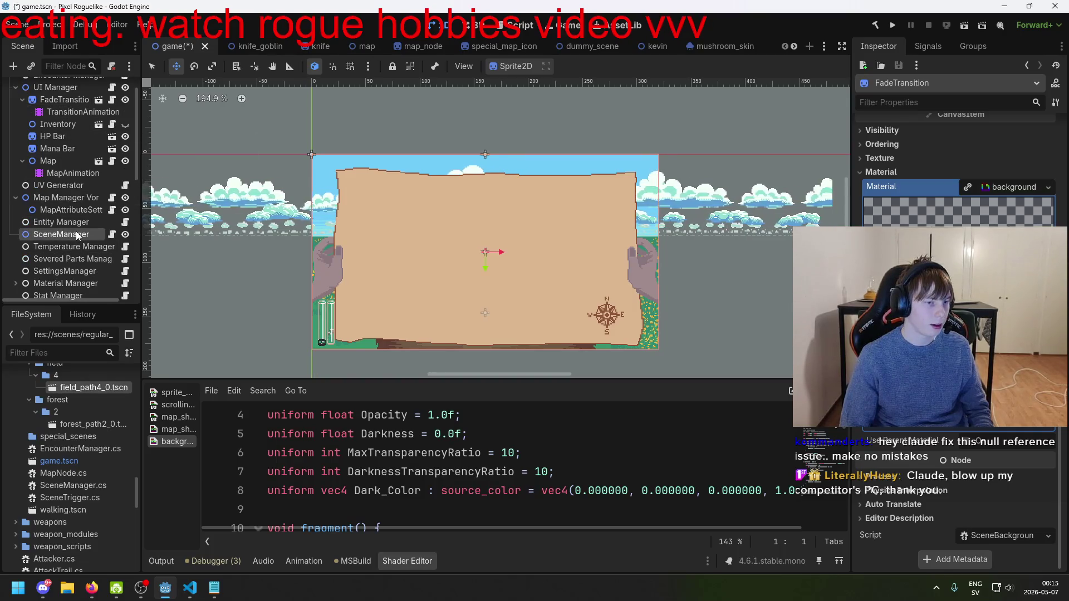
click(60, 234)
scroll(57, 213, up, 1)
drag(82, 137, 1003, 160)
key(ctrl+s)
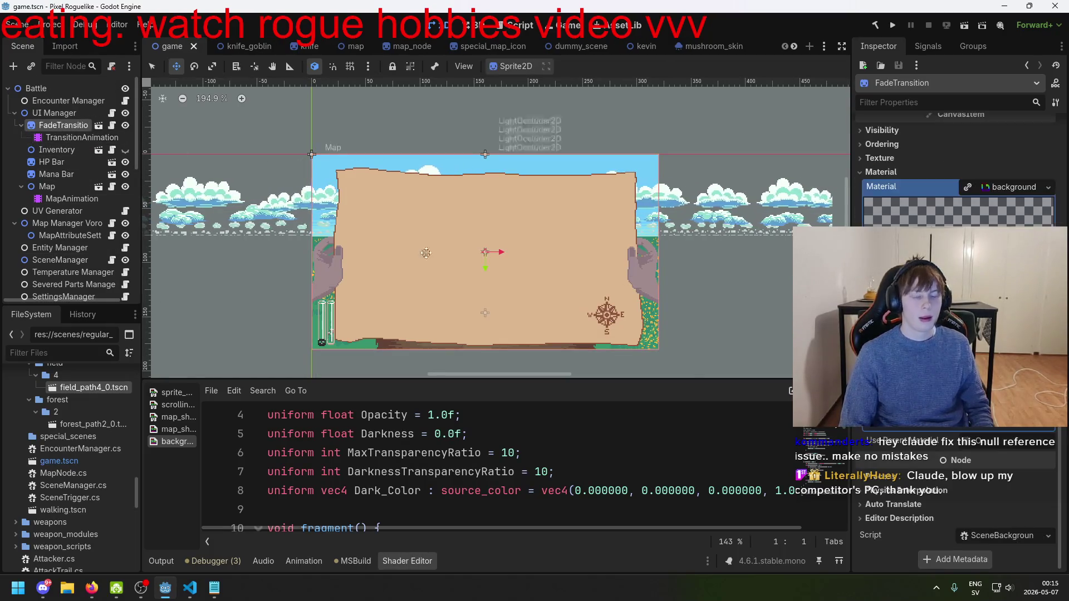
click(1007, 535)
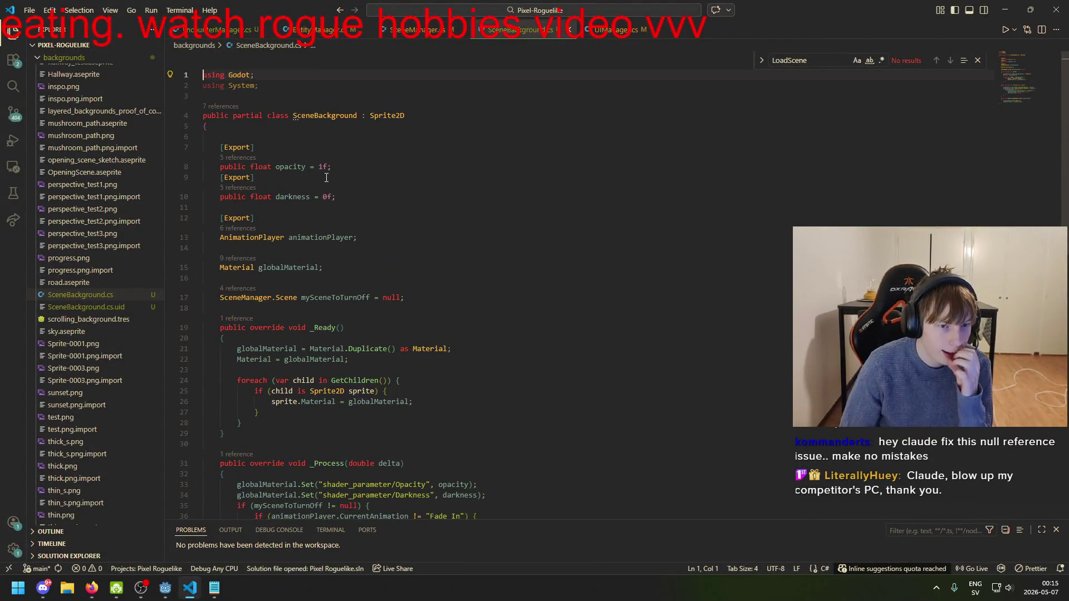
- Review LoadScene's finalIndex and Fade In call in SceneManager.cs, then run the project
scroll(323, 140, down, 1)
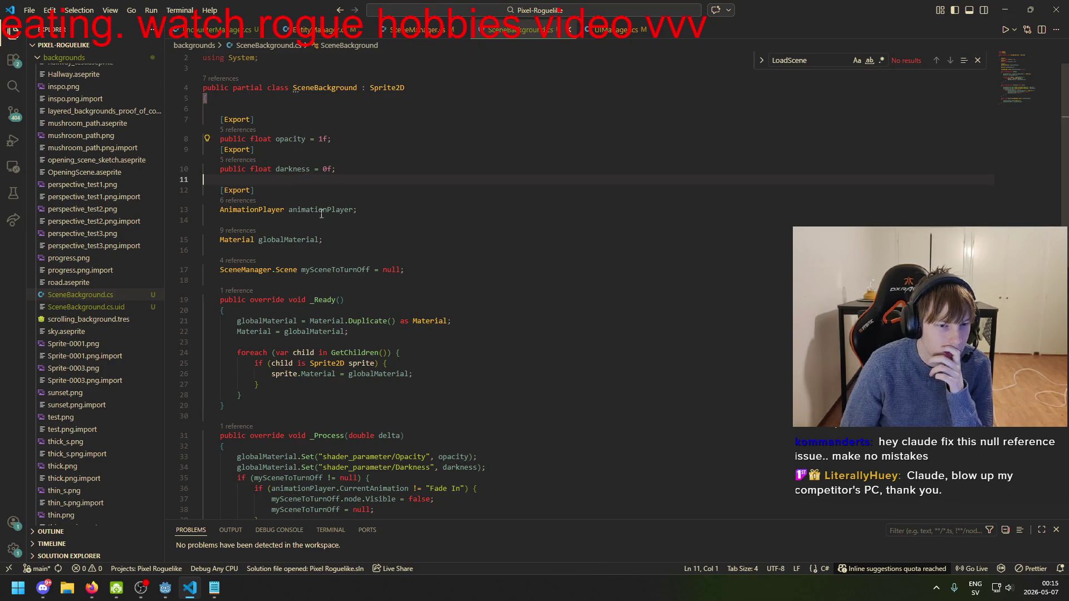
scroll(346, 250, down, 7)
scroll(345, 250, up, 3)
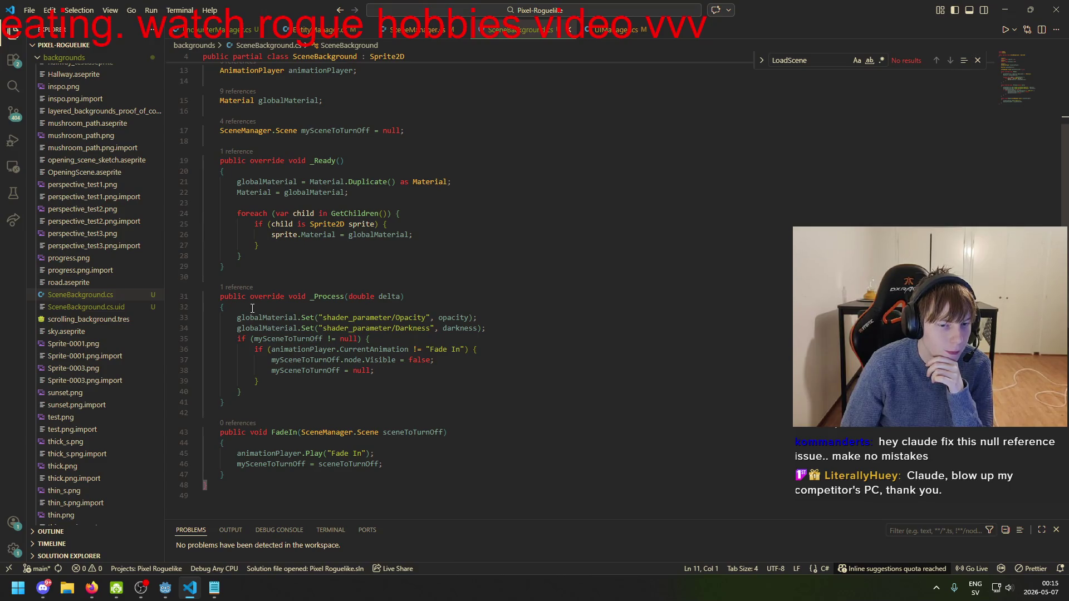
scroll(248, 343, down, 2)
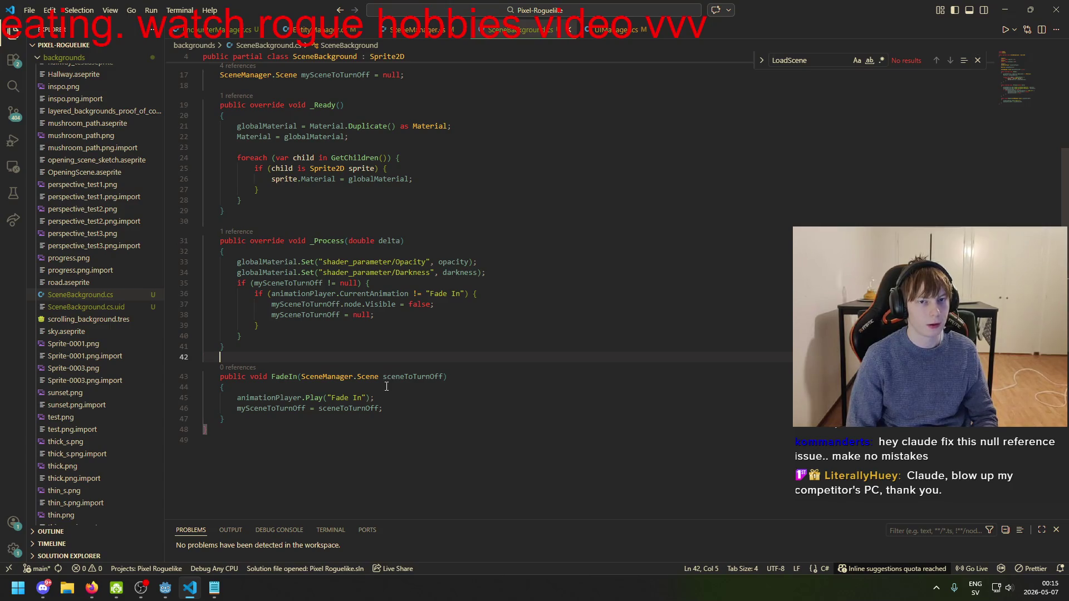
click(412, 30)
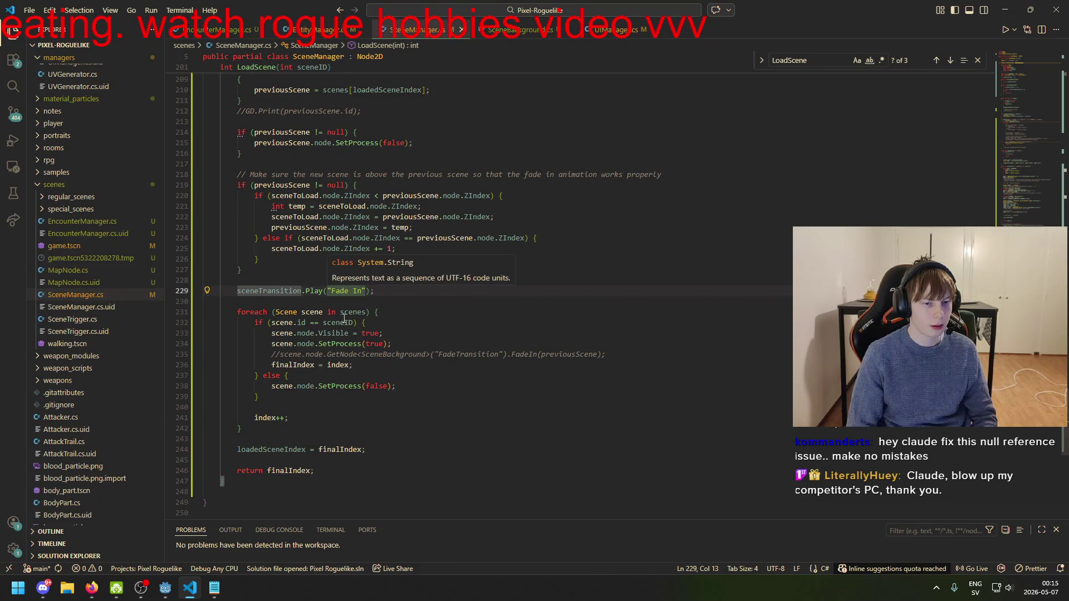
click(285, 355)
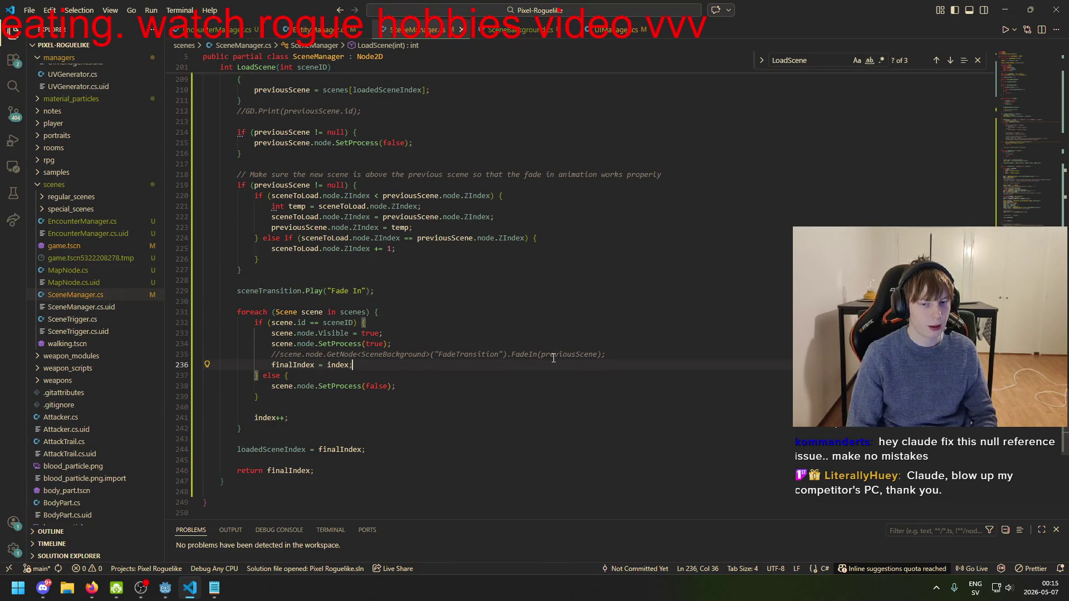
scroll(378, 427, up, 6)
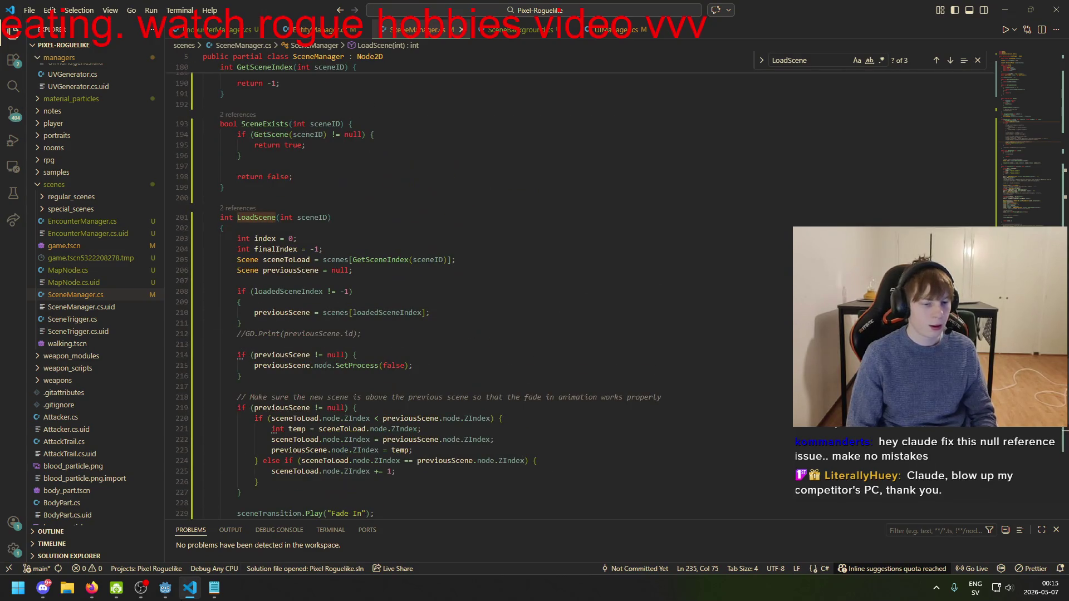
click(165, 588)
click(891, 26)
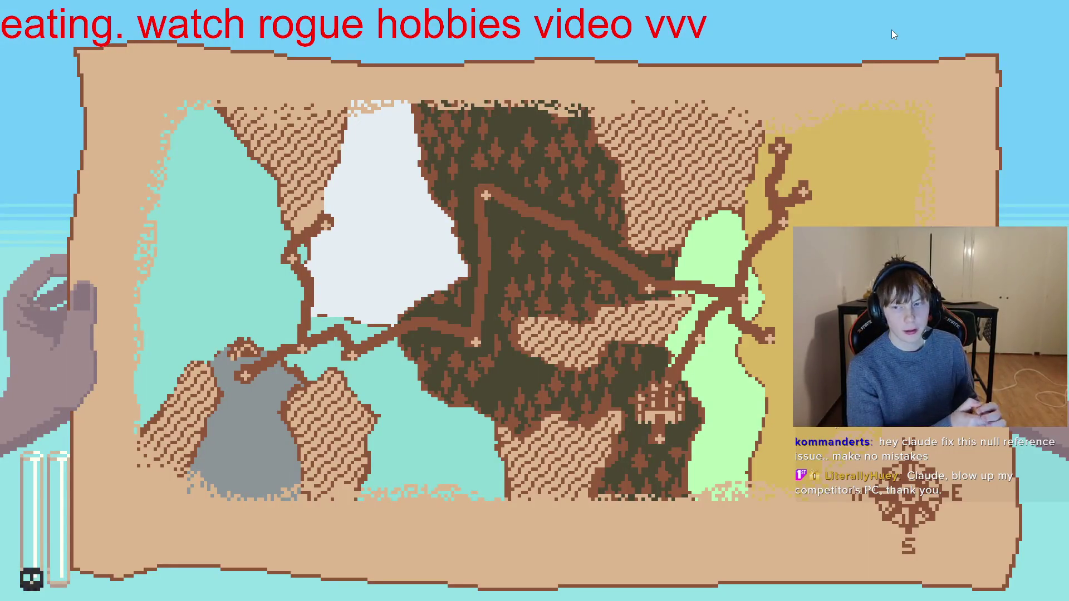
- Travel to a map node, watch the fade into the battle field, then stop the game
click(489, 199)
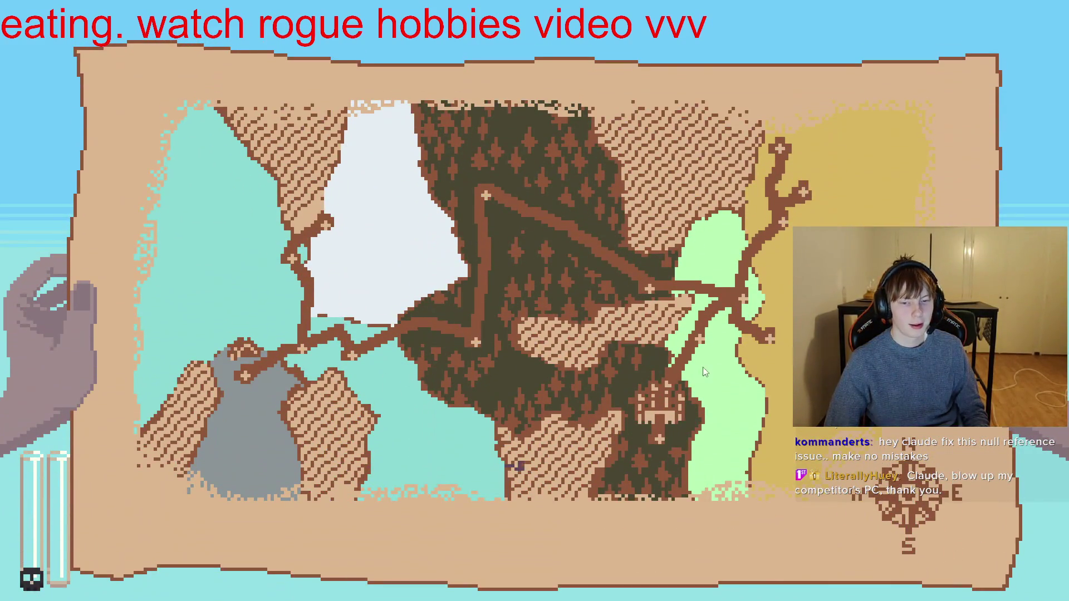
click(700, 337)
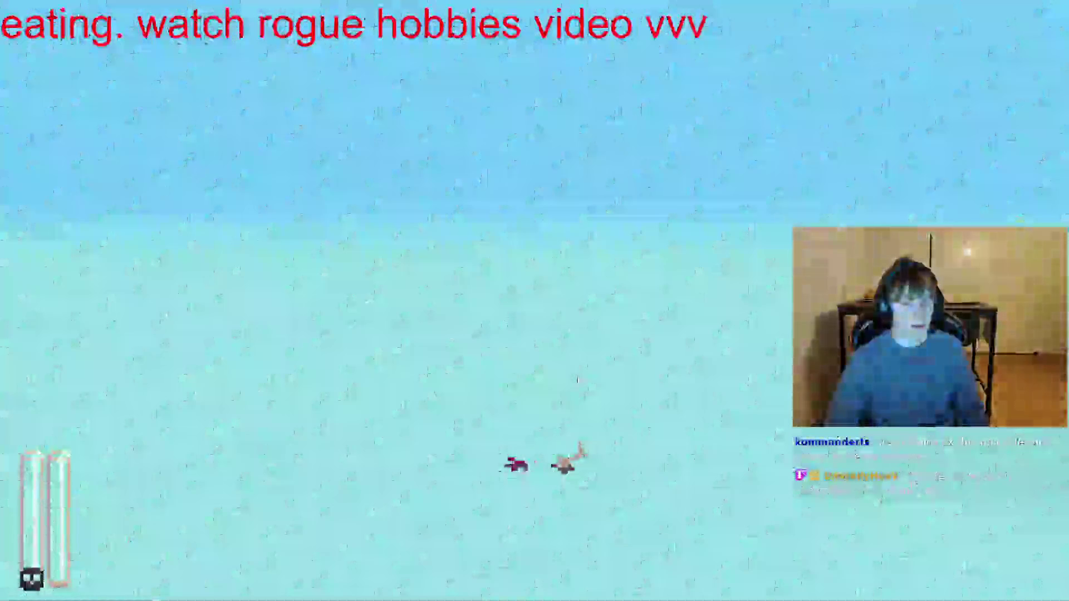
key(F8)
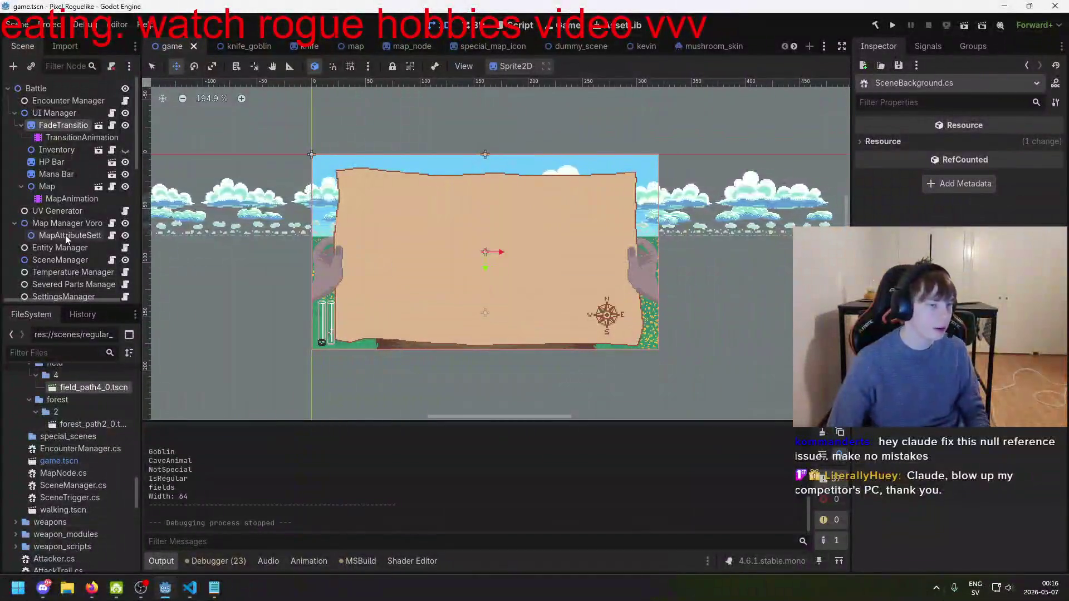
- Compare TransitionAnimation and FadeTransition, then inspect the Fade In darkness keyframes one by one
click(62, 137)
click(61, 125)
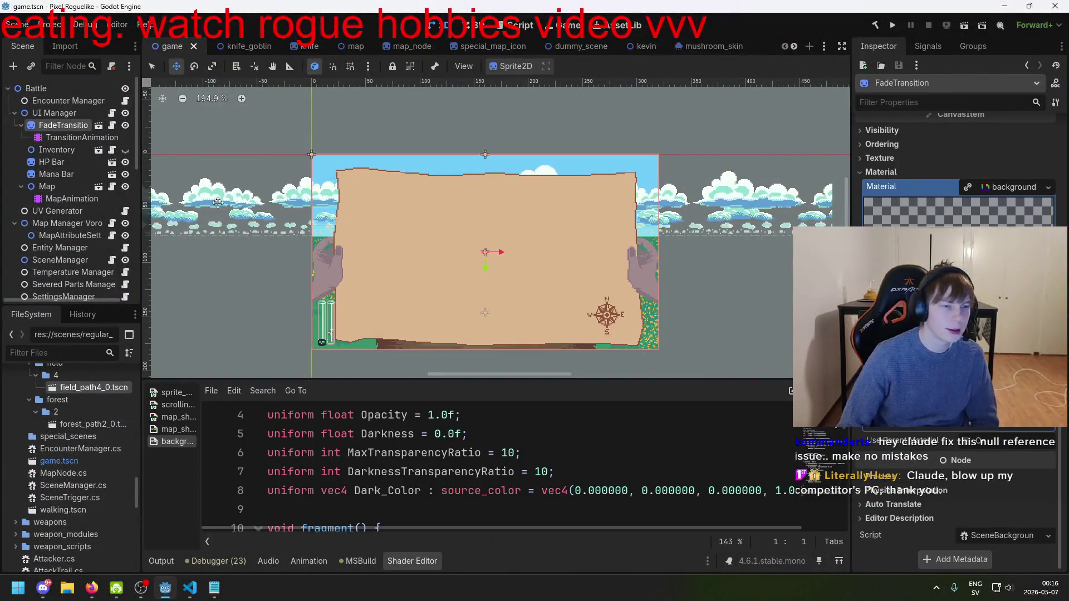
click(78, 136)
click(63, 126)
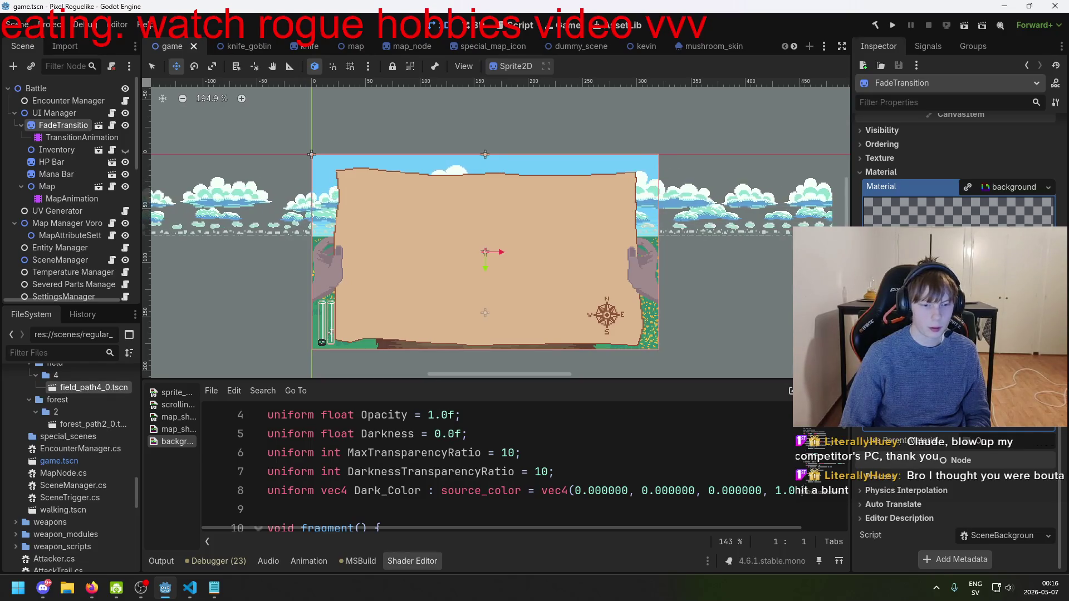
click(81, 137)
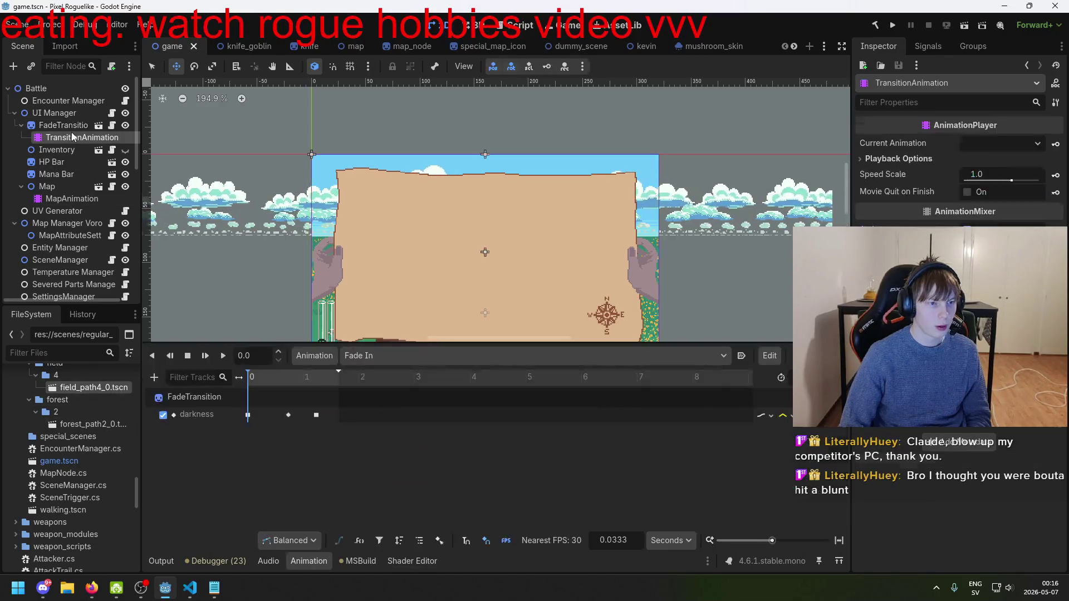
click(248, 415)
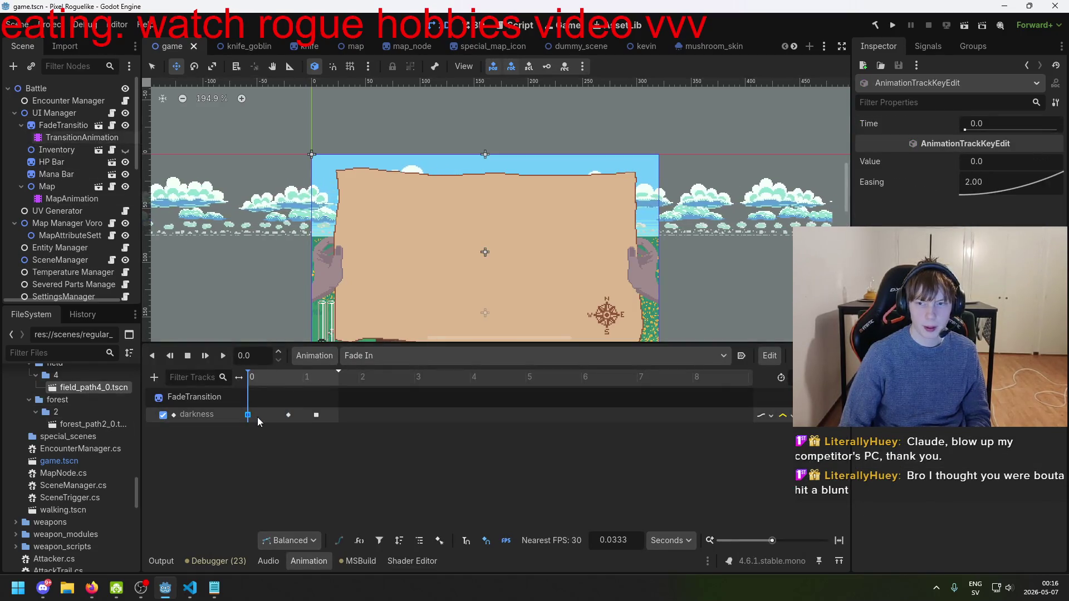
click(316, 415)
click(289, 415)
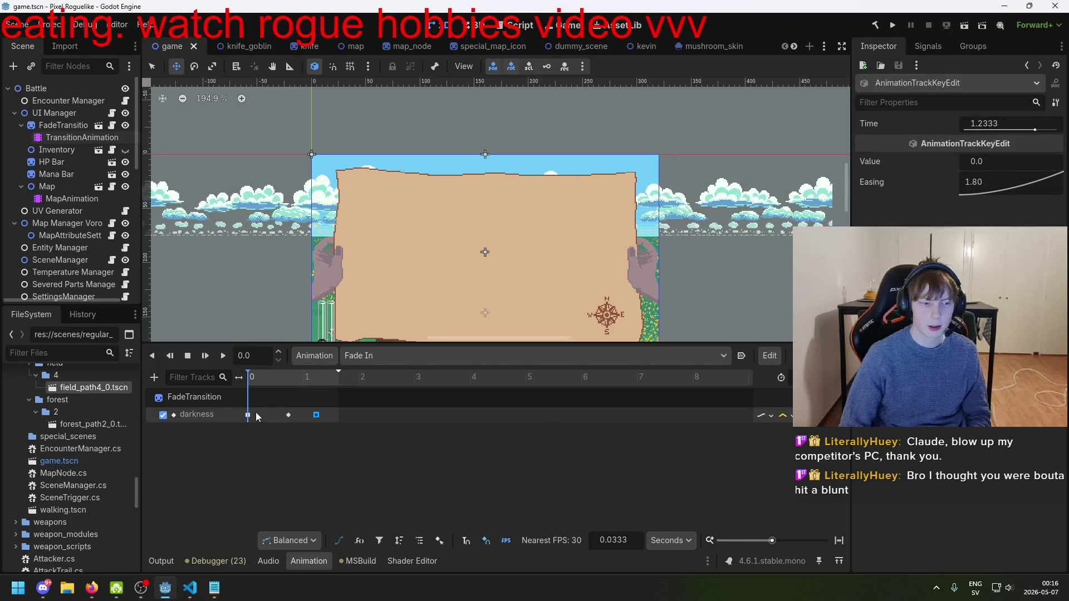
- Reselect FadeTransition, save the scene with Ctrl+S, and go back to VS Code
click(196, 395)
key(ctrl+s)
key(alt+Tab)
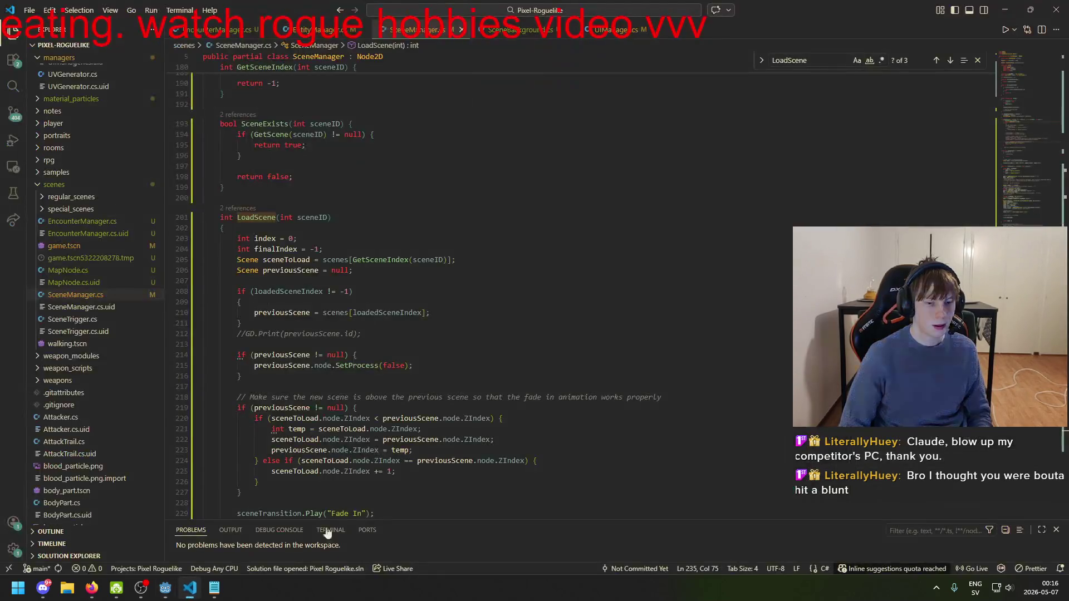
- In SceneBackground.cs, delete the exported opacity field
scroll(485, 362, up, 10)
scroll(486, 362, up, 20)
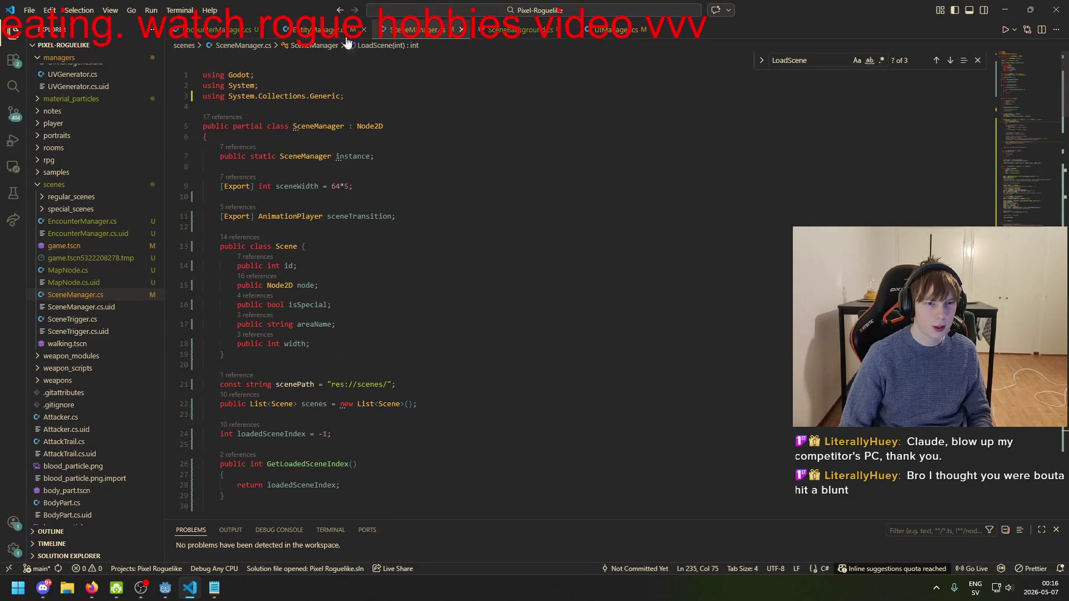
click(543, 31)
scroll(435, 216, up, 5)
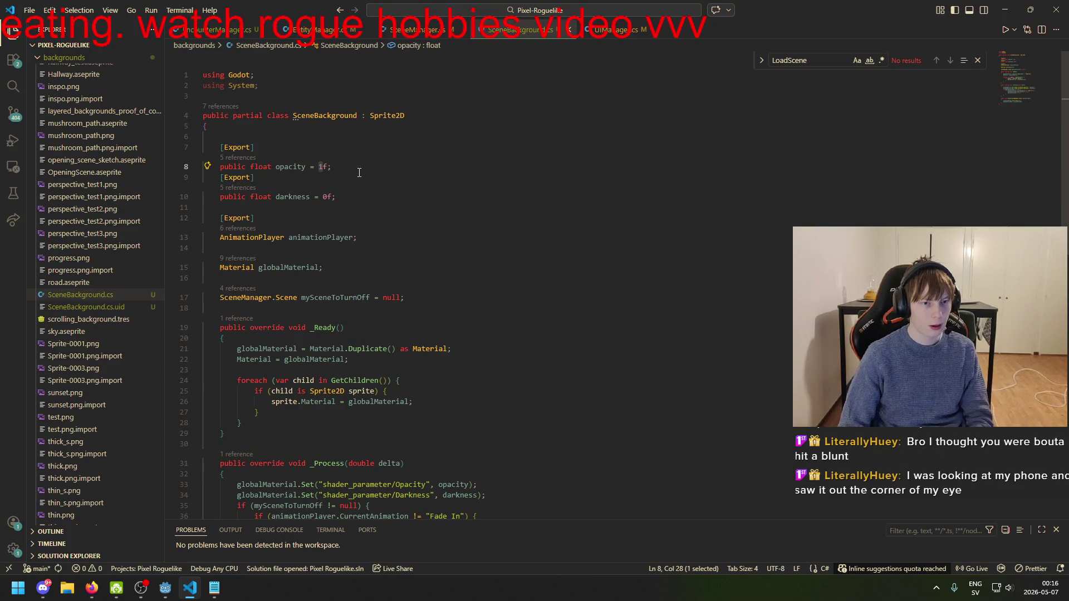
key(BackSpace)
key(BackSpace)
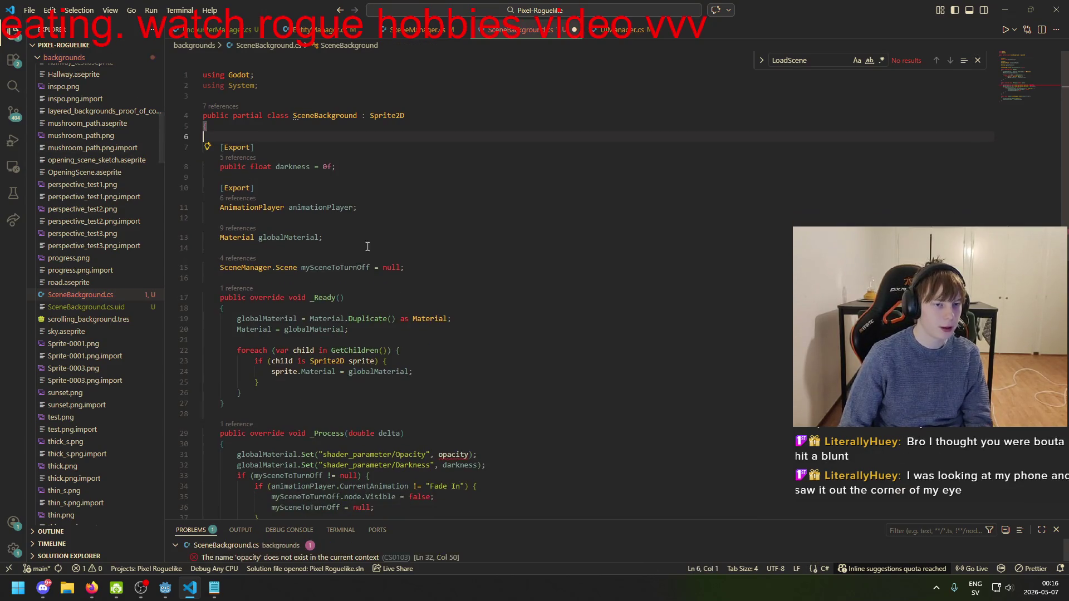
- Delete the line setting the Opacity shader parameter, then return to Godot
scroll(459, 350, down, 5)
click(184, 231)
key(BackSpace)
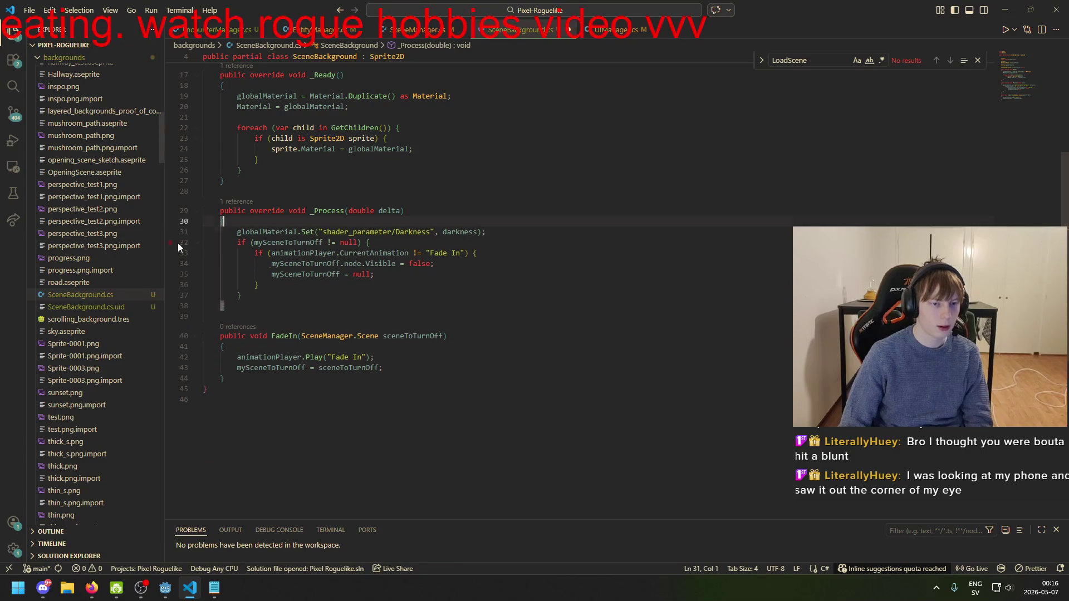
click(176, 592)
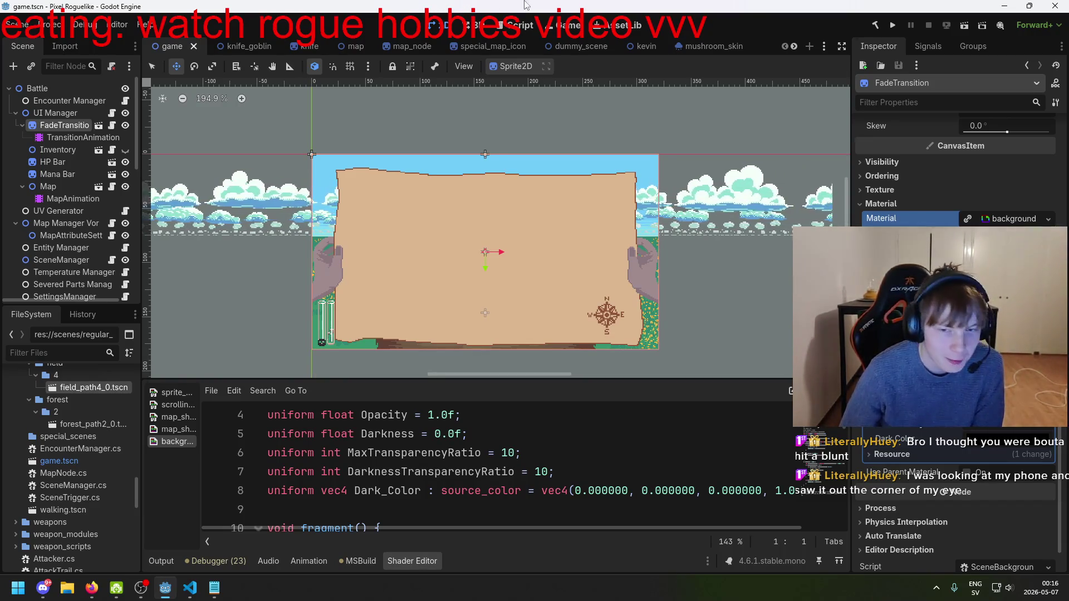
- Run the project, travel across the map into a goblin battle, then stop the game with F8
click(894, 25)
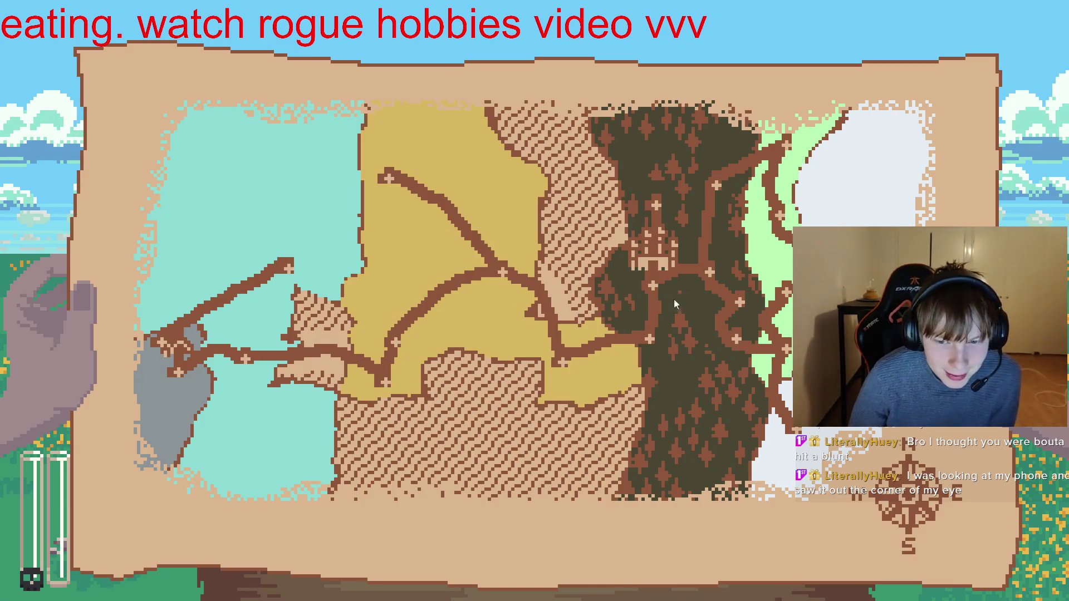
click(713, 271)
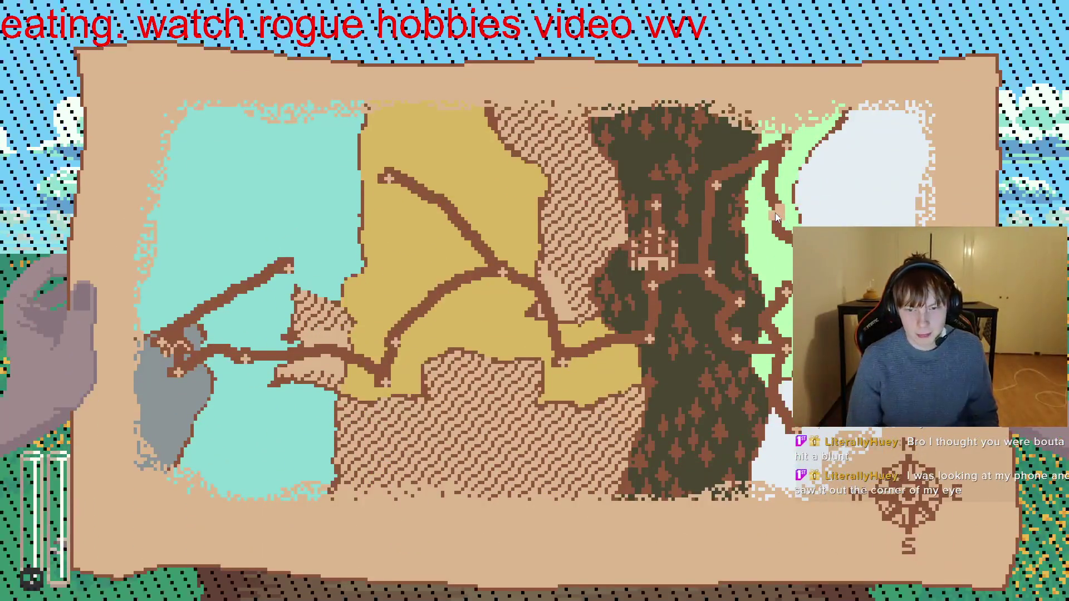
click(779, 213)
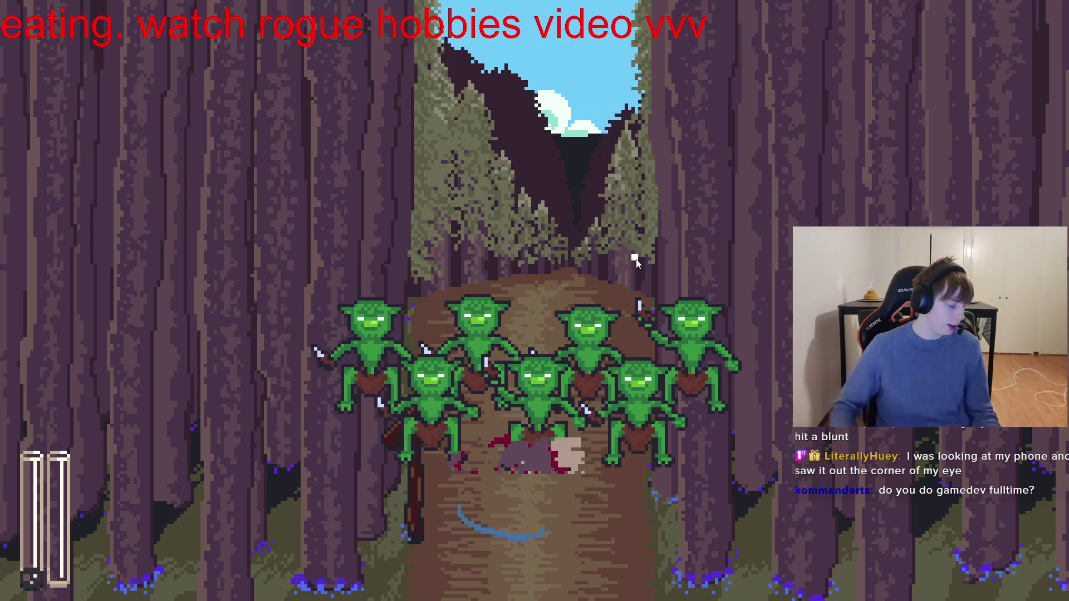
key(F8)
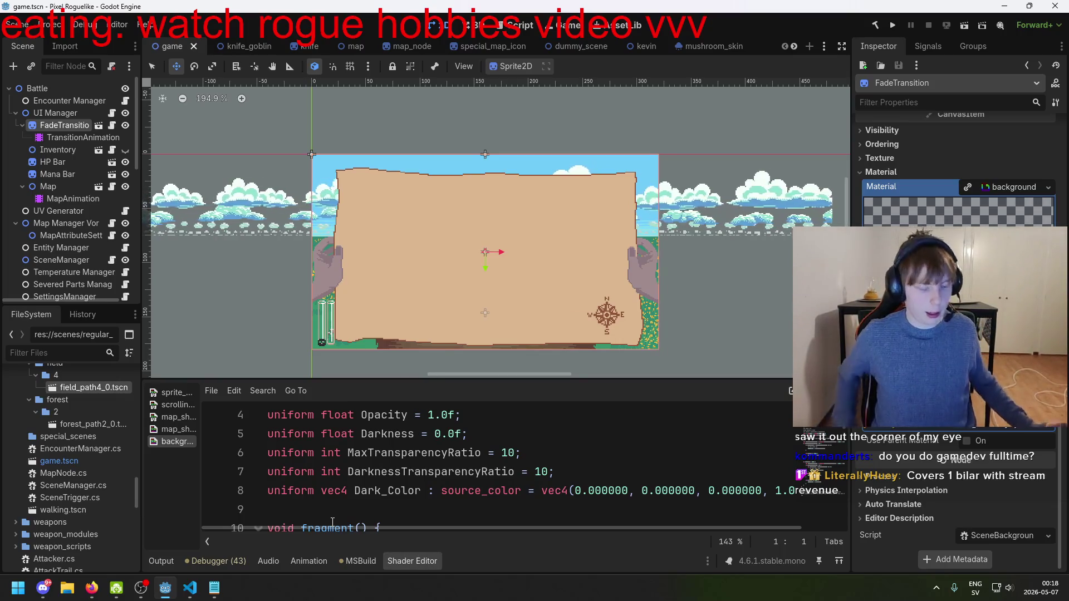
- Back in VS Code, review the visibility change and if block in SceneBackground.cs
key(alt+Tab)
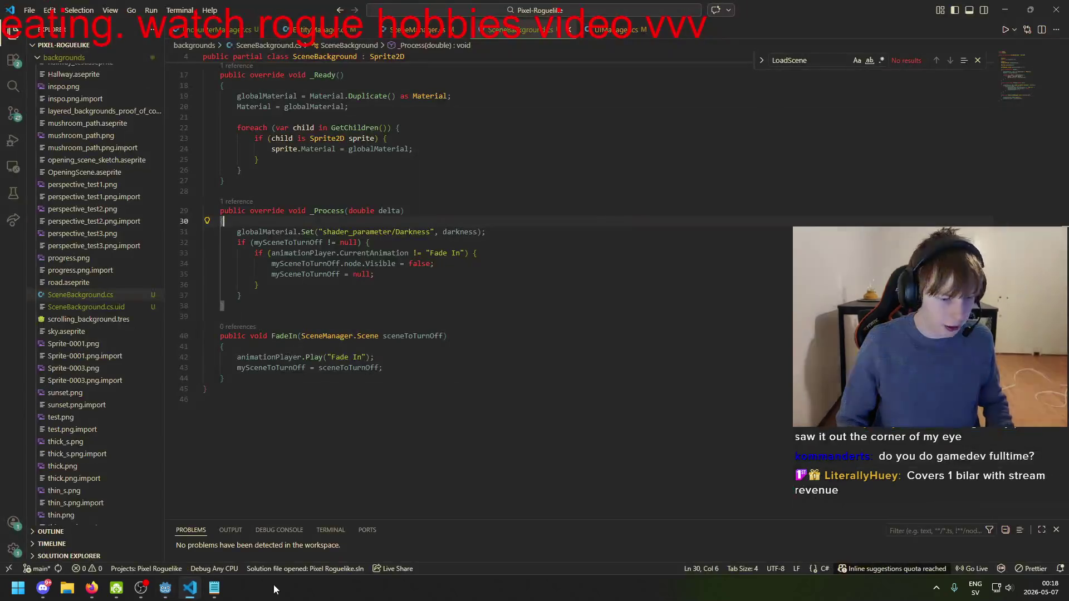
click(461, 265)
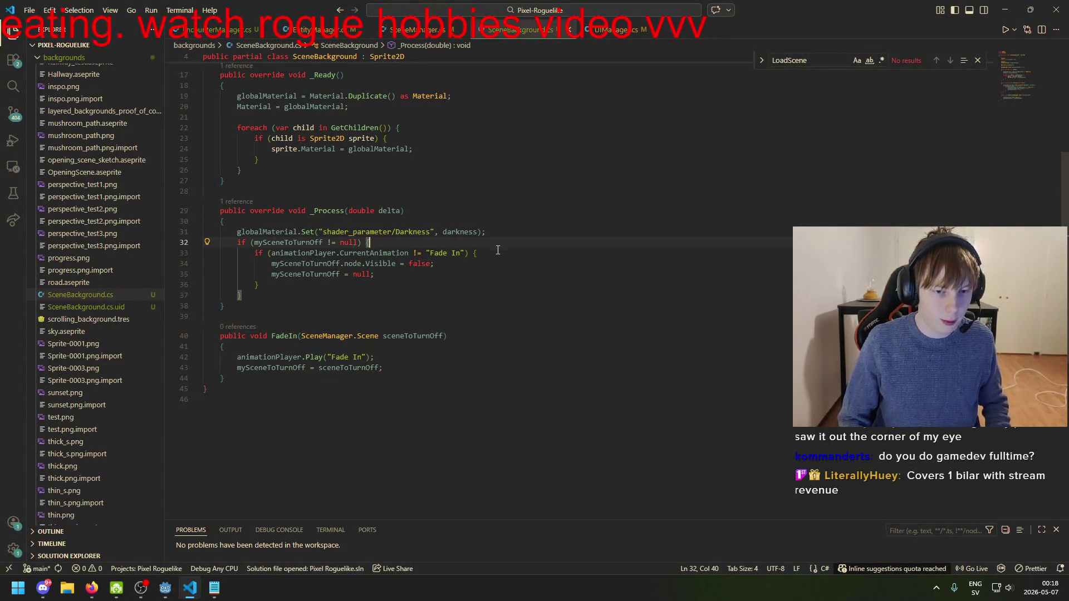
click(385, 294)
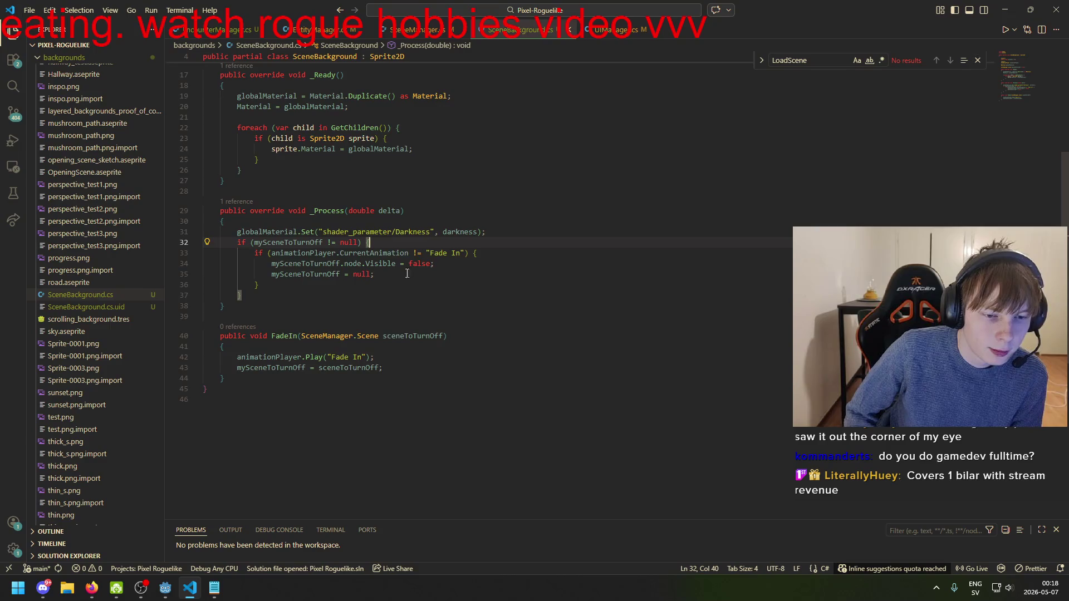
scroll(394, 275, up, 5)
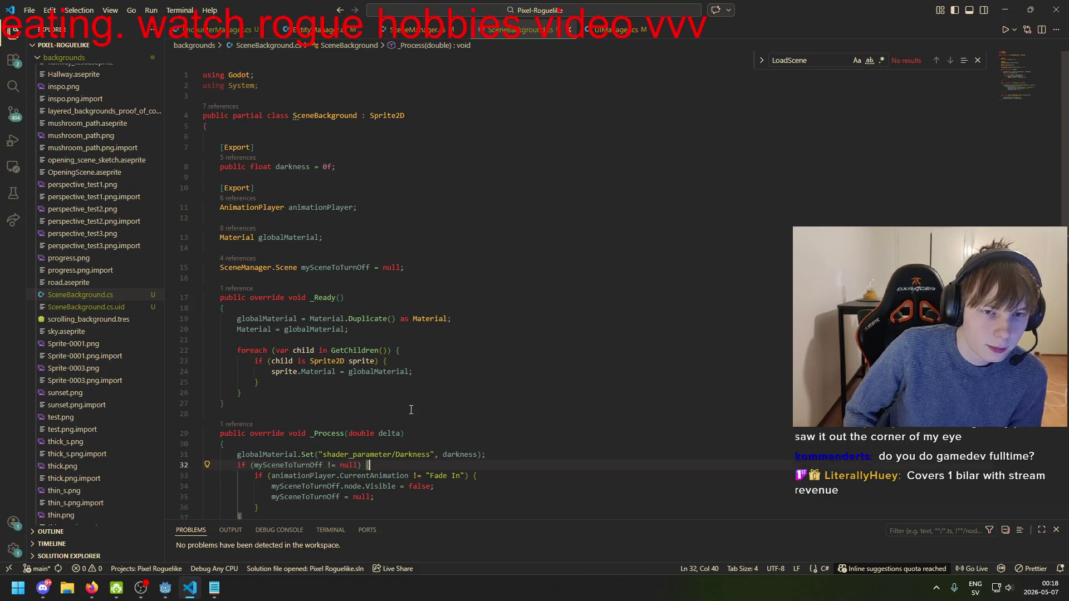
- Cycle through EncounterManager.cs and SceneBackground.cs's FadeIn method until EntityManager.cs is active
click(222, 30)
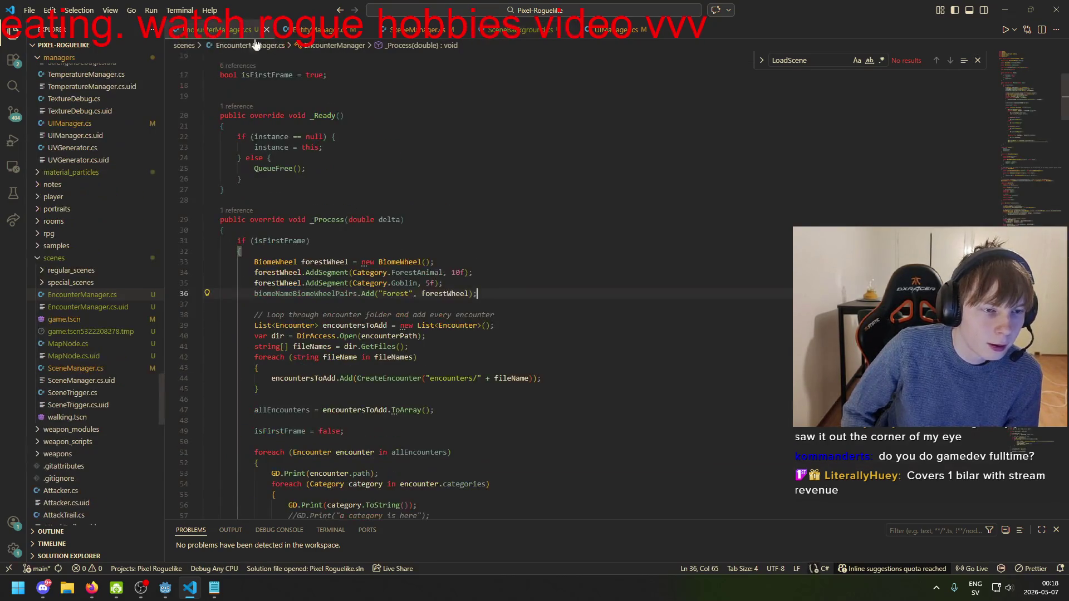
key(ctrl+Tab)
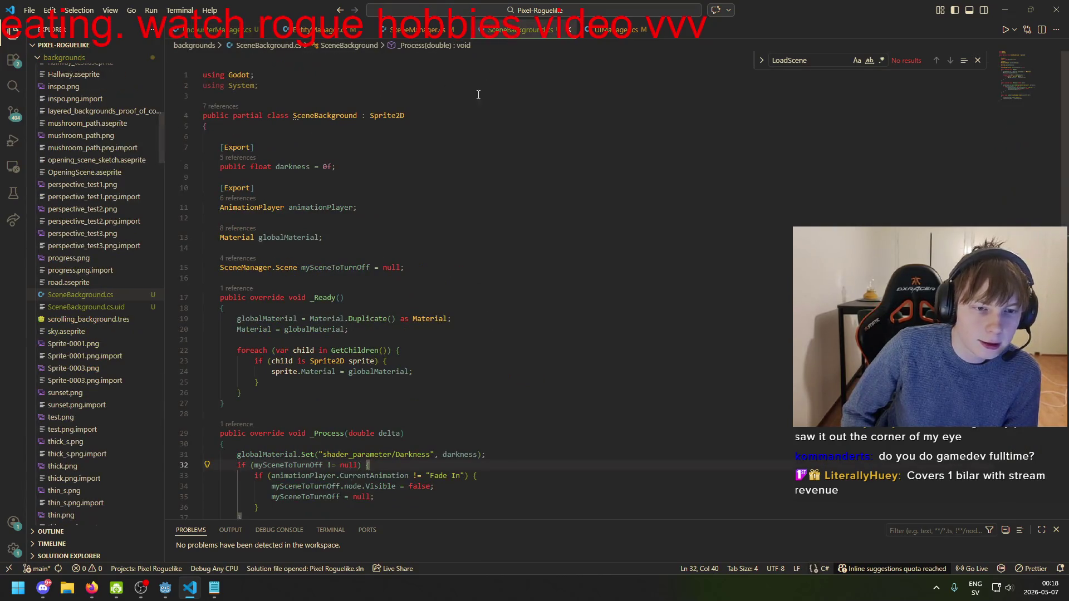
scroll(362, 262, down, 8)
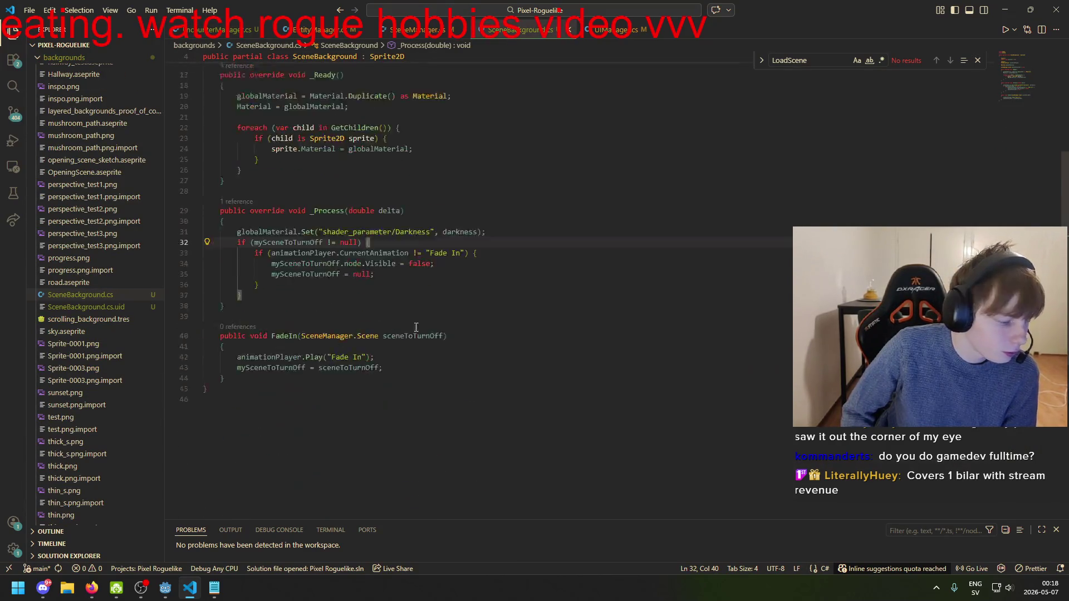
click(405, 276)
scroll(405, 276, up, 8)
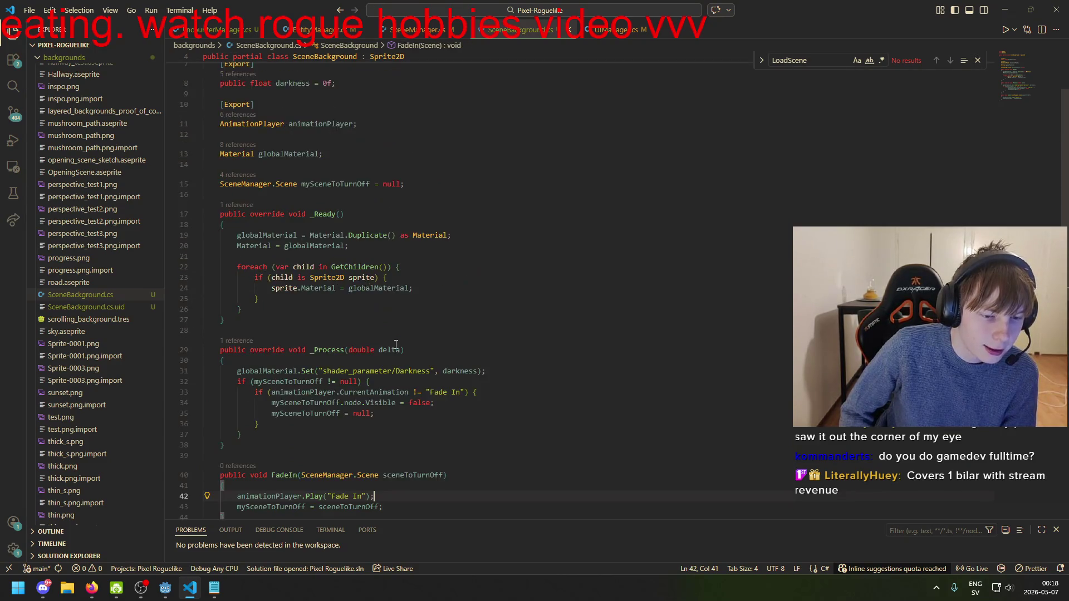
key(ctrl+Page_Up)
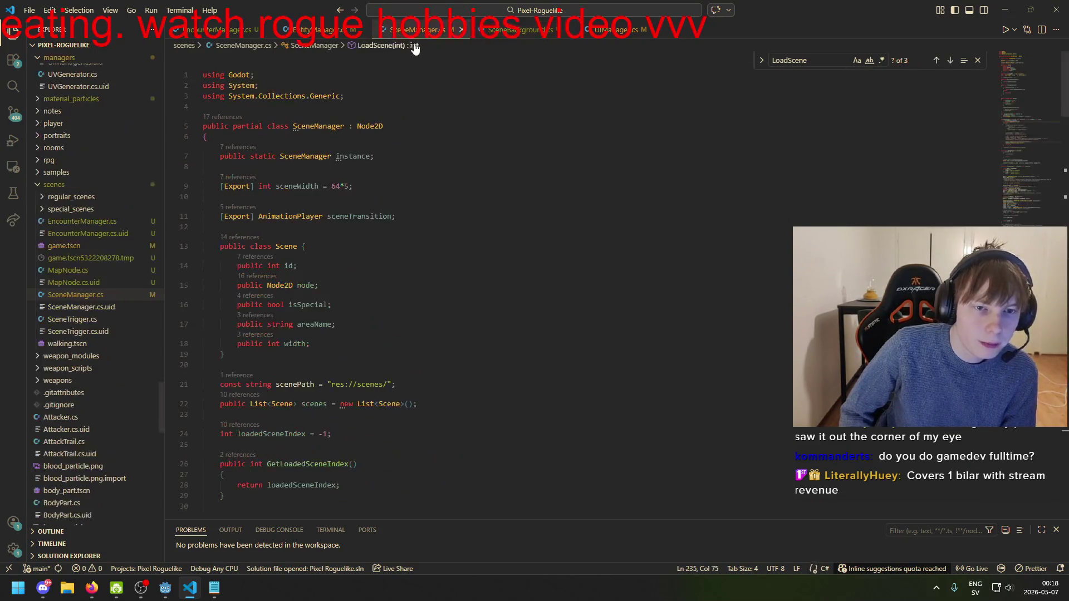
key(ctrl+Page_Up)
scroll(560, 276, up, 3)
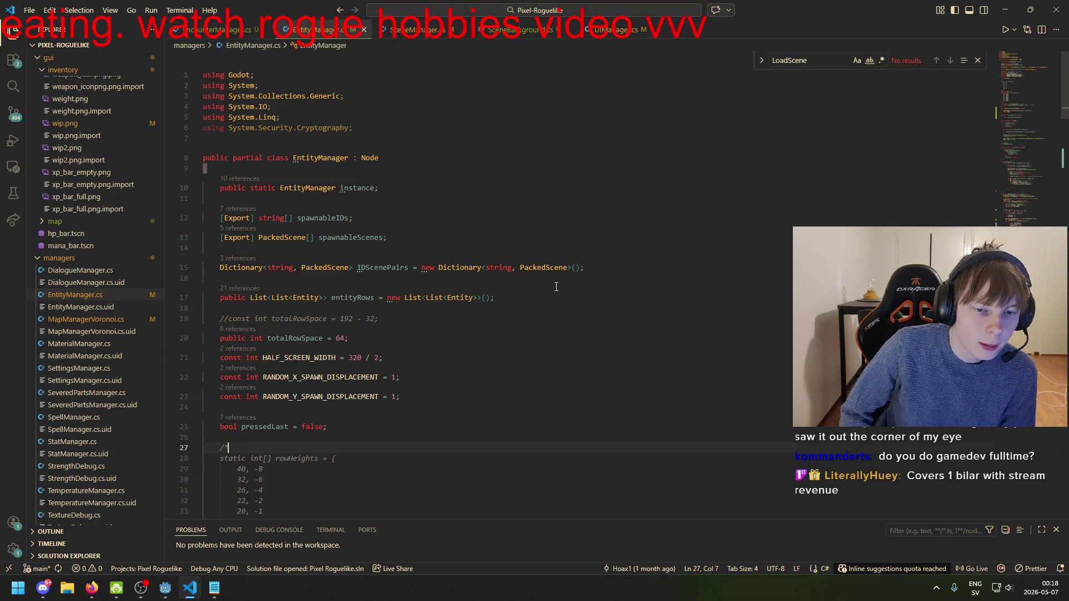
- Scroll through EntityManager.cs down to the ArrangeEntities loop
scroll(404, 298, down, 4)
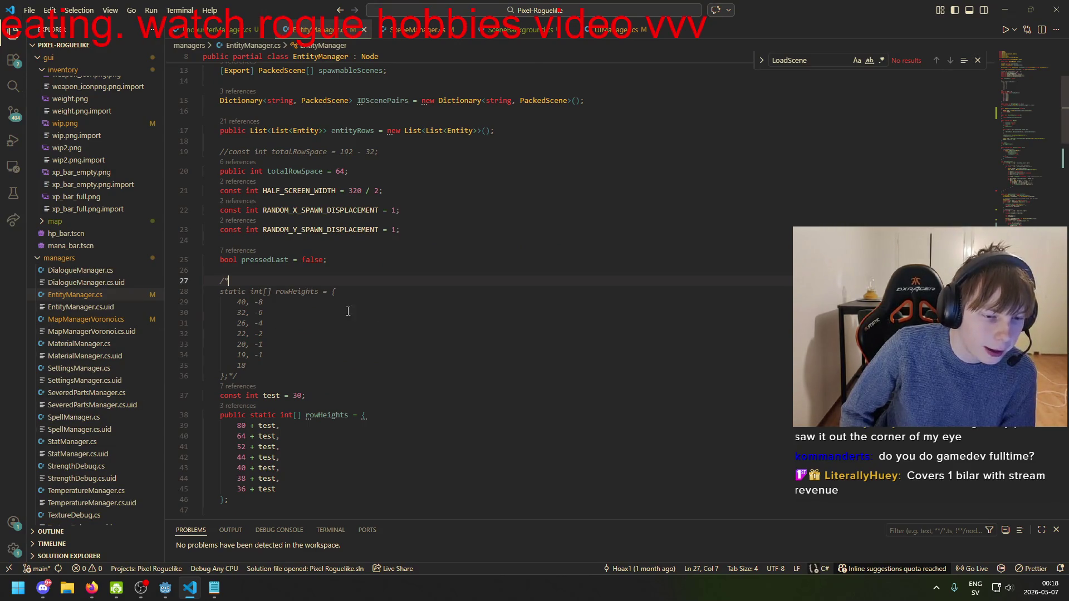
scroll(350, 309, down, 12)
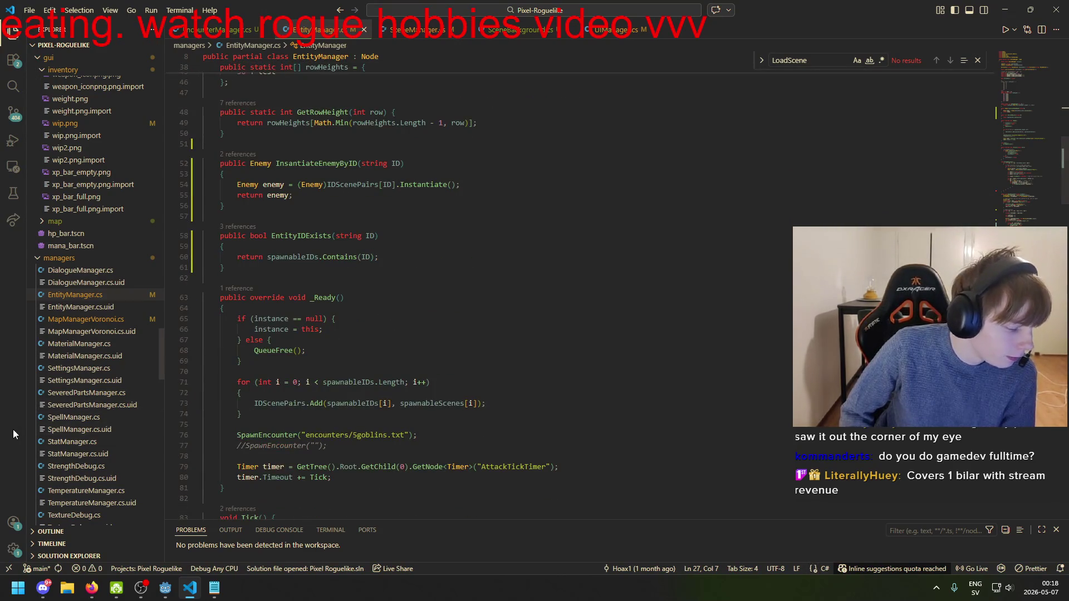
scroll(526, 334, down, 5)
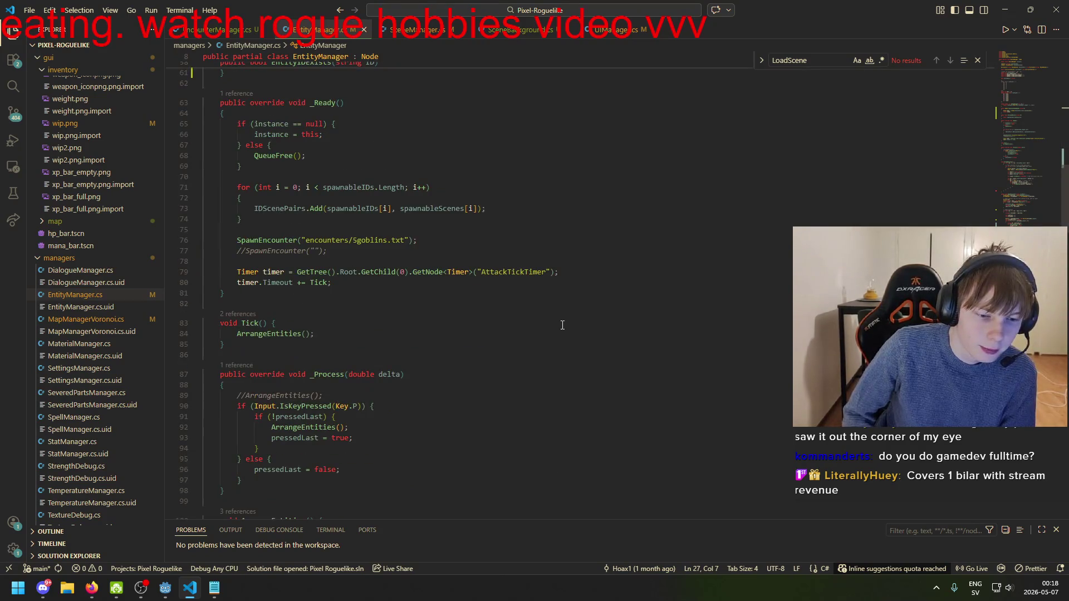
scroll(564, 326, down, 7)
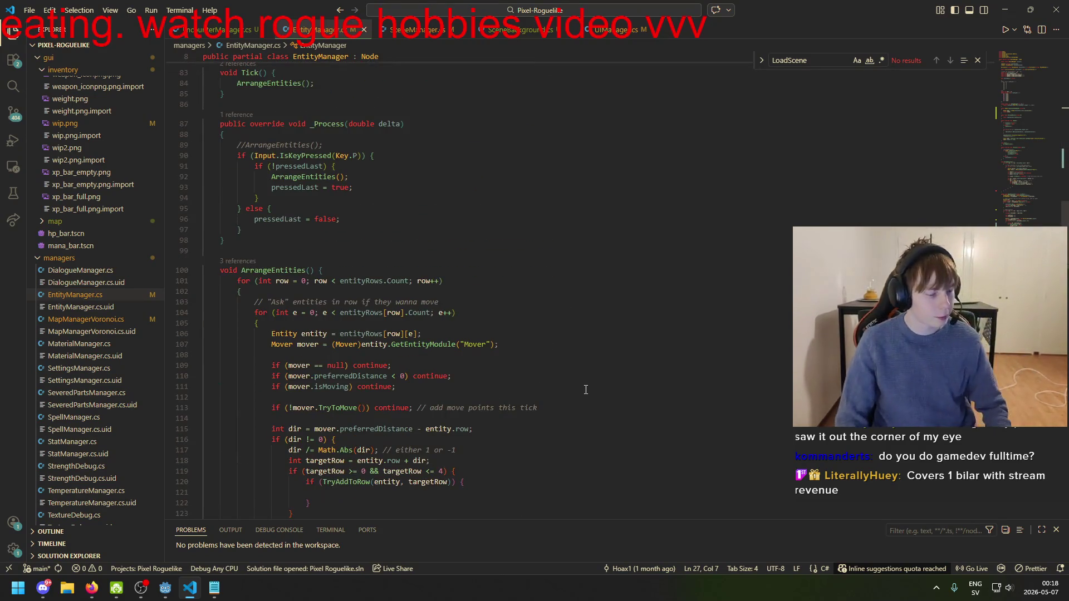
click(433, 417)
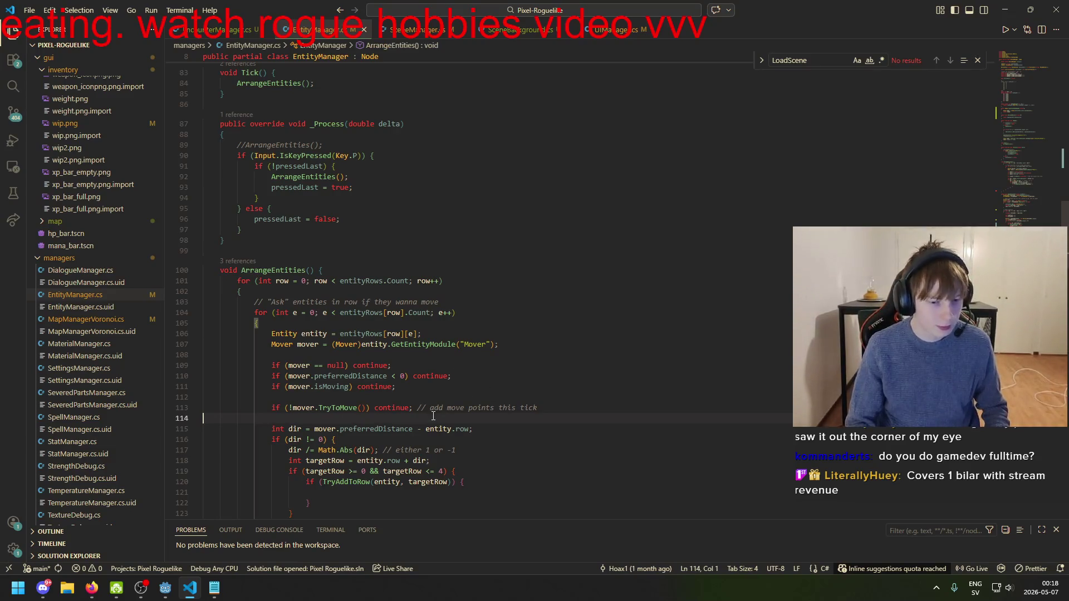
- Open EncounterManager.cs to review it, then return to the Godot editor
click(210, 37)
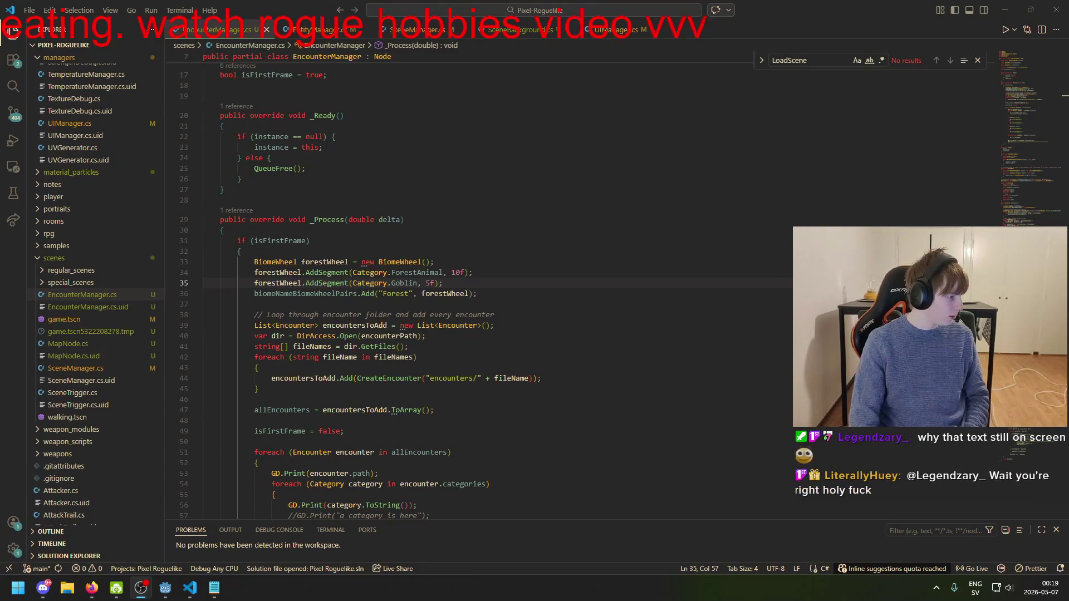
key(alt+Tab)
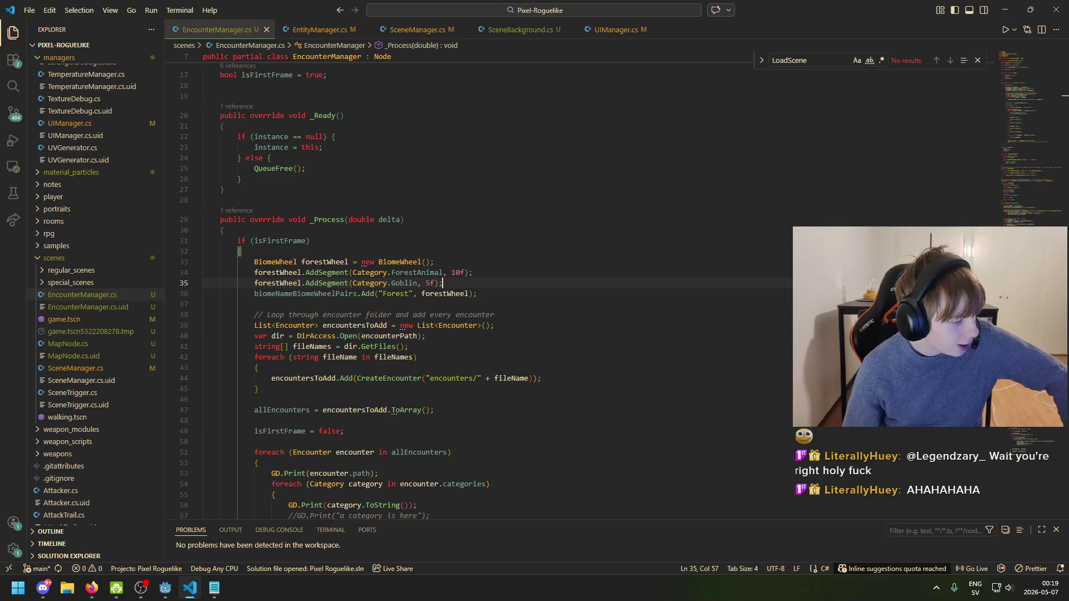
key(alt+Tab)
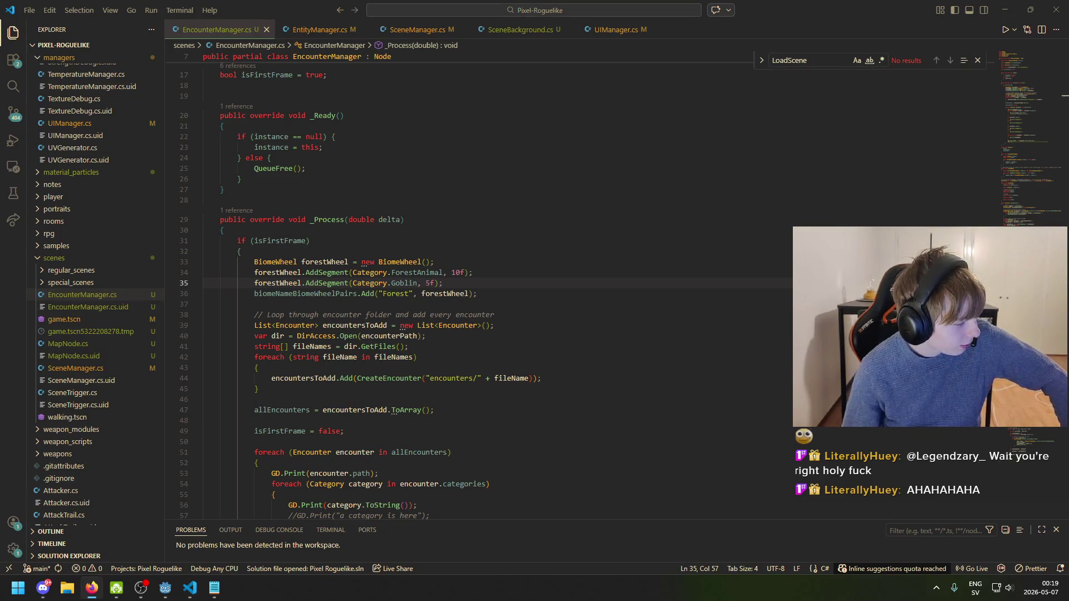
click(486, 427)
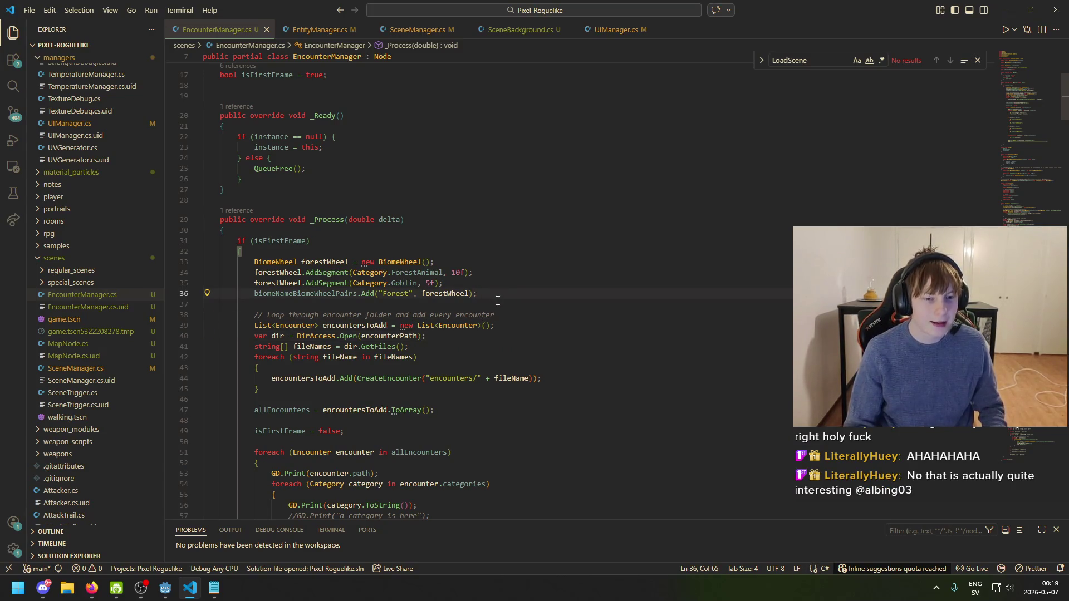
click(165, 588)
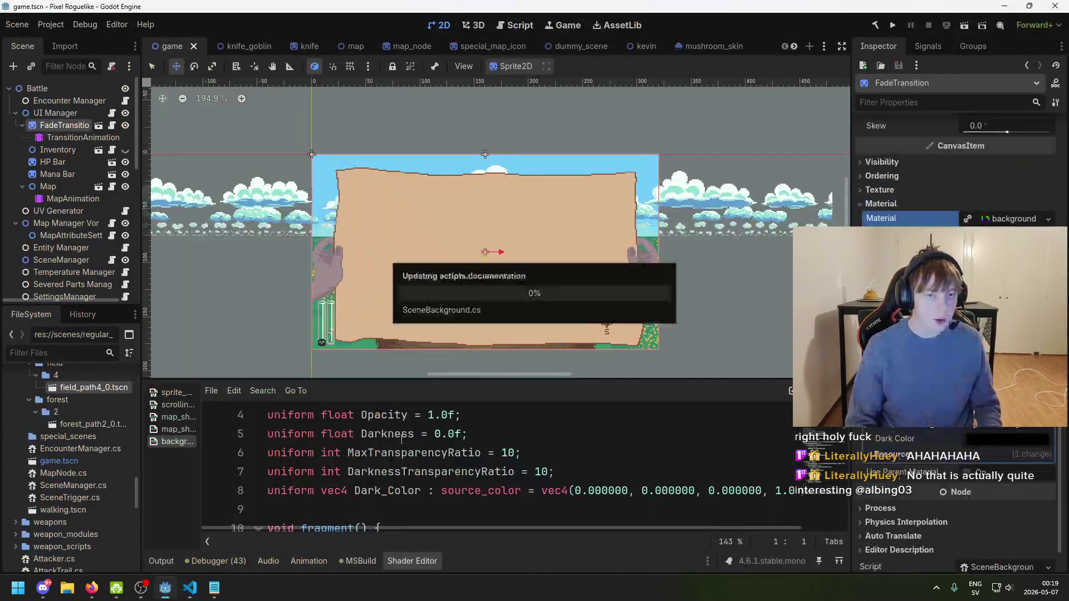
- Select FadeTransition and TransitionAnimation to show the Fade In animation, saving the game scene
scroll(533, 254, up, 3)
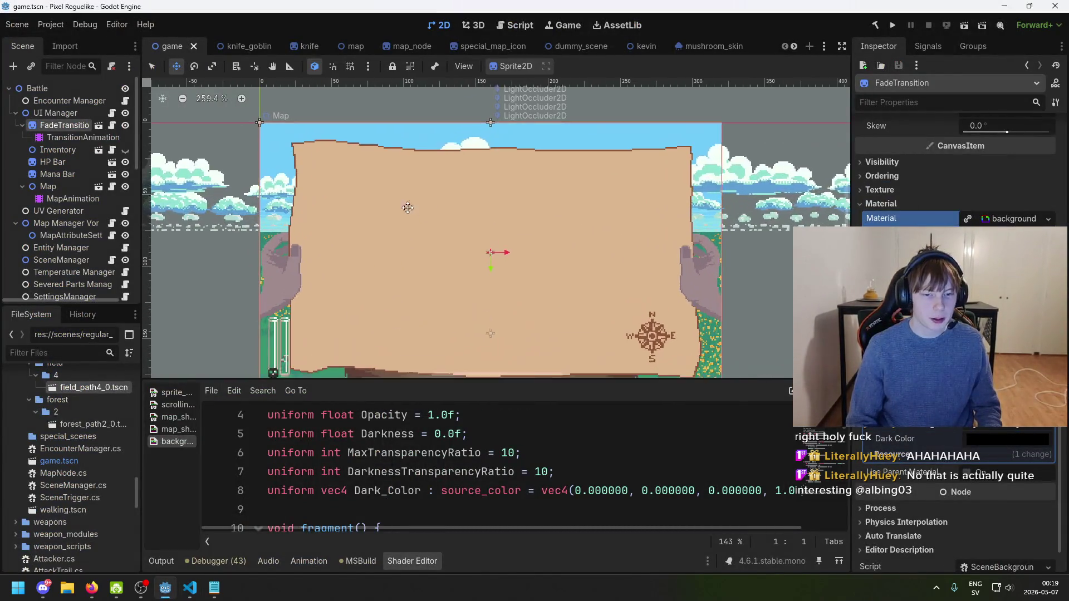
click(65, 126)
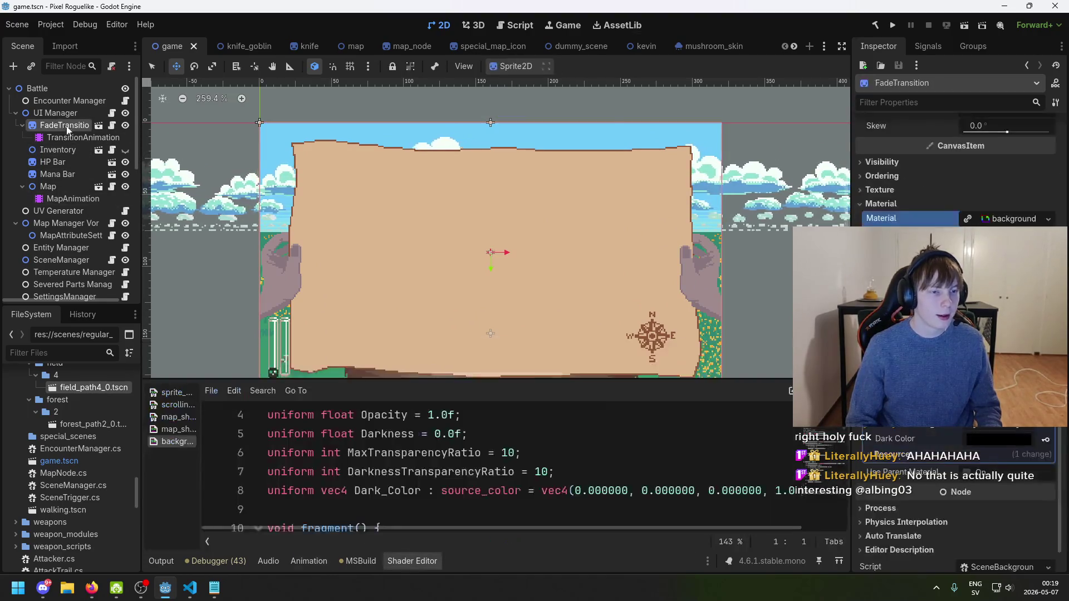
click(72, 137)
key(ctrl+s)
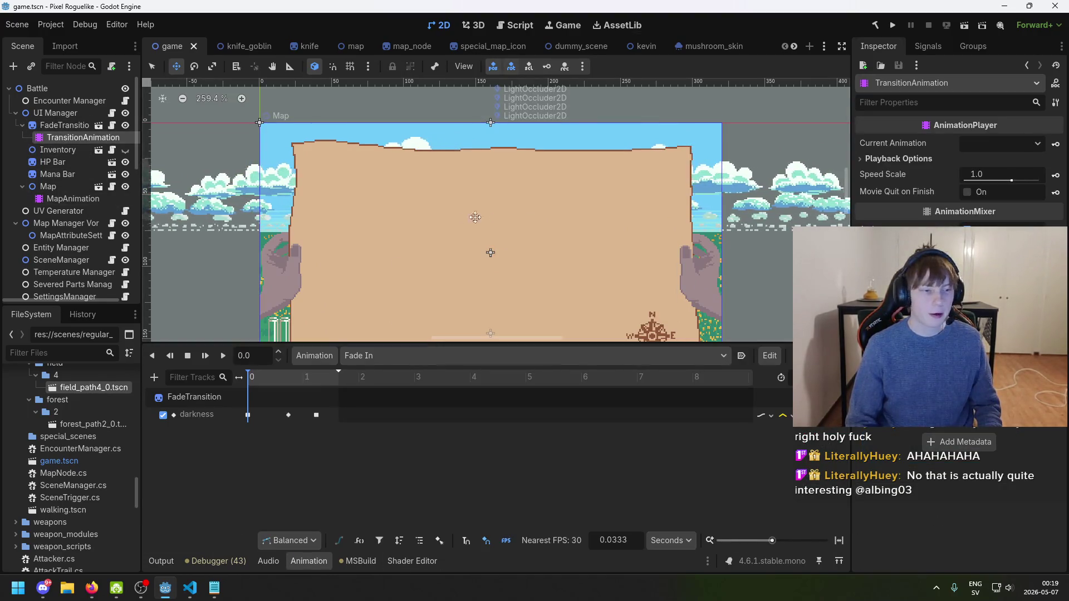
click(64, 126)
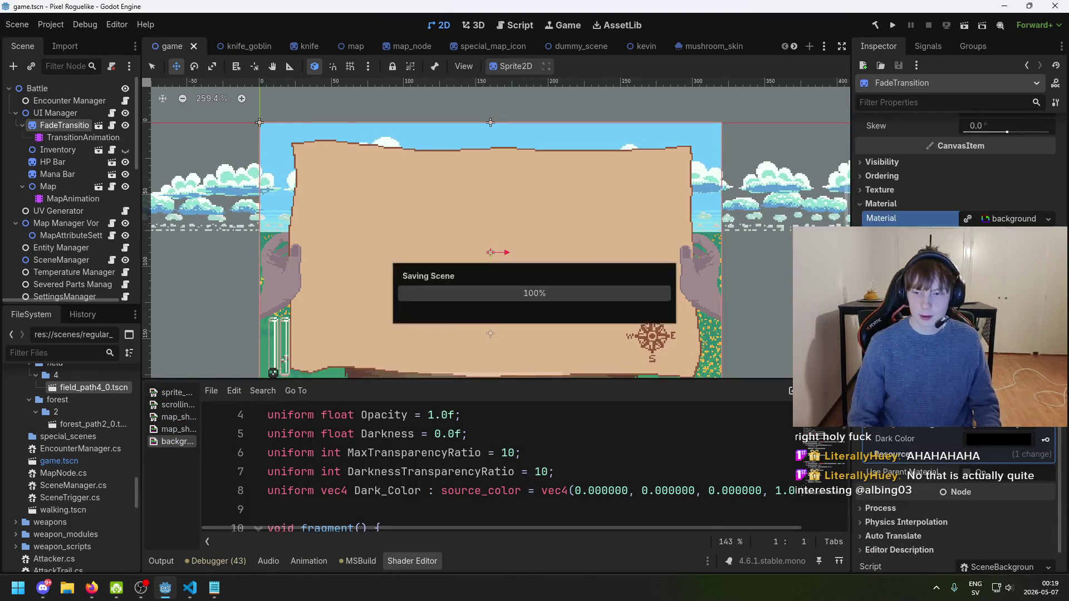
scroll(956, 334, up, 10)
click(83, 137)
key(ctrl+s)
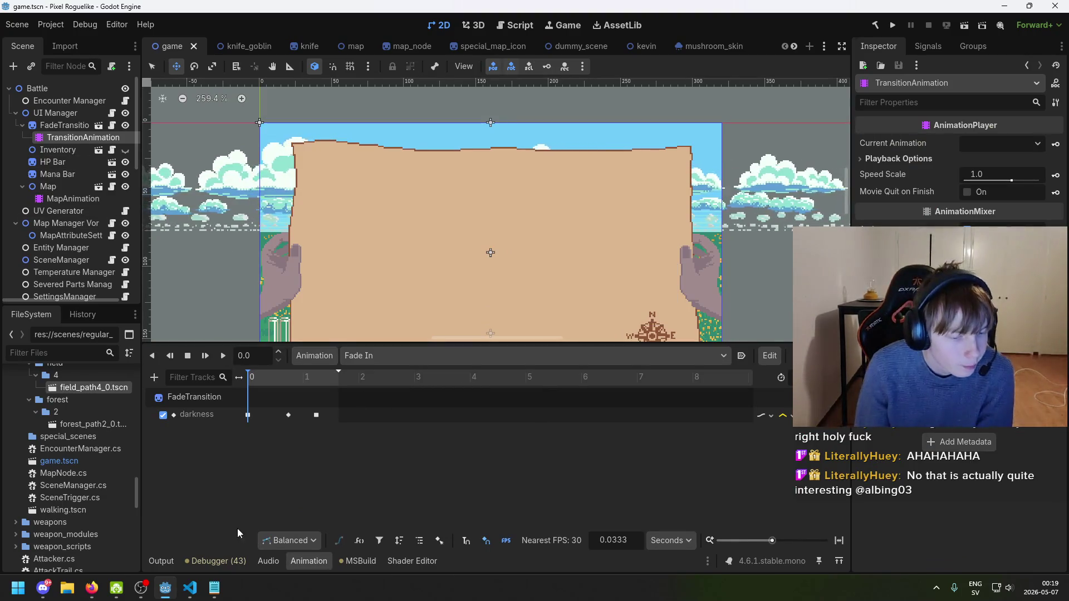
- Check the _Ready method in SceneBackground.cs, then bring Godot back to the front
click(190, 587)
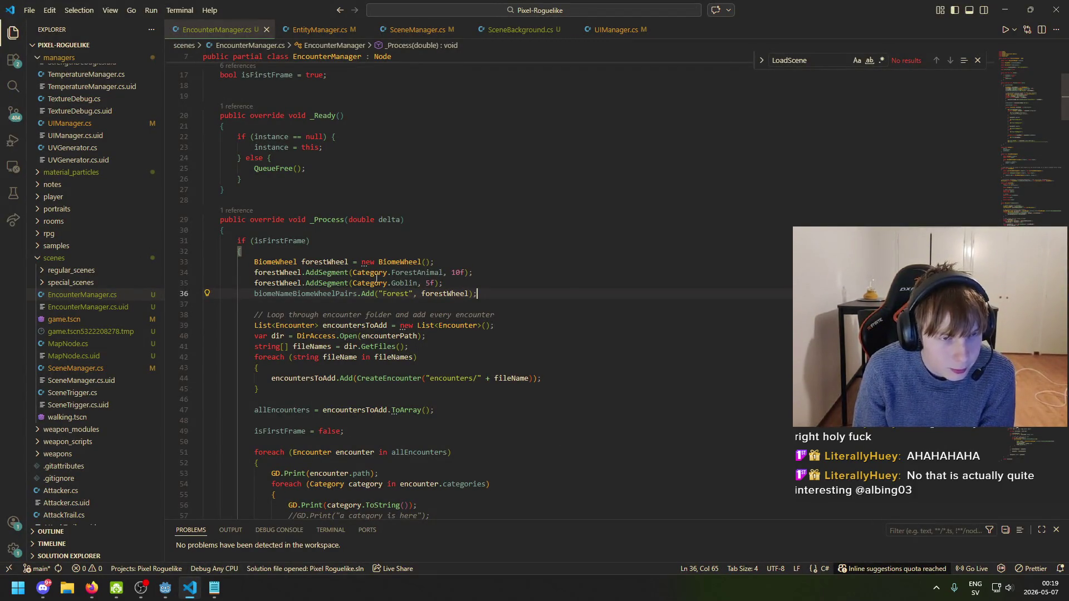
click(537, 29)
click(490, 333)
scroll(345, 439, down, 10)
scroll(345, 440, up, 4)
click(165, 587)
mouse_move(161, 595)
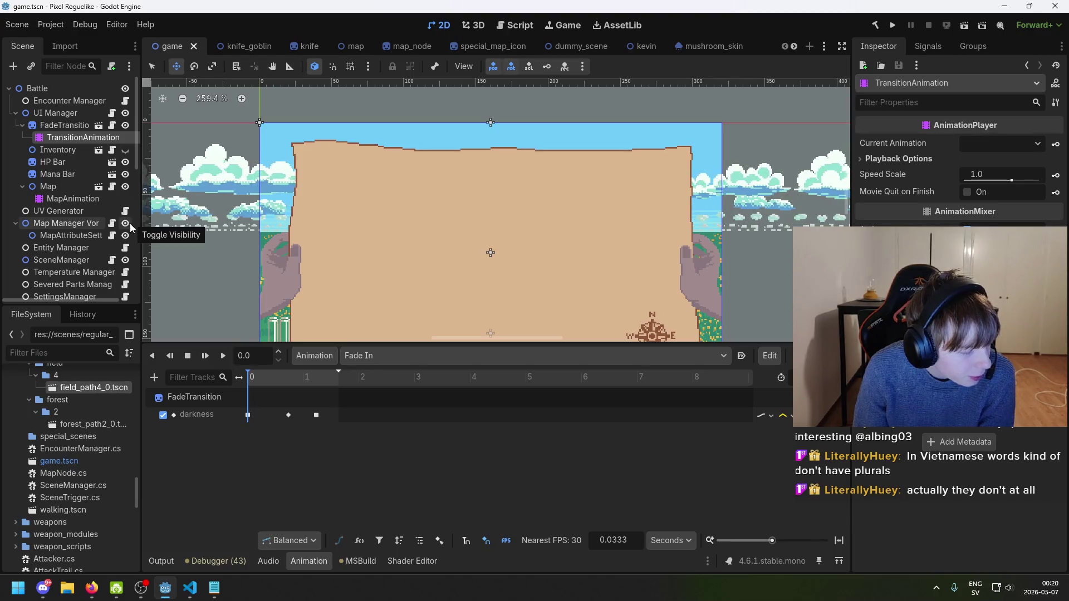
click(65, 137)
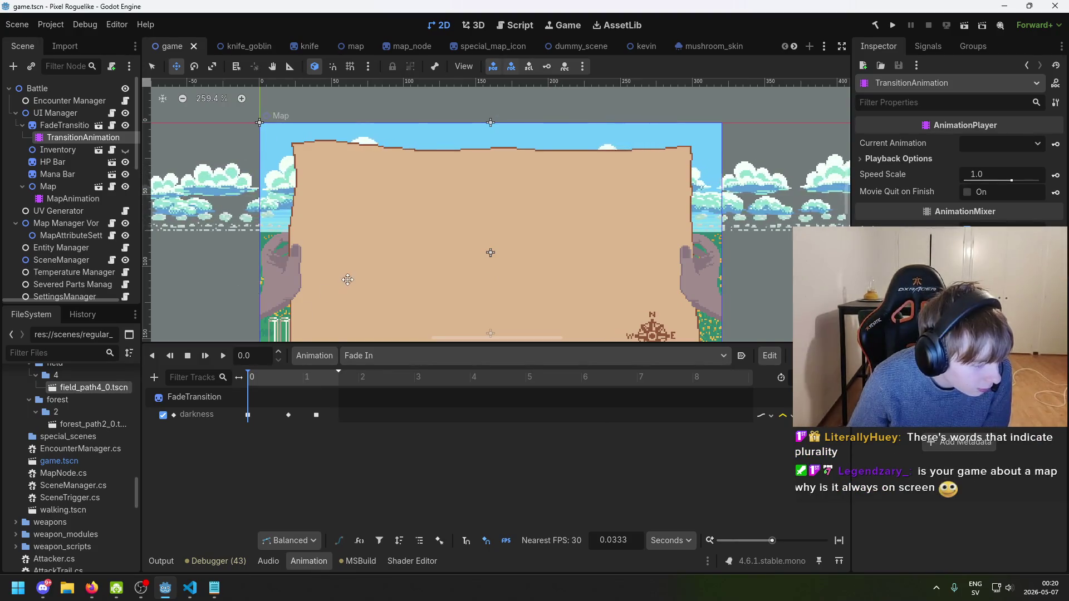
scroll(390, 251, down, 3)
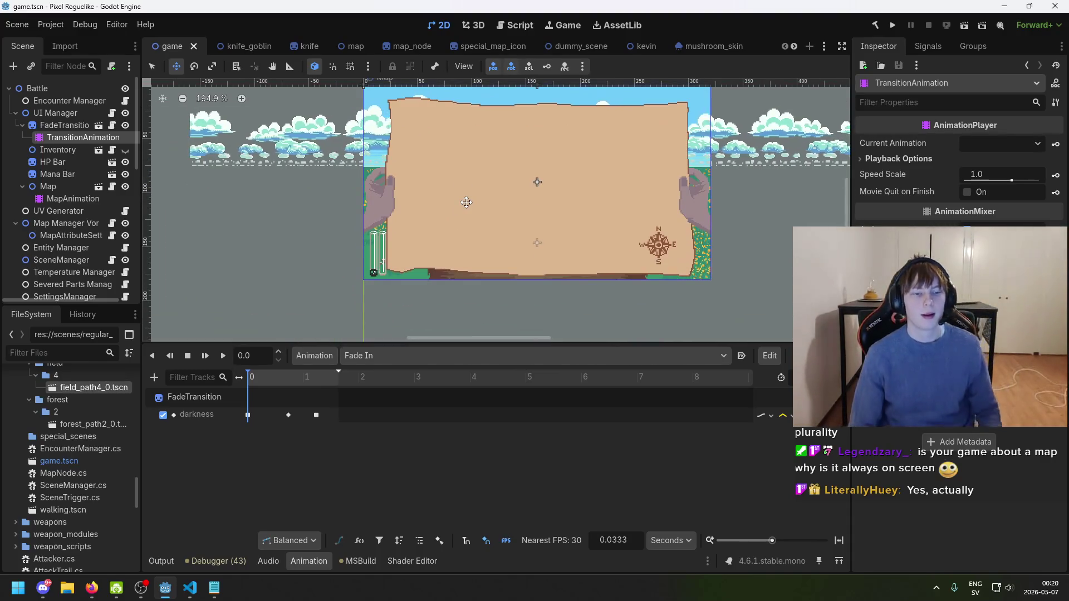
scroll(446, 197, up, 1)
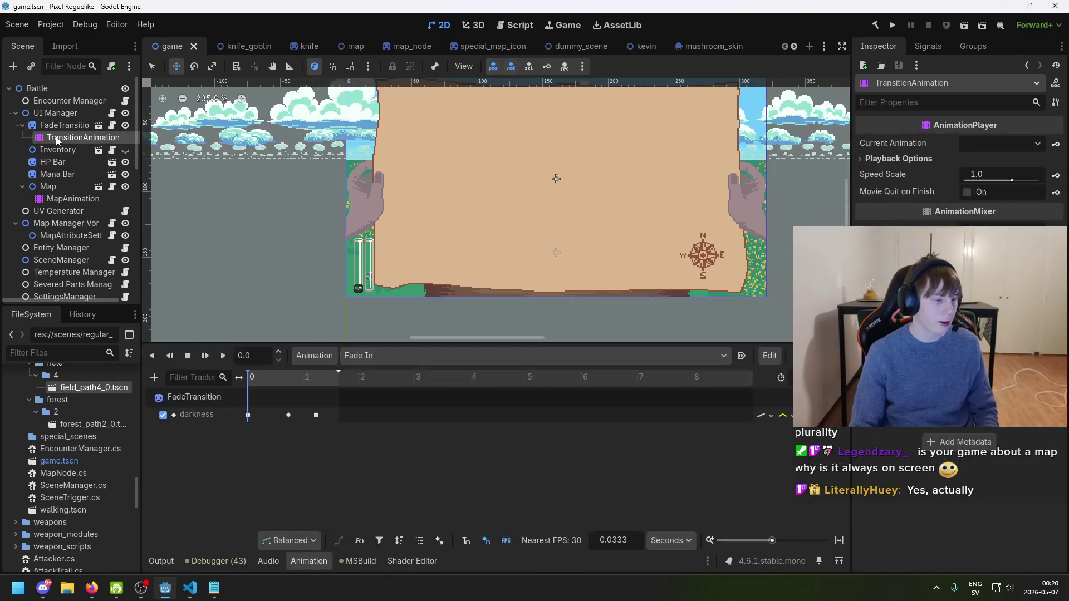
mouse_move(520, 209)
mouse_down()
mouse_move(446, 257)
mouse_move(472, 246)
mouse_up()
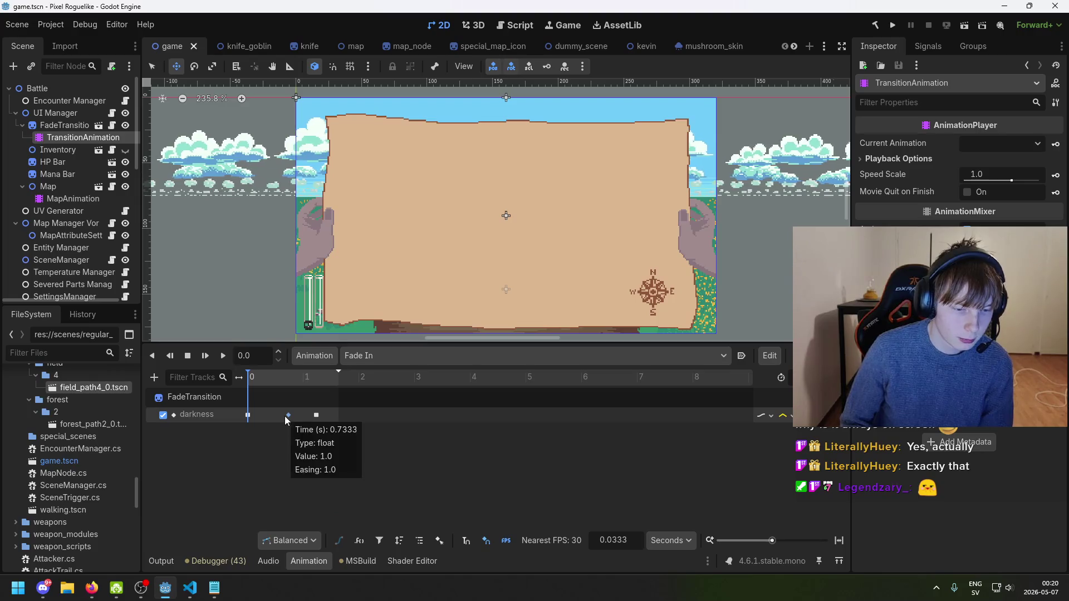
- Preview Fade In around its 0.73 s darkness keyframe, keeping Fade In as current animation
drag(279, 378, 292, 389)
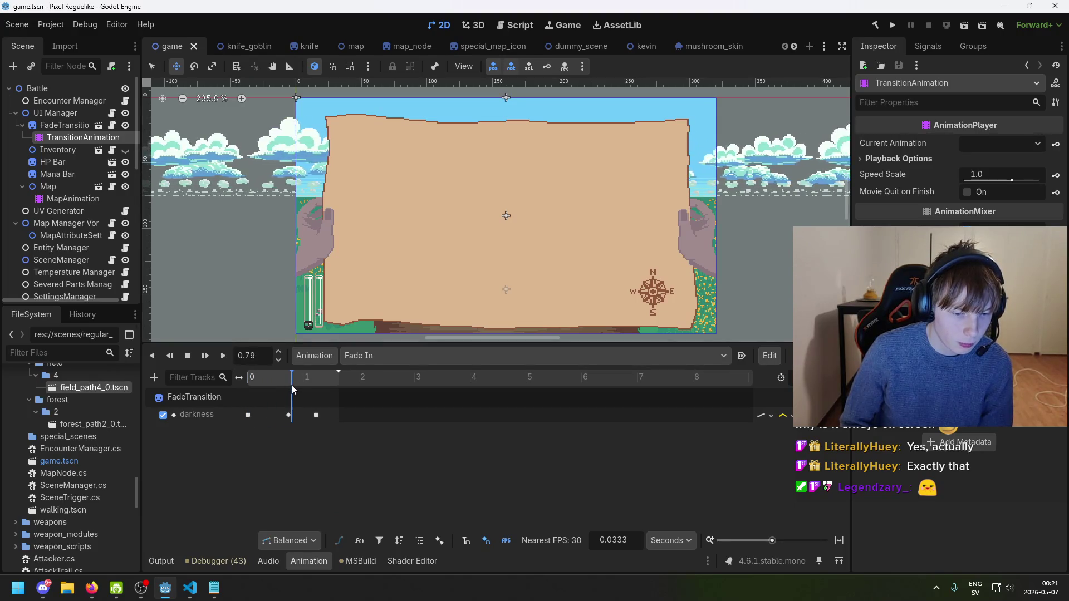
click(289, 415)
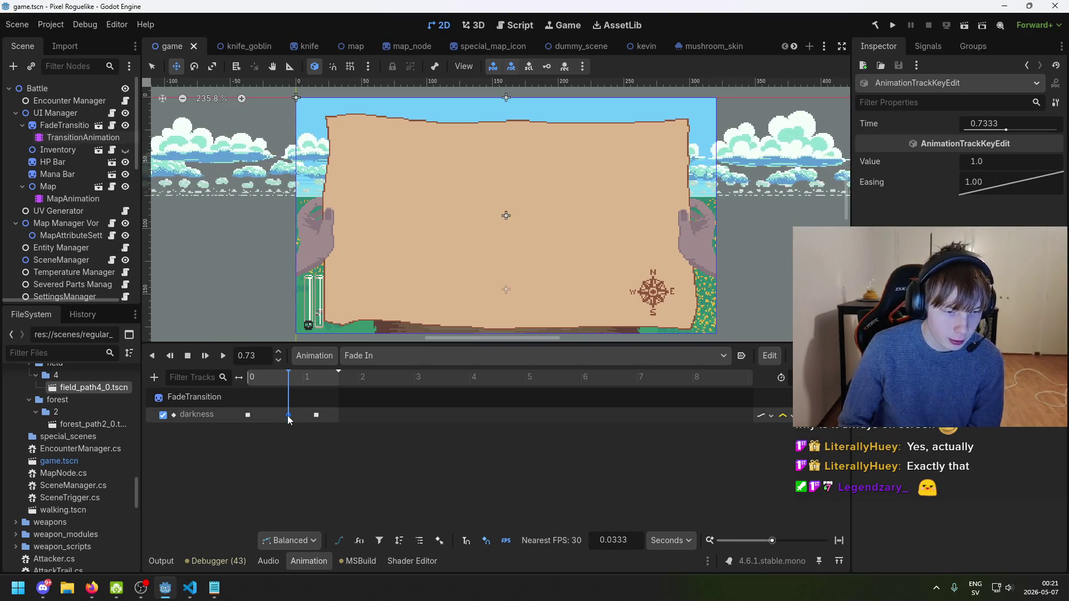
mouse_move(288, 379)
mouse_down()
mouse_move(258, 378)
mouse_move(287, 385)
mouse_up()
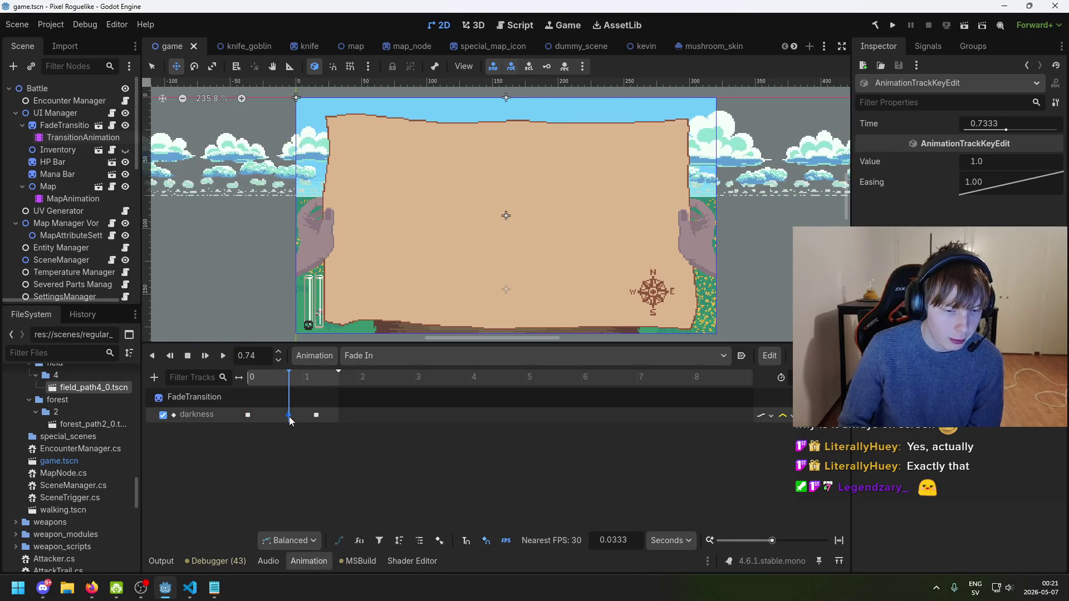
mouse_move(290, 413)
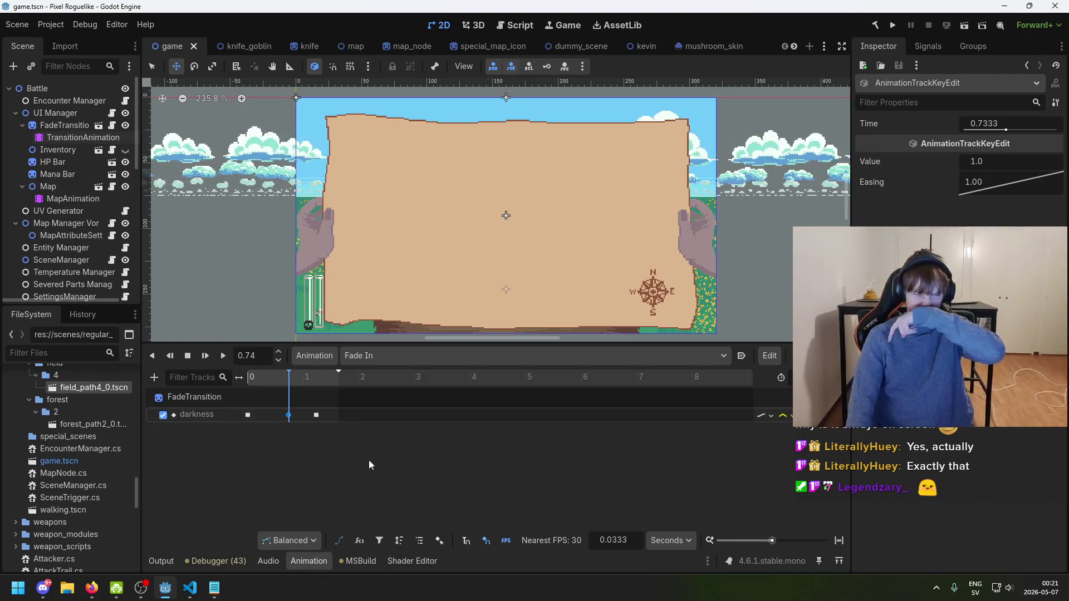
right_click(289, 416)
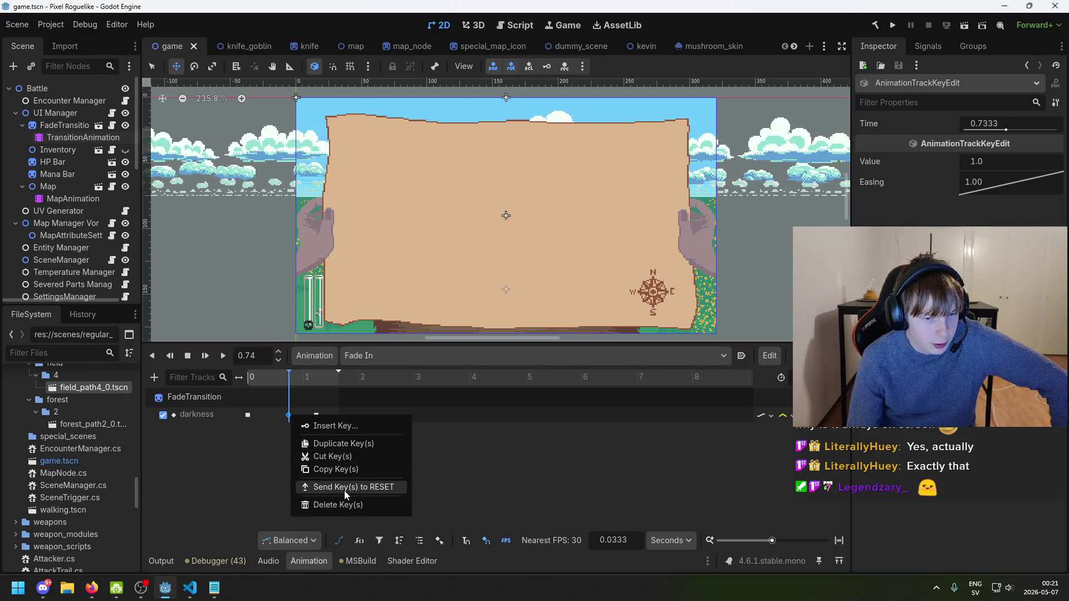
click(387, 354)
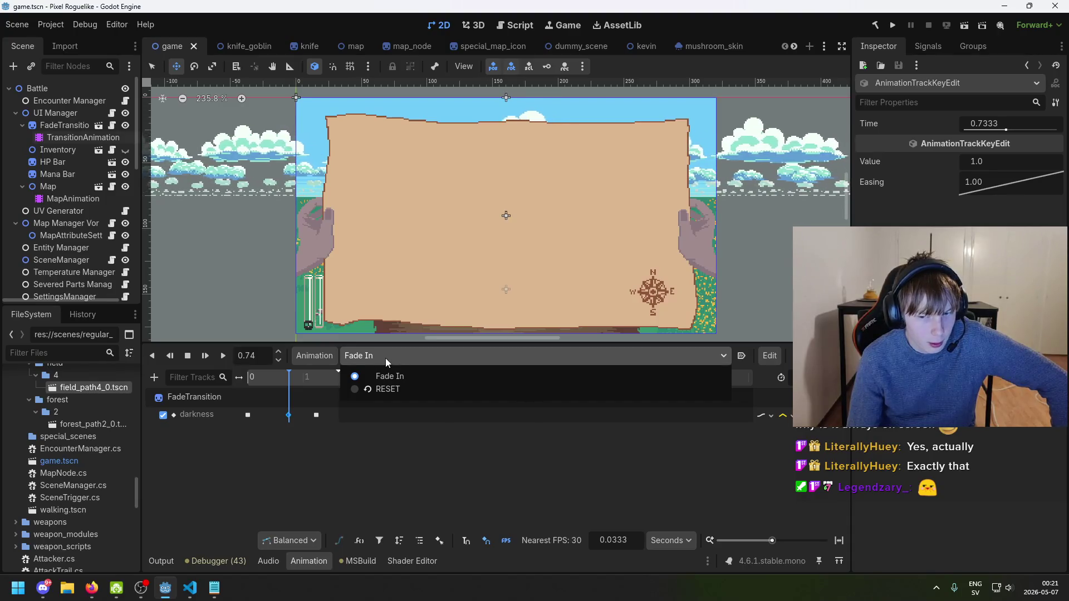
click(385, 358)
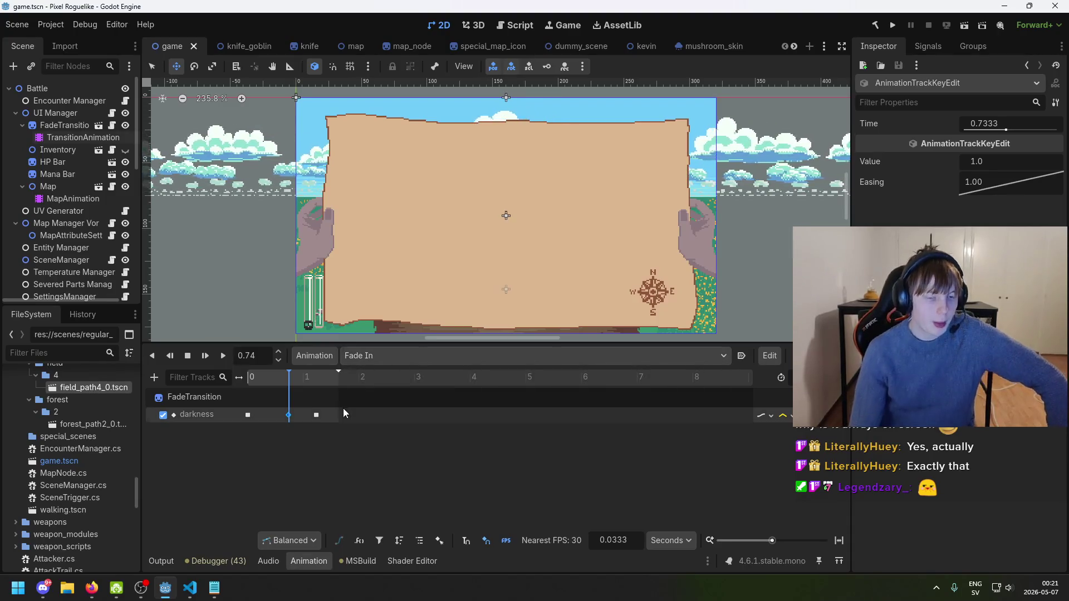
- Create a new animation named 'Fade Out'
click(313, 355)
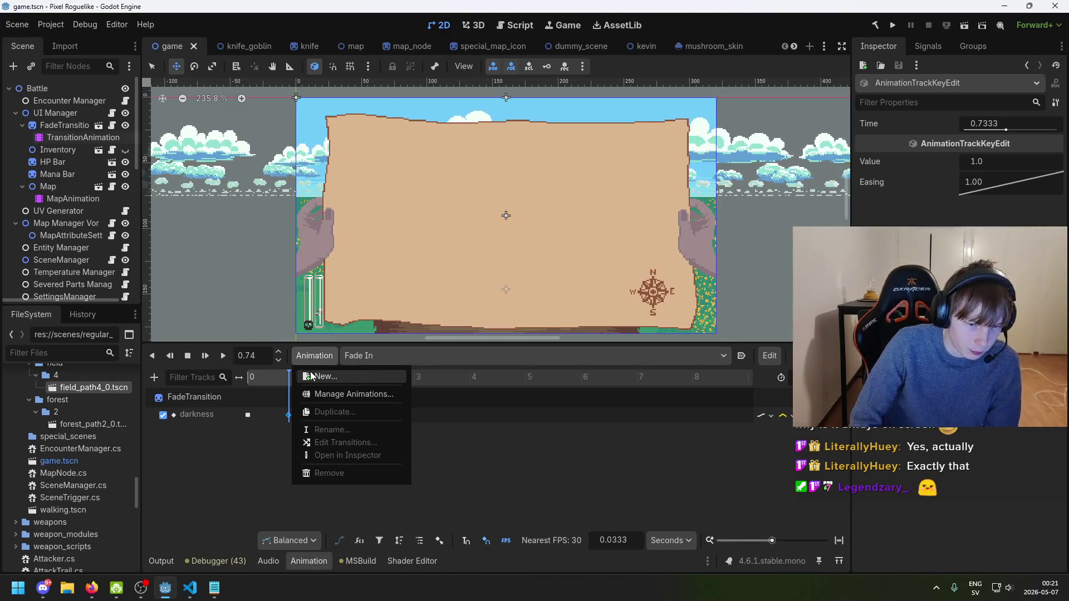
click(317, 376)
text(Fade Out)
key(Return)
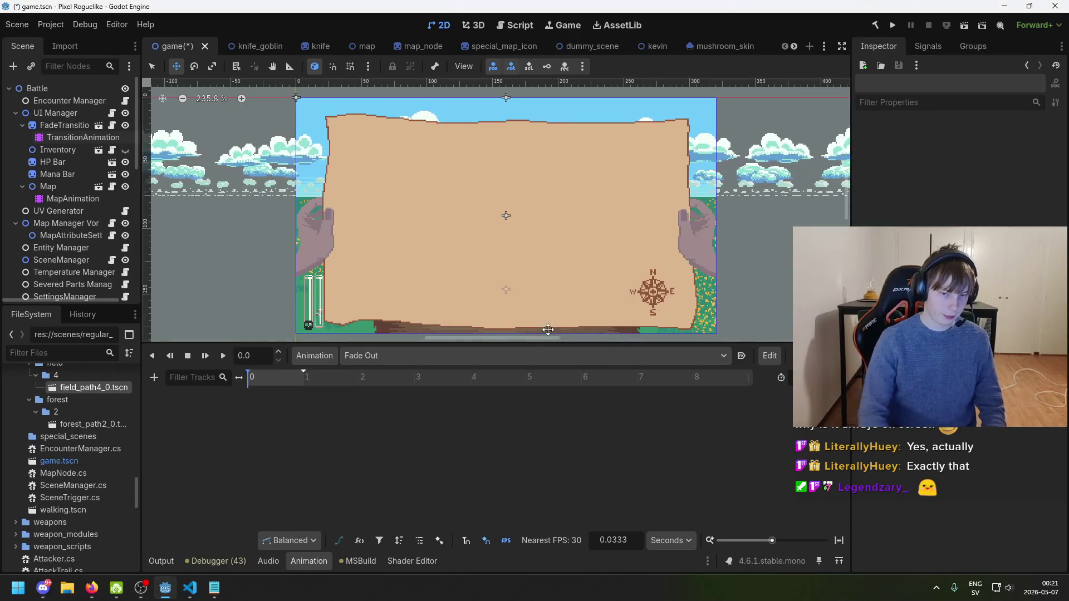
click(154, 377)
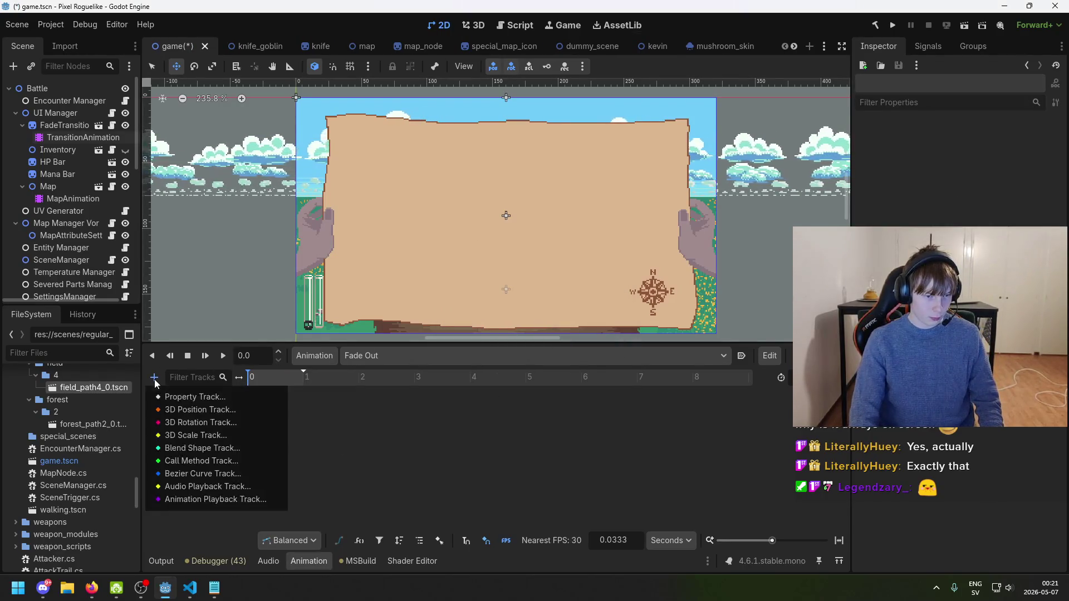
- Start a property track on TransitionAnimation, cancel it, and reselect the FadeTransition node
click(221, 395)
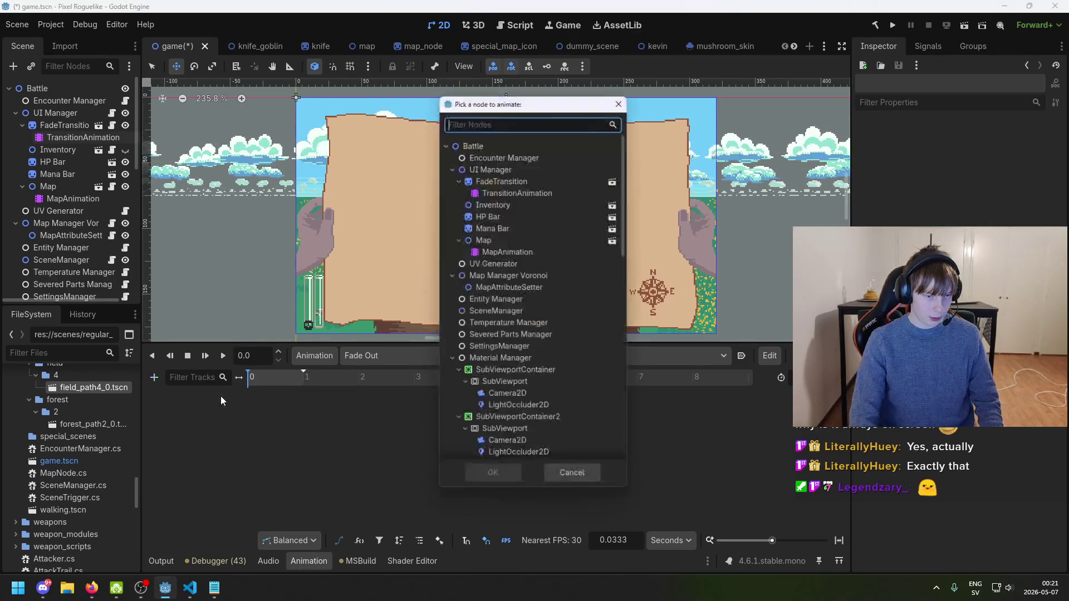
click(527, 193)
click(482, 482)
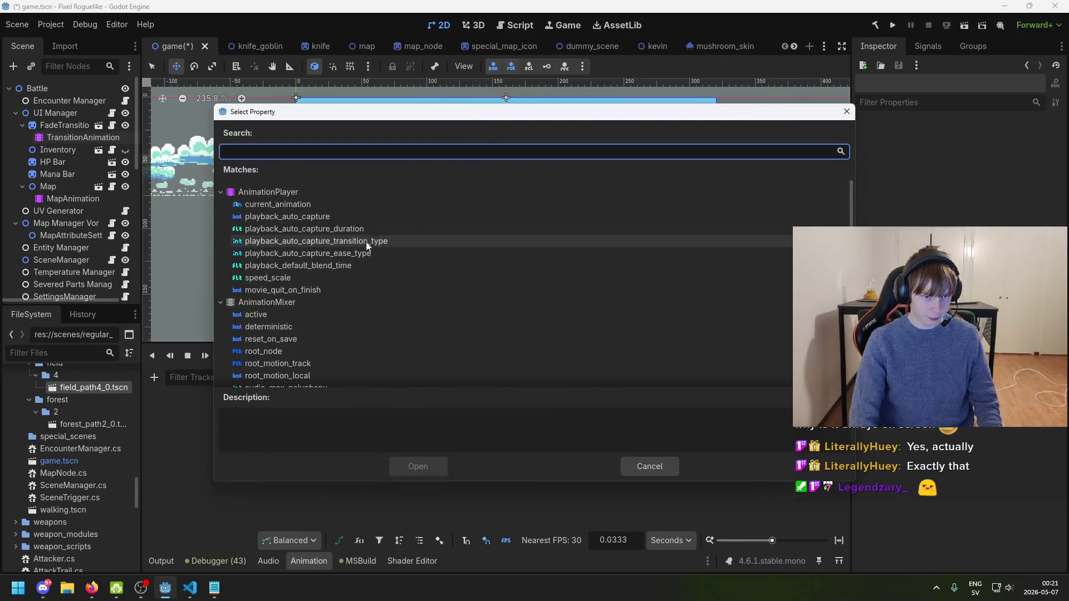
scroll(334, 312, down, 5)
scroll(340, 342, up, 5)
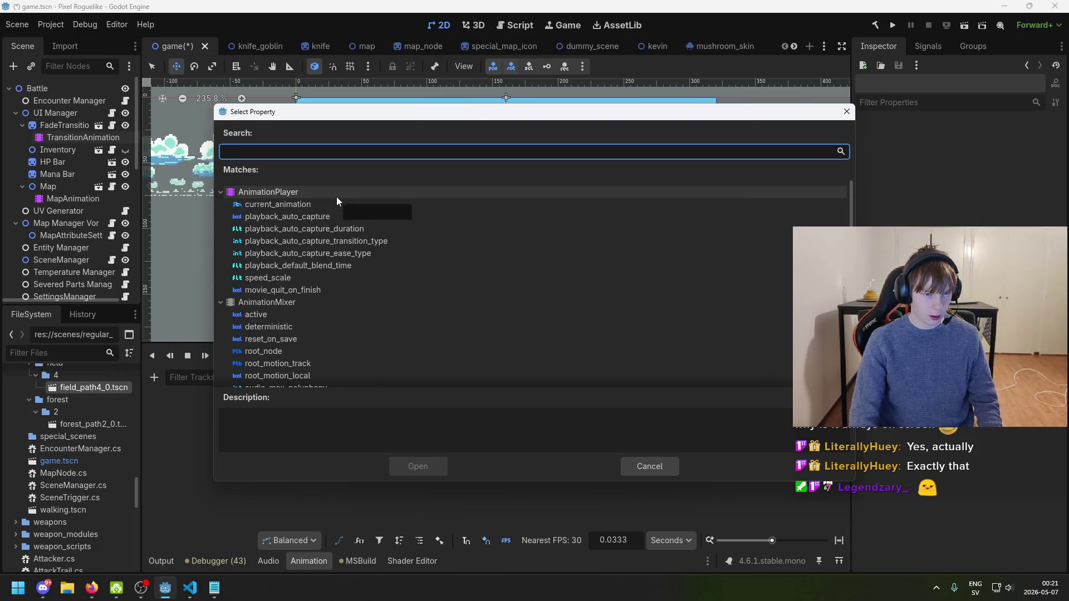
click(668, 467)
click(79, 126)
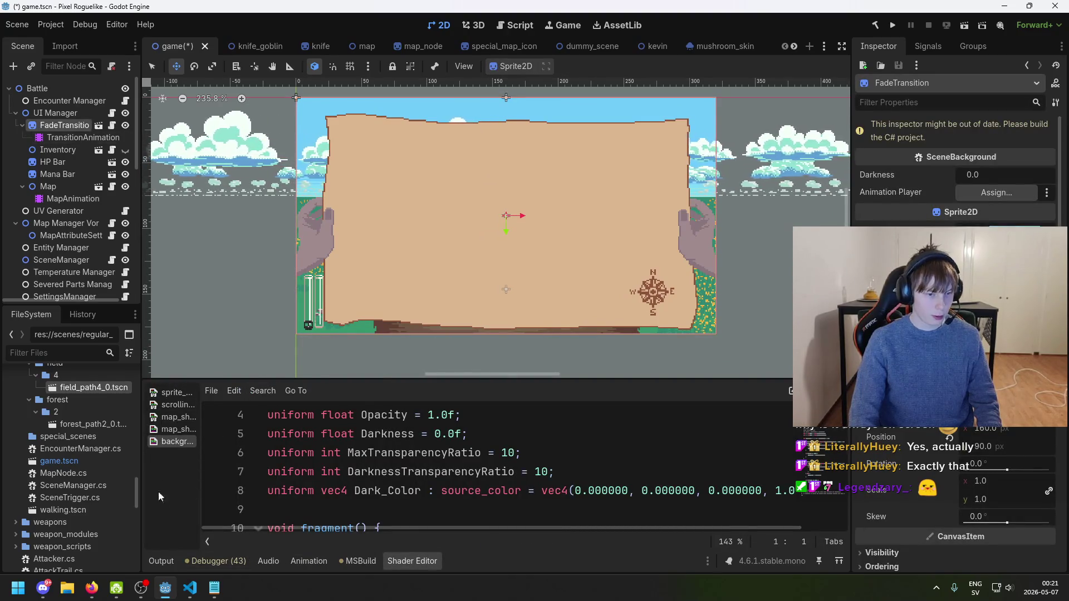
click(311, 561)
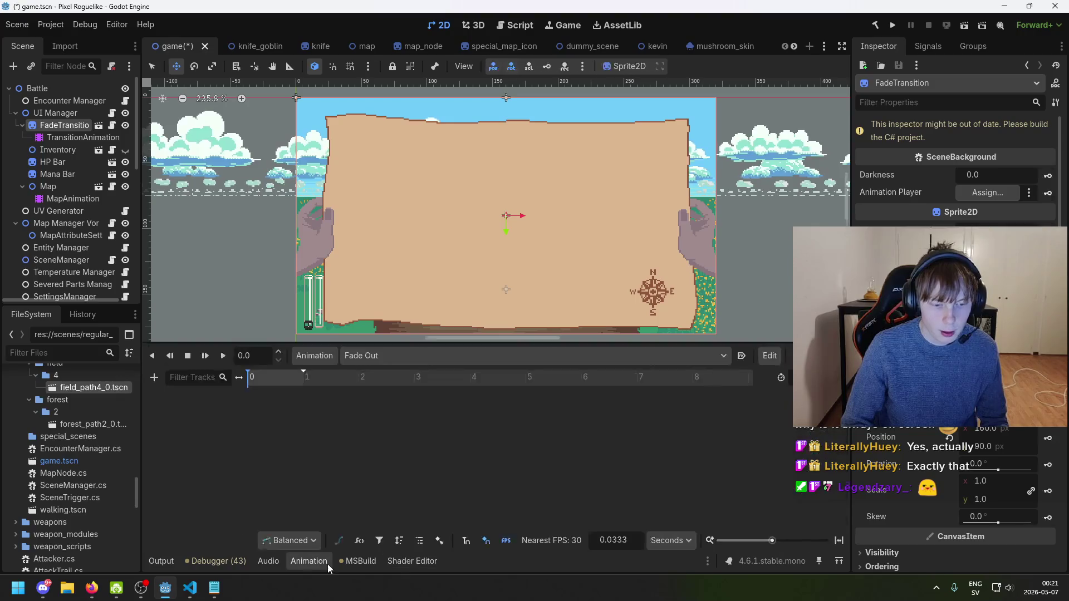
- Add a property track for FadeTransition's darkness property to Fade Out
click(154, 378)
click(196, 399)
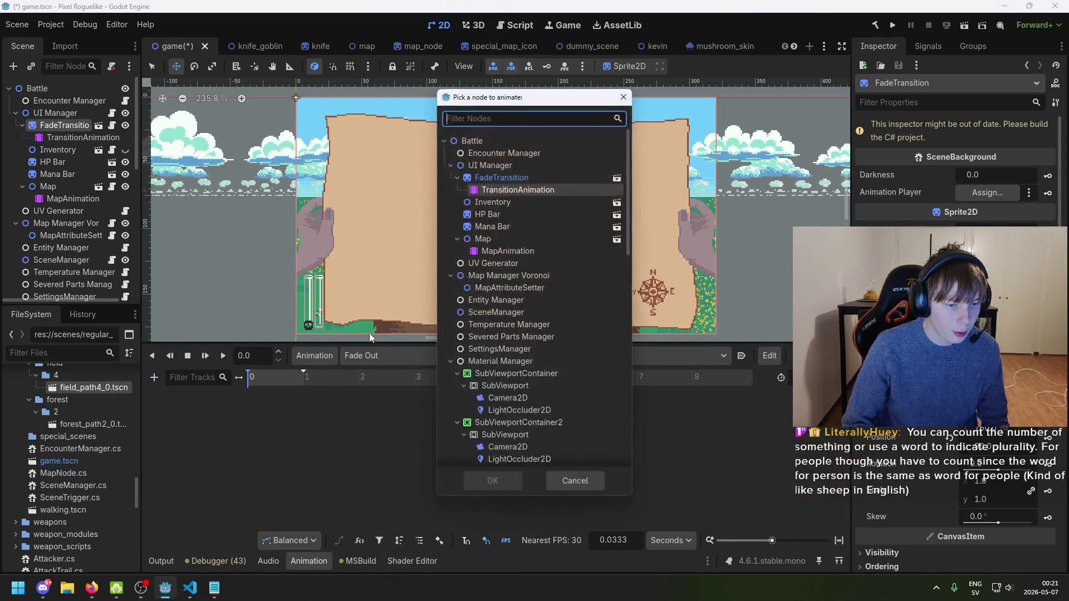
click(516, 179)
click(497, 480)
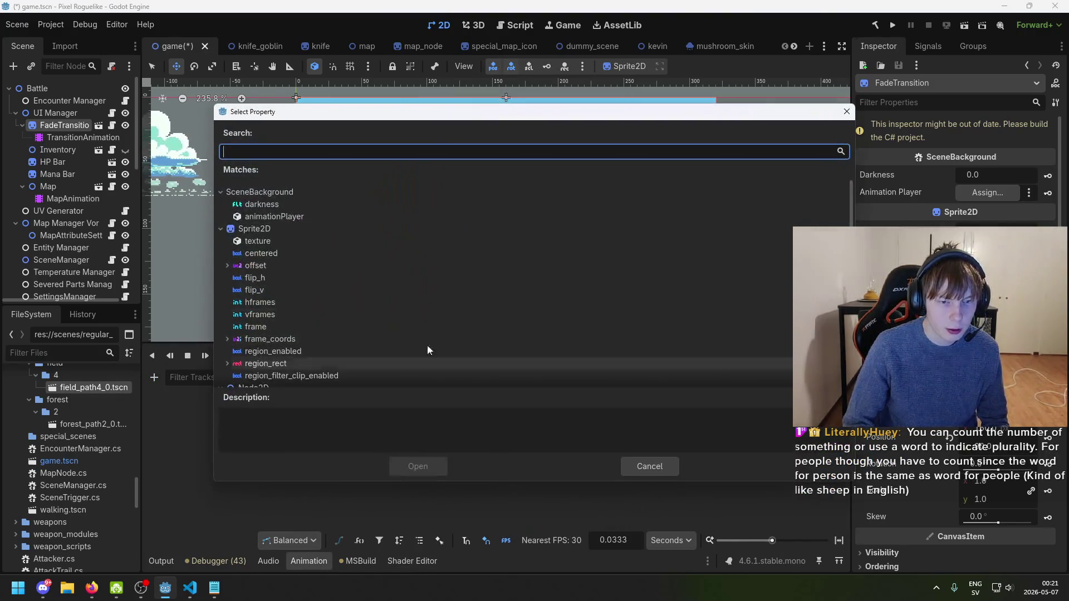
click(284, 204)
click(419, 468)
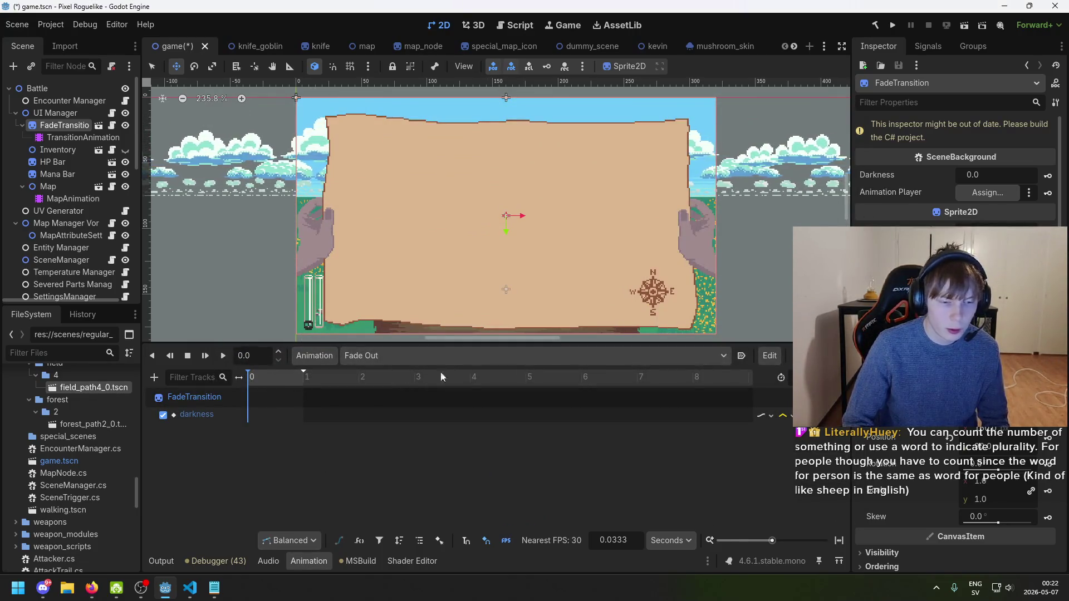
- Insert a darkness keyframe at time 0 on the Fade Out track and set its value
right_click(254, 418)
click(262, 419)
click(250, 415)
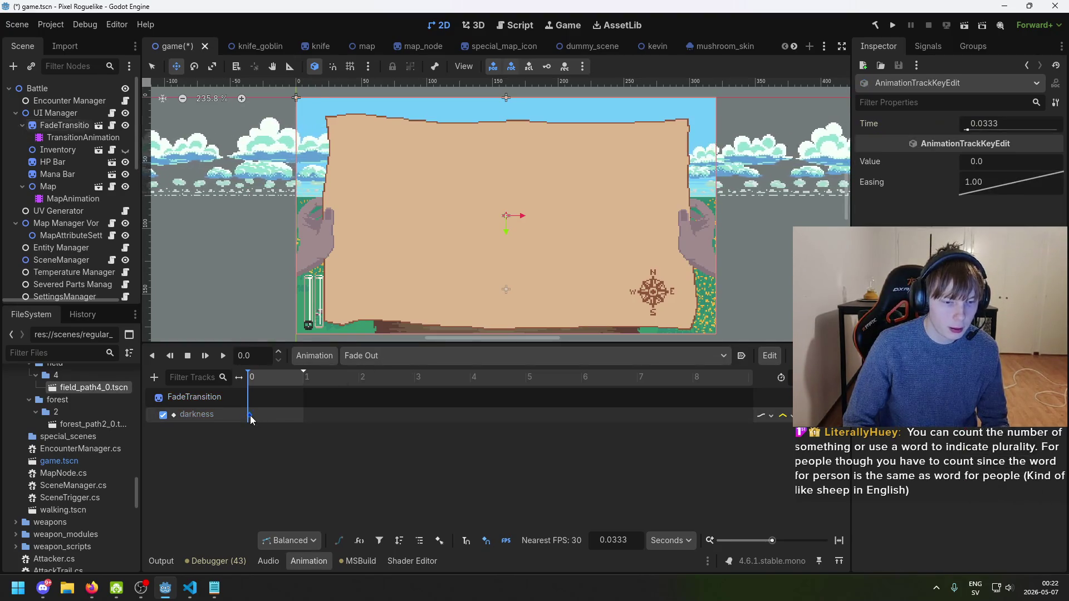
click(994, 124)
text(0)
key(Return)
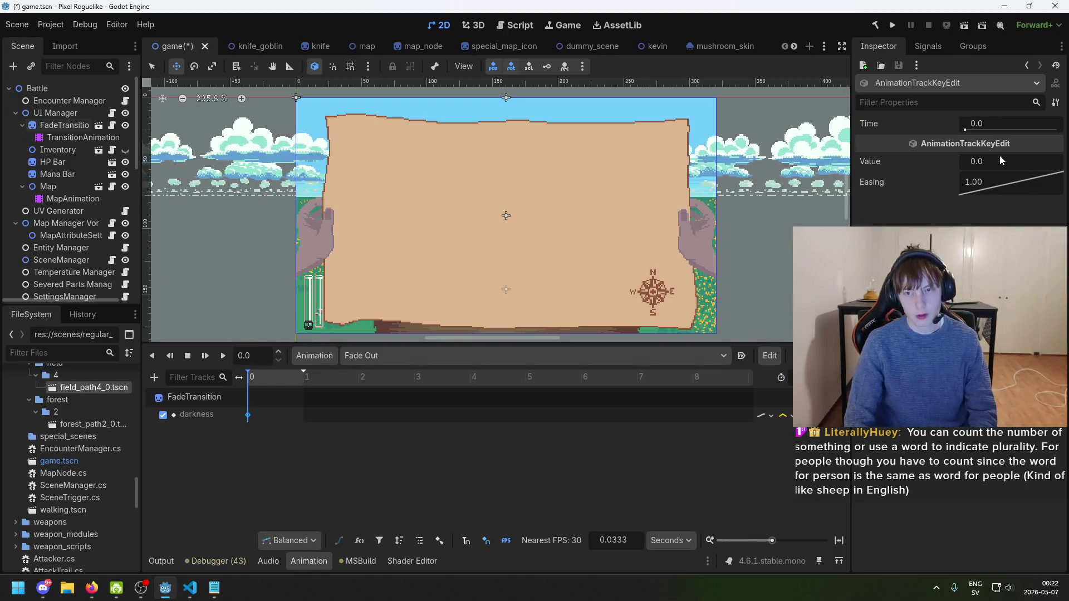
click(997, 163)
text(1)
key(Return)
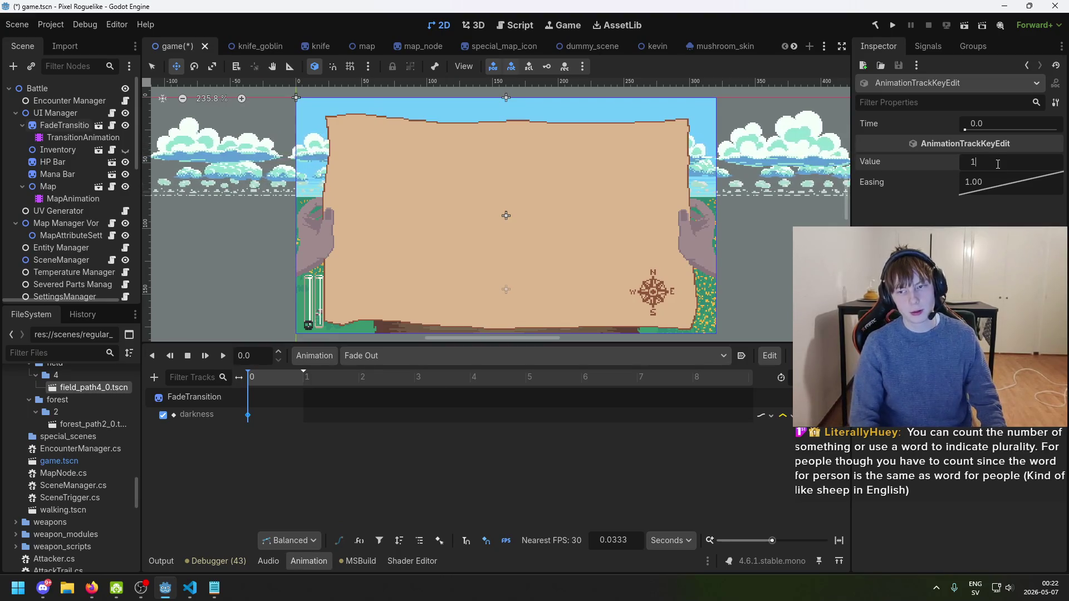
- Preview the animation and give the keyframe an ease-out curve, fine-tuned to about 1.23
click(267, 379)
mouse_move(268, 382)
mouse_down()
mouse_move(294, 384)
mouse_move(269, 391)
mouse_up()
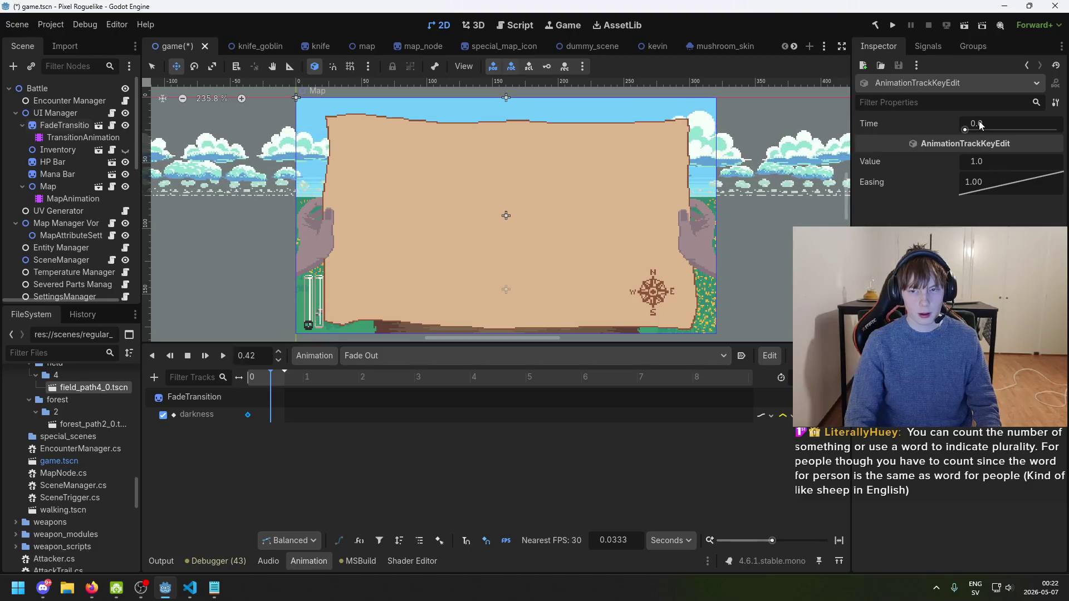
click(990, 162)
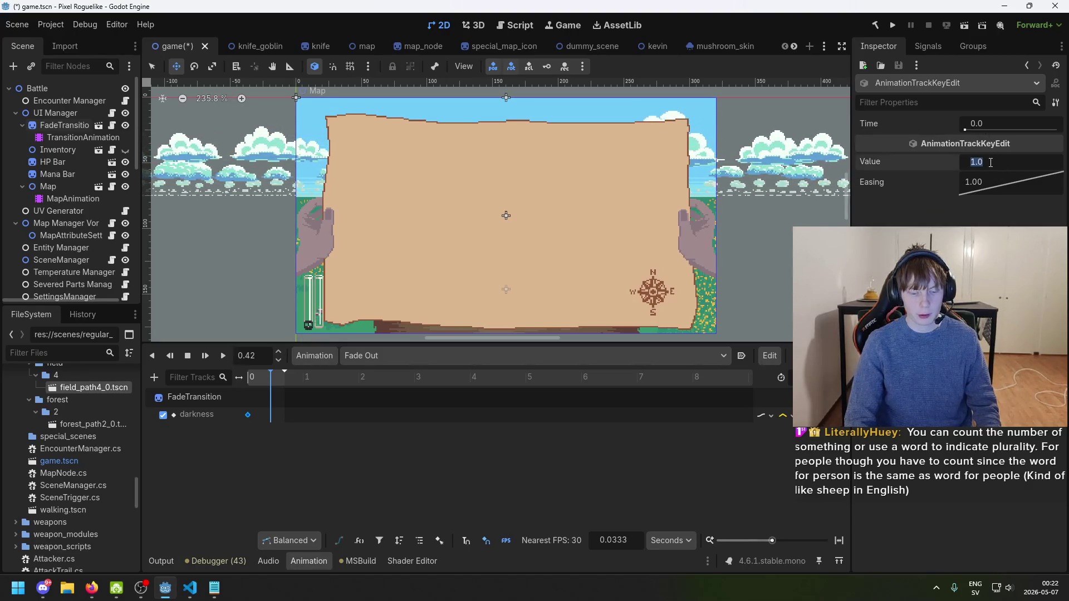
text(0)
right_click(1013, 184)
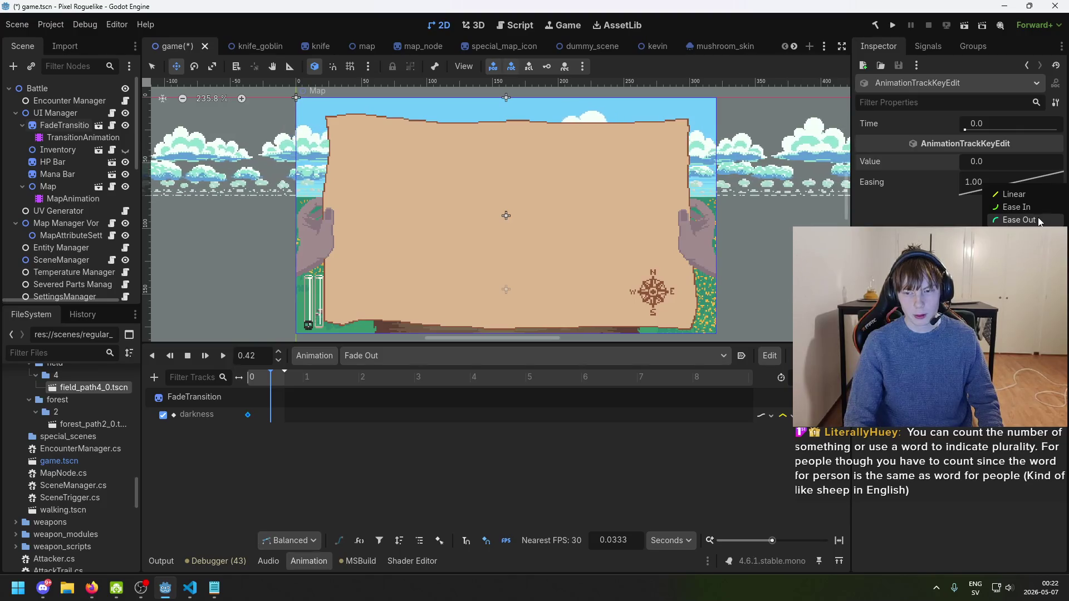
click(1019, 220)
drag(1004, 176, 1023, 179)
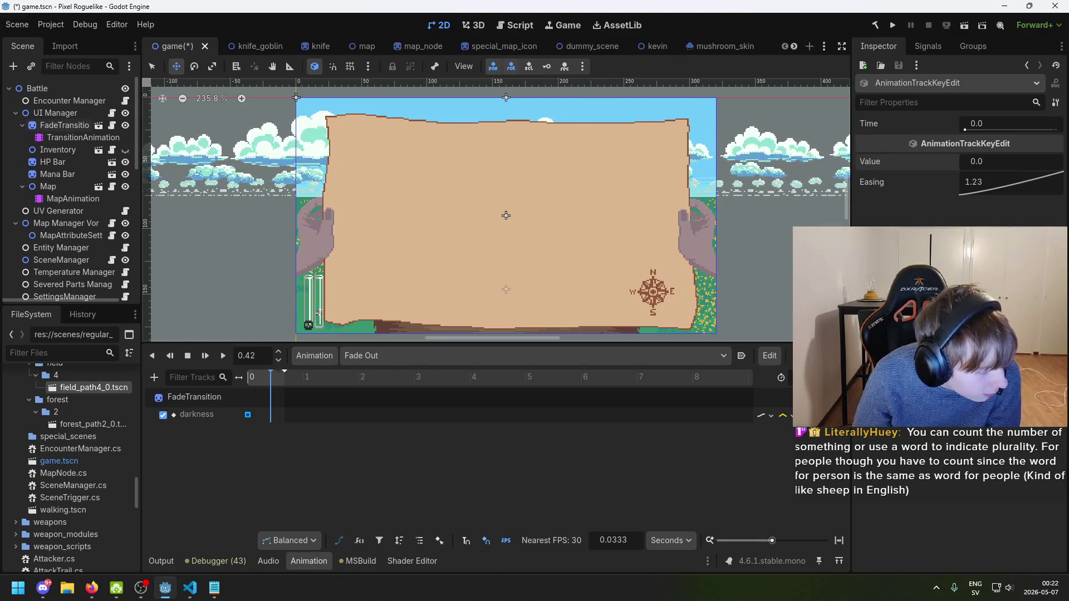
- After checking the browser, save the scene in Godot and deselect the keyframe
key(alt+Tab)
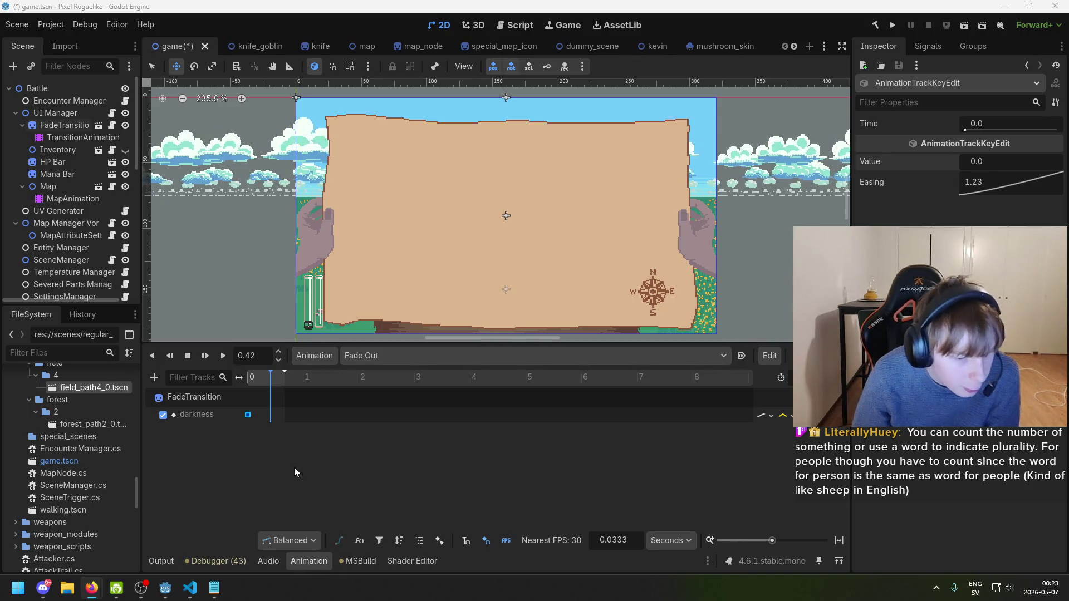
click(243, 414)
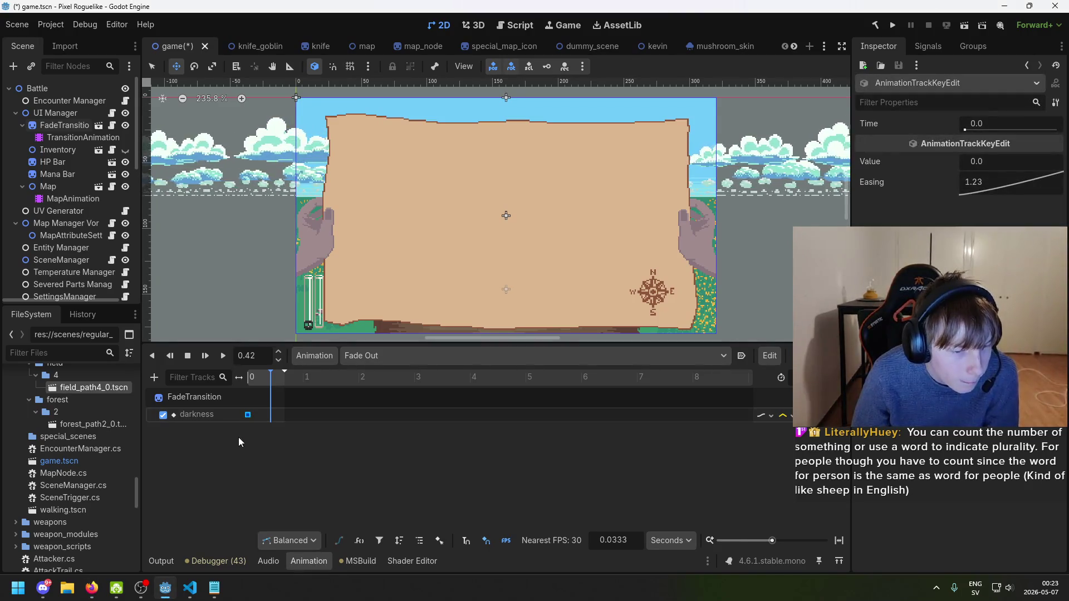
key(ctrl+s)
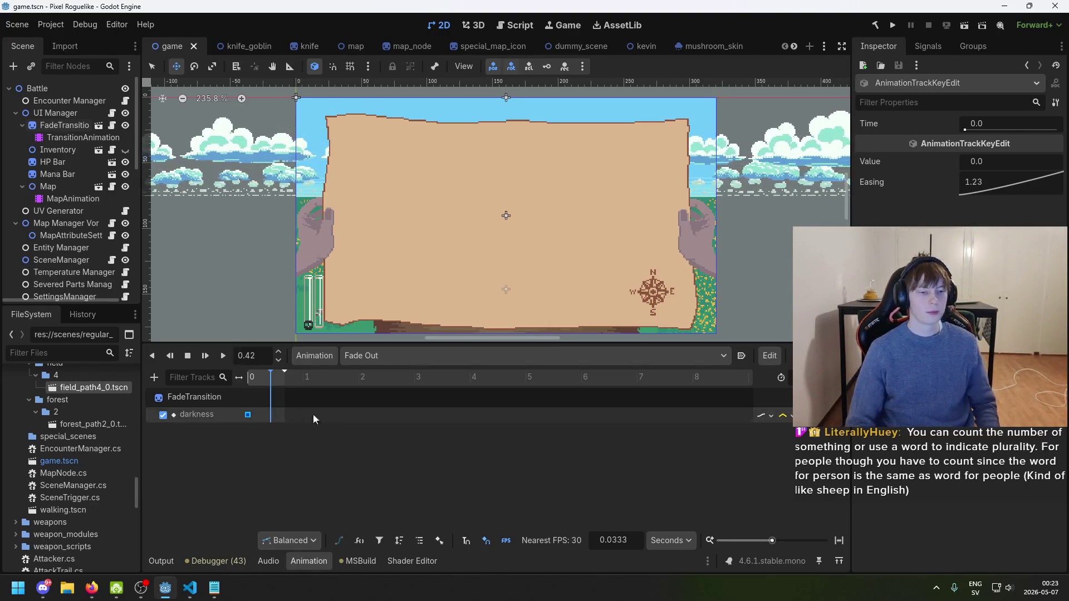
click(329, 453)
- Scrub the Fade Out playhead around 0.1–0.25 s and return it to the start
click(253, 377)
drag(253, 378, 251, 383)
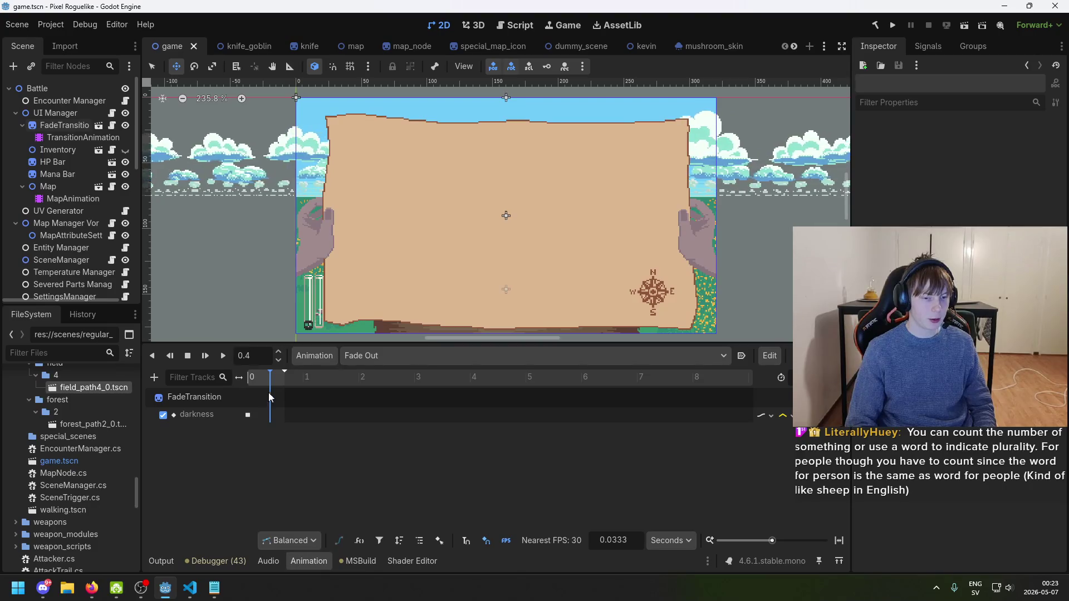
drag(272, 381, 261, 384)
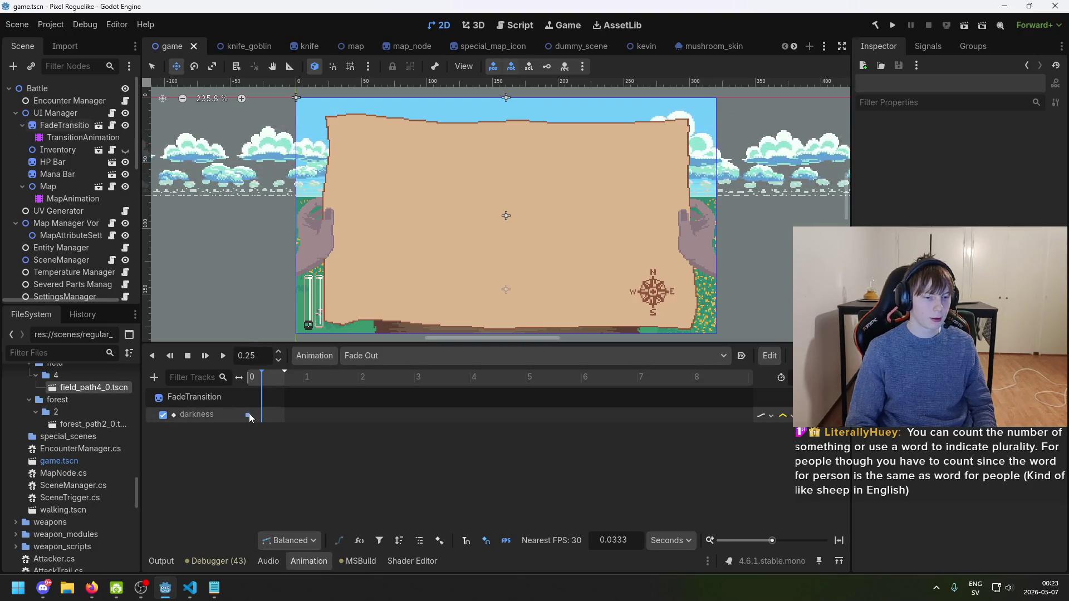
right_click(262, 416)
click(258, 445)
click(259, 381)
drag(259, 381, 252, 383)
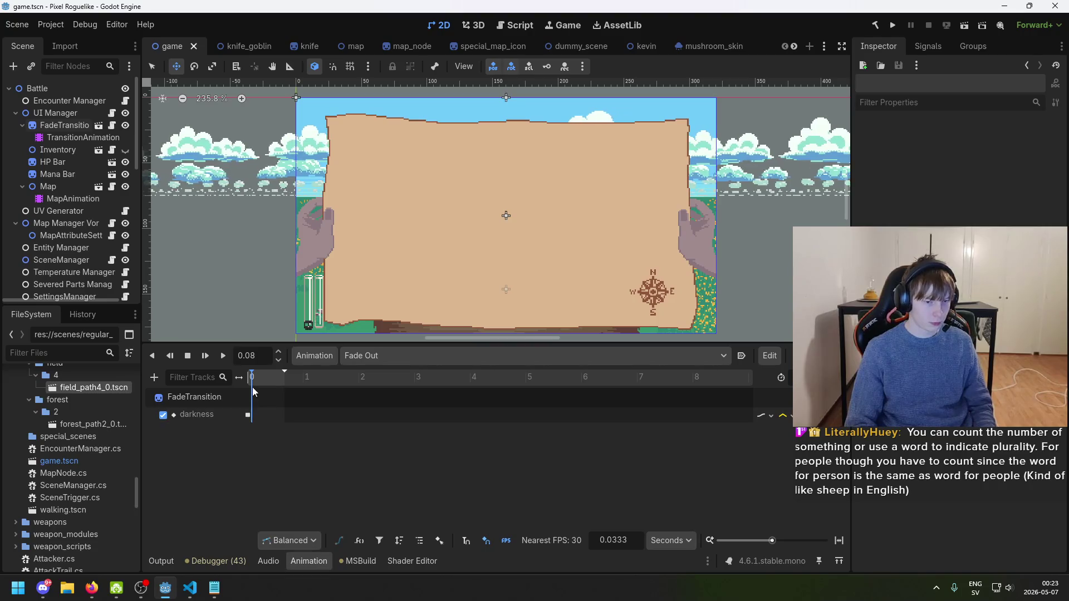
drag(252, 382, 245, 382)
- Select the darkness track and FadeTransition, then open the animation list to pick Fade In
click(225, 419)
click(215, 397)
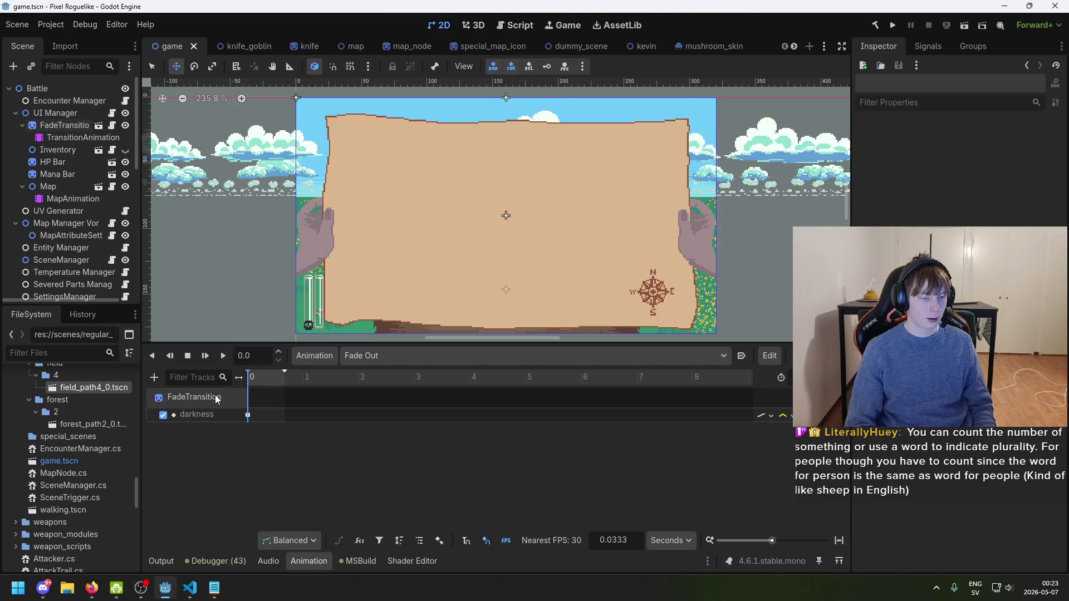
click(175, 563)
click(299, 563)
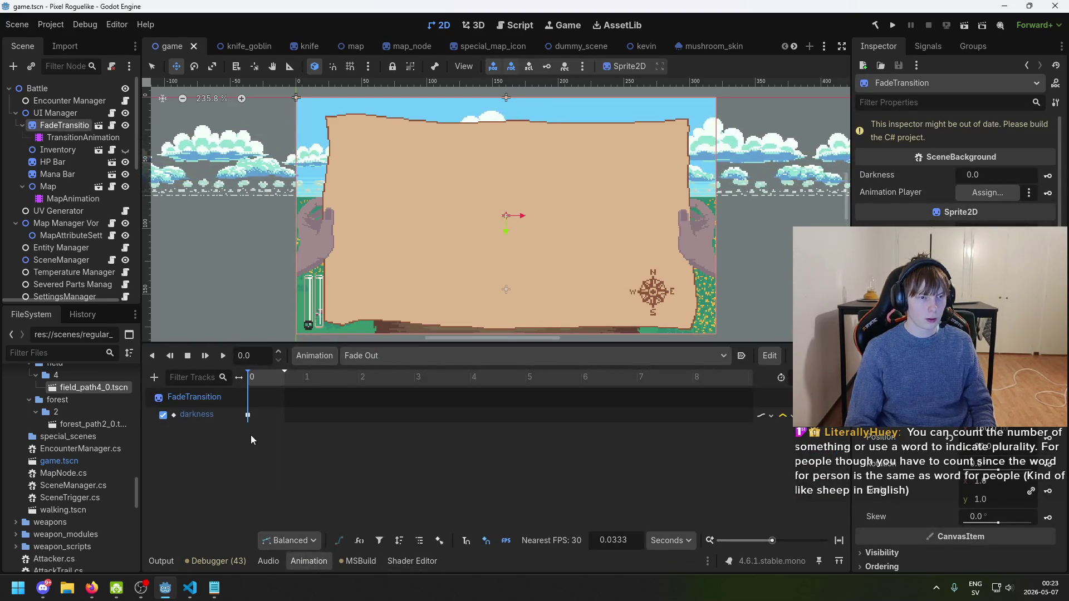
click(363, 360)
- Delete the trailing darkness keyframe in Fade In and shorten the animation's length
click(386, 376)
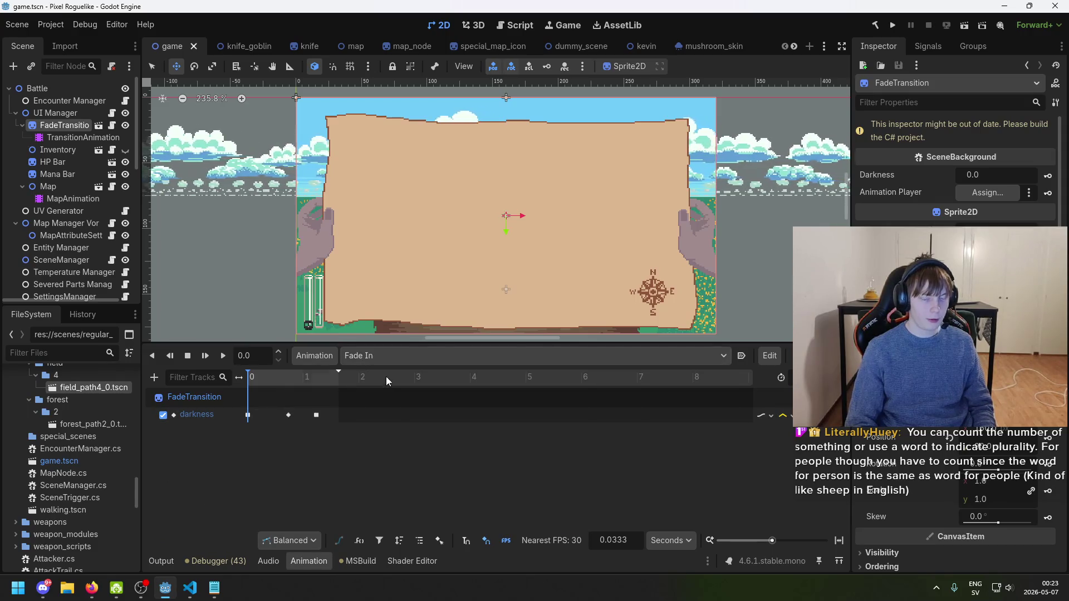
click(317, 416)
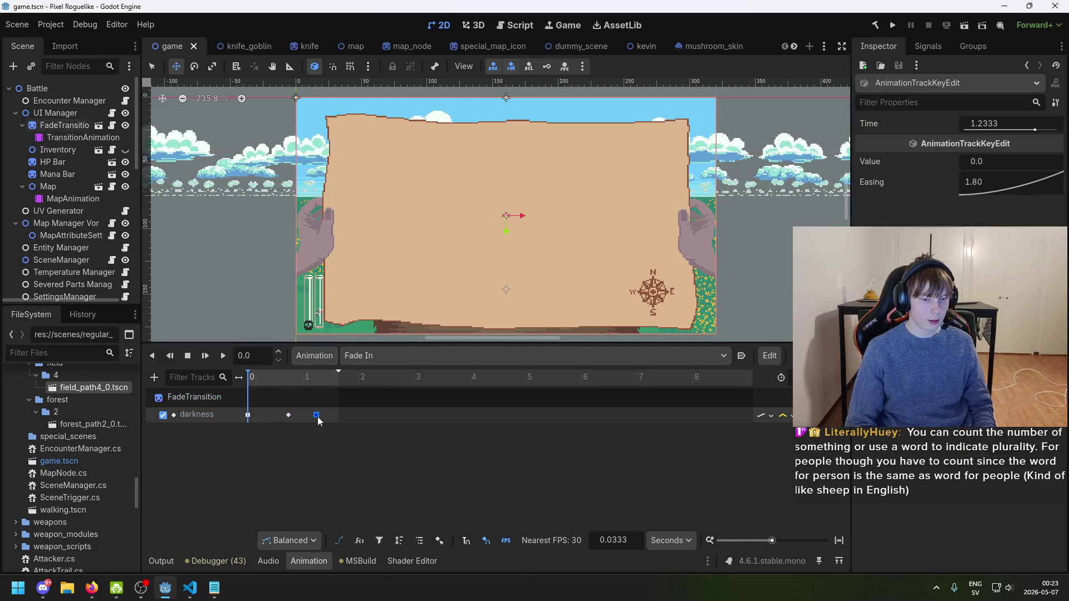
key(Delete)
click(288, 414)
drag(337, 378, 285, 381)
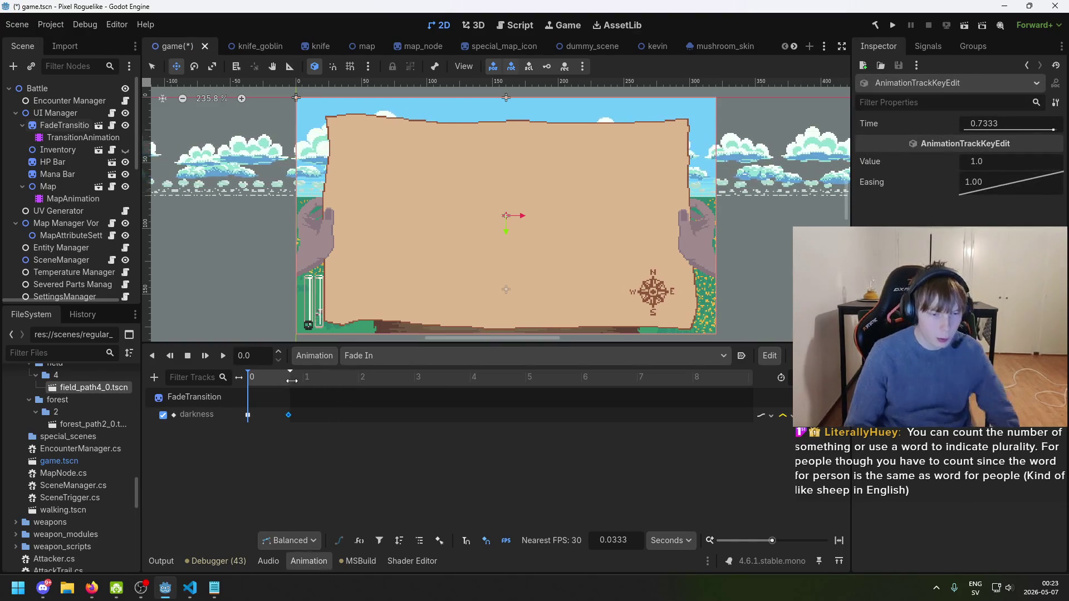
drag(292, 380, 290, 385)
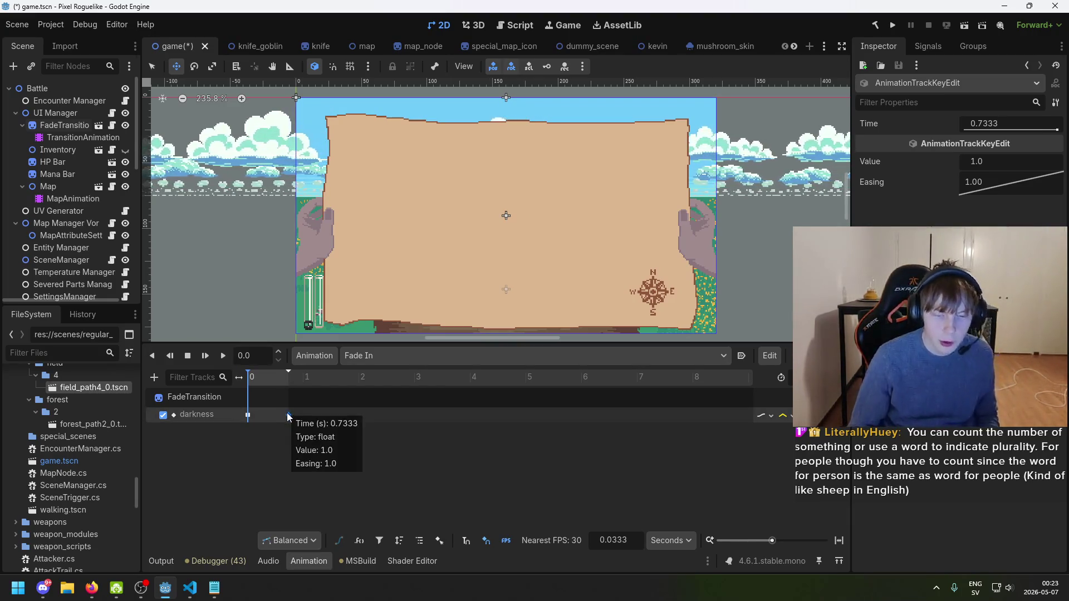
click(289, 373)
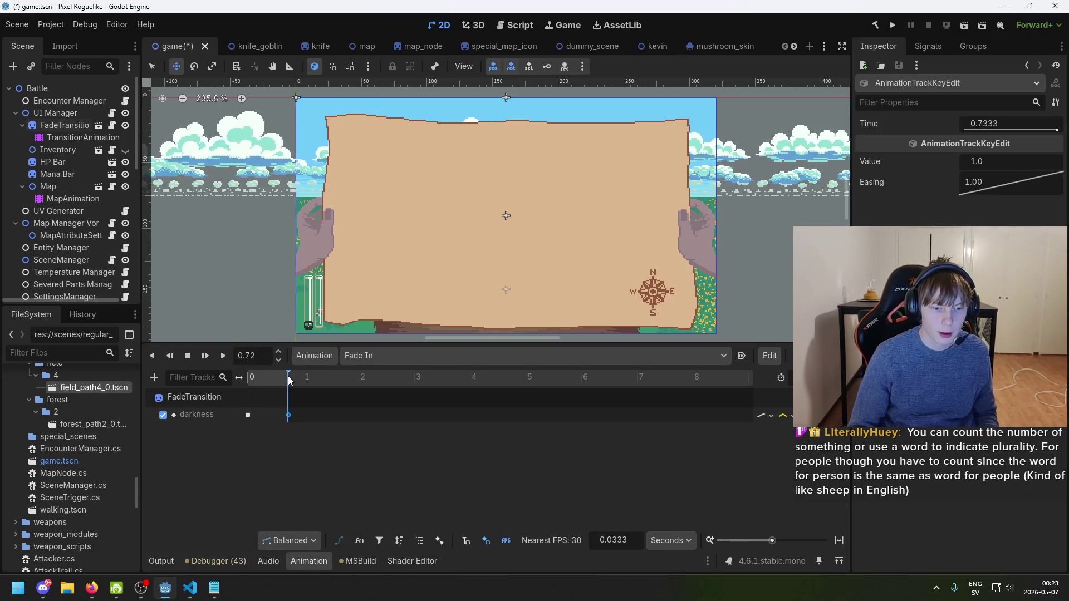
click(250, 374)
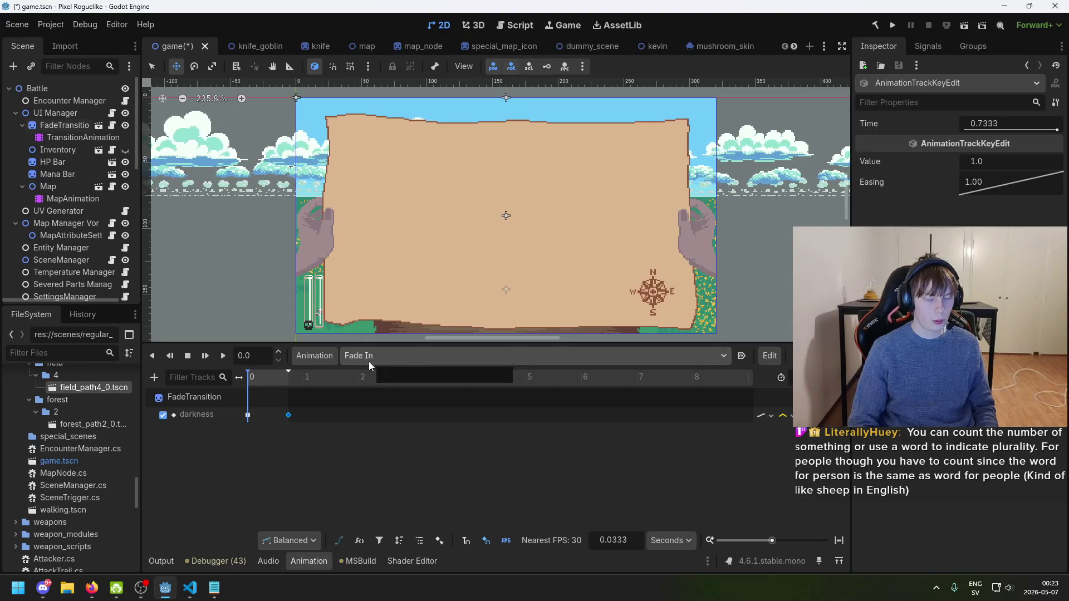
- Send the Fade In darkness key at 0.7333 s (value 1.0) to the RESET animation
right_click(290, 416)
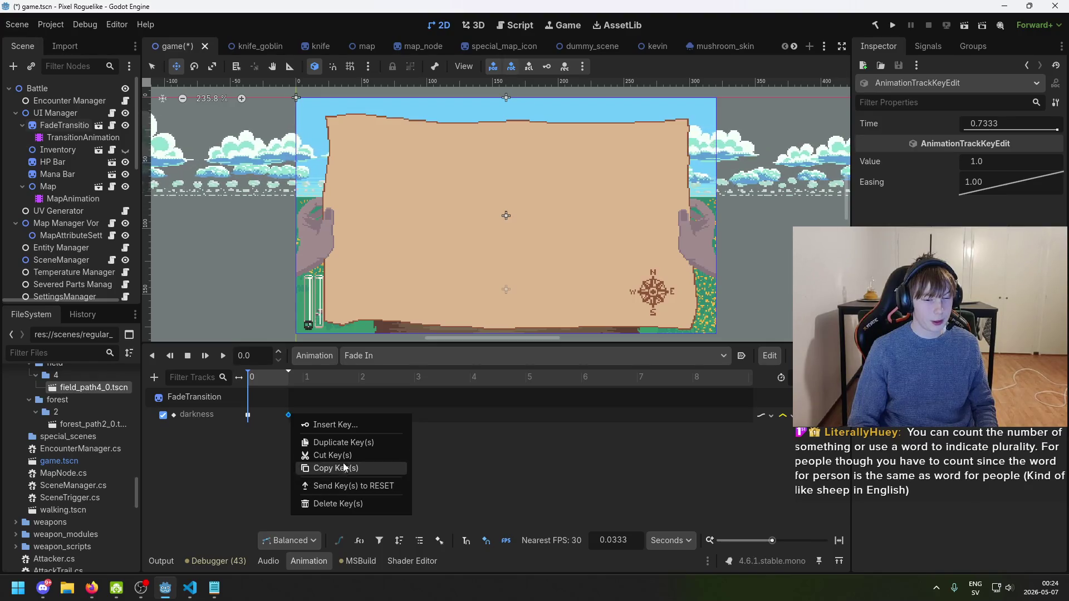
click(370, 489)
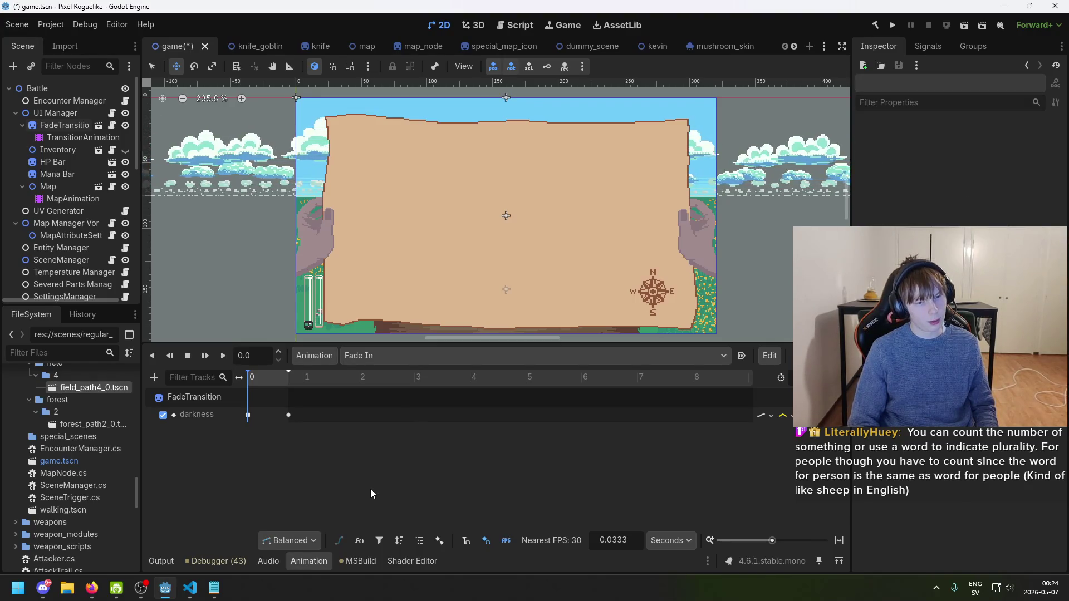
click(289, 415)
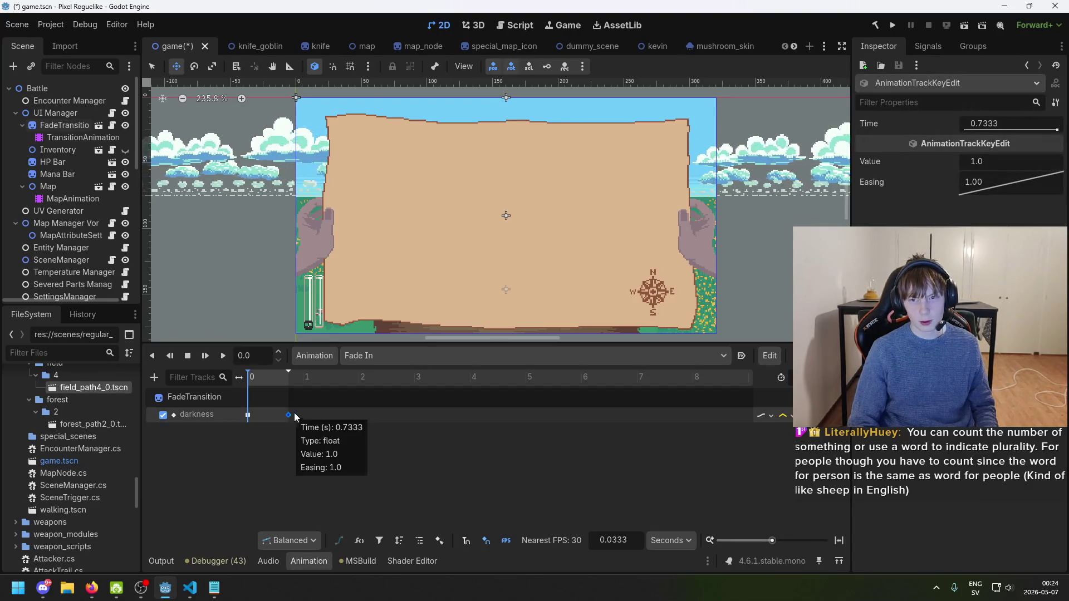
click(365, 354)
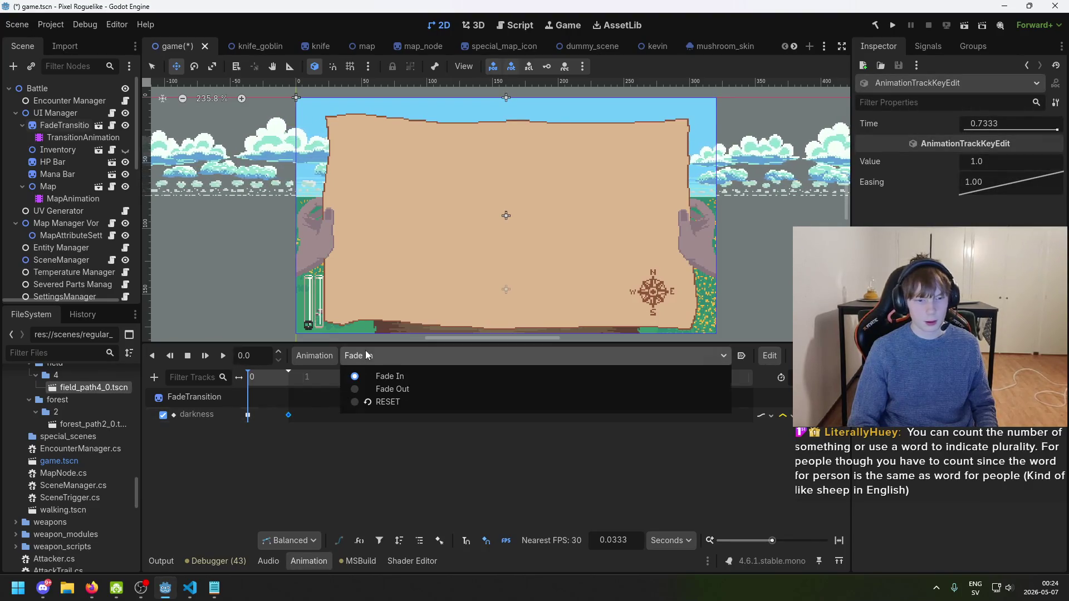
- Switch the animation editor to the RESET animation
click(366, 402)
click(251, 415)
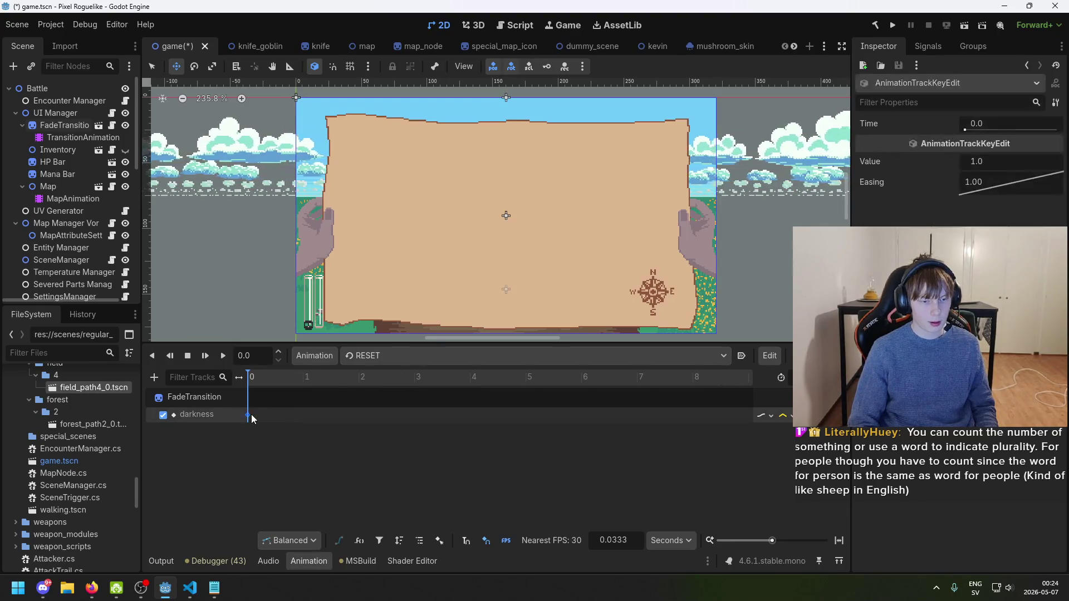
click(399, 354)
click(351, 405)
click(372, 357)
click(366, 405)
click(390, 362)
click(370, 401)
click(363, 357)
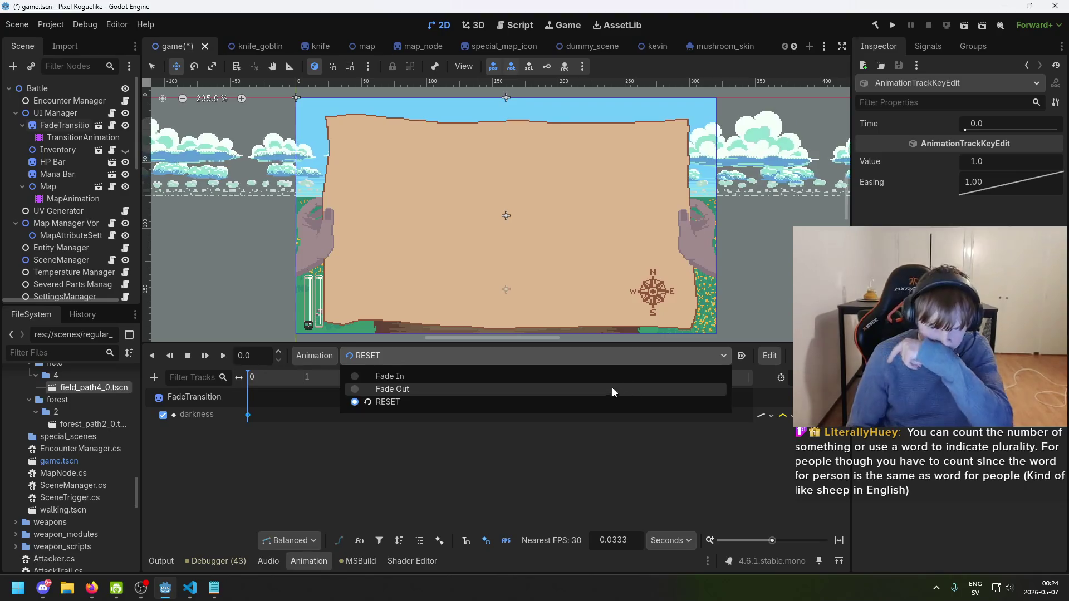
click(367, 405)
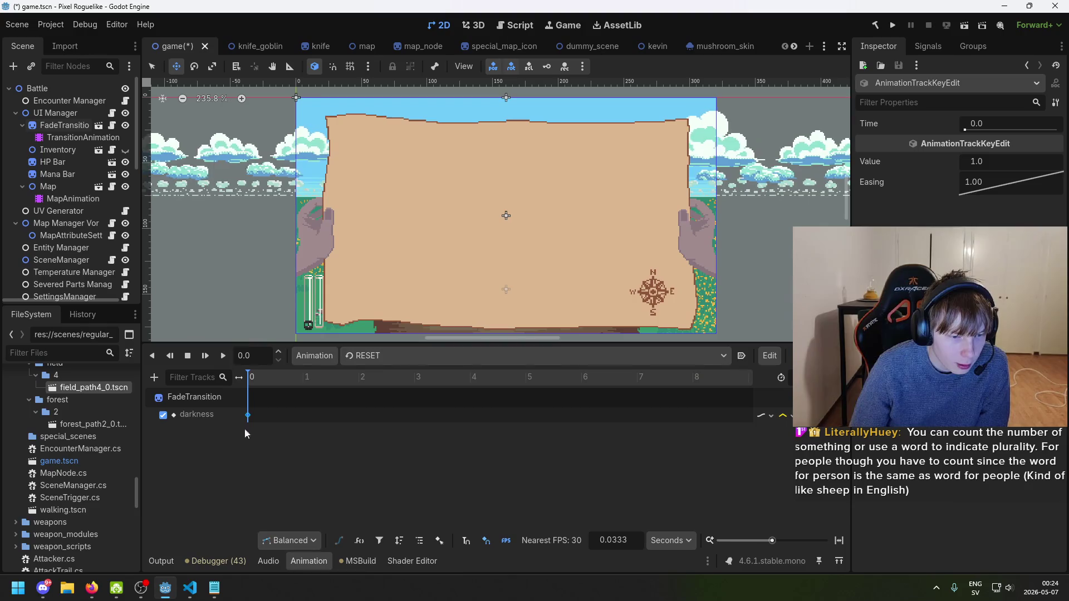
- Check the FadeTransition node's output log and shader code, then return to the timeline
click(202, 398)
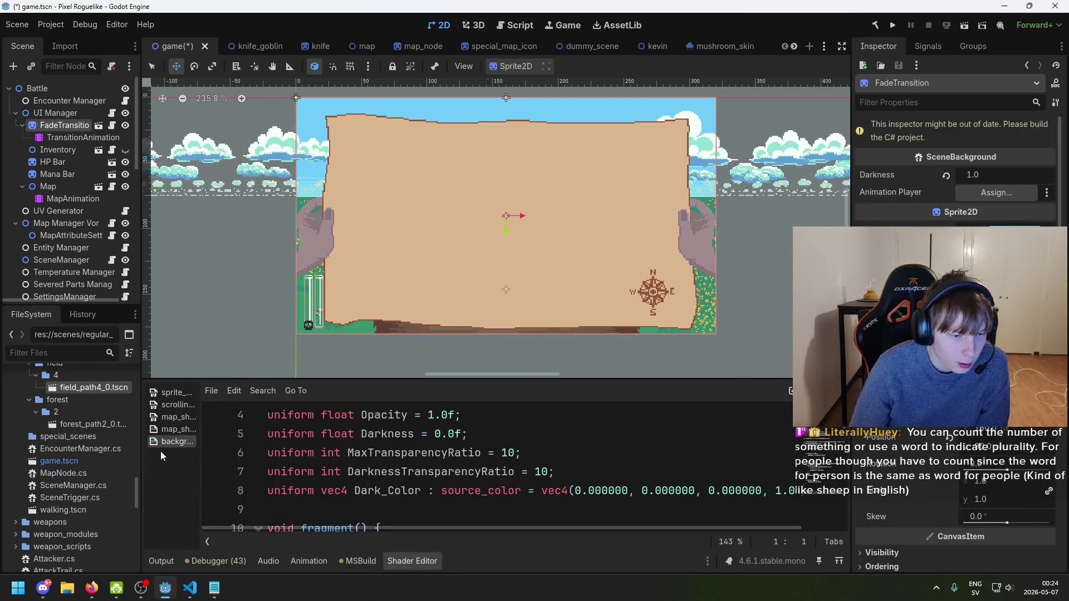
click(156, 564)
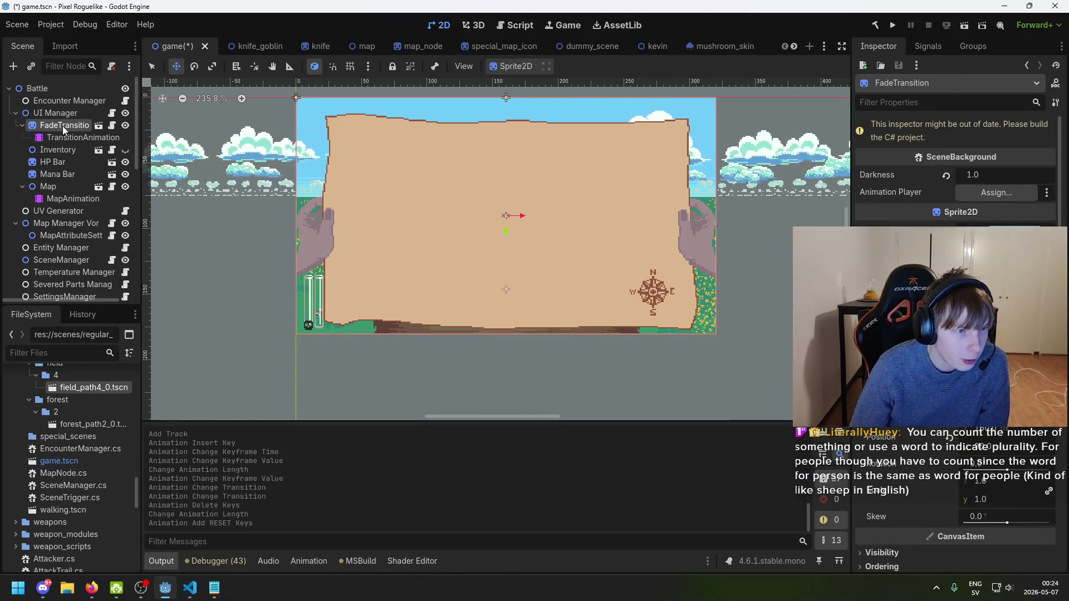
click(84, 138)
click(64, 126)
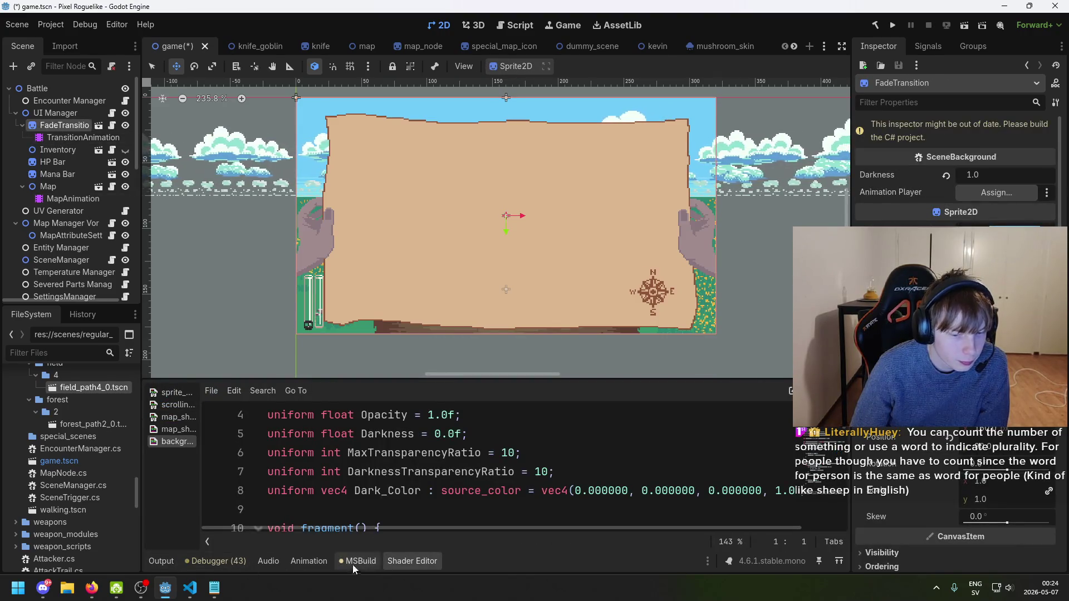
click(310, 561)
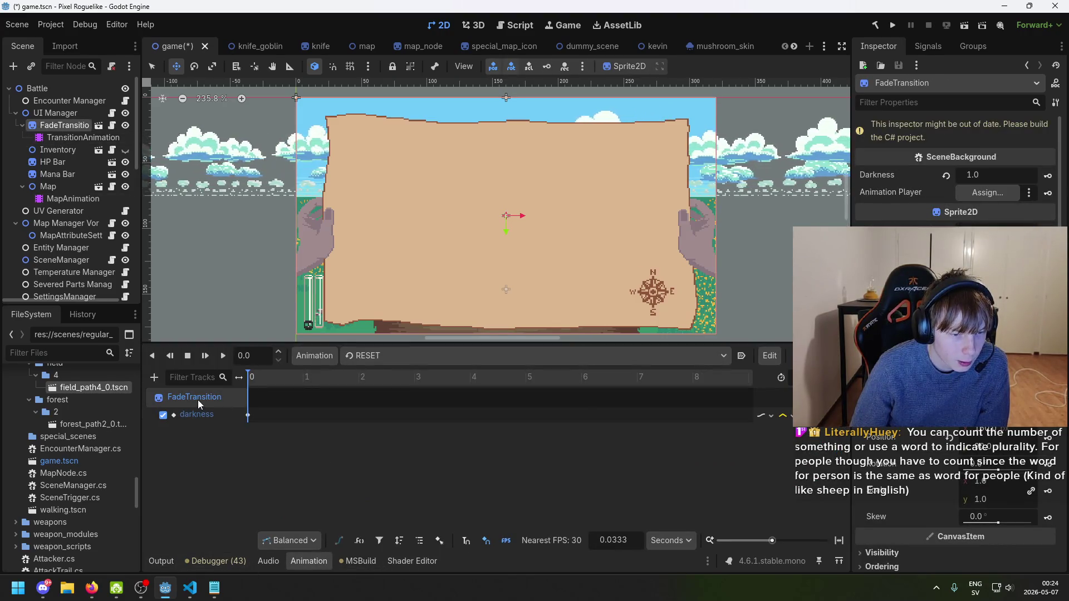
- Delete the darkness key at 0 s from the RESET animation
click(724, 355)
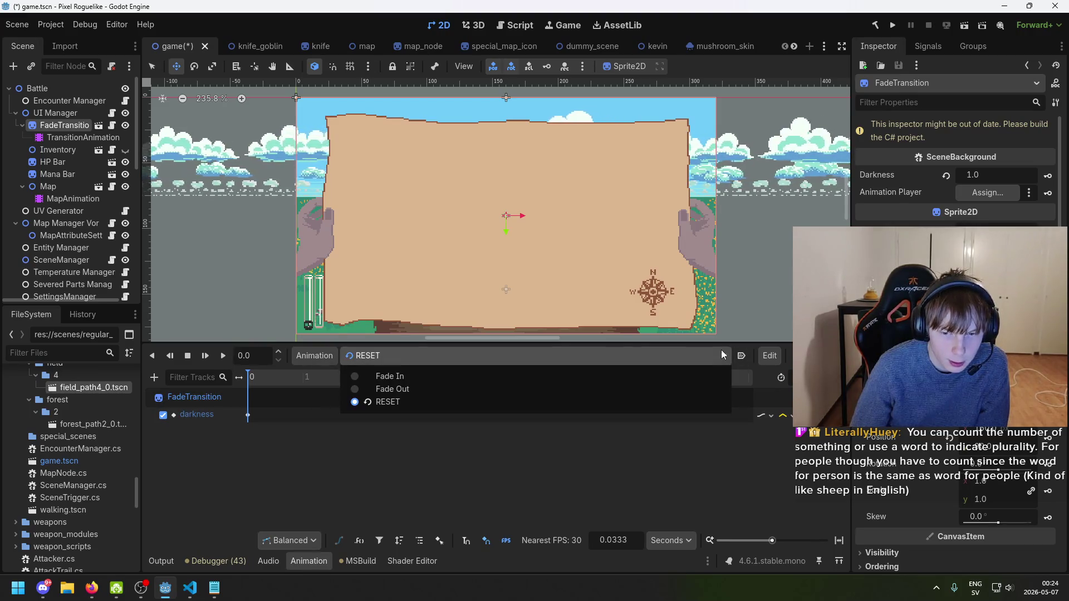
click(344, 406)
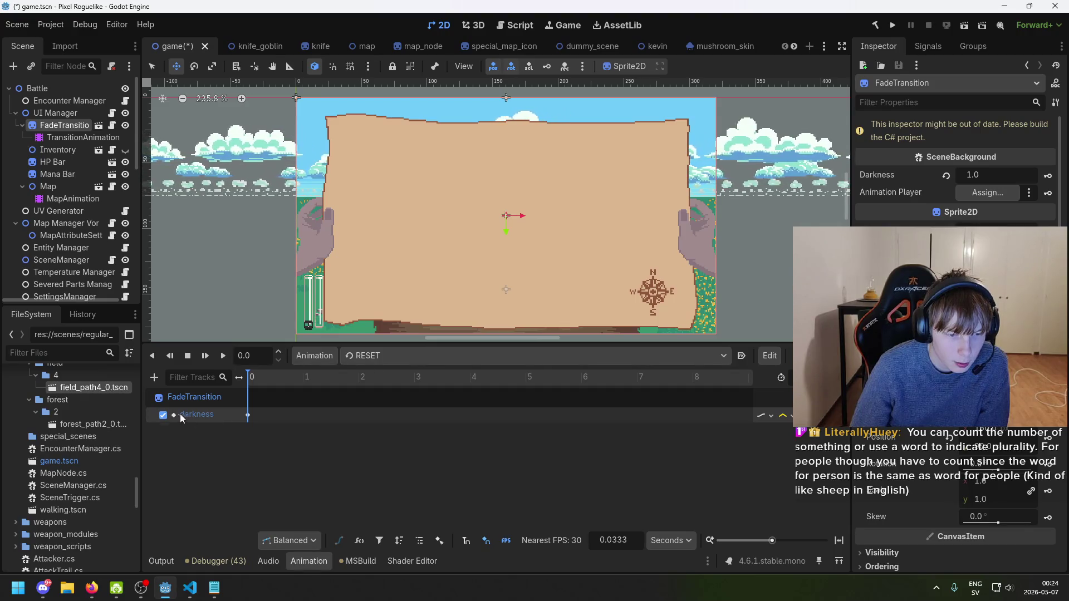
click(248, 415)
key(Delete)
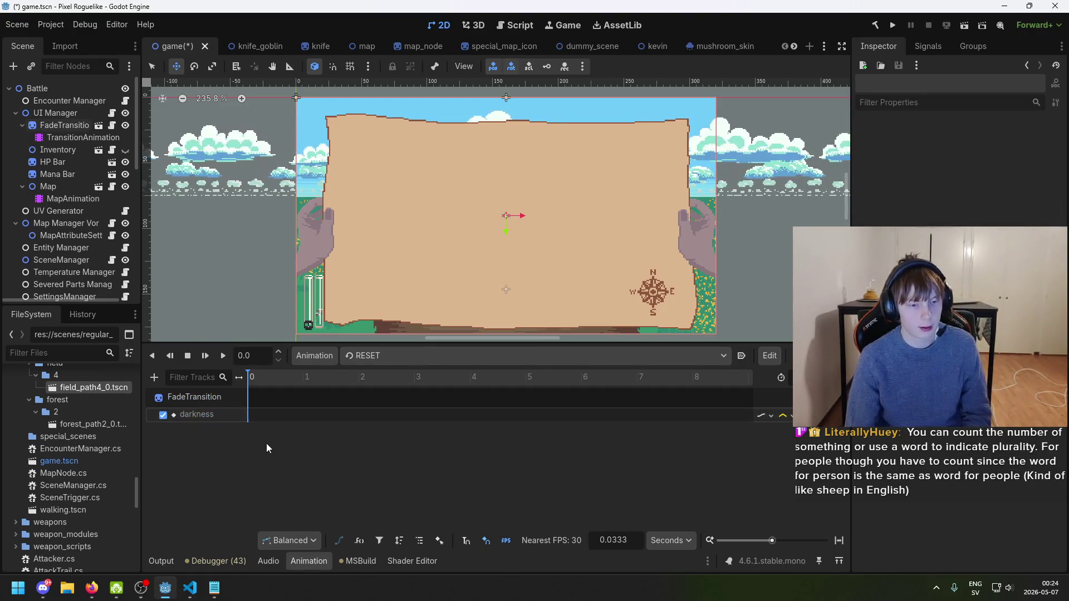
- Switch through Fade In over to the Fade Out animation
click(376, 359)
click(382, 378)
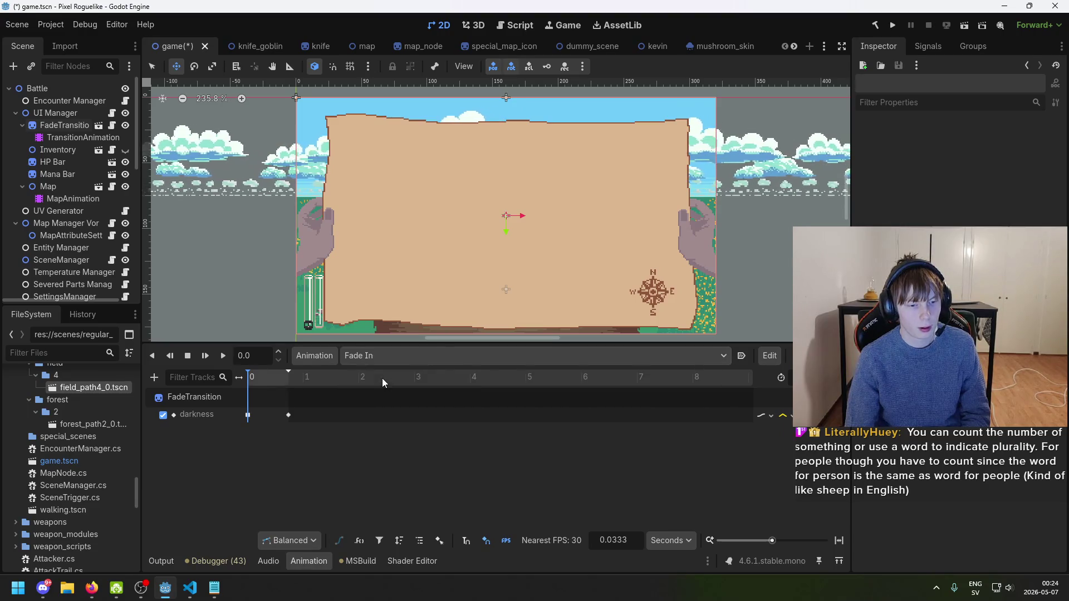
click(371, 361)
click(380, 389)
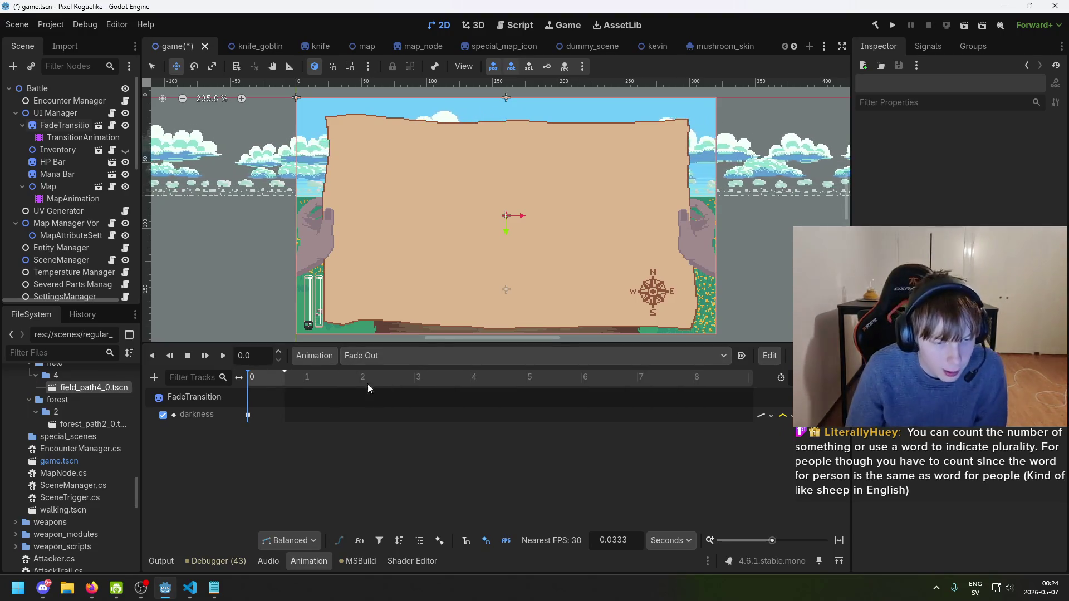
- Set the Fade Out darkness key at 0 s to value 1
drag(248, 414, 278, 417)
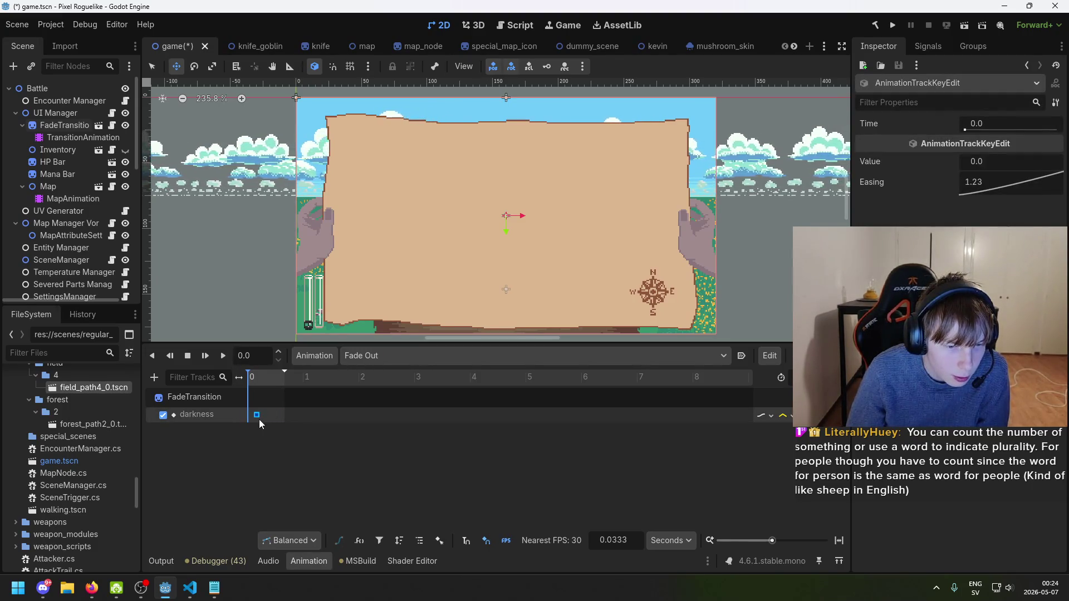
mouse_move(259, 380)
mouse_down()
mouse_move(292, 397)
mouse_move(273, 396)
mouse_move(318, 377)
mouse_move(247, 382)
mouse_up()
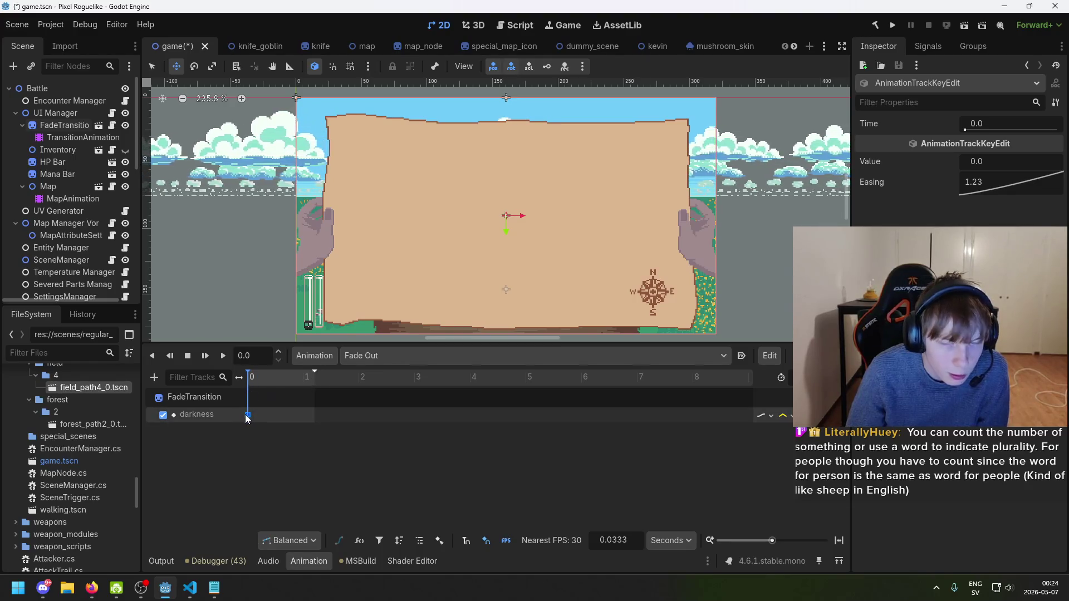
mouse_move(247, 418)
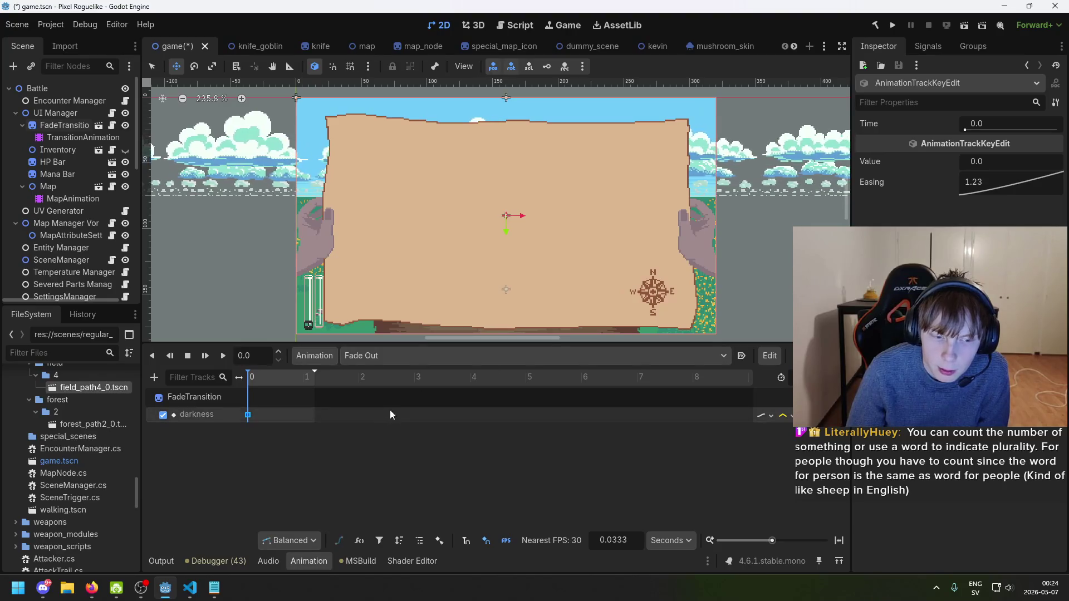
click(995, 162)
text(1)
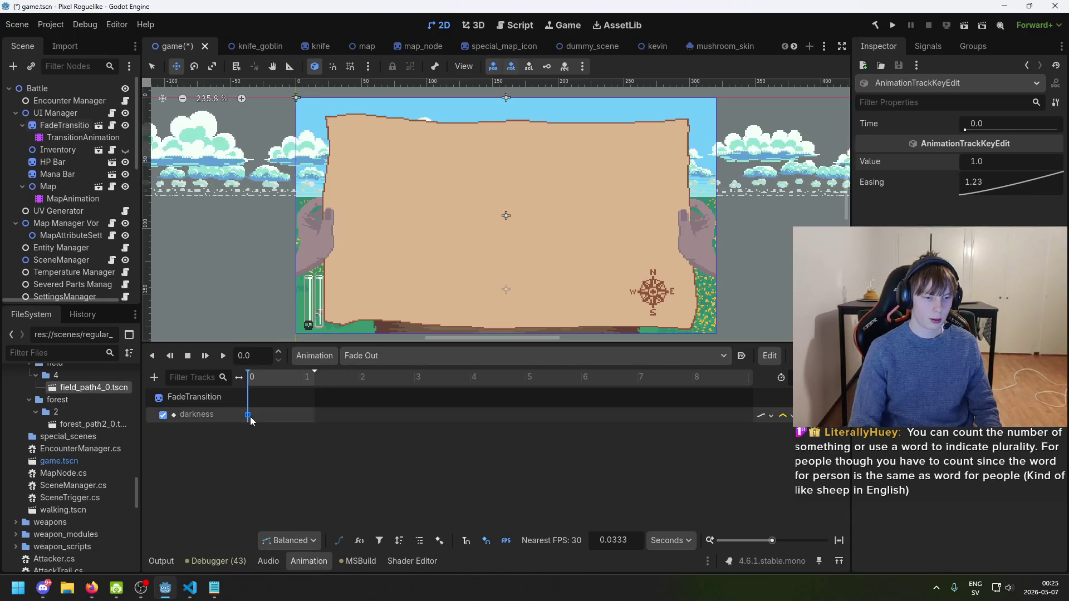
- Preview the fade and keep the value-1 darkness key at time 0.0
click(296, 415)
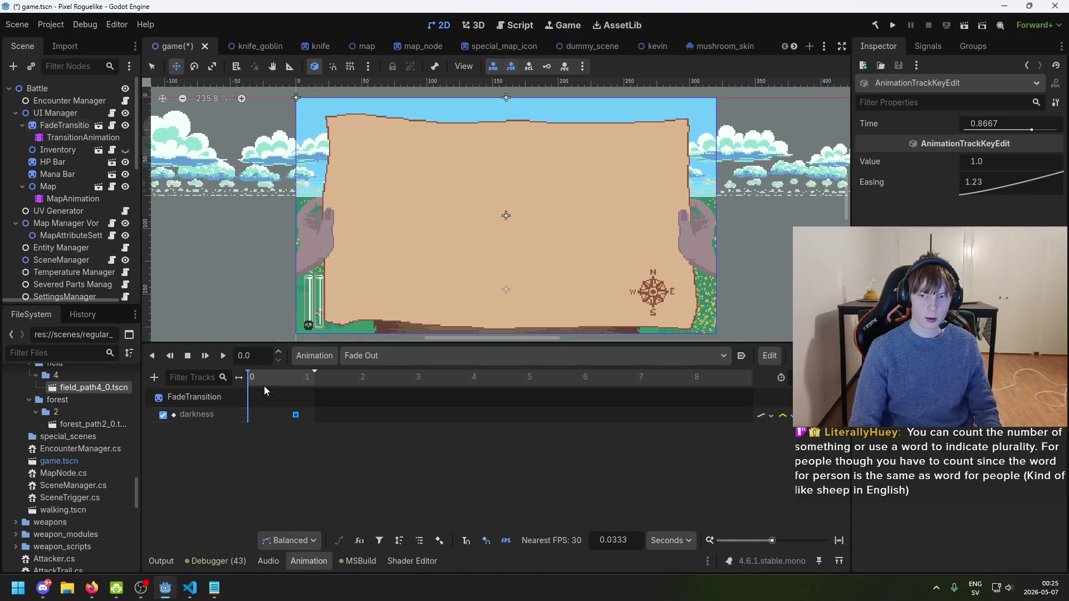
click(295, 380)
mouse_move(295, 382)
mouse_down()
mouse_move(246, 393)
mouse_move(228, 414)
mouse_move(260, 415)
mouse_move(242, 415)
mouse_up()
right_click(249, 414)
click(292, 405)
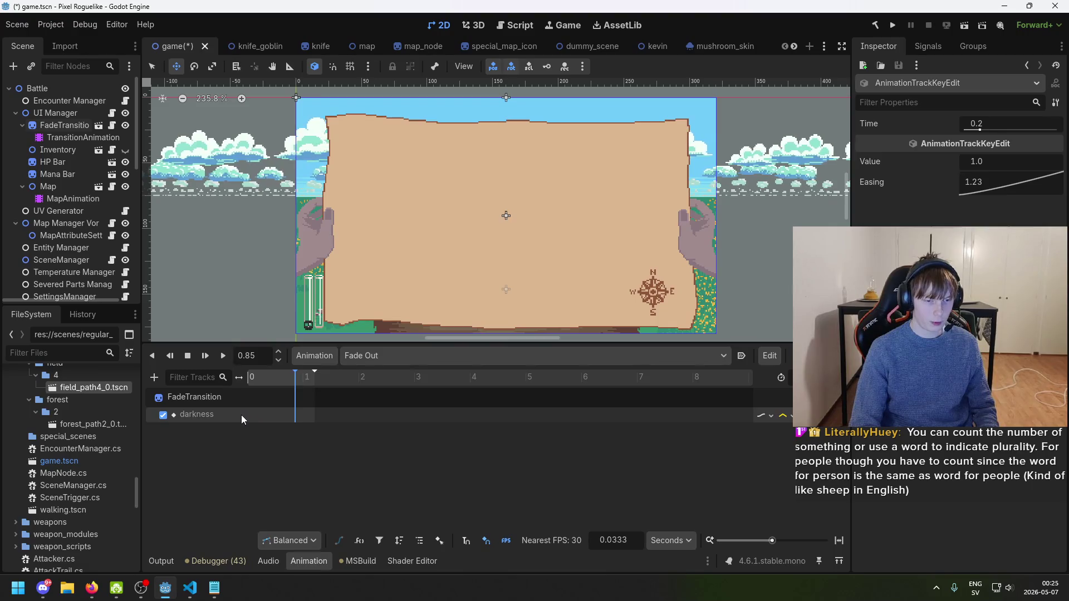
click(1039, 120)
text(0)
key(Return)
- Insert a Fade Out darkness key at 0.6 s with value 0.0
right_click(282, 413)
click(305, 421)
click(281, 415)
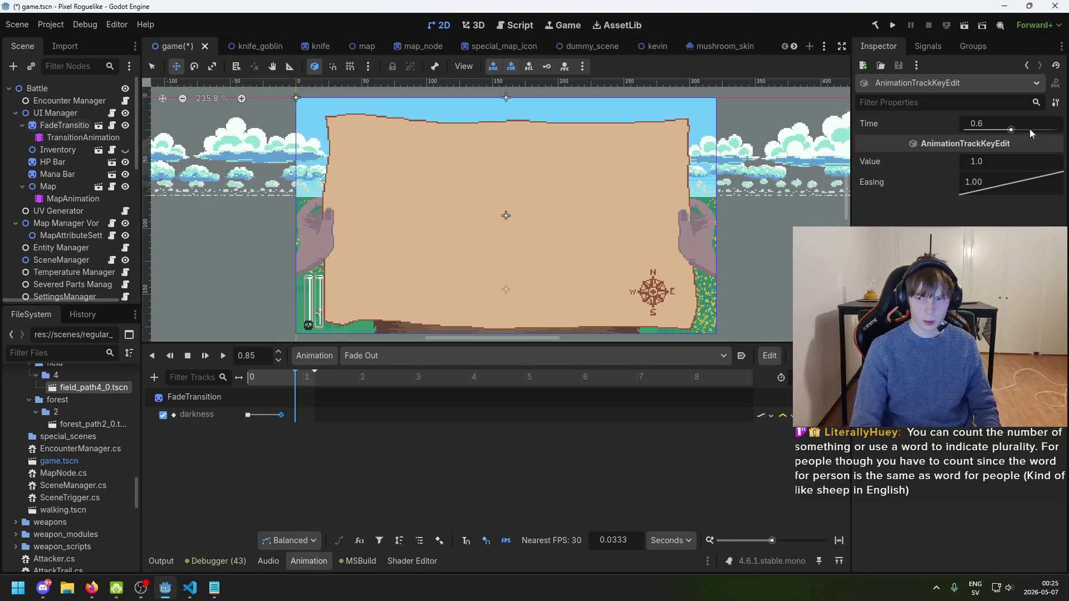
click(990, 161)
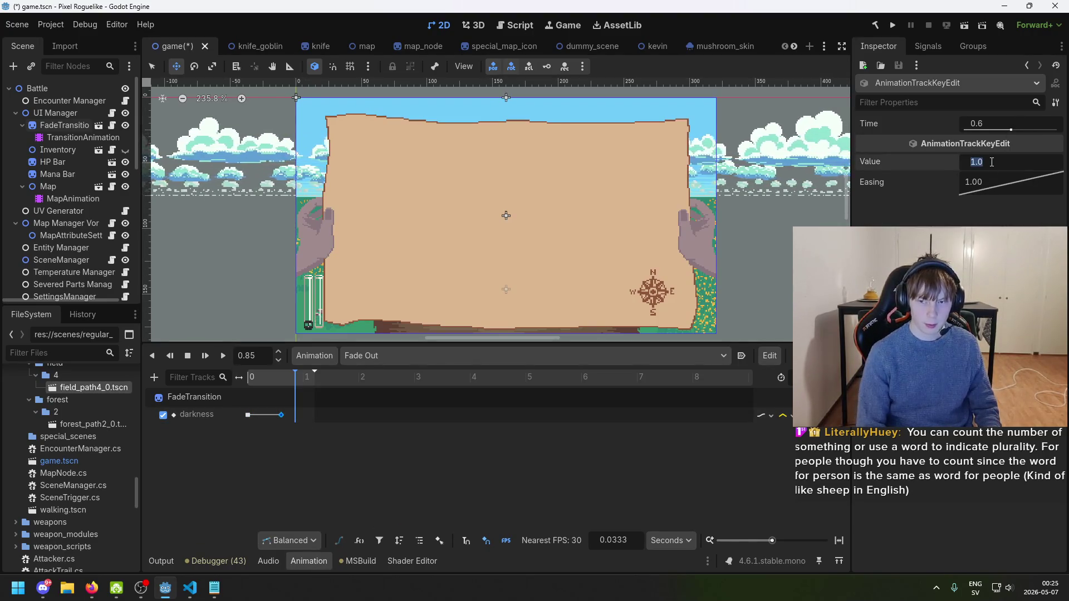
text(0)
key(Return)
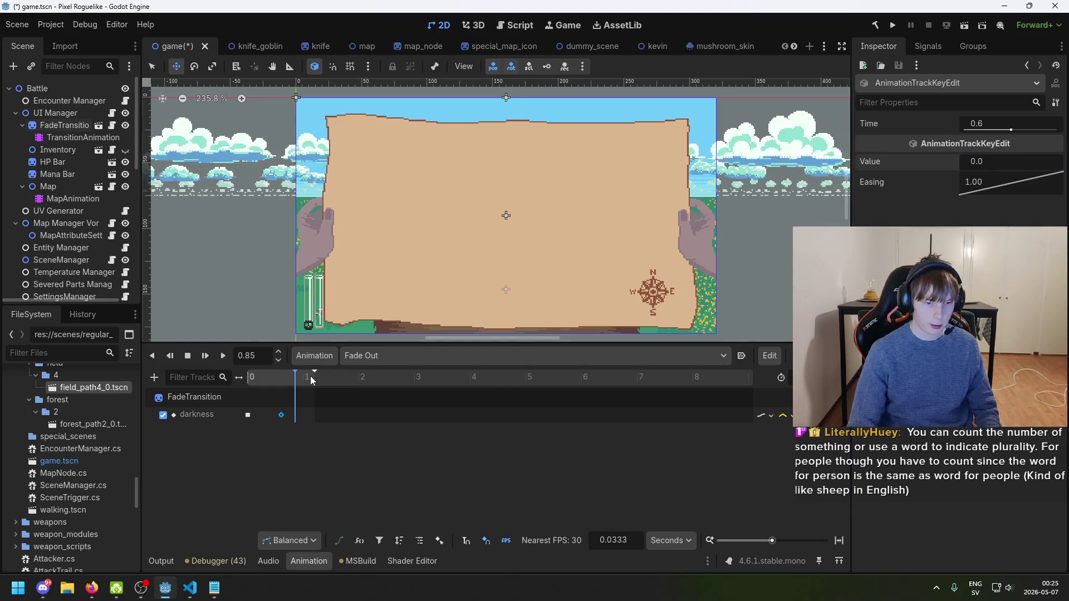
- Narrow the track name column and save the scene
drag(315, 374, 304, 378)
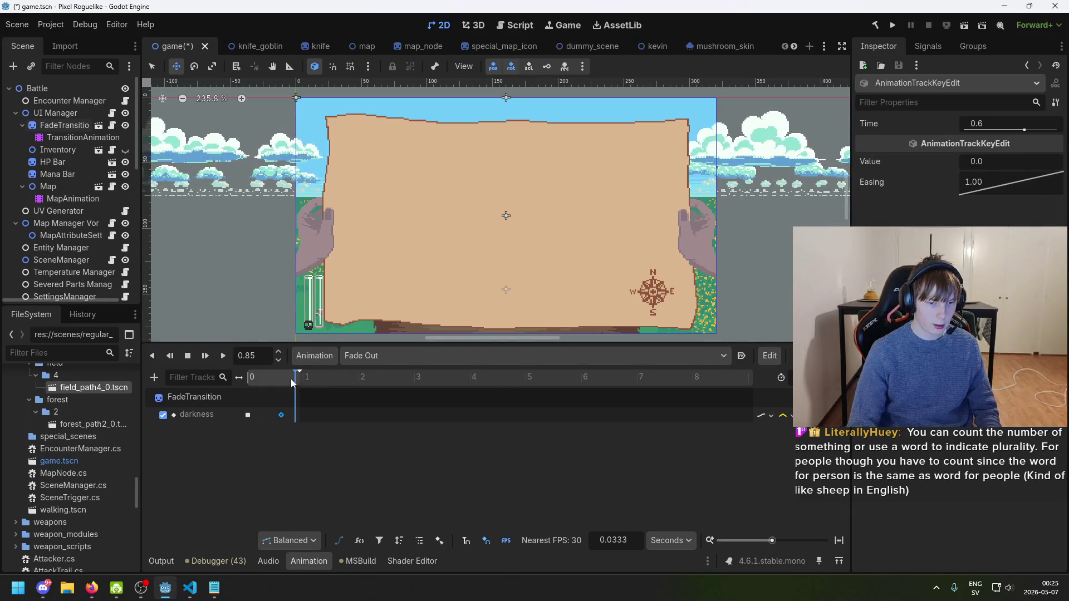
key(ctrl+s)
click(397, 366)
- Review the Fade In darkness keys at 0 s and 0.7333 s
click(392, 379)
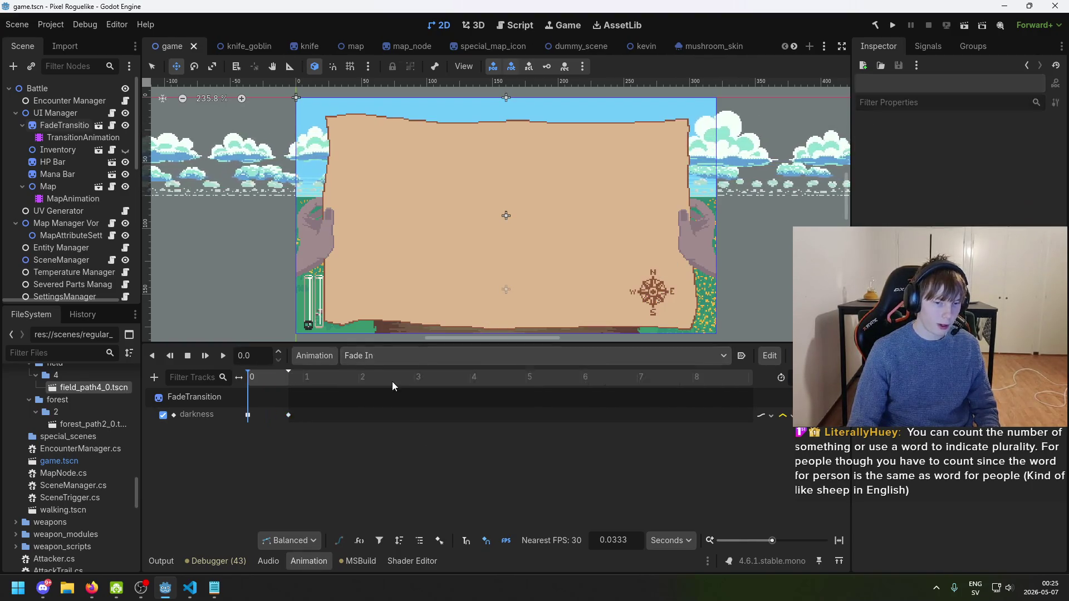
click(248, 415)
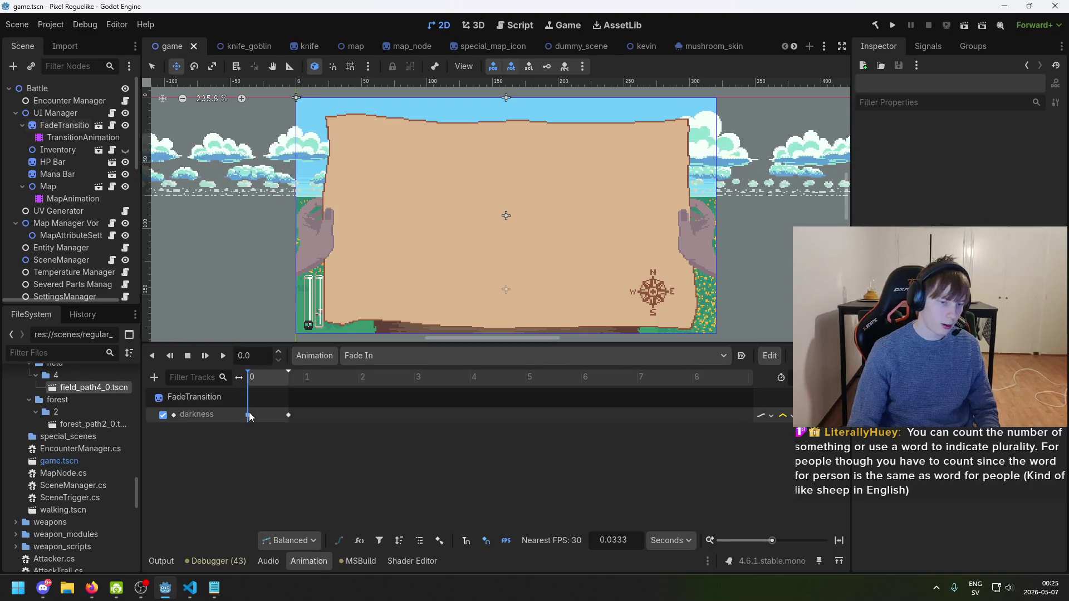
click(288, 415)
- Shorten the Fade Out animation's length and save the scene
click(396, 356)
click(399, 383)
key(ctrl+s)
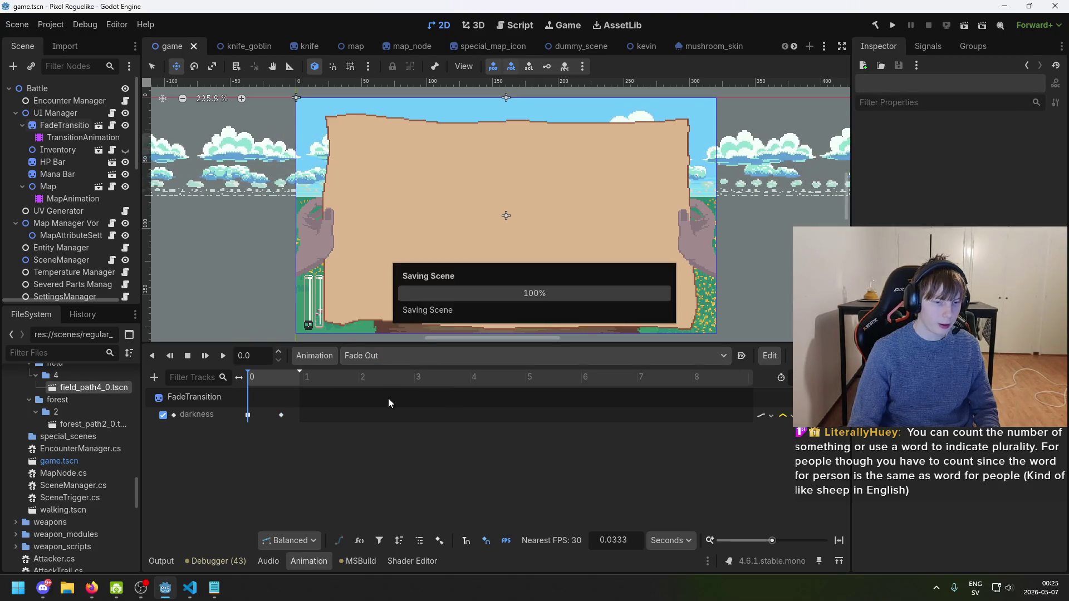
drag(302, 379, 289, 374)
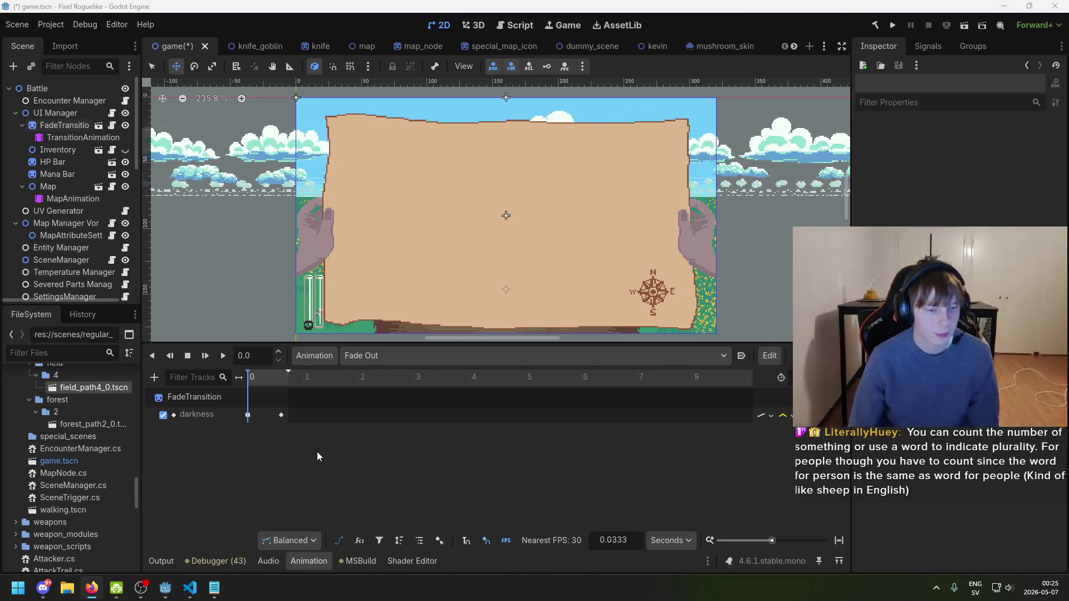
key(ctrl+s)
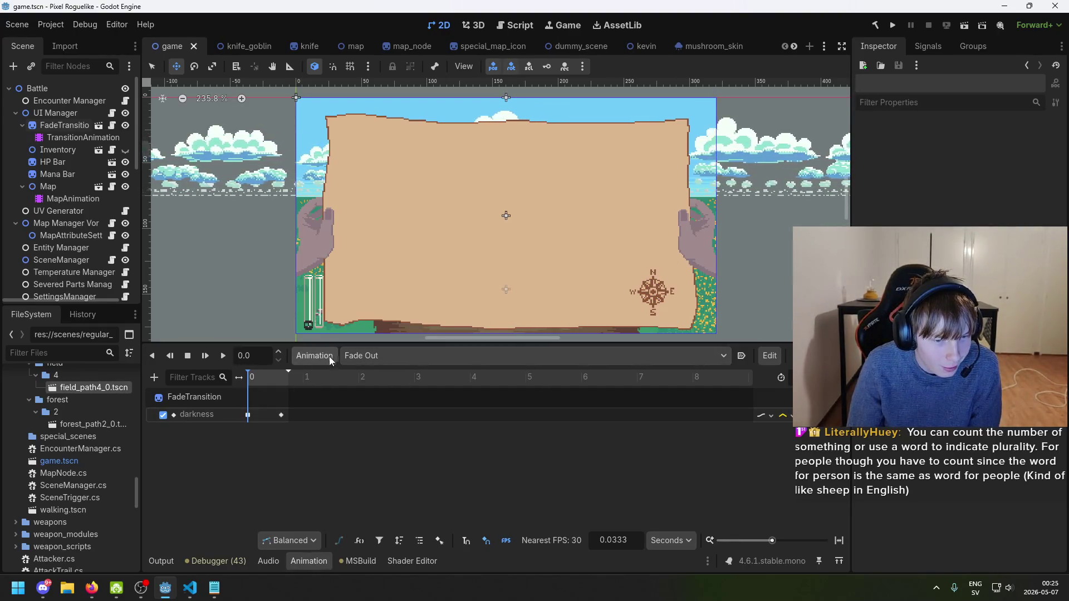
- Select FadeTransition and load the Fade In animation in the editor
click(195, 397)
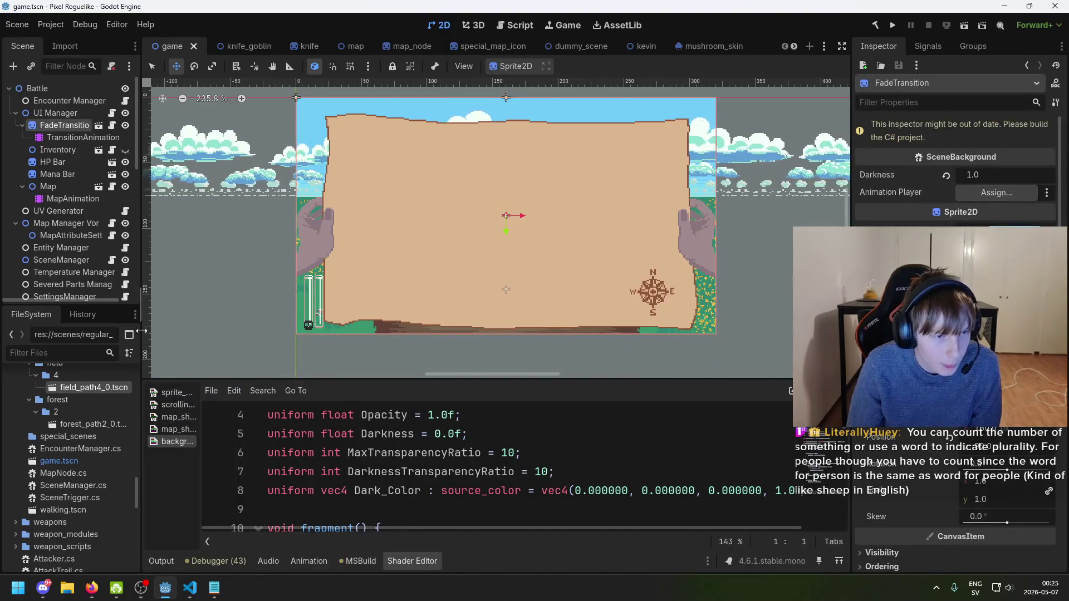
click(309, 560)
click(374, 359)
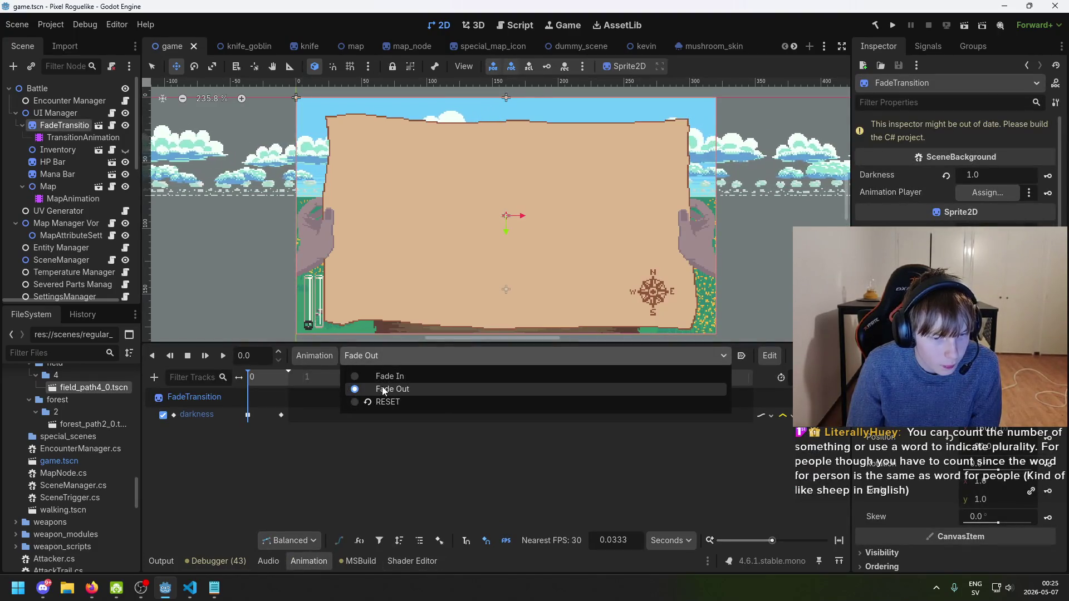
click(379, 377)
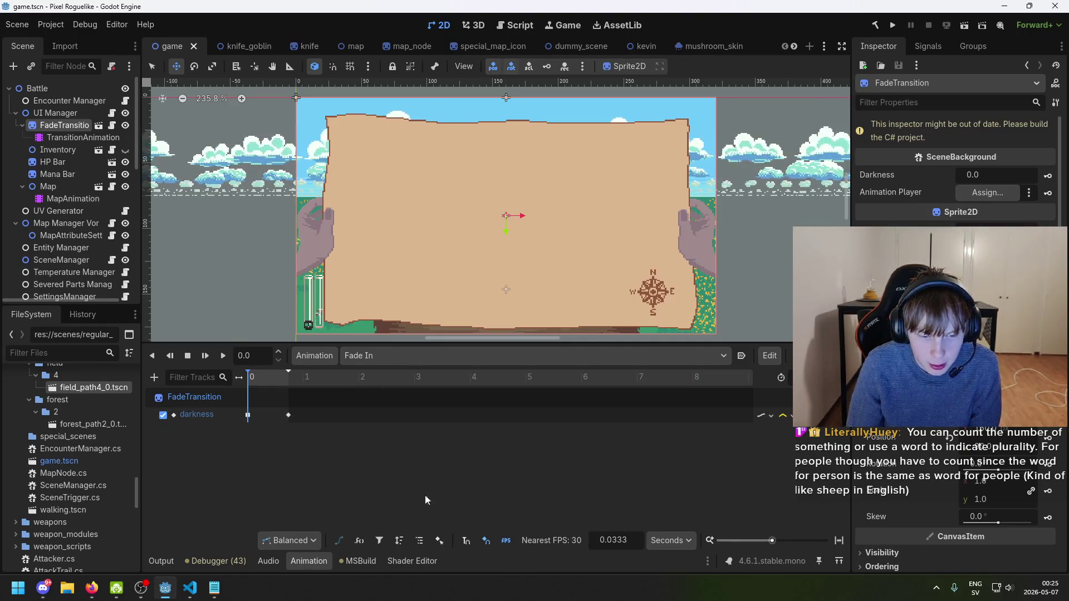
- Insert a stray darkness key at 0.9 s, delete it, and park the playhead at 0.7333
right_click(266, 416)
click(306, 426)
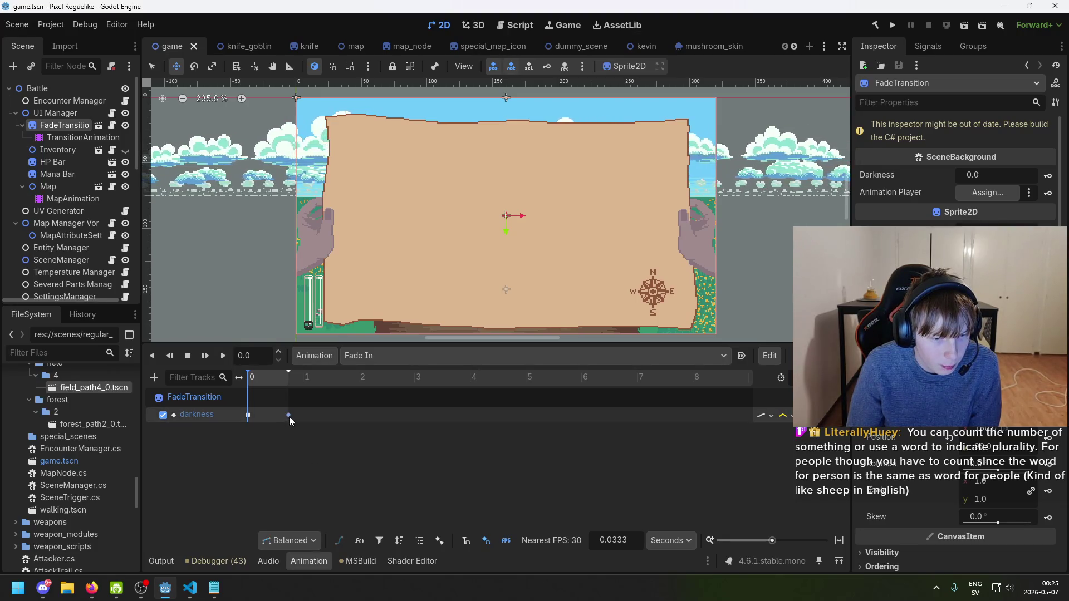
click(289, 415)
right_click(305, 412)
click(328, 423)
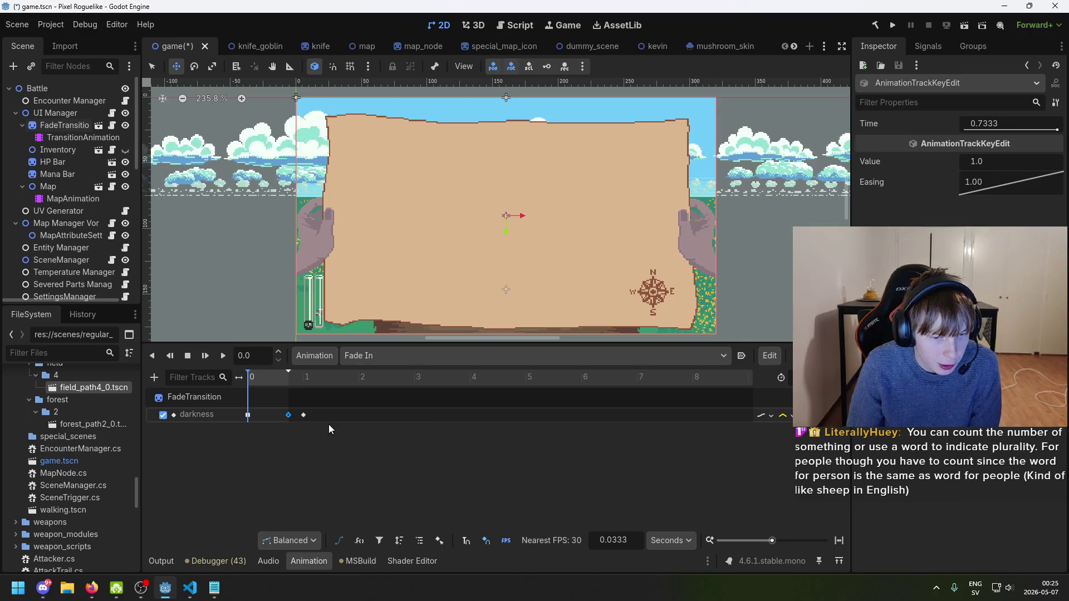
right_click(300, 420)
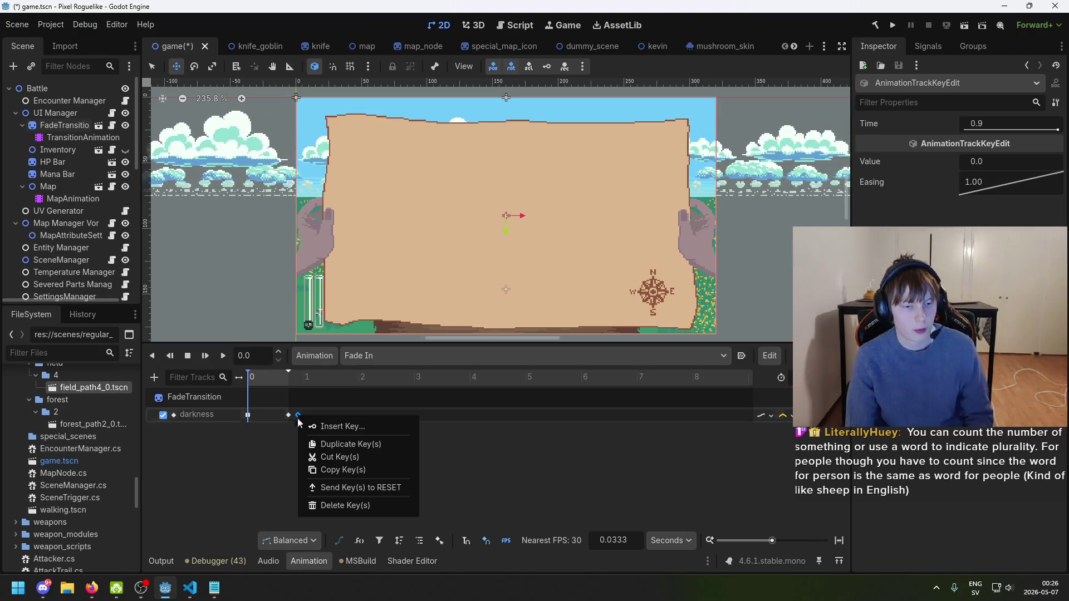
click(303, 419)
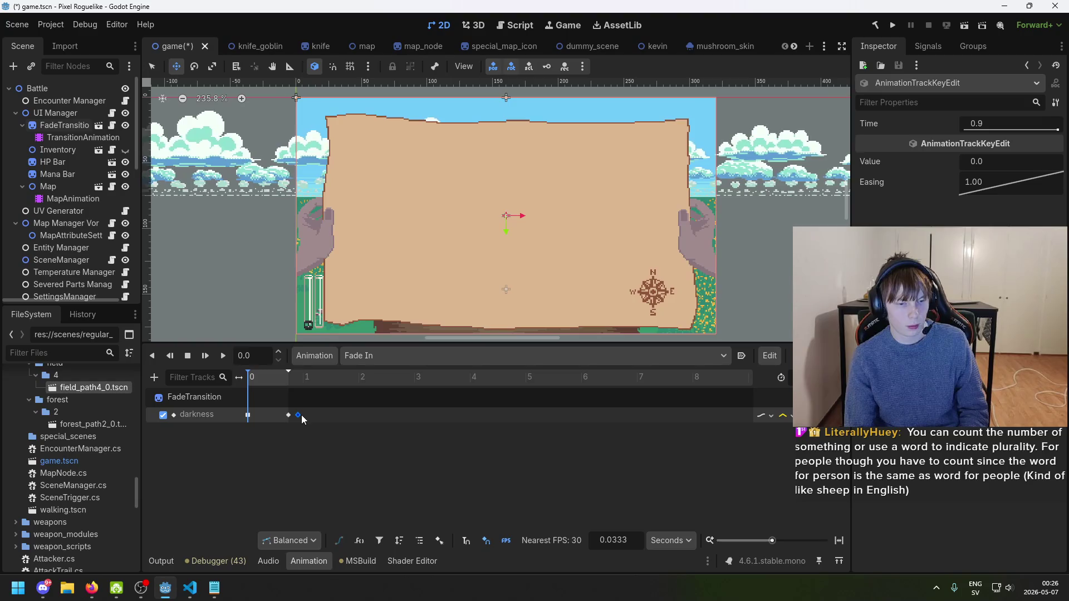
key(Delete)
click(291, 377)
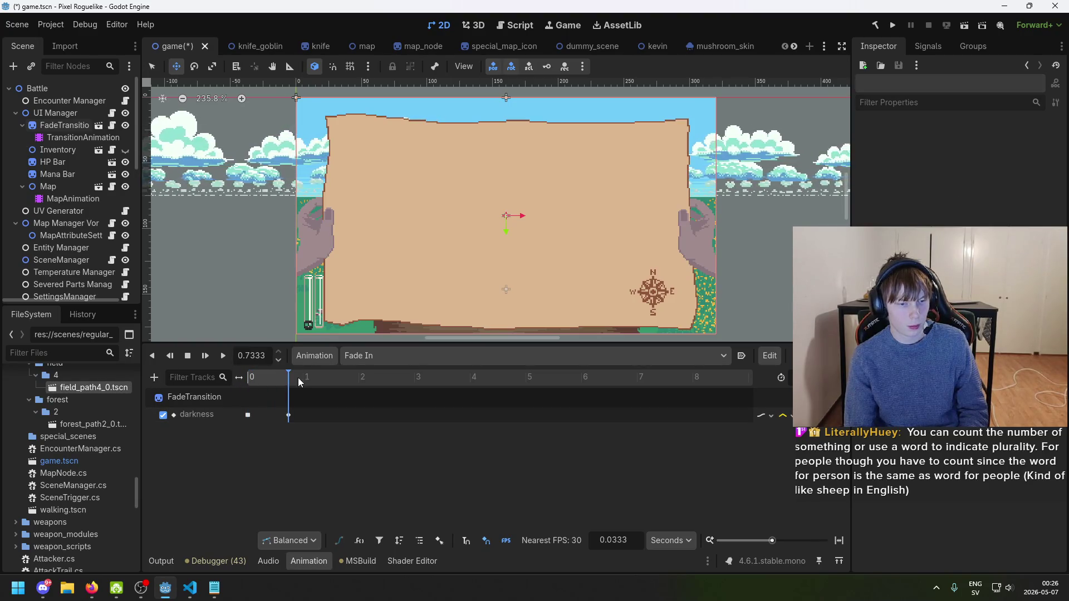
click(154, 377)
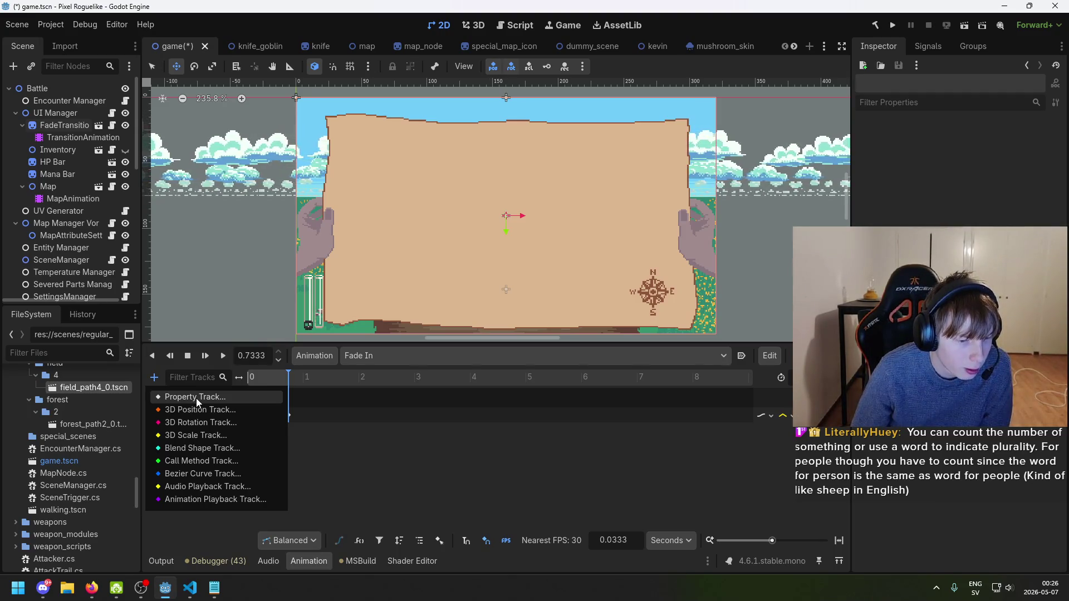
- Start a property track on the SceneManager node and browse its property list
click(196, 398)
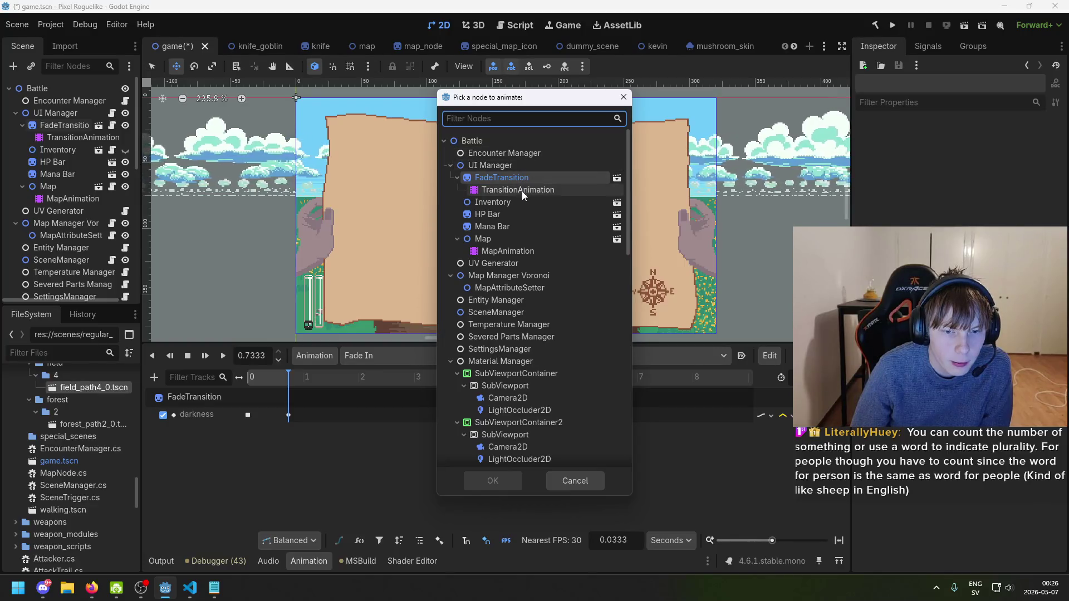
double_click(546, 313)
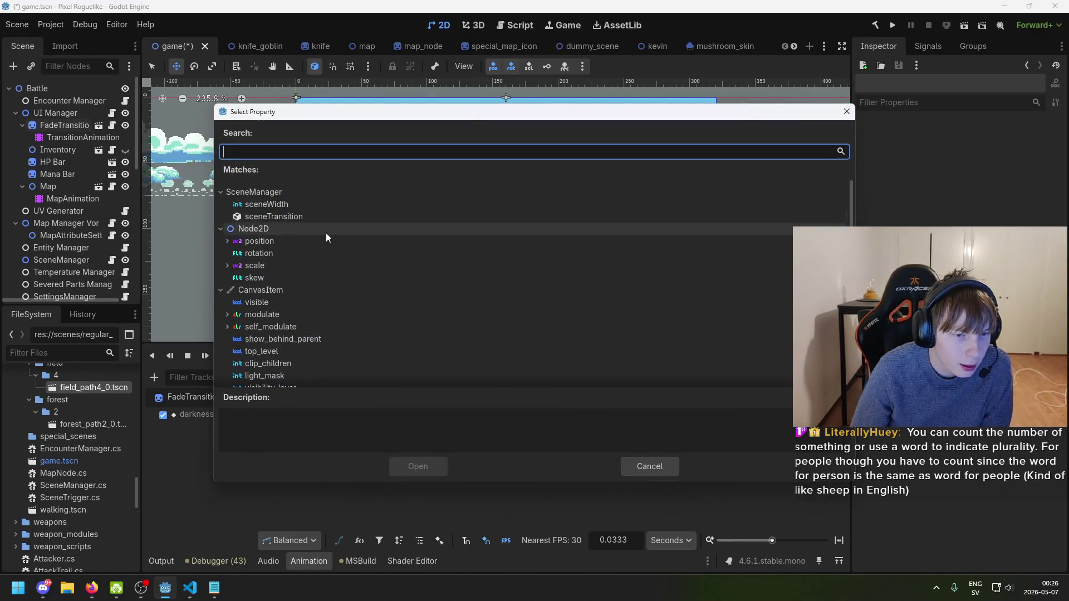
scroll(325, 251, down, 8)
scroll(325, 359, up, 8)
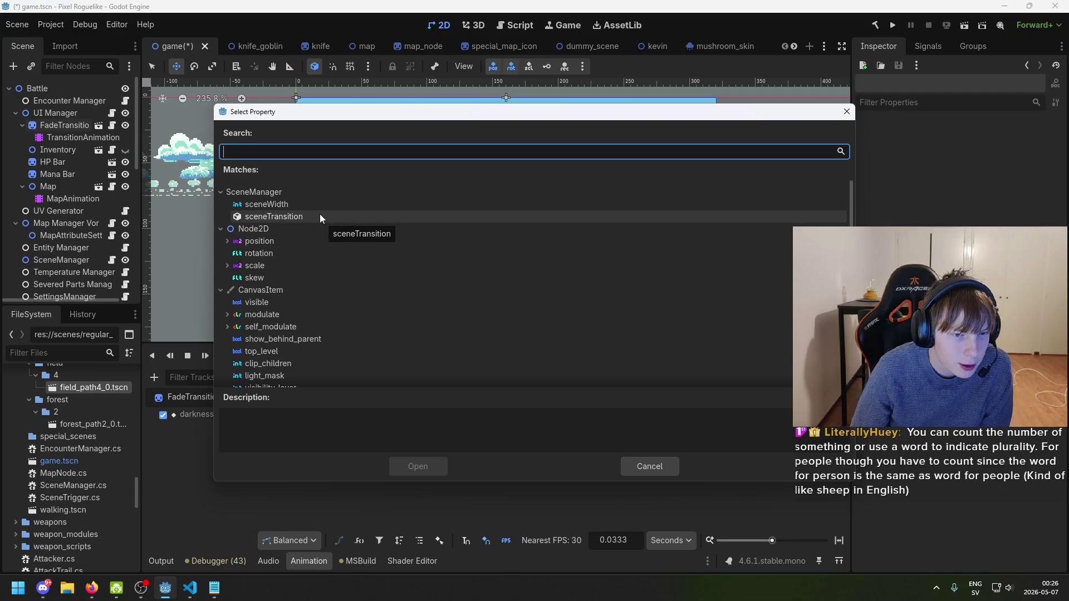
click(190, 587)
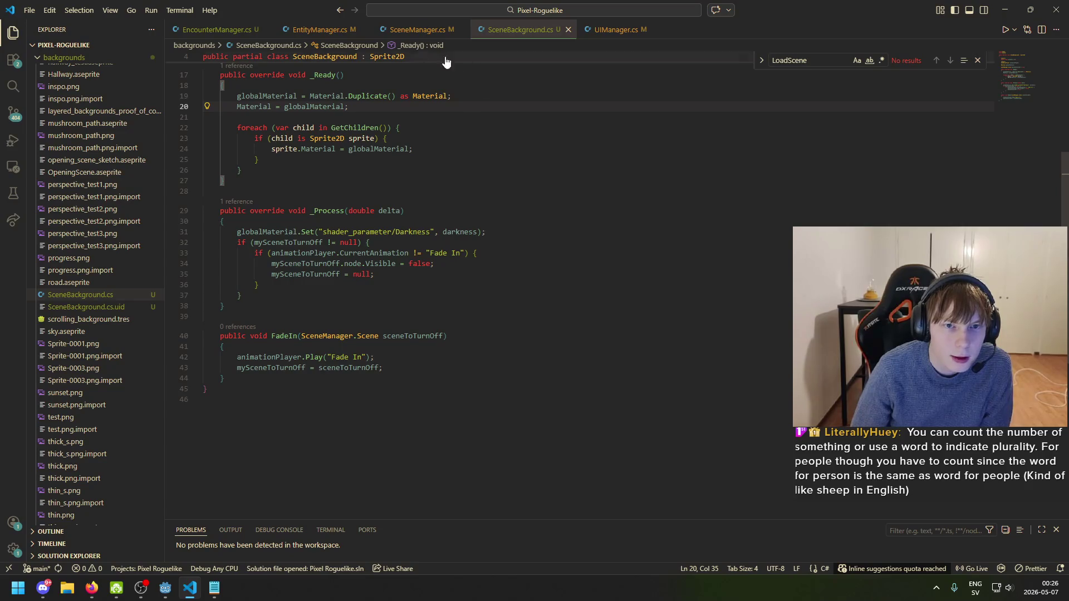
- Scroll through SceneManager.cs's LoadScene method, then return to the top of the file
click(416, 30)
scroll(384, 307, down, 10)
scroll(384, 307, down, 7)
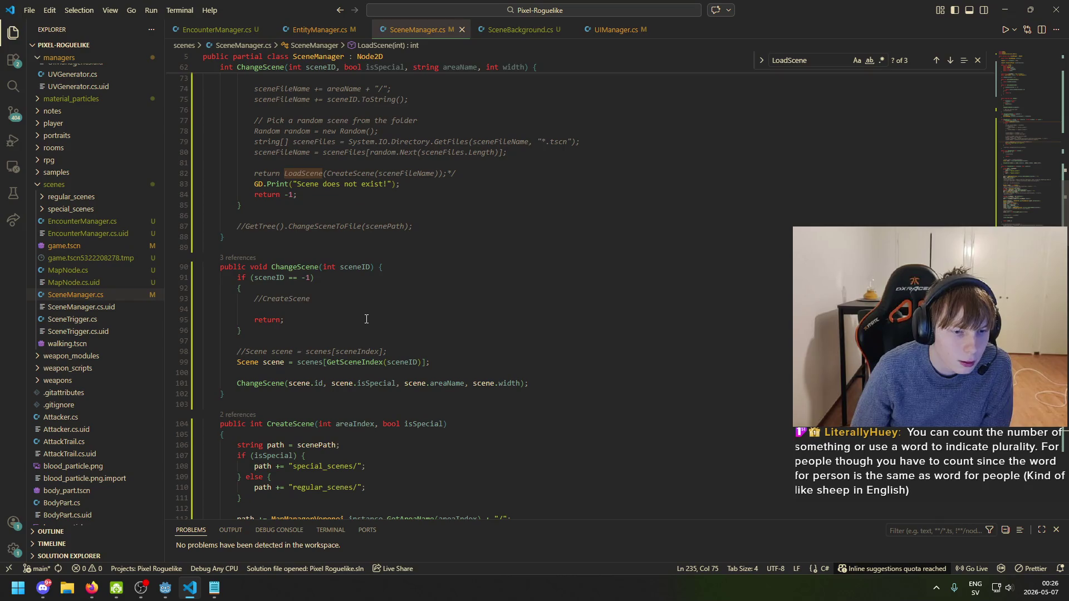
scroll(364, 323, down, 20)
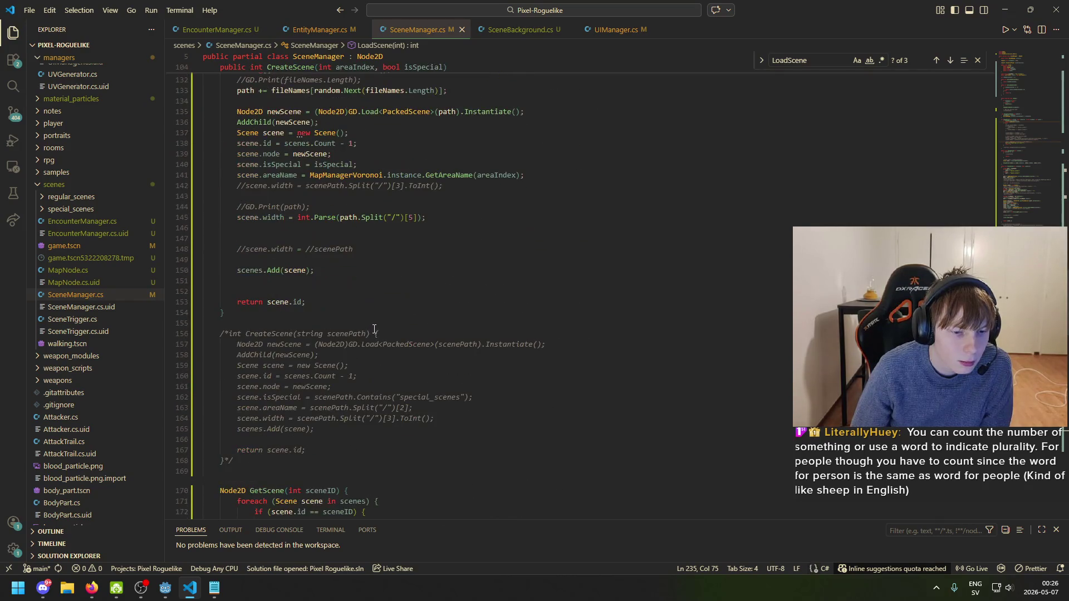
scroll(372, 335, down, 12)
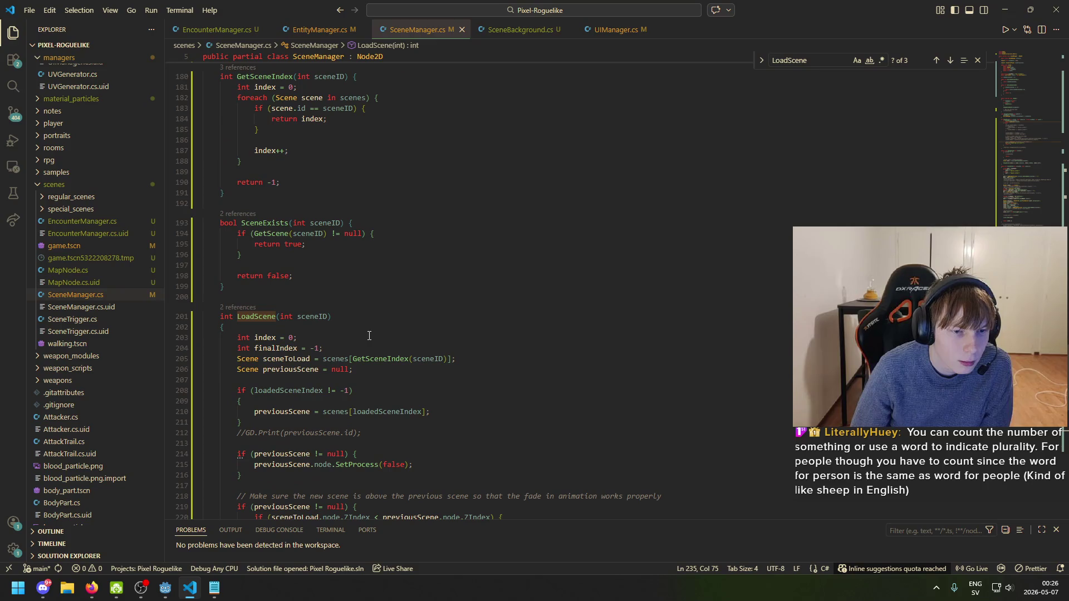
scroll(366, 336, down, 13)
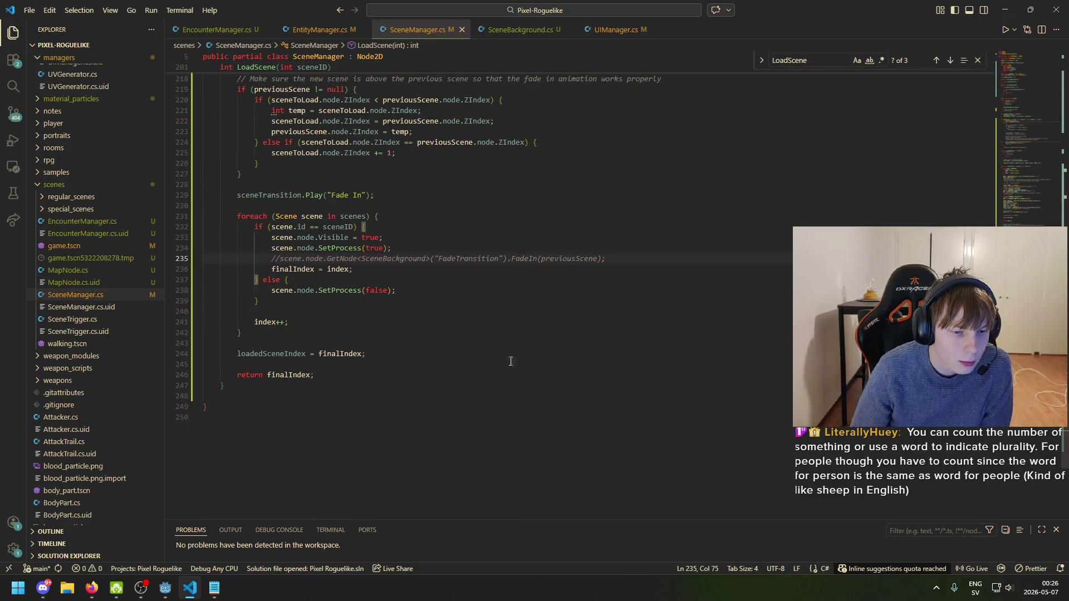
drag(1064, 484, 1048, 13)
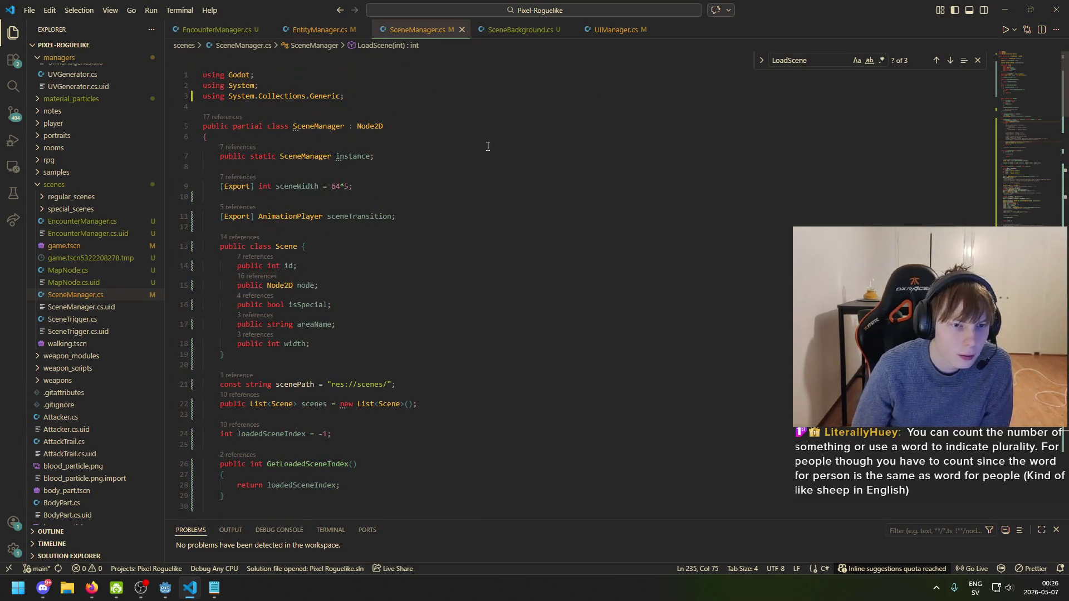
- Inspect the sceneTransition AnimationPlayer field, then scroll down to the ChangeScene method
click(274, 216)
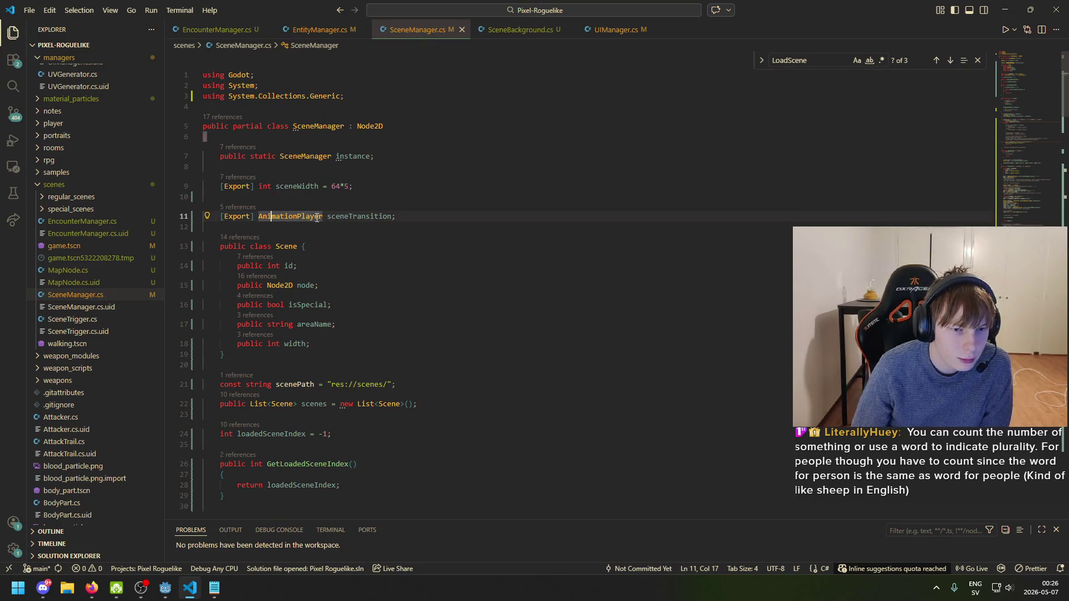
click(471, 221)
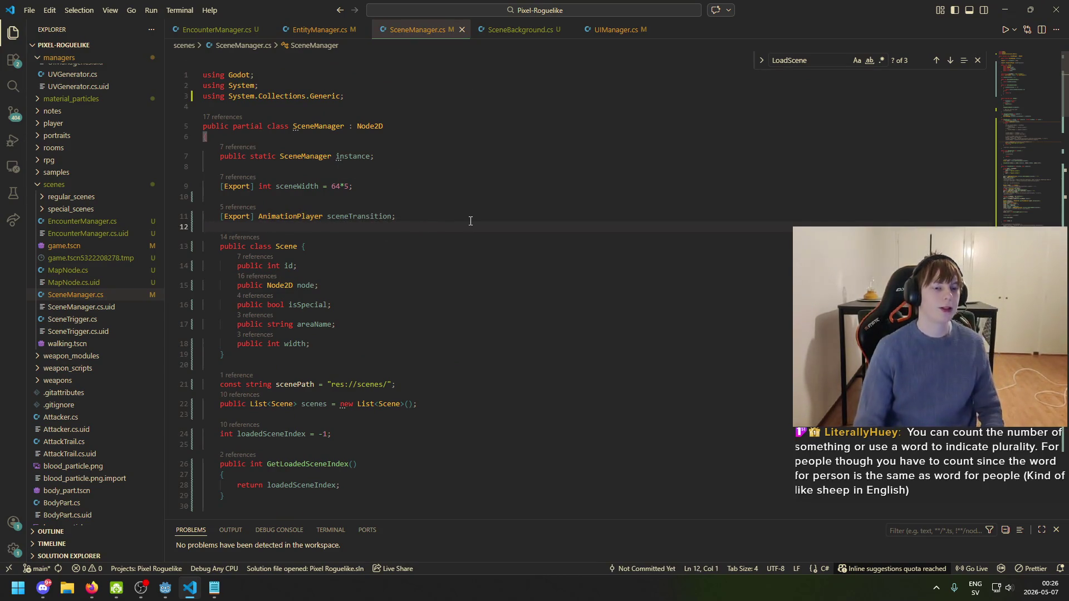
key(Tab)
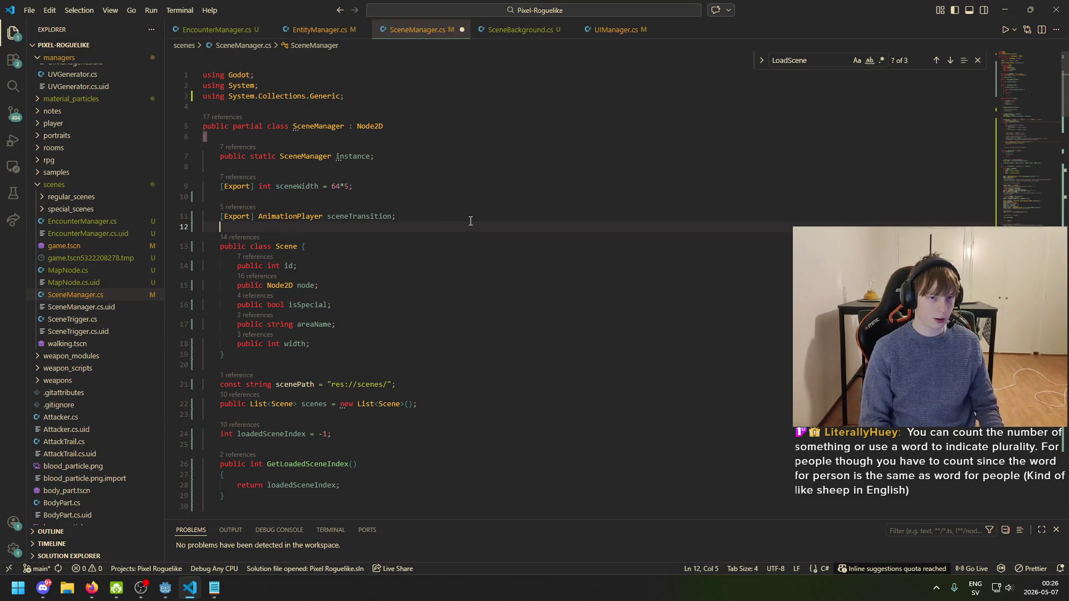
key(BackSpace)
scroll(485, 310, down, 5)
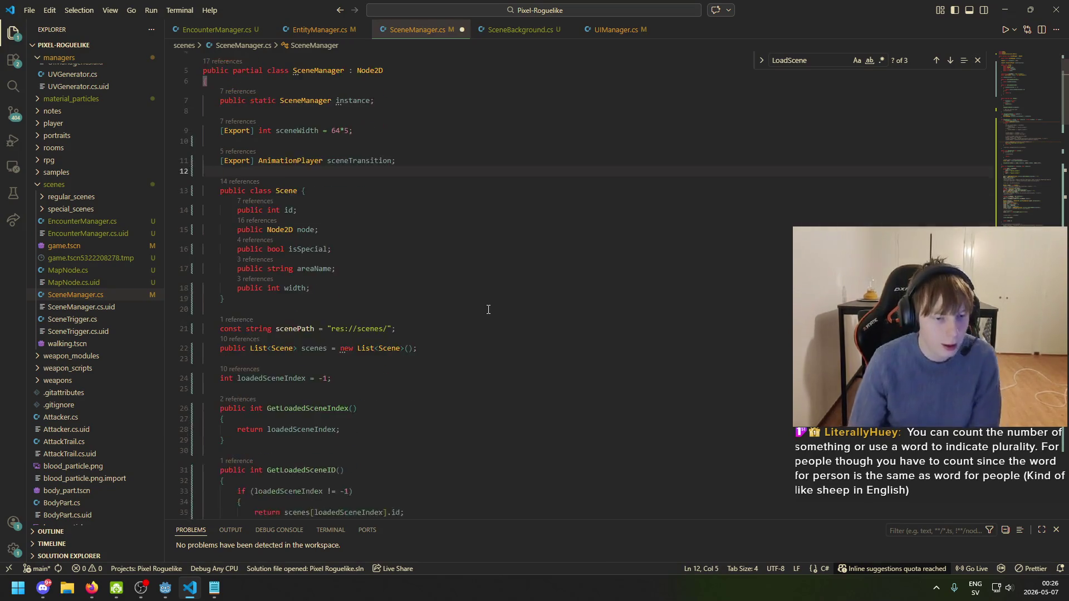
scroll(322, 341, down, 3)
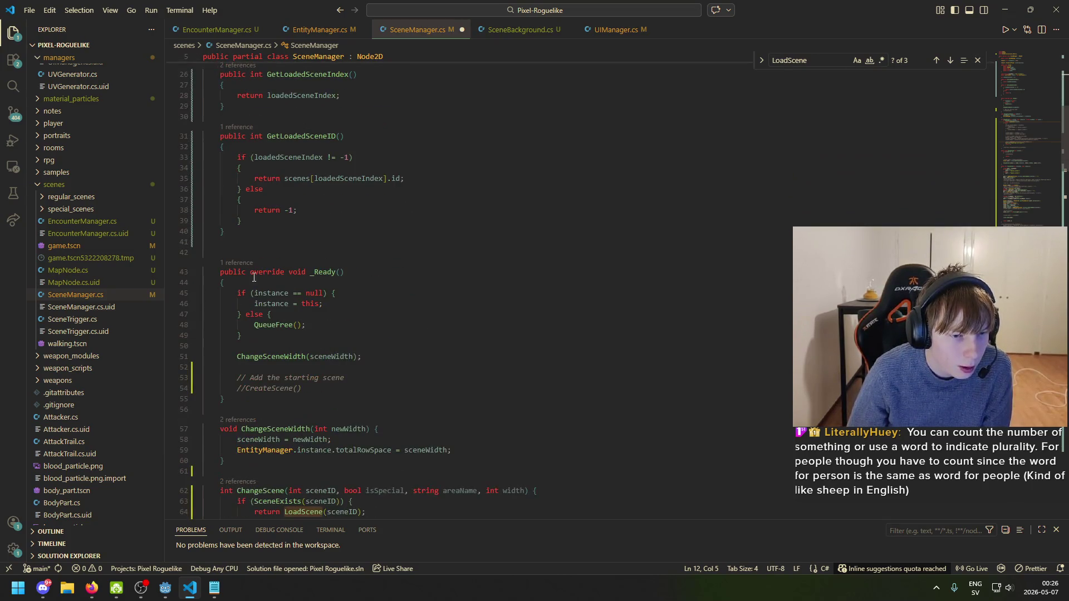
scroll(254, 277, down, 5)
scroll(277, 294, down, 9)
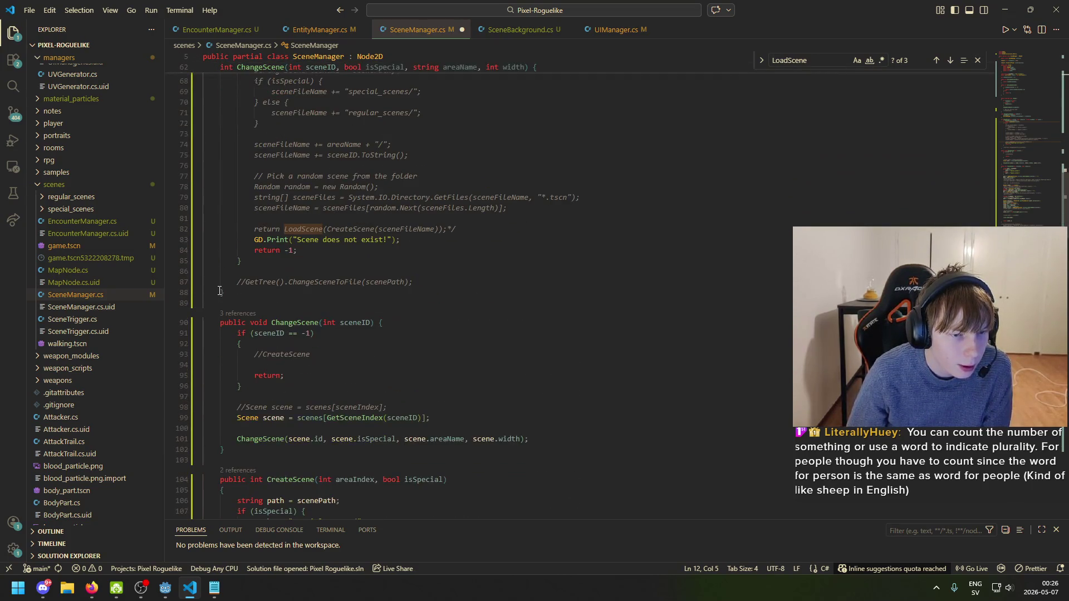
click(290, 322)
click(191, 590)
- Add a SceneManager 'script' property track to Fade In, below the darkness track
click(166, 589)
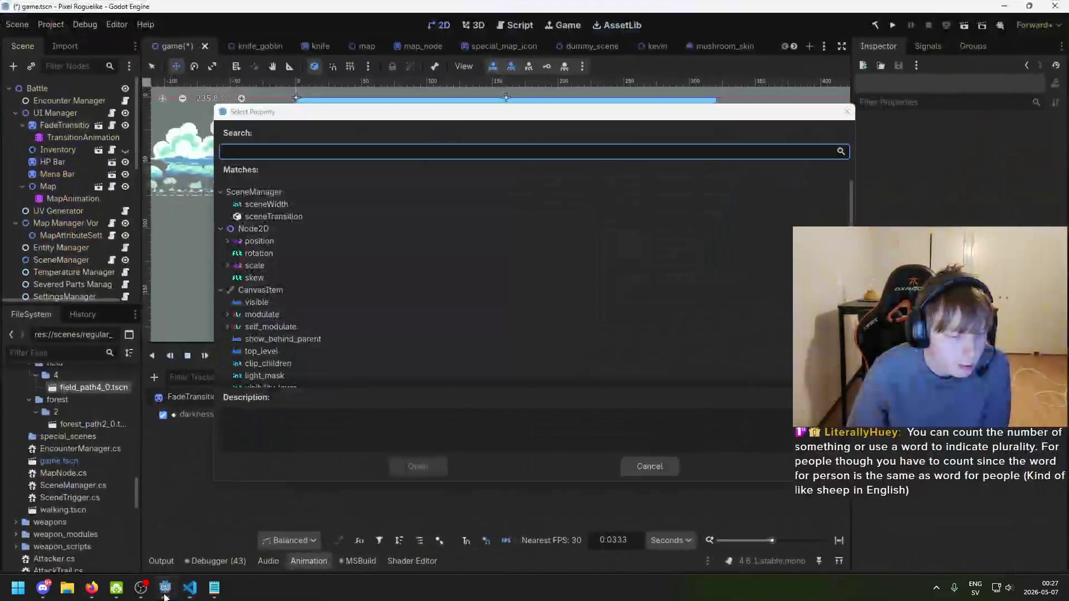
click(273, 192)
click(273, 192)
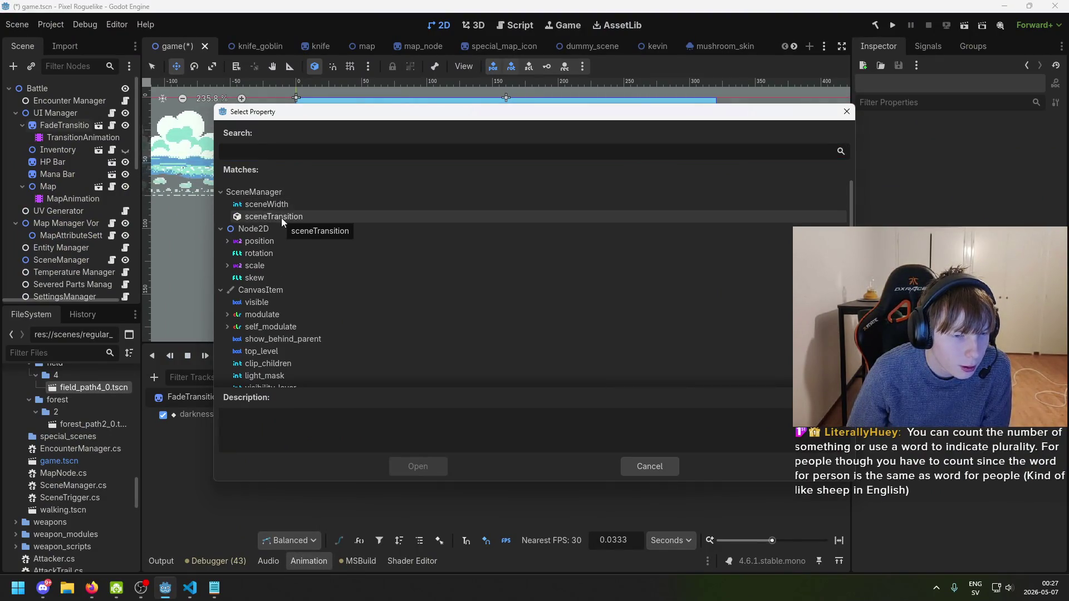
scroll(295, 241, down, 3)
scroll(296, 246, down, 5)
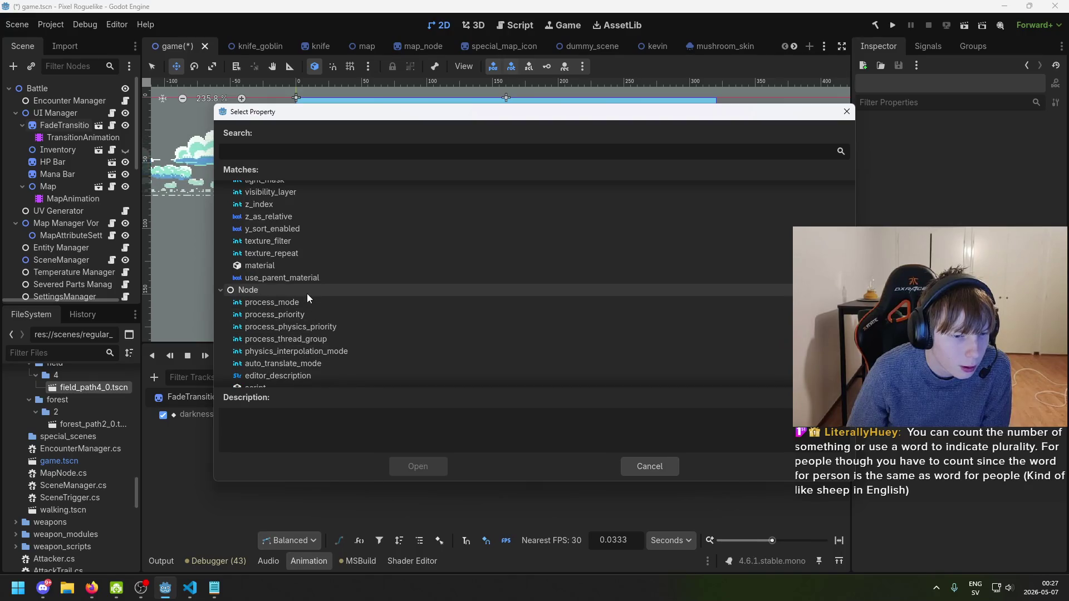
scroll(309, 303, down, 2)
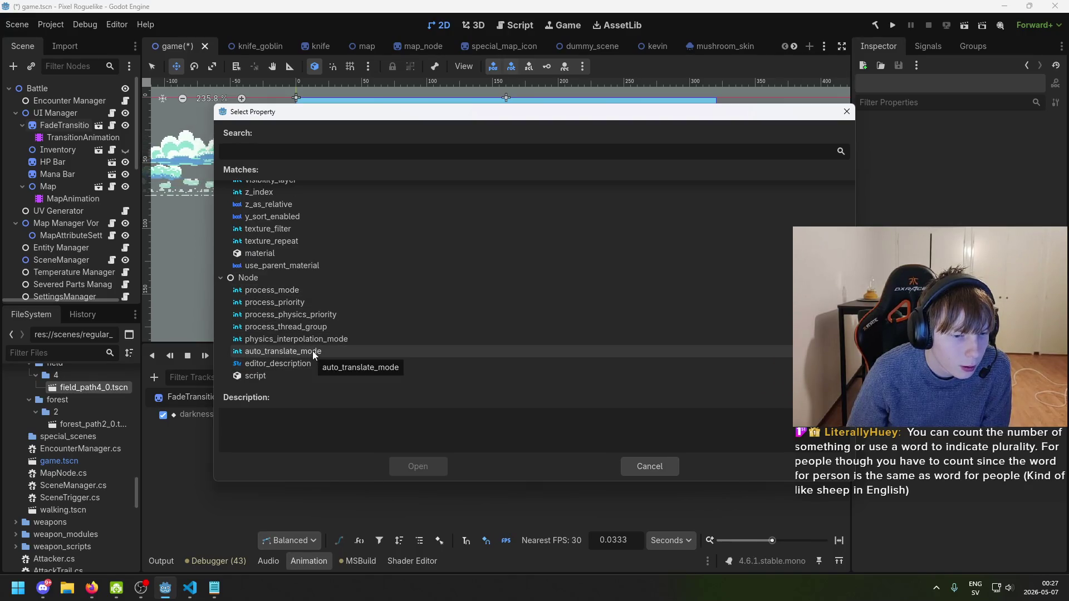
click(299, 375)
double_click(298, 374)
double_click(200, 450)
click(283, 450)
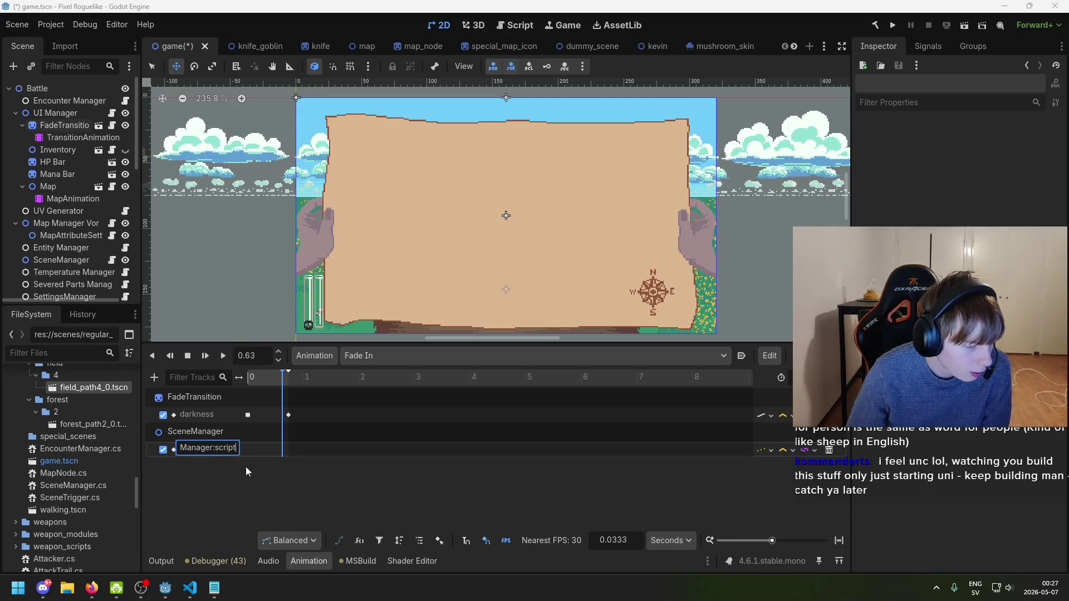
- Delete the SceneManager script track, leaving only the FadeTransition darkness track
click(197, 435)
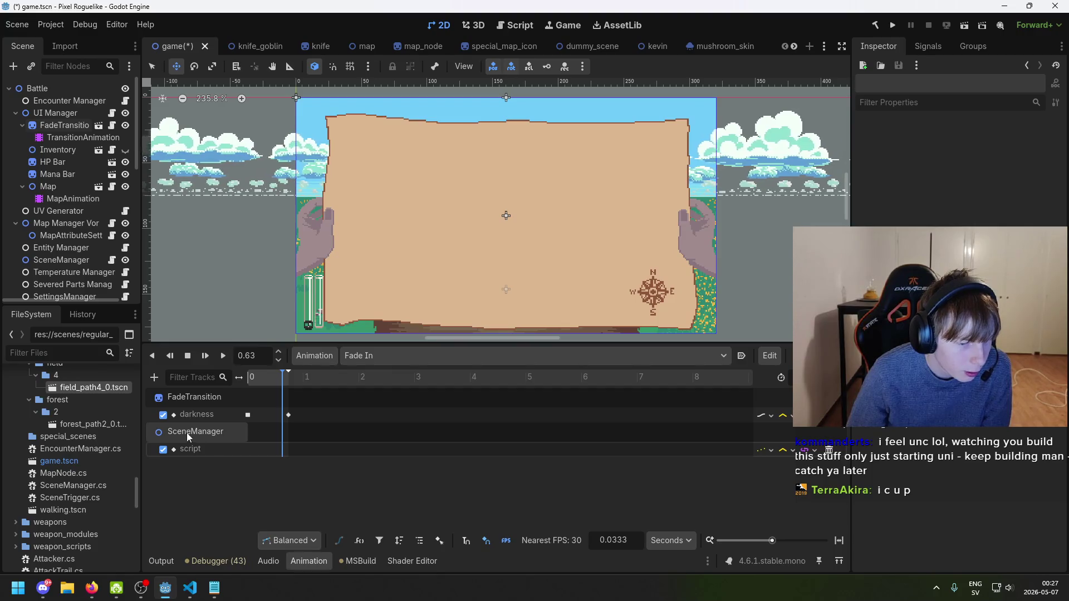
click(190, 432)
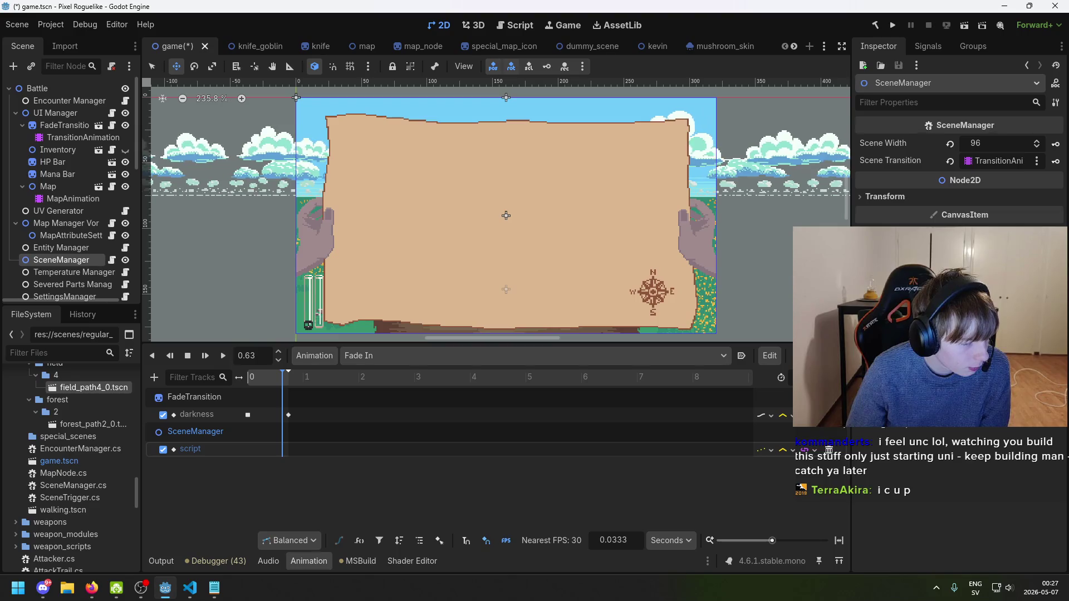
key(alt+Tab)
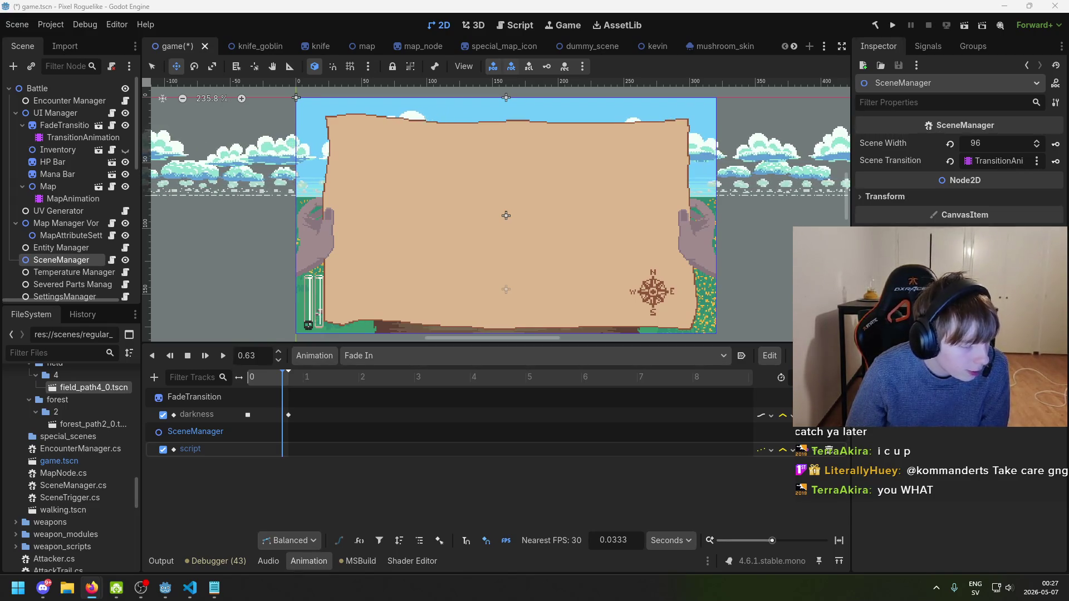
click(566, 544)
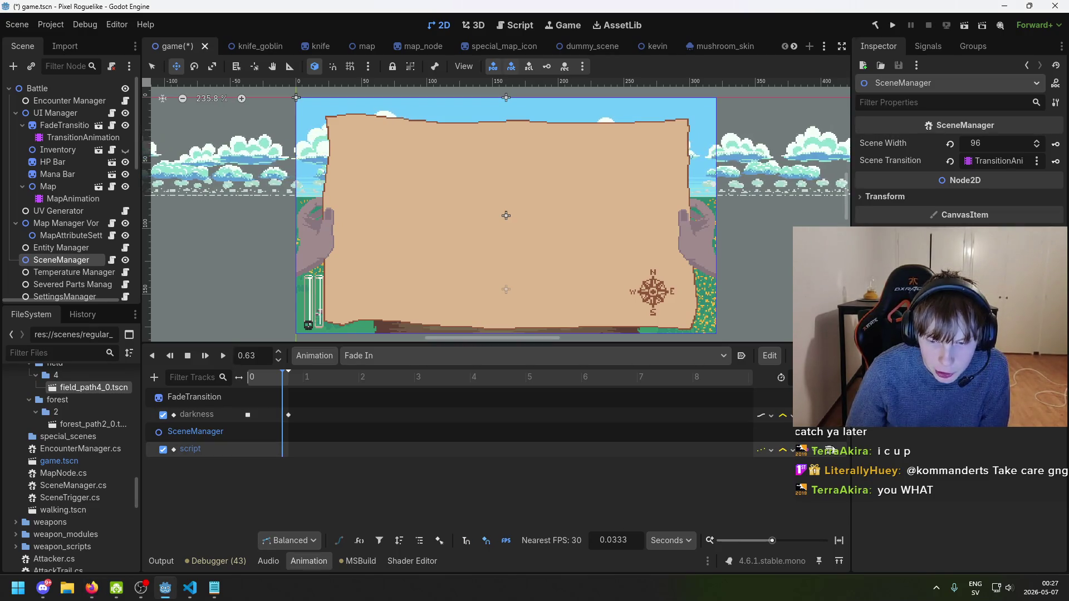
click(805, 449)
double_click(198, 414)
click(206, 415)
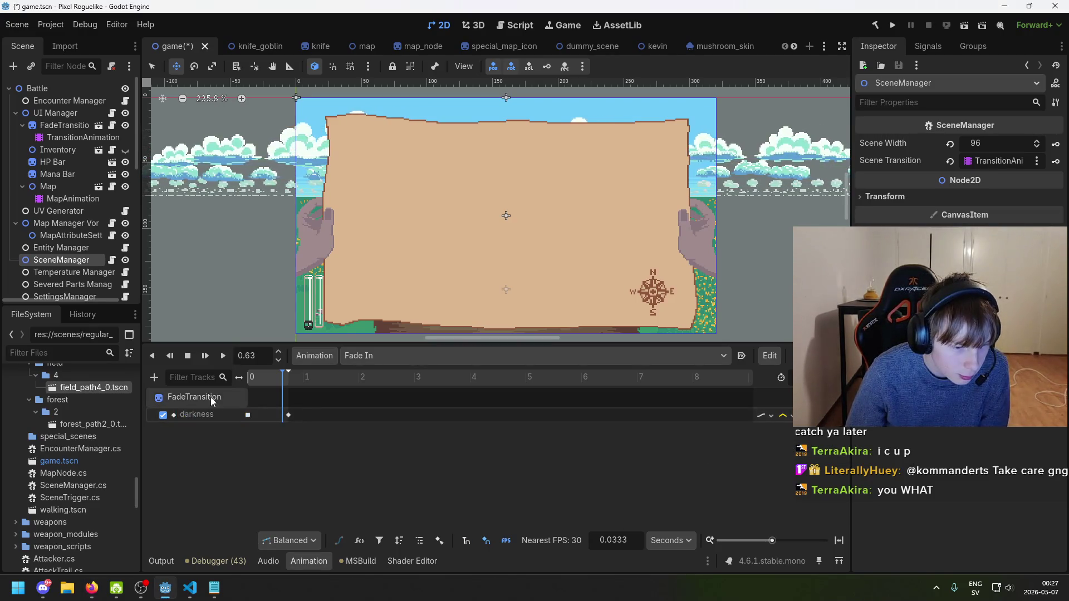
- Set Darkness to 1.0 at the 0.7333 s keyframe and save the scene
click(169, 559)
click(305, 563)
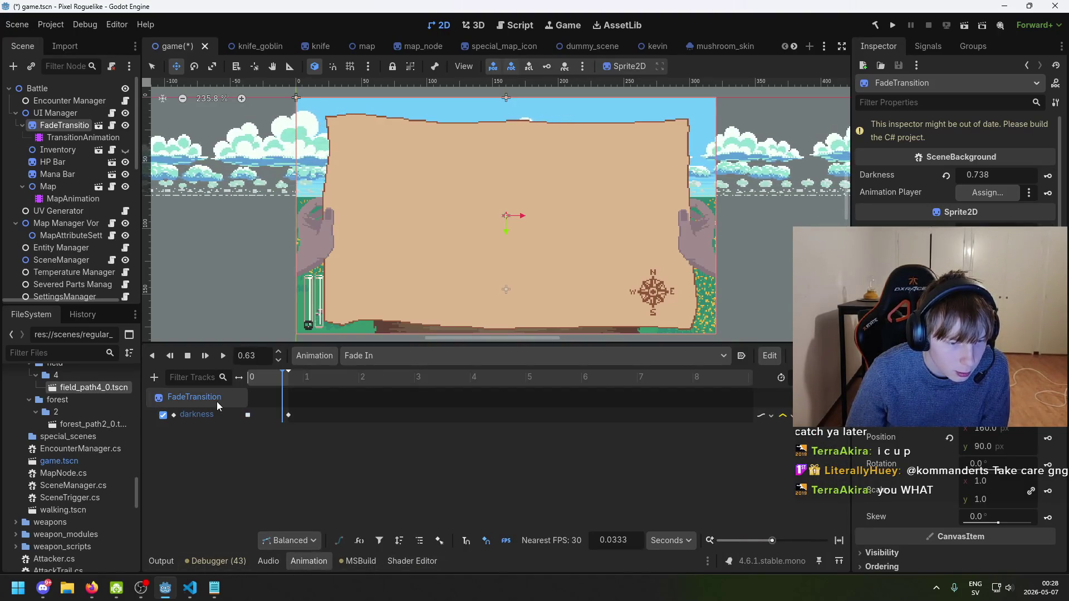
click(288, 377)
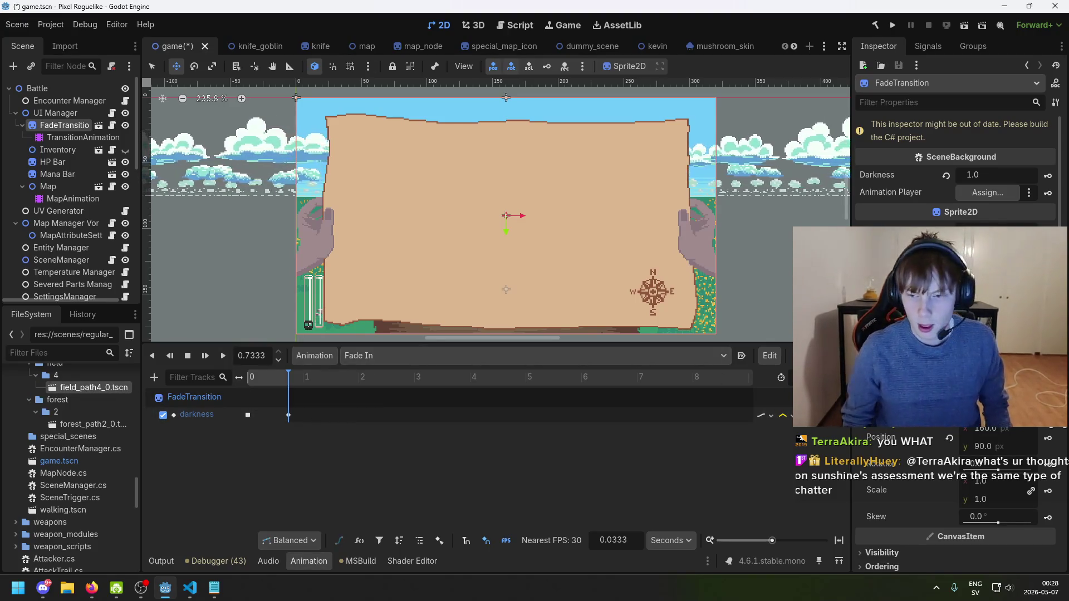
scroll(955, 335, down, 10)
key(ctrl+s)
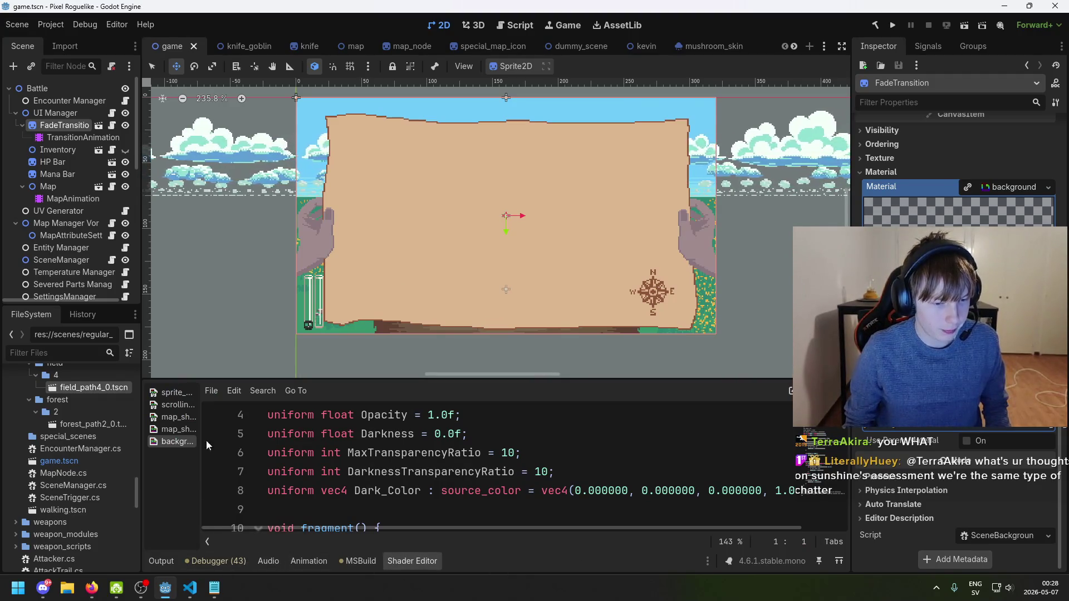
- Scrub the Fade In timeline from 0.42 s to the end keyframe to preview the fade
click(147, 566)
click(308, 560)
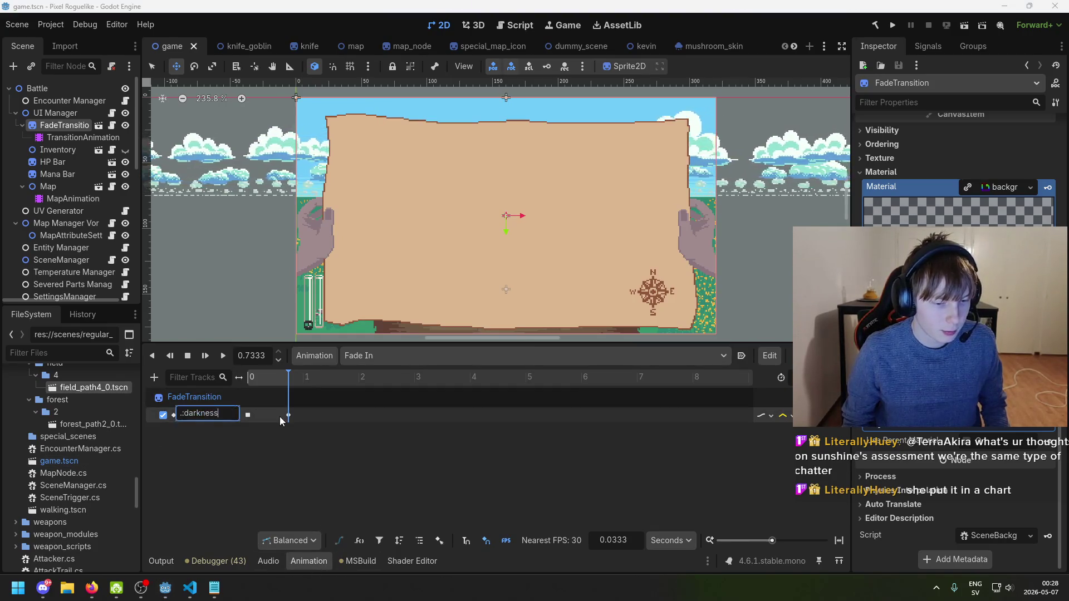
click(271, 384)
drag(273, 386, 345, 385)
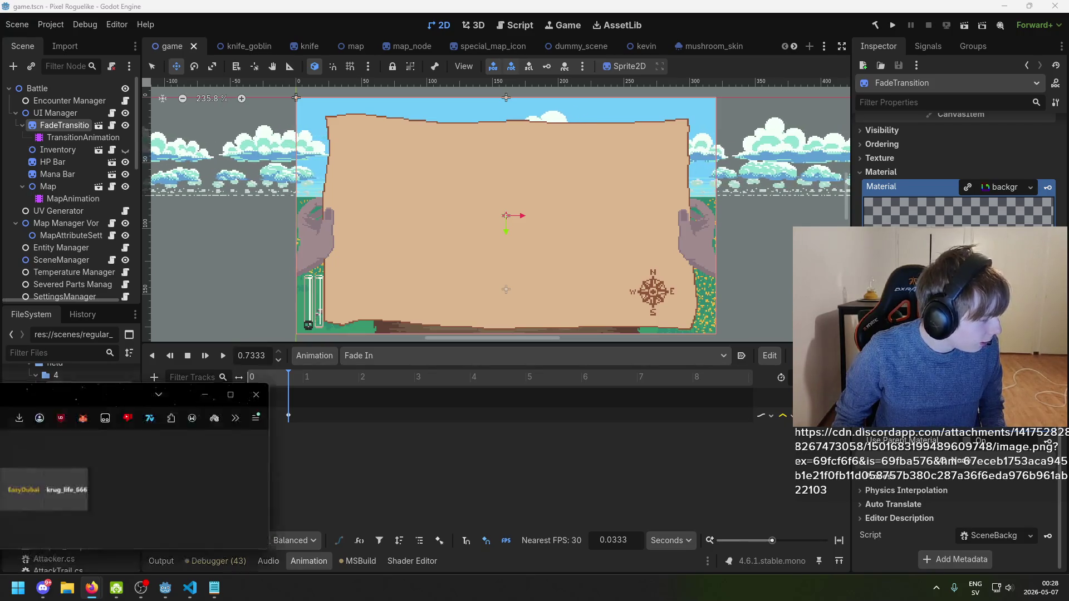
click(91, 588)
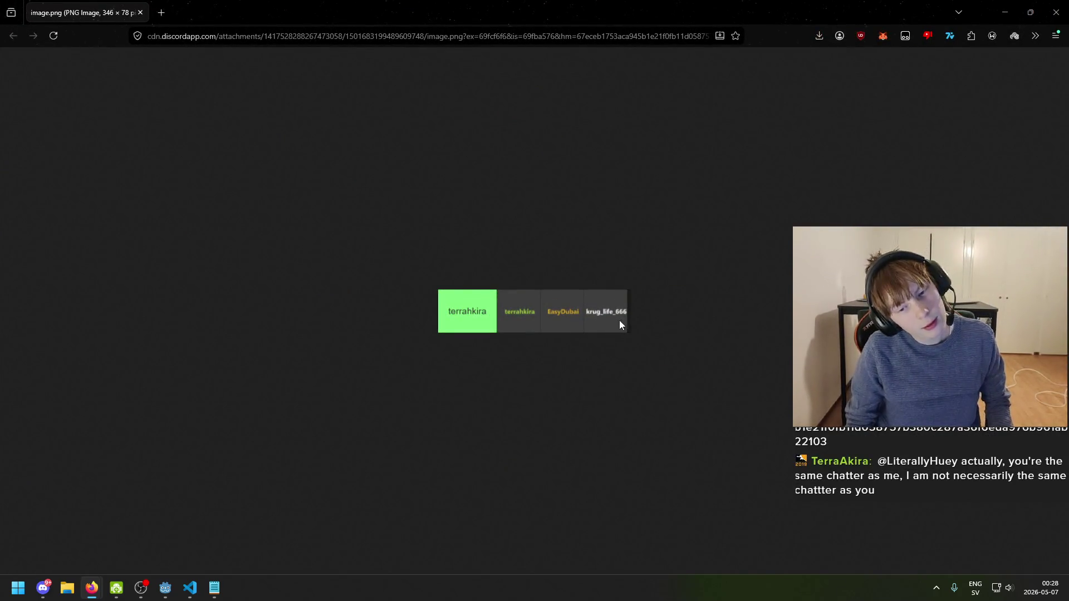
scroll(611, 321, up, 10)
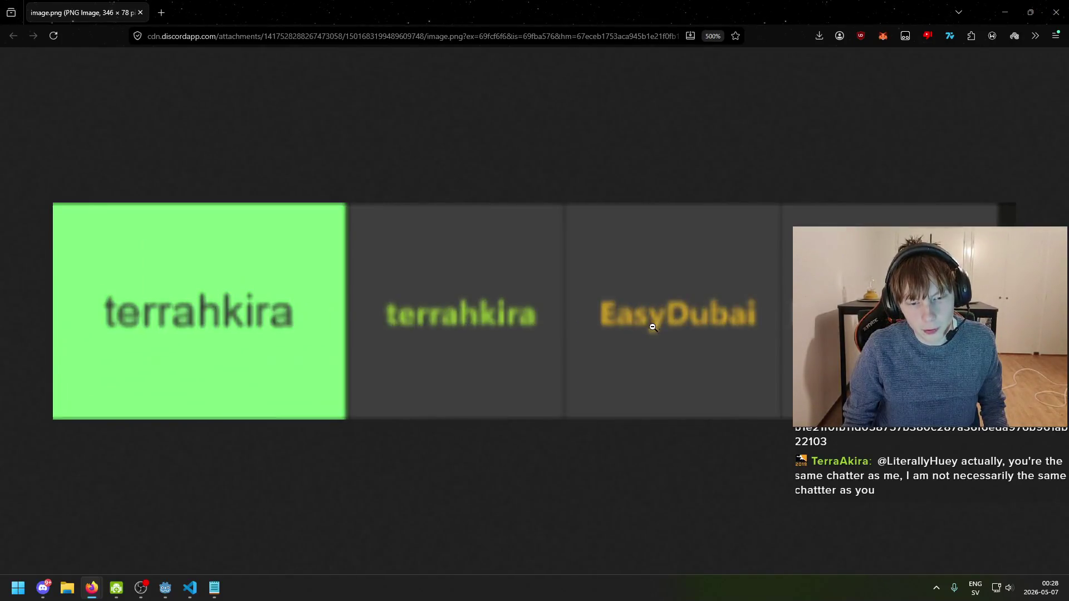
scroll(654, 326, down, 3)
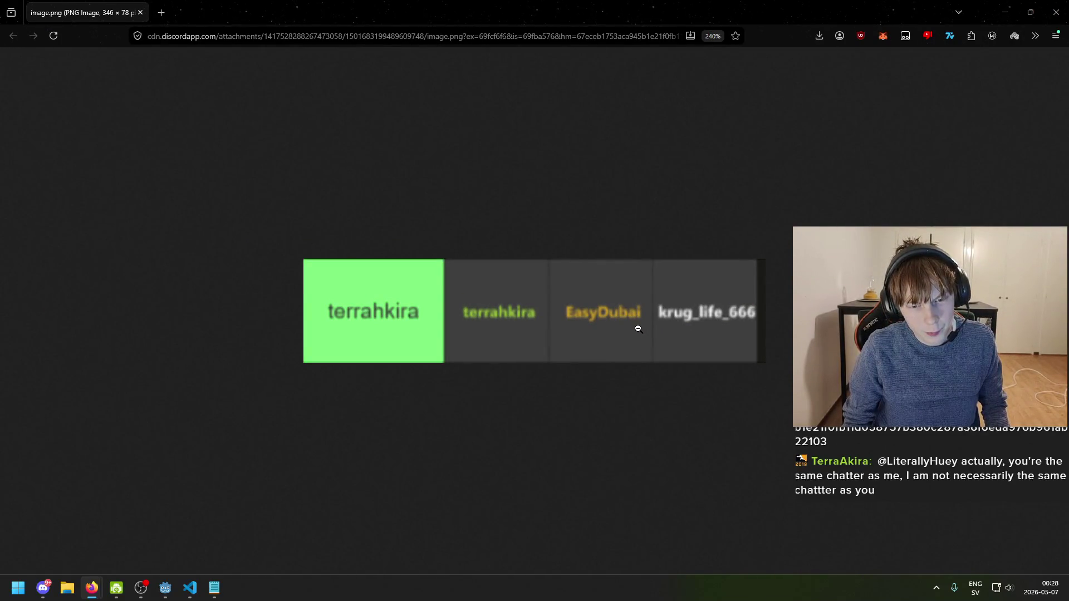
scroll(639, 330, up, 1)
scroll(627, 331, down, 1)
scroll(627, 331, up, 1)
scroll(626, 332, down, 1)
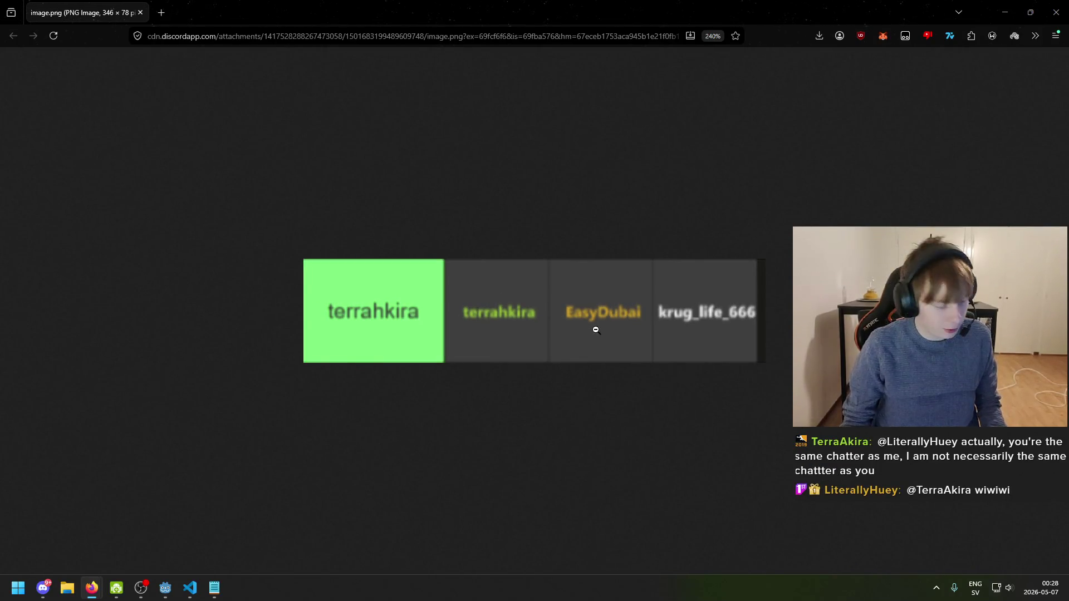
click(1057, 12)
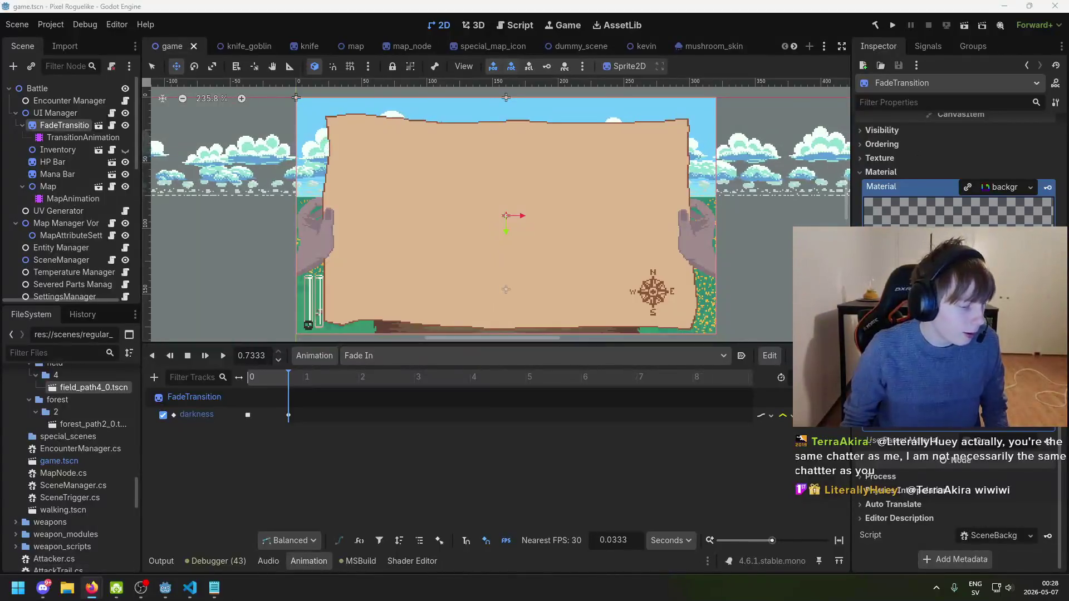
- In VS Code, inspect the ChangeScene(int sceneID) method and its if block in SceneManager.cs
click(191, 589)
click(436, 324)
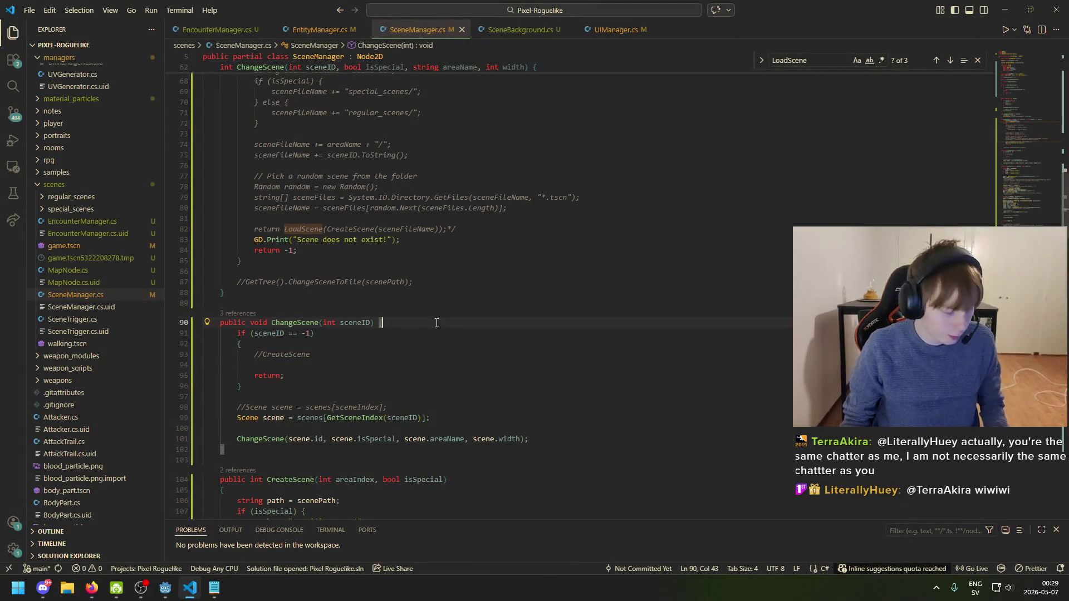
click(422, 345)
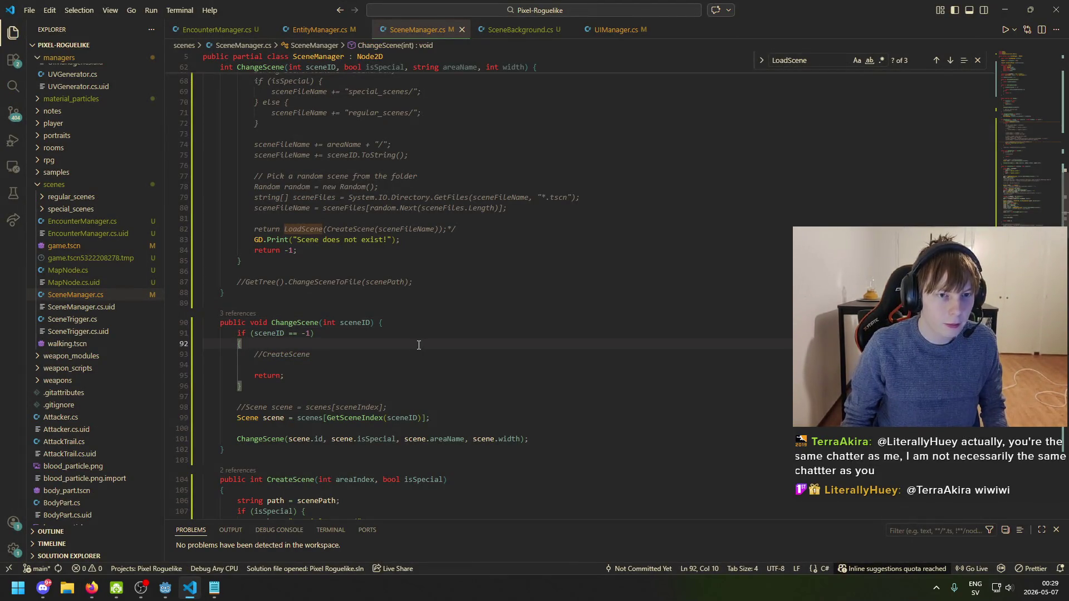
- Scroll down to the LoadScene declaration, then switch over to EncounterManager.cs
scroll(362, 379, down, 20)
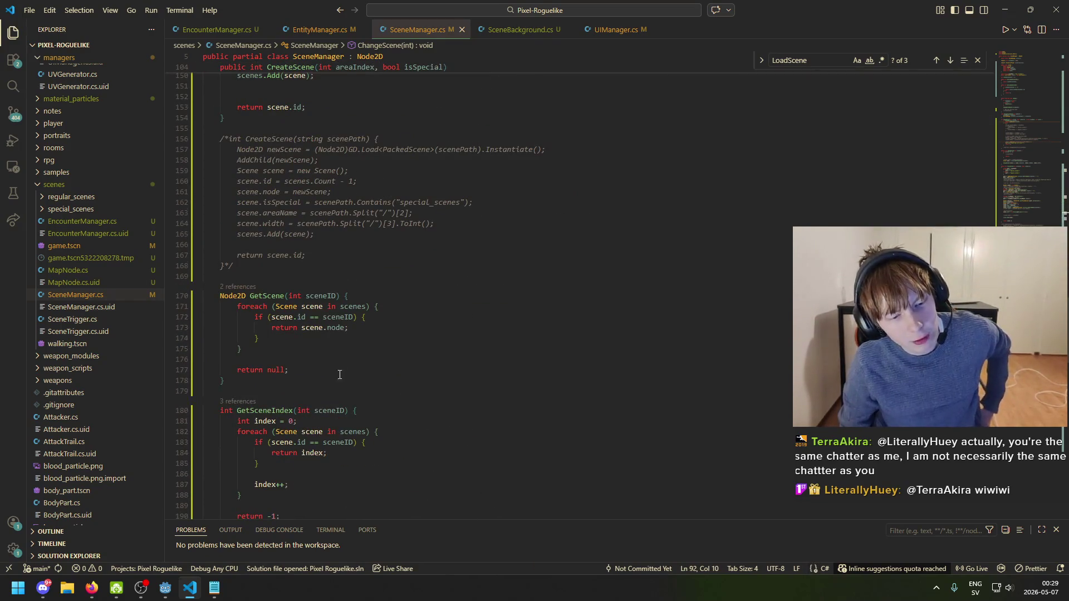
scroll(263, 401, down, 5)
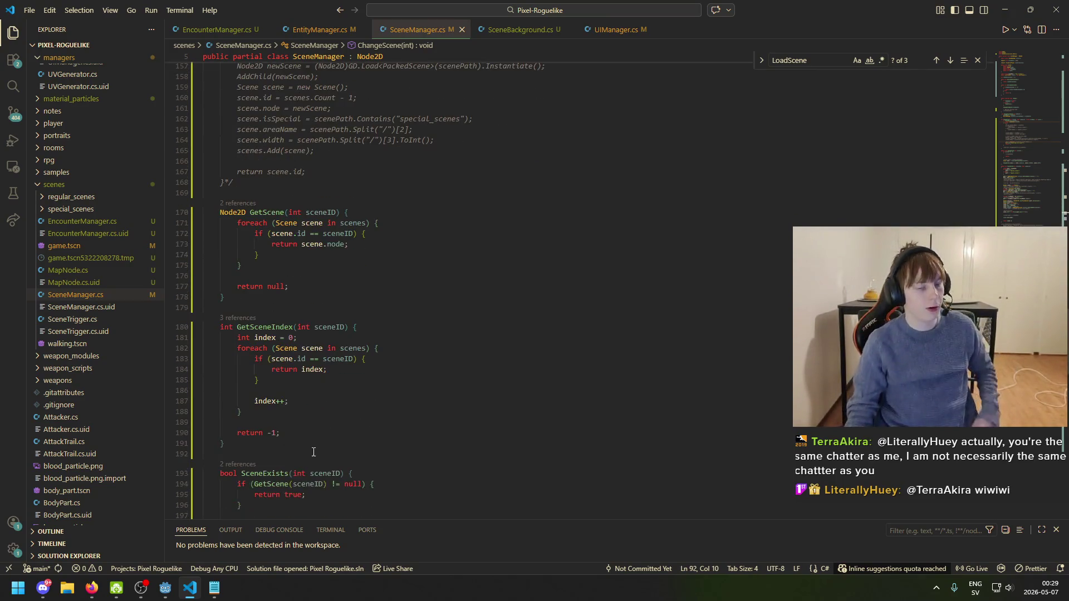
scroll(363, 417, down, 3)
click(373, 345)
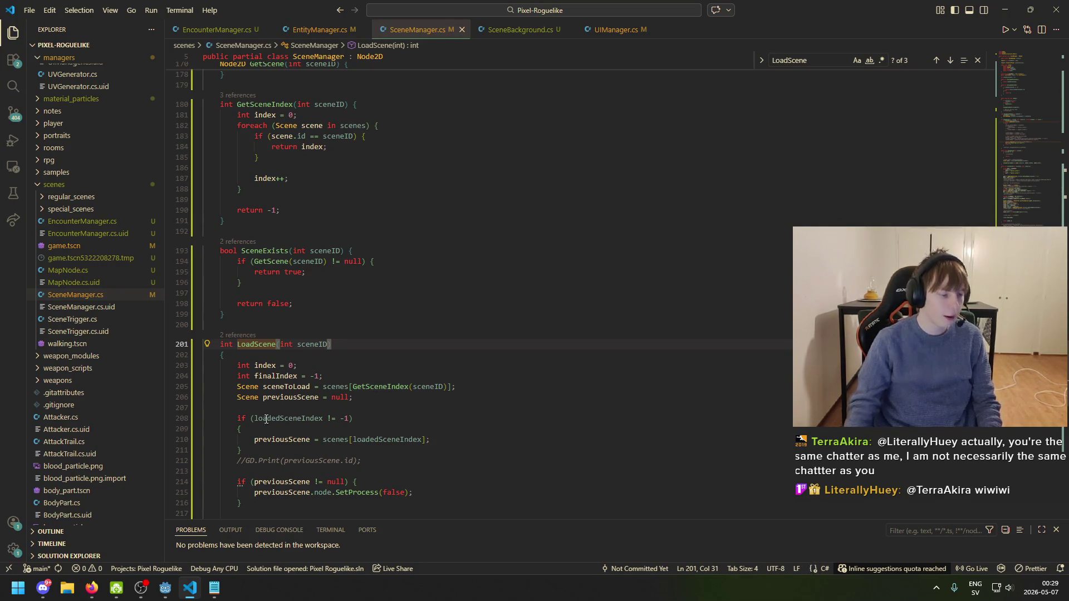
key(ctrl+Tab)
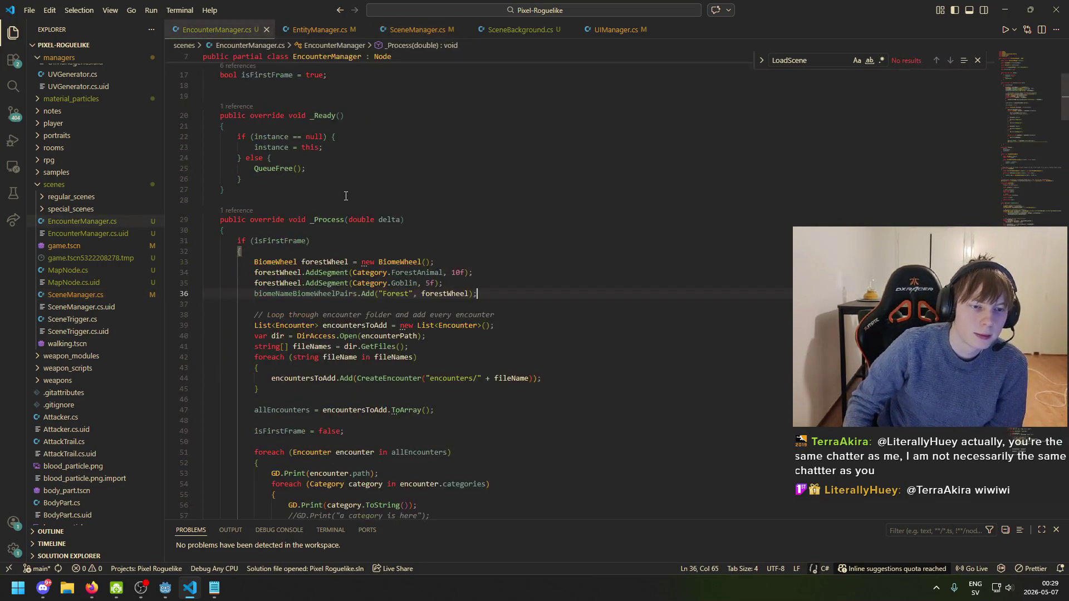
scroll(414, 315, down, 15)
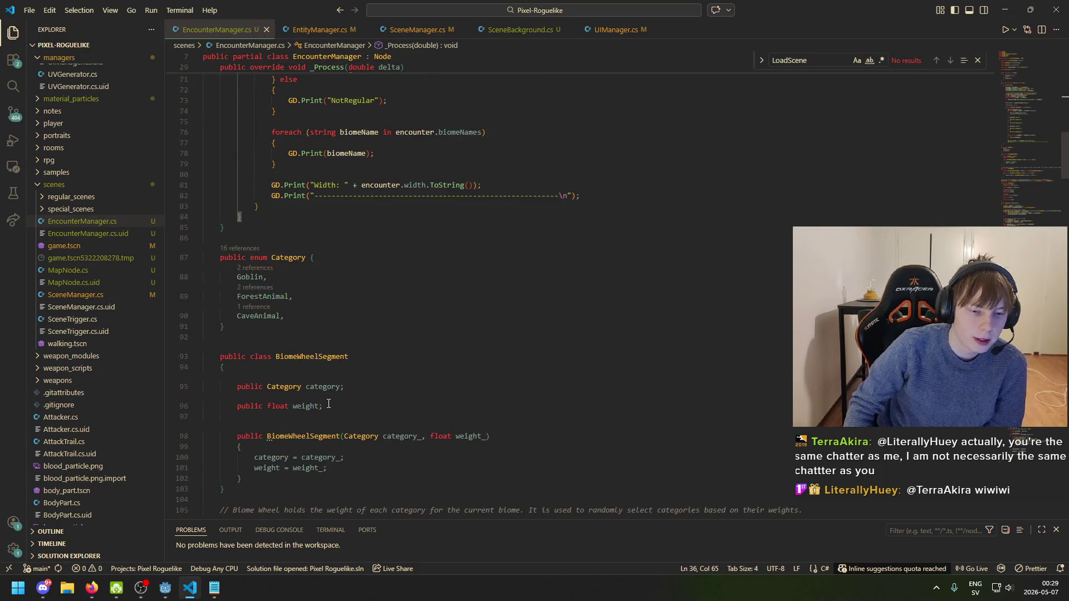
click(363, 208)
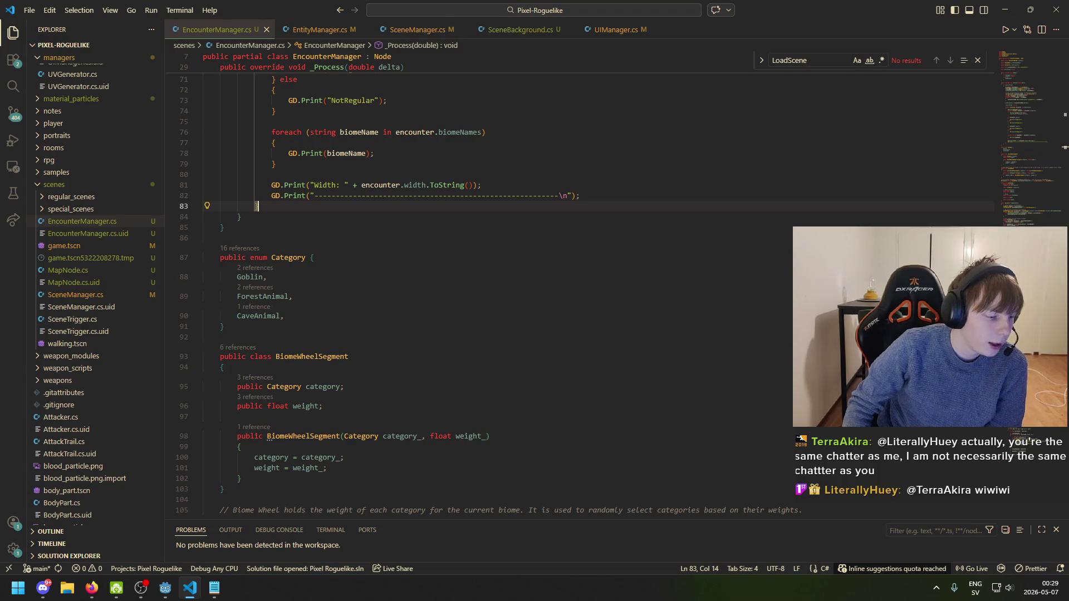
click(362, 258)
click(335, 230)
click(331, 238)
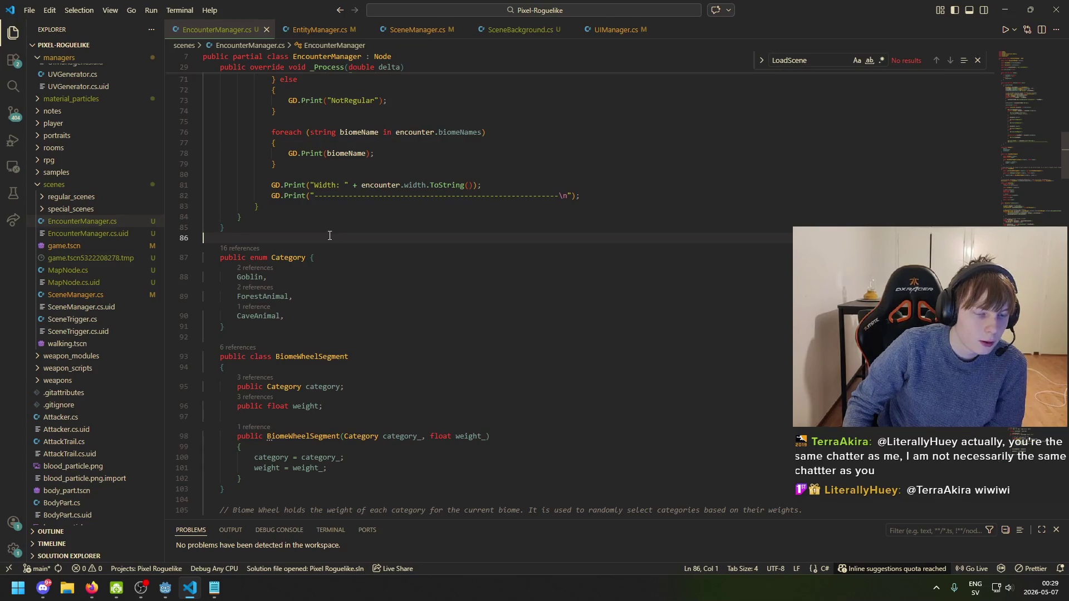
key(BackSpace)
scroll(382, 274, up, 10)
scroll(400, 307, up, 14)
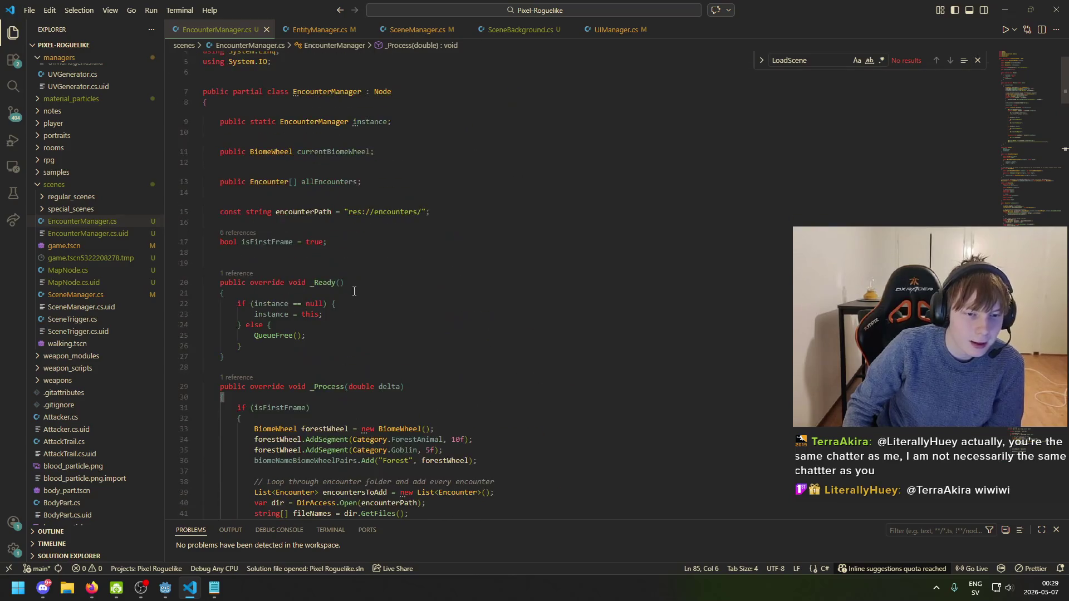
click(362, 268)
click(348, 268)
key(Left)
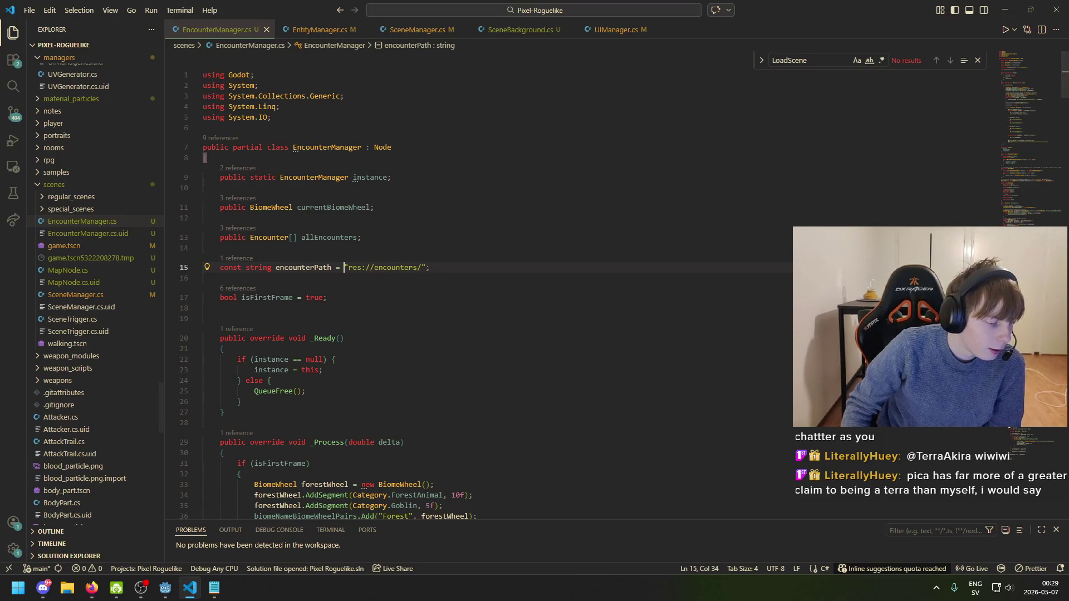
click(429, 269)
scroll(359, 299, down, 8)
scroll(360, 299, down, 15)
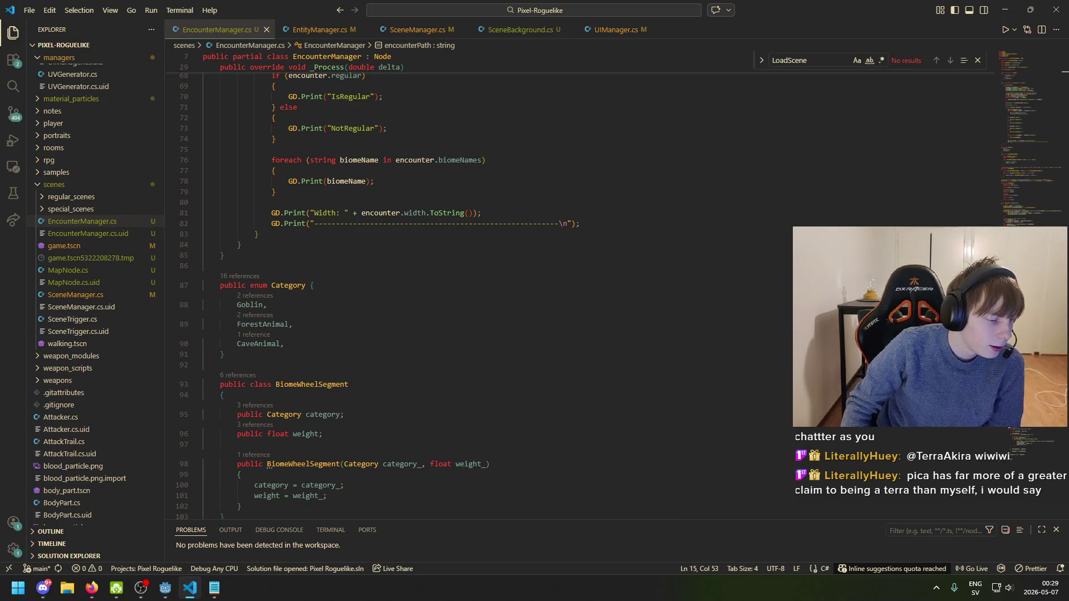
click(259, 234)
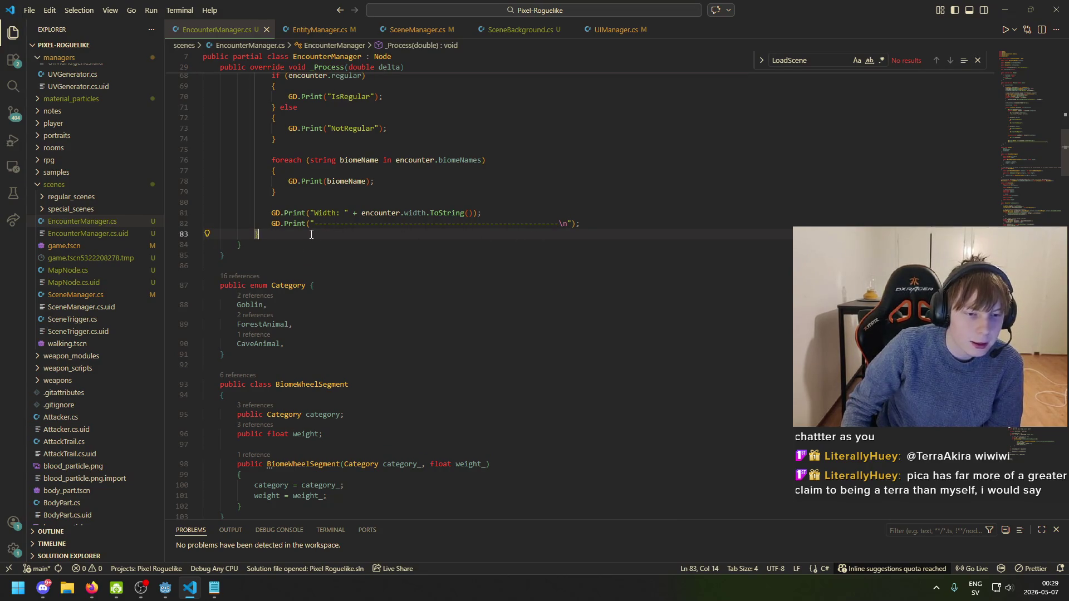
scroll(268, 234, down, 15)
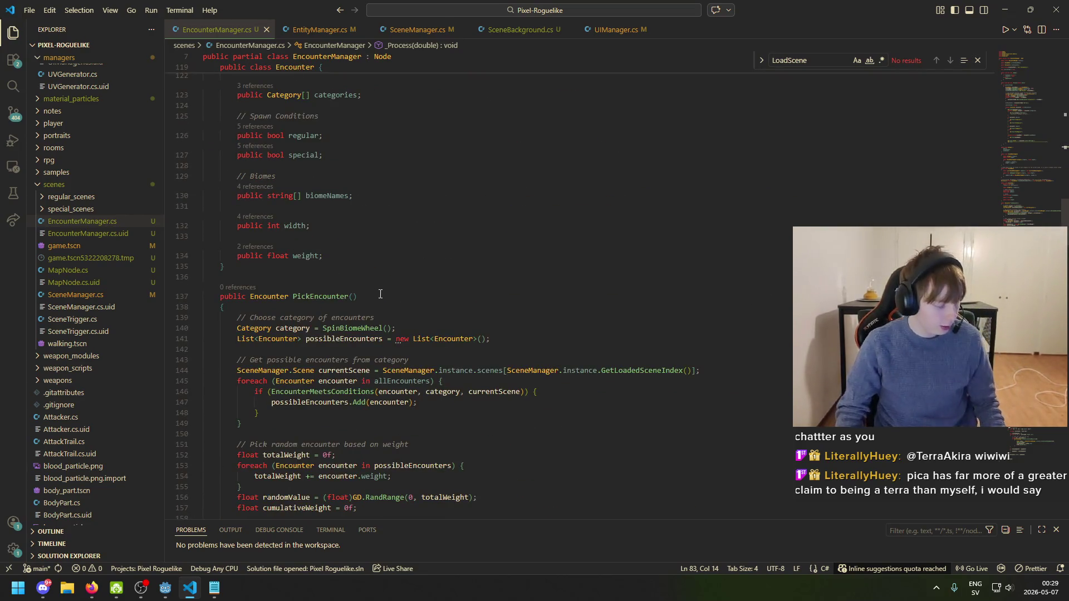
click(432, 301)
scroll(428, 301, down, 3)
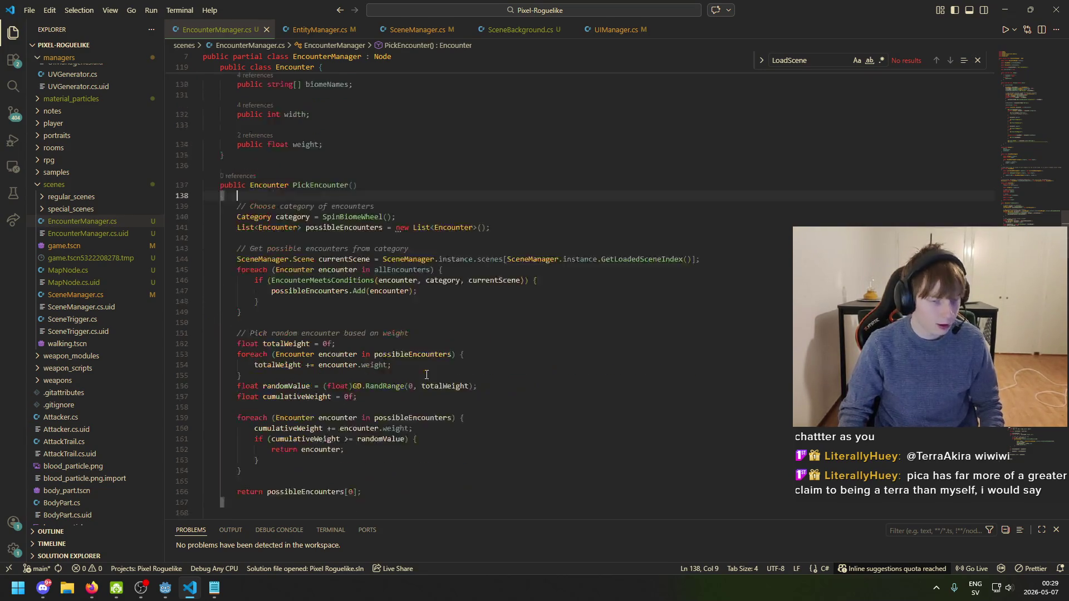
click(400, 299)
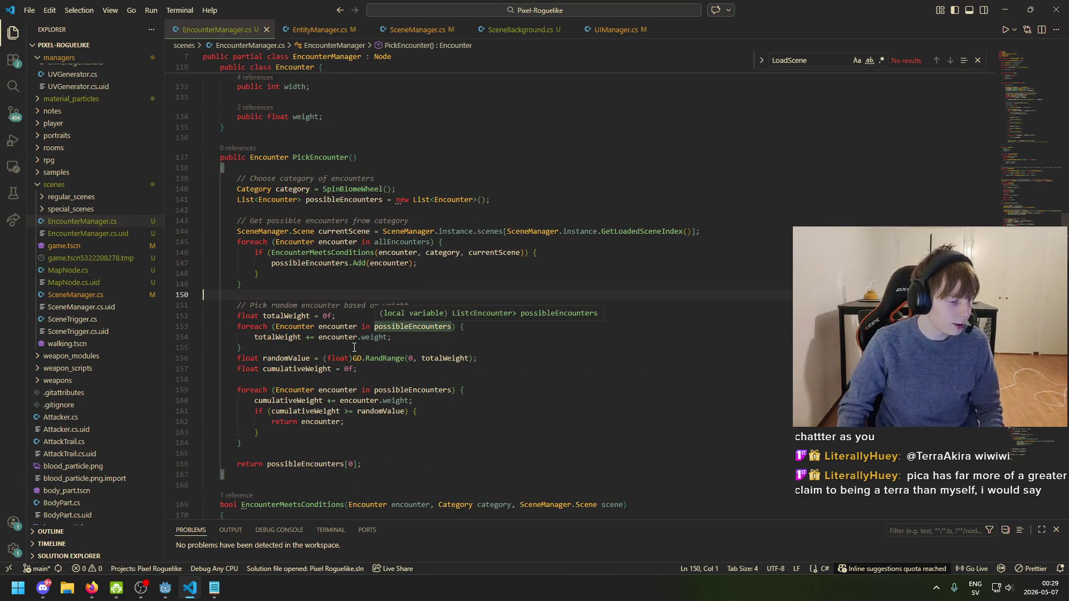
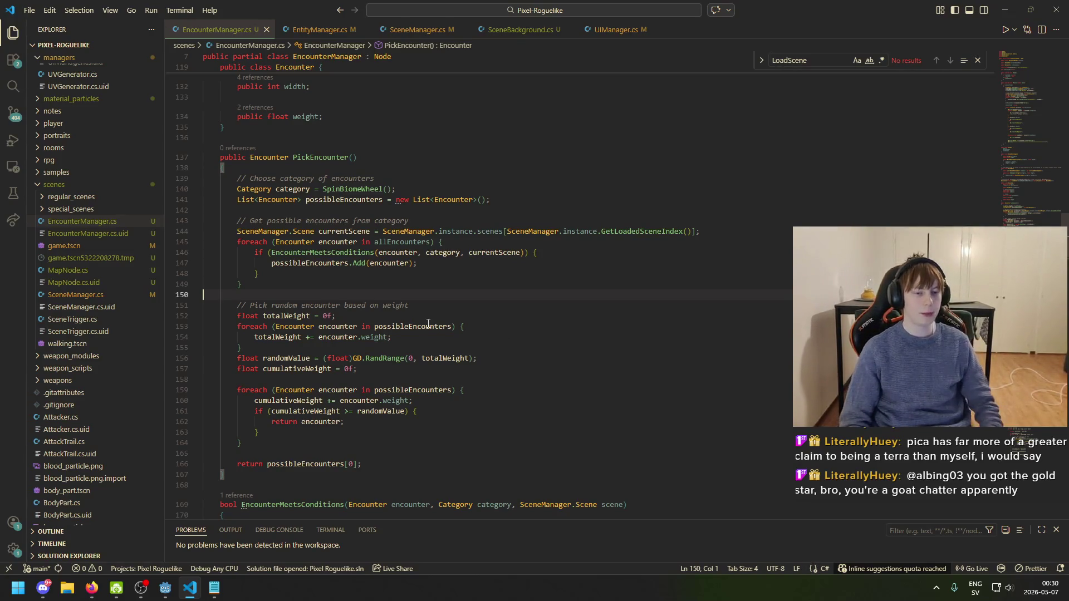
- Look through the Encounter class and PickEncounter code around lines 114–145 of EncounterManager.cs
scroll(372, 306, up, 2)
click(336, 300)
key(Up)
key(Up)
key(Up)
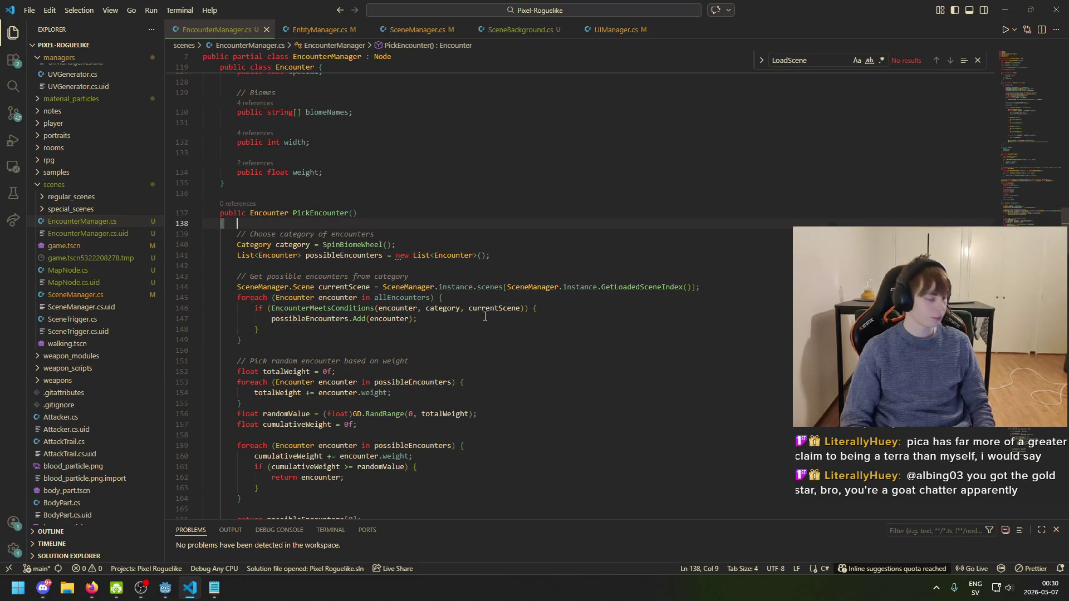
scroll(479, 359, up, 8)
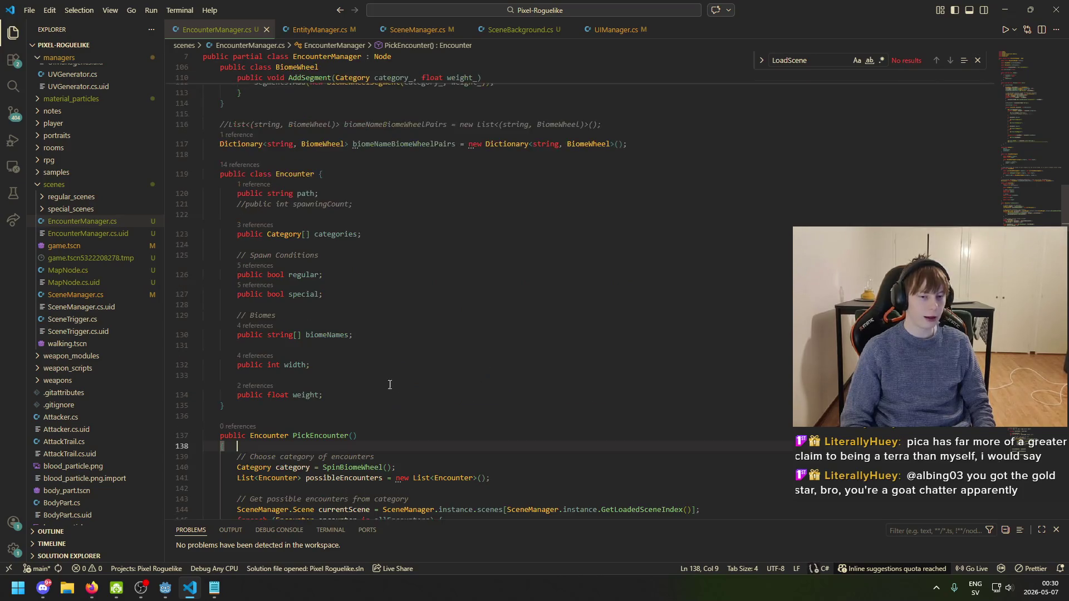
click(370, 359)
click(206, 444)
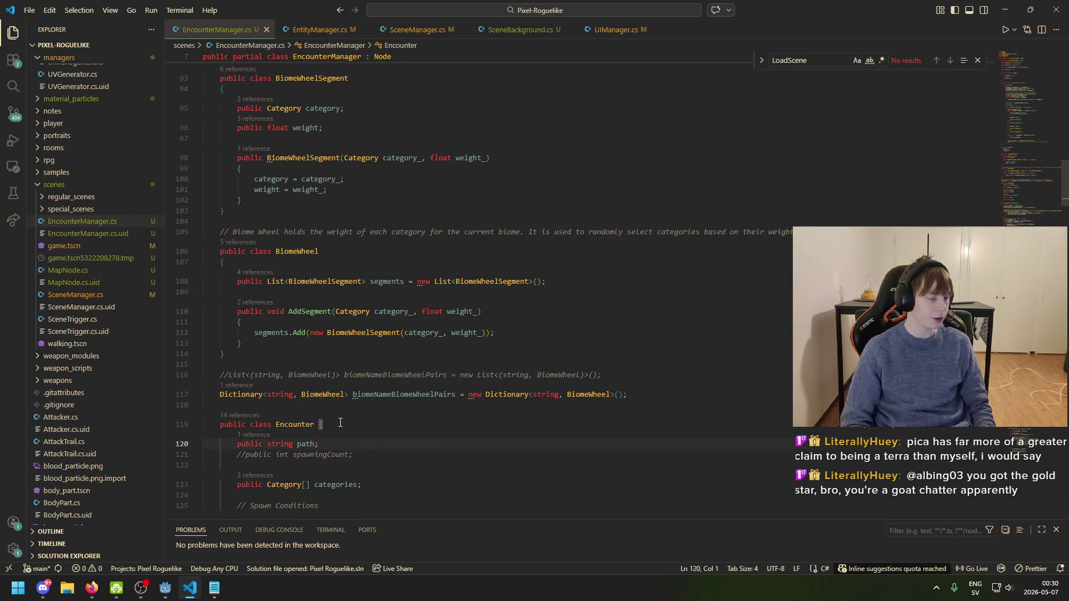
scroll(371, 448, down, 4)
click(374, 285)
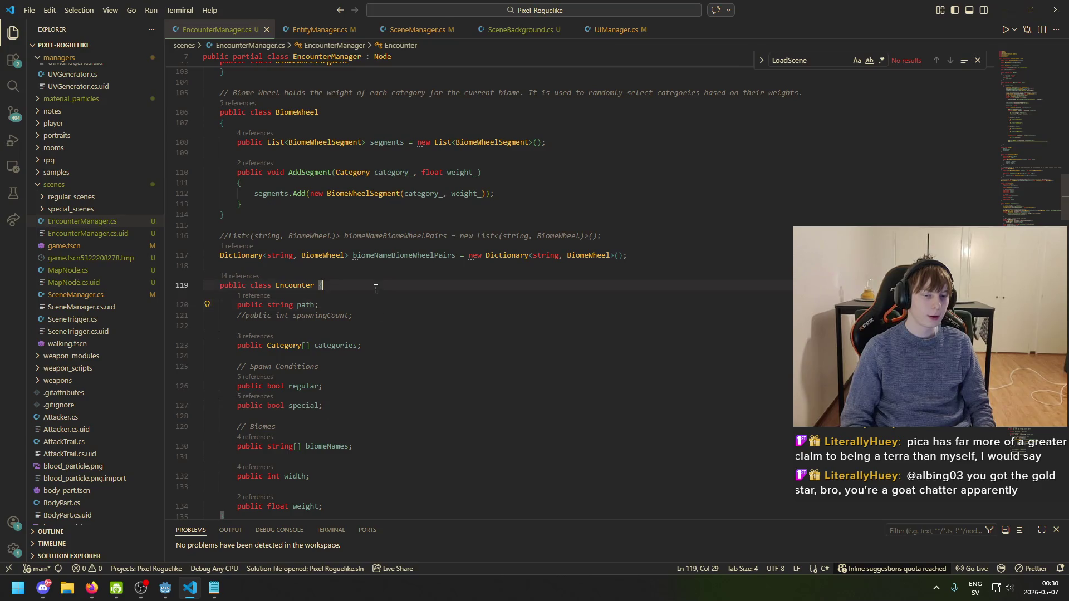
click(392, 315)
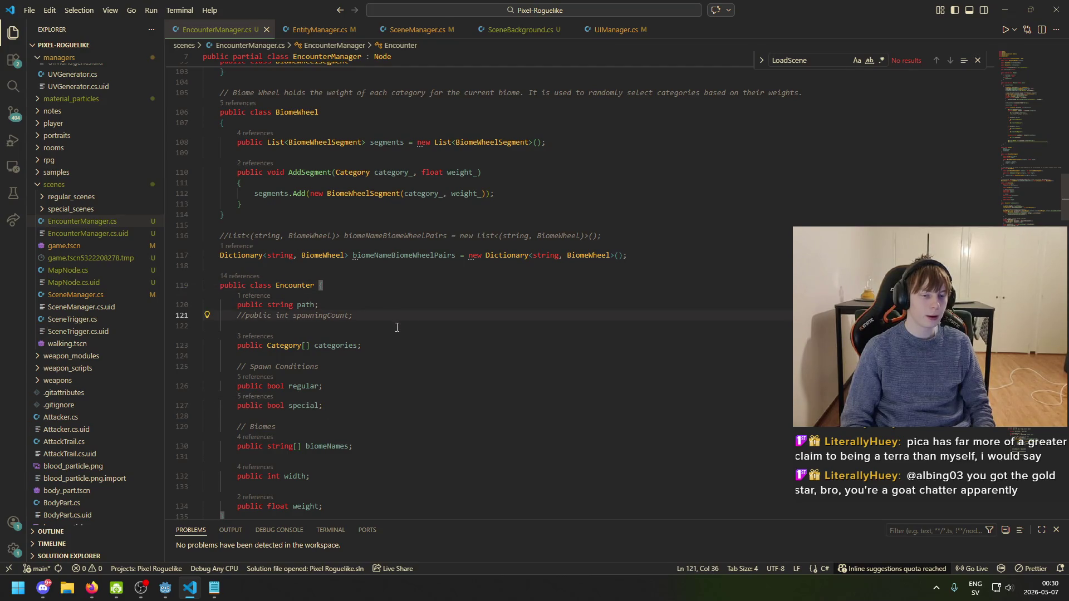
scroll(397, 329, down, 5)
click(402, 317)
click(390, 349)
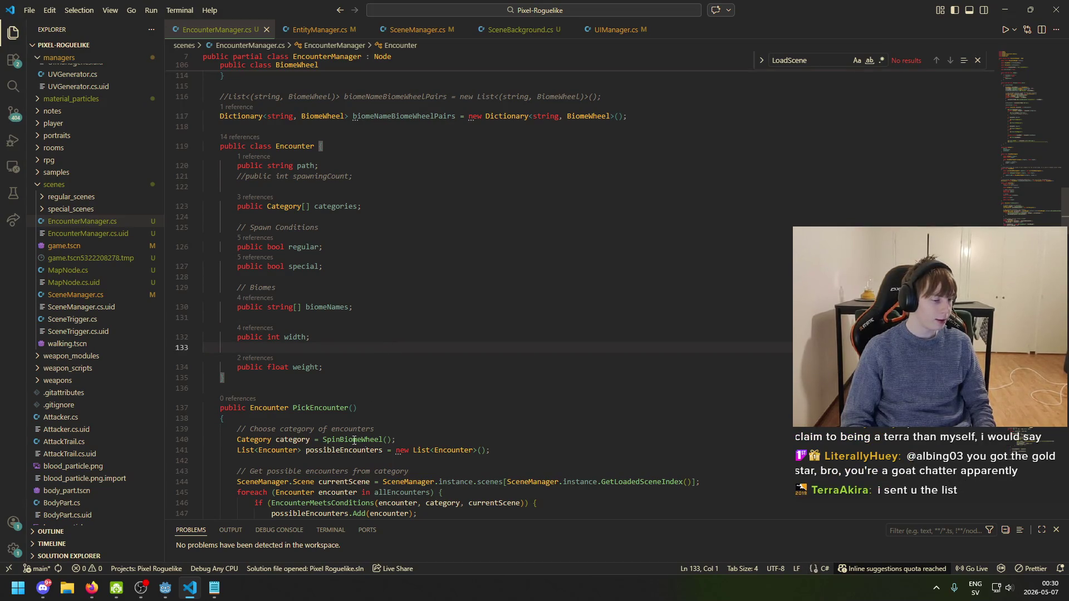
- View the tier list image in Discord's pics channel, then launch Paint
click(43, 588)
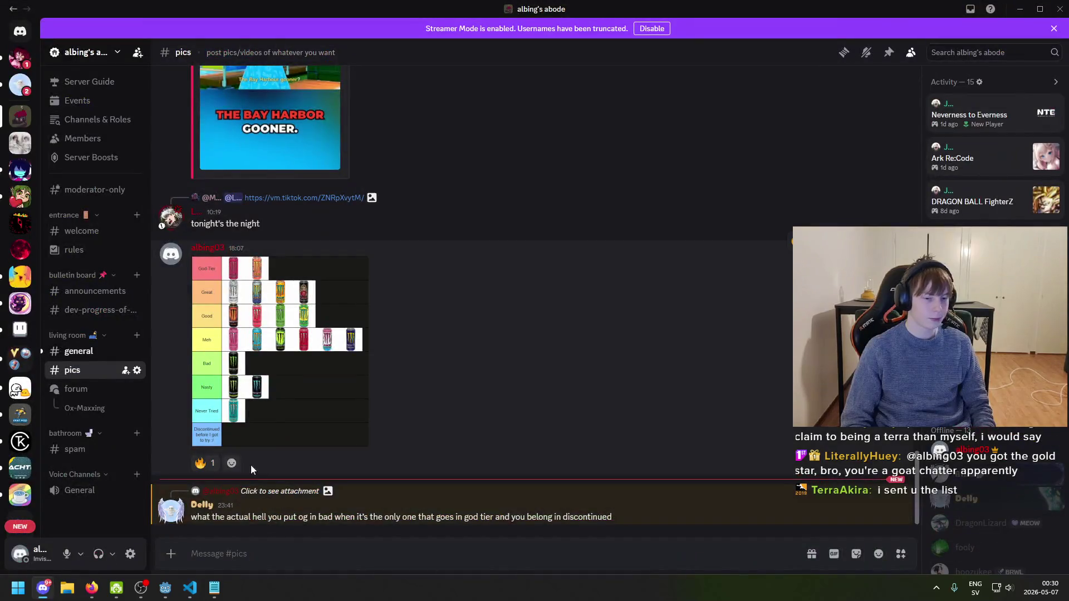
key(alt+Tab)
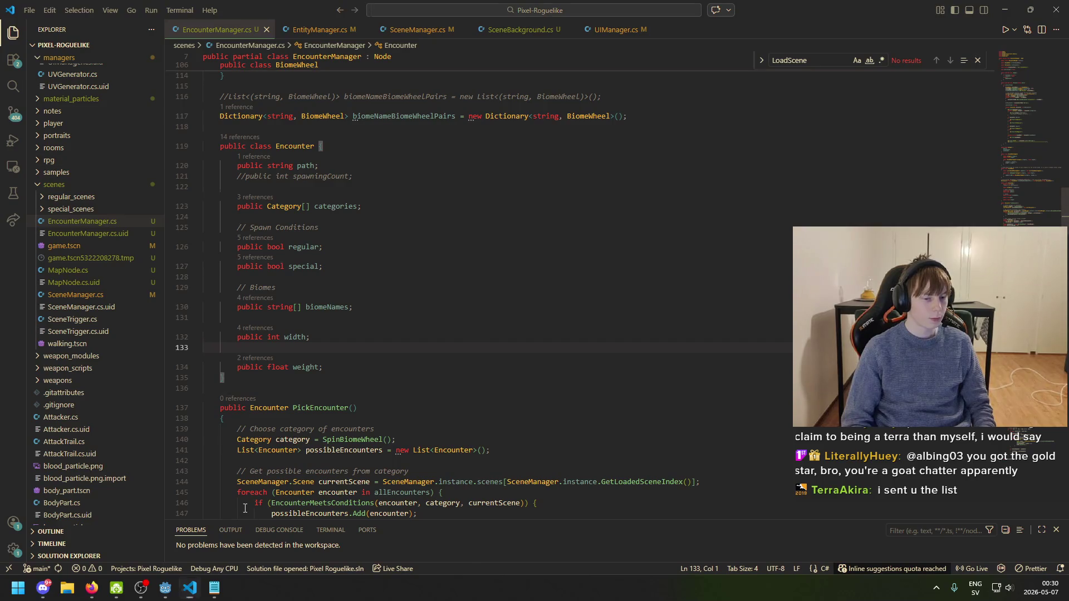
key(super)
text(paint)
key(Return)
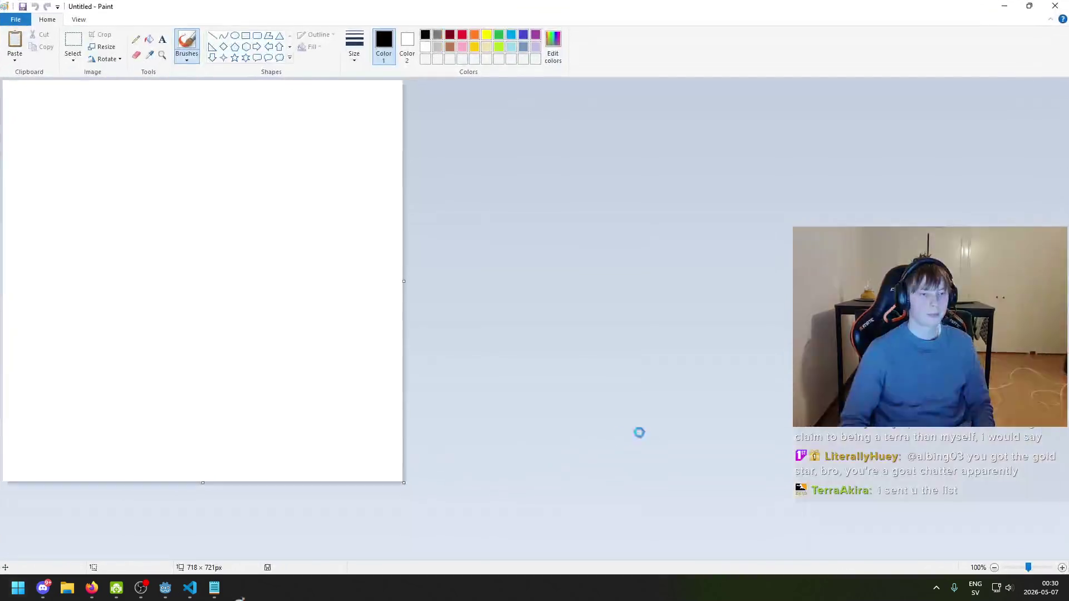
- Paste the TierMaker image onto the canvas, zoom to 200% and scroll through every tier down to Nyanza
key(ctrl+v)
ctrl+scroll(550, 445, up, 2)
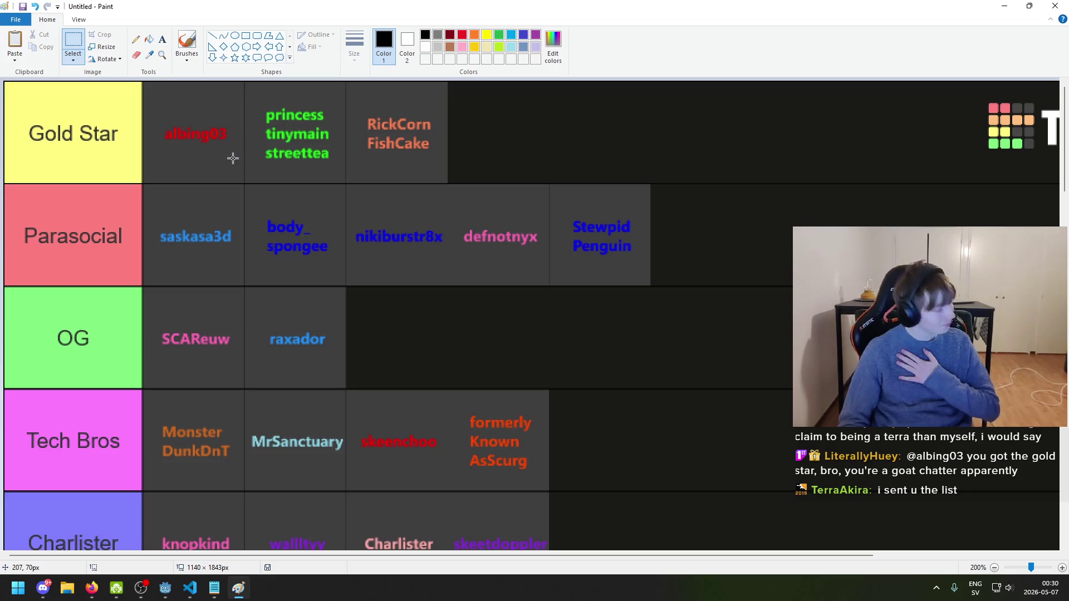
scroll(239, 230, down, 3)
scroll(206, 238, up, 3)
scroll(179, 233, down, 3)
scroll(214, 236, up, 3)
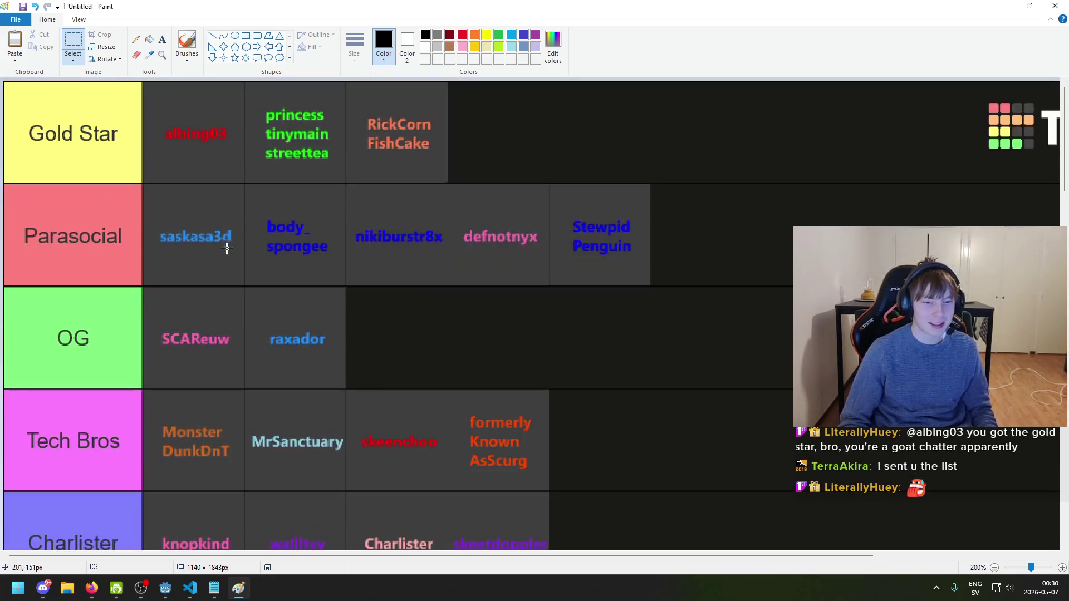
scroll(351, 270, down, 3)
ctrl+scroll(363, 279, down, 2)
ctrl+scroll(342, 284, up, 2)
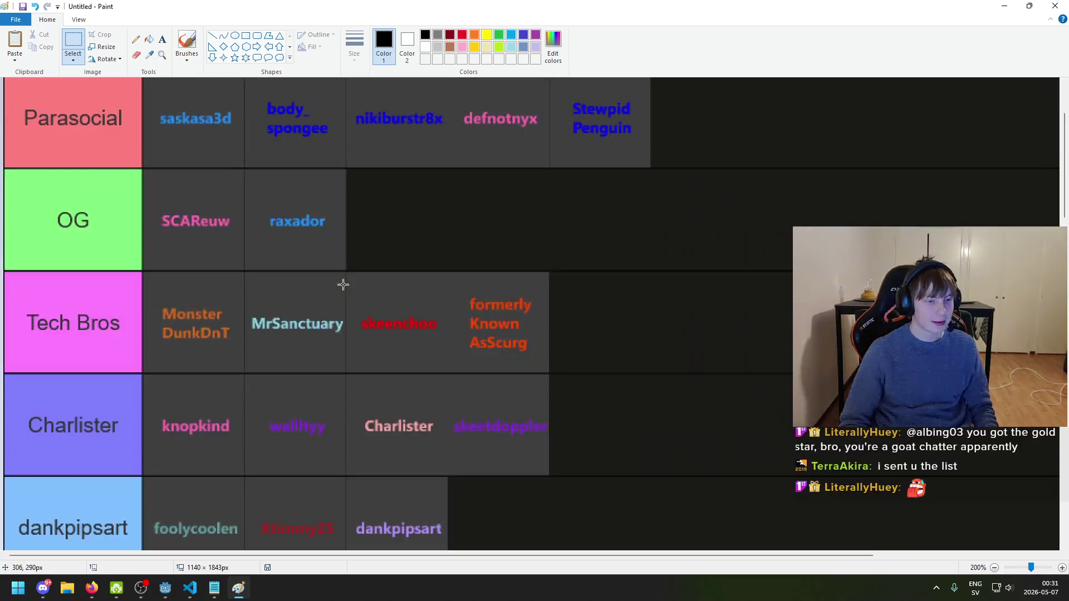
ctrl+scroll(341, 291, down, 4)
ctrl+scroll(304, 327, up, 2)
scroll(284, 344, down, 15)
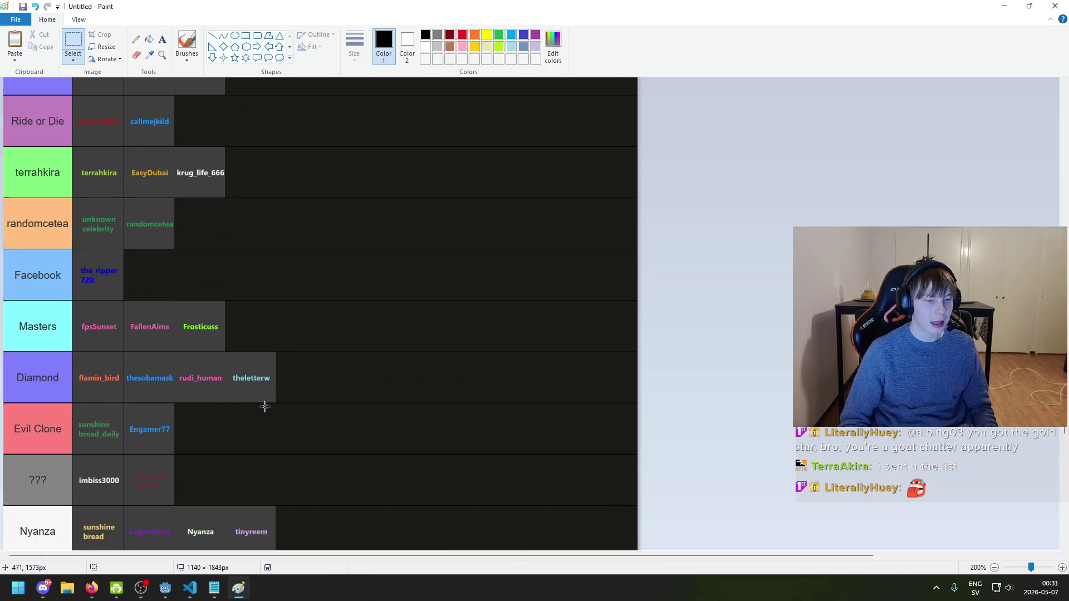
ctrl+scroll(265, 407, up, 2)
ctrl+scroll(263, 410, down, 2)
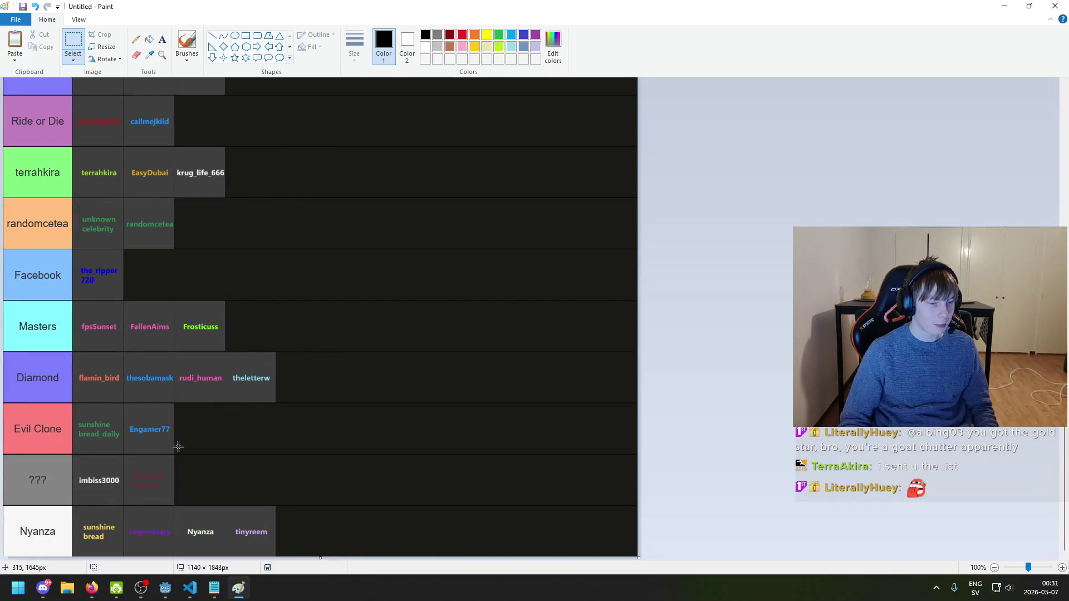
scroll(178, 447, up, 10)
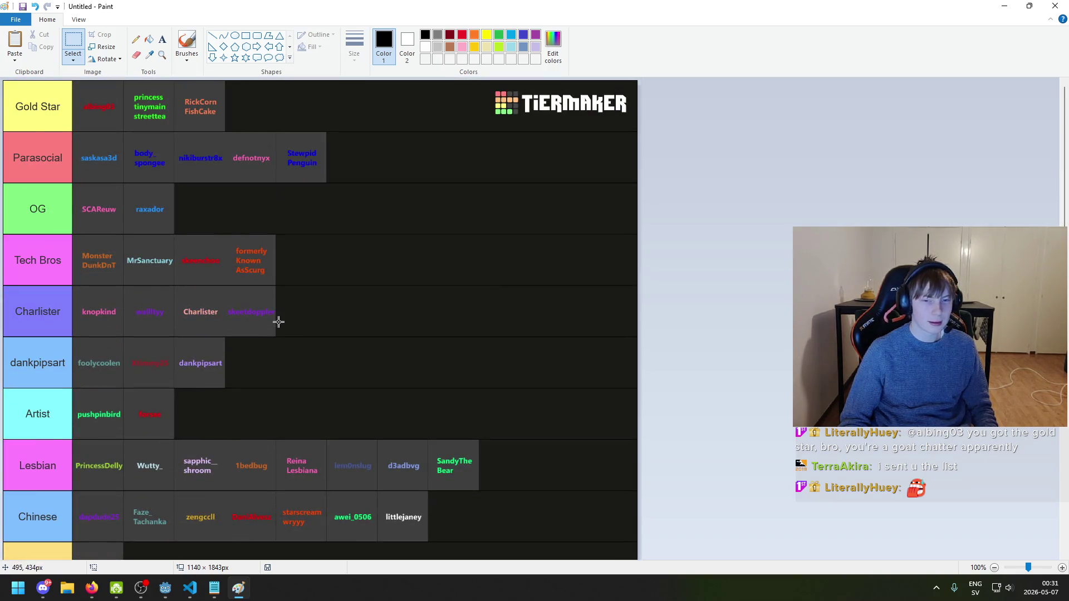
ctrl+scroll(278, 322, up, 2)
scroll(279, 321, down, 3)
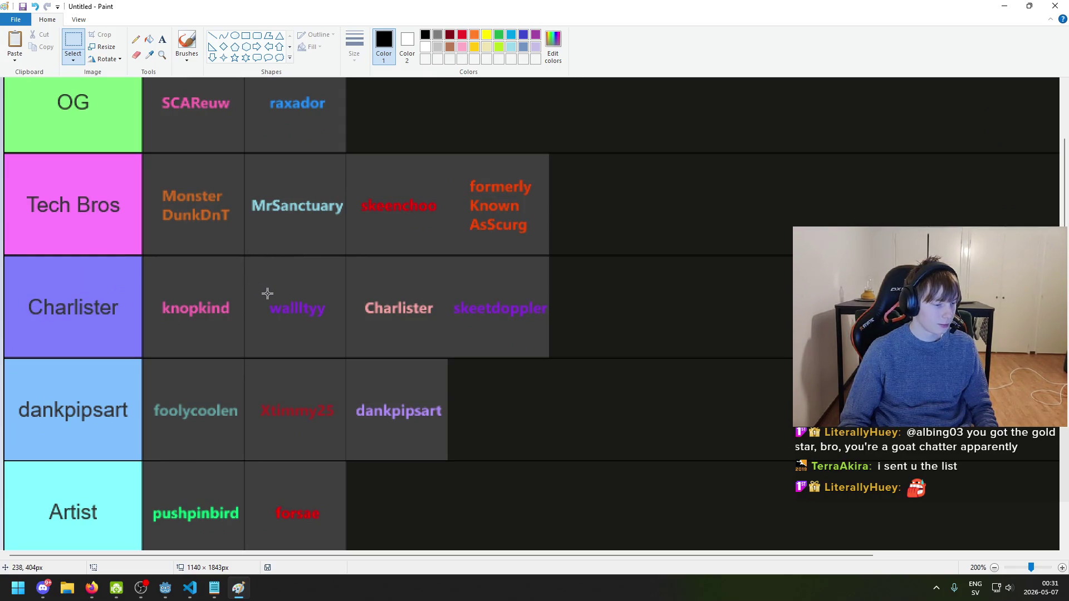
scroll(299, 303, down, 6)
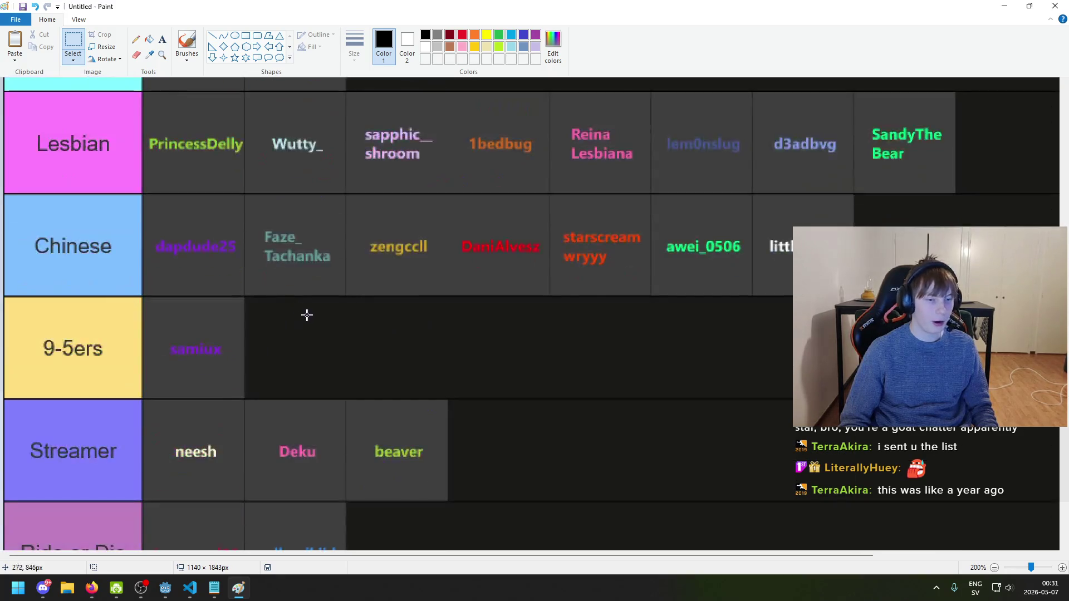
scroll(305, 313, down, 6)
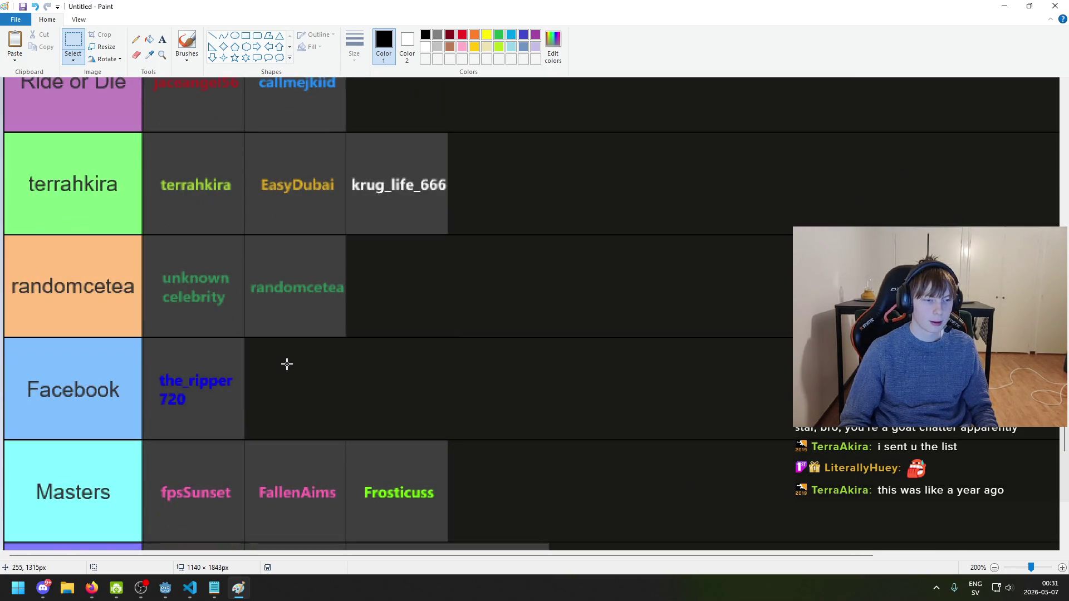
scroll(287, 365, down, 5)
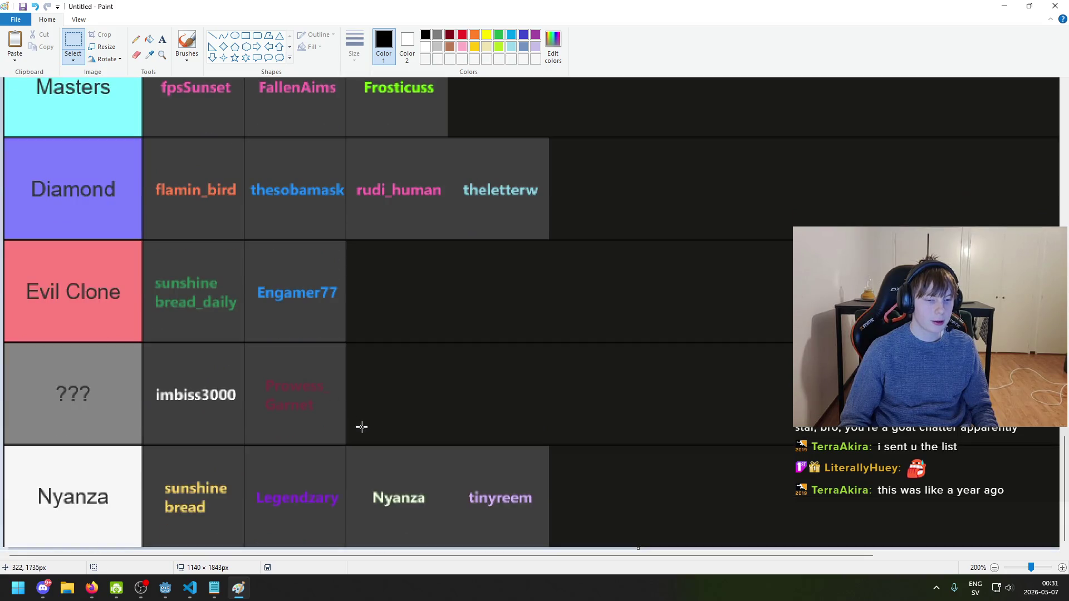
scroll(360, 426, up, 20)
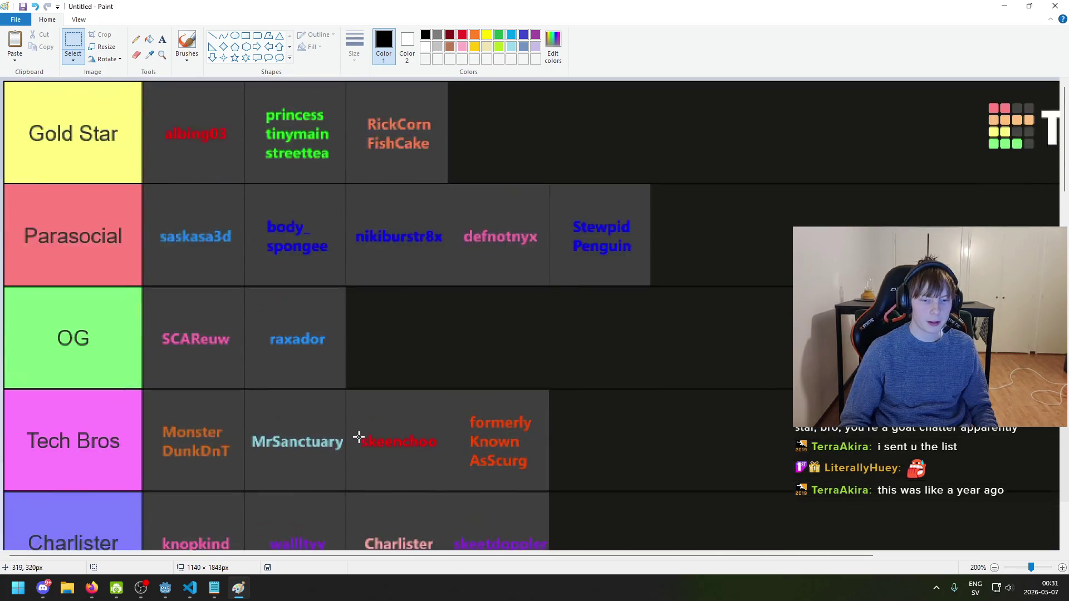
scroll(370, 310, down, 6)
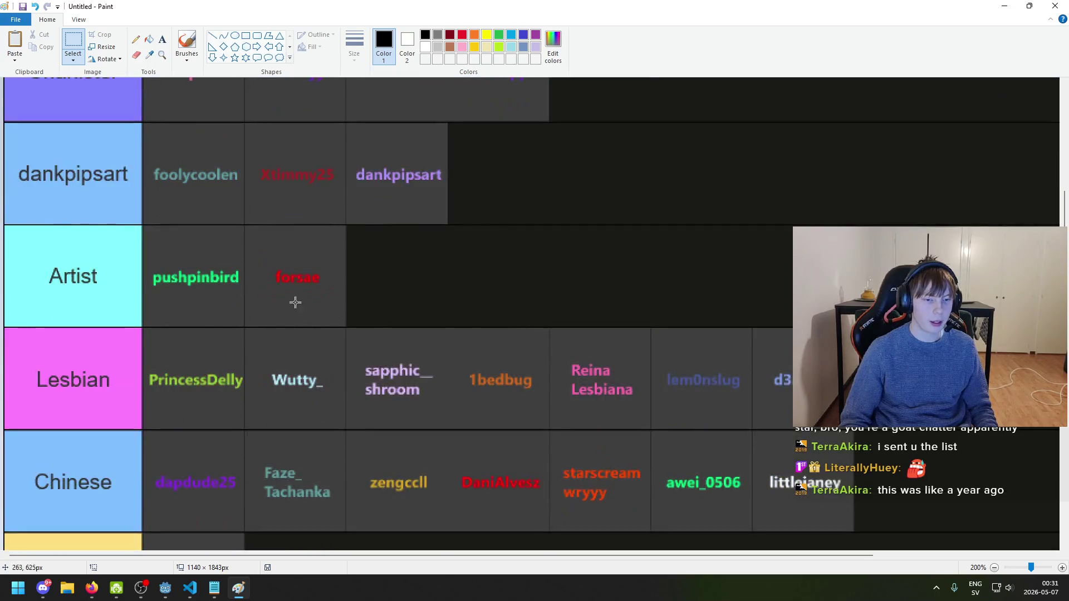
scroll(382, 309, down, 3)
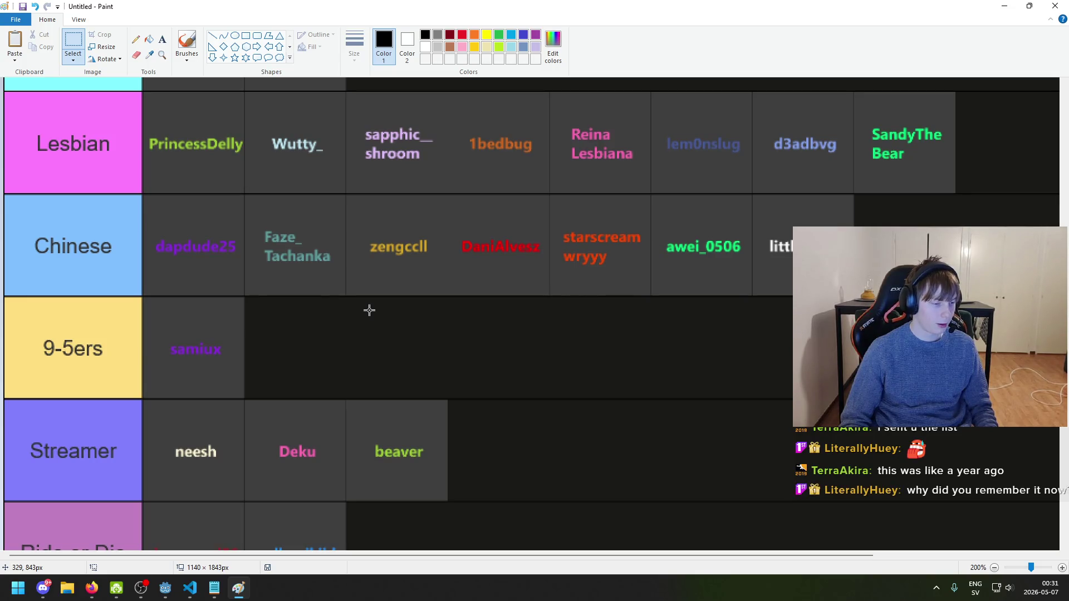
scroll(370, 311, down, 4)
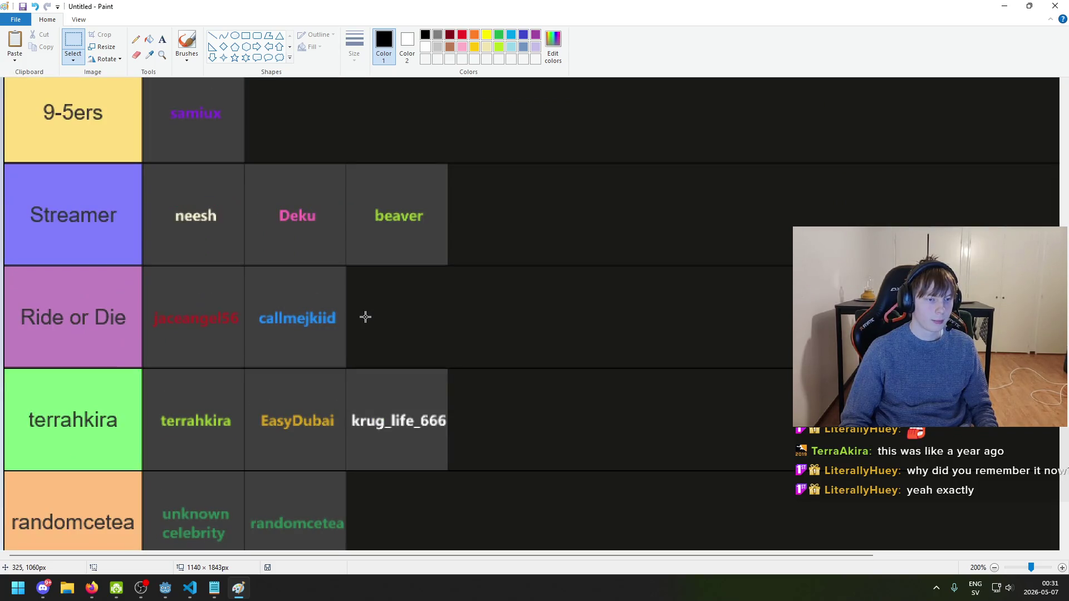
scroll(412, 303, down, 4)
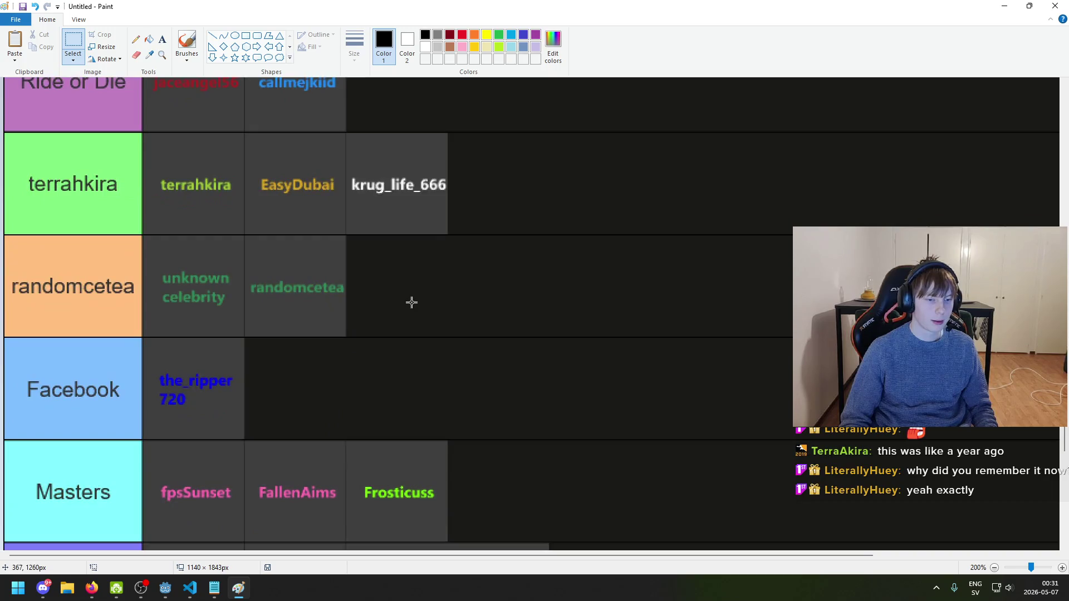
scroll(411, 303, down, 4)
scroll(396, 311, up, 2)
drag(249, 317, 149, 241)
click(332, 264)
scroll(244, 301, down, 5)
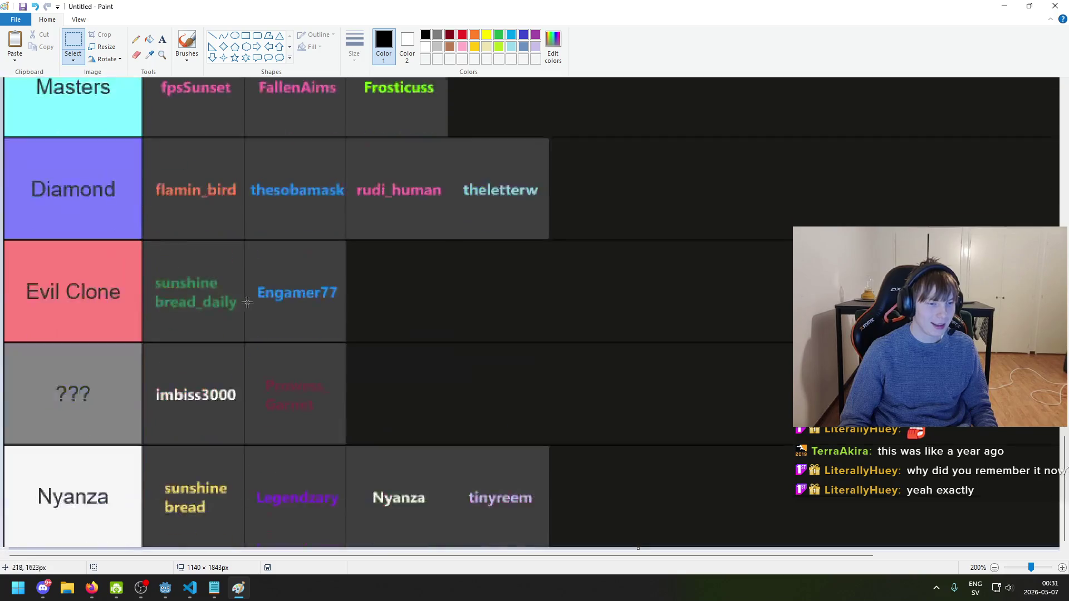
scroll(309, 315, up, 3)
scroll(396, 353, down, 3)
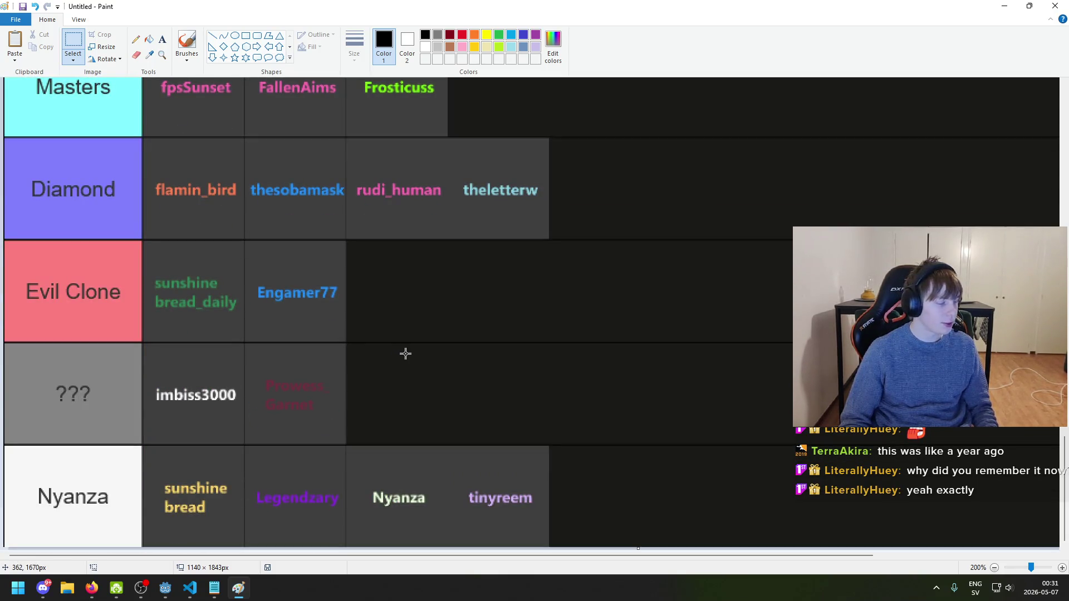
ctrl+scroll(399, 355, down, 1)
ctrl+scroll(399, 356, up, 1)
scroll(399, 357, down, 5)
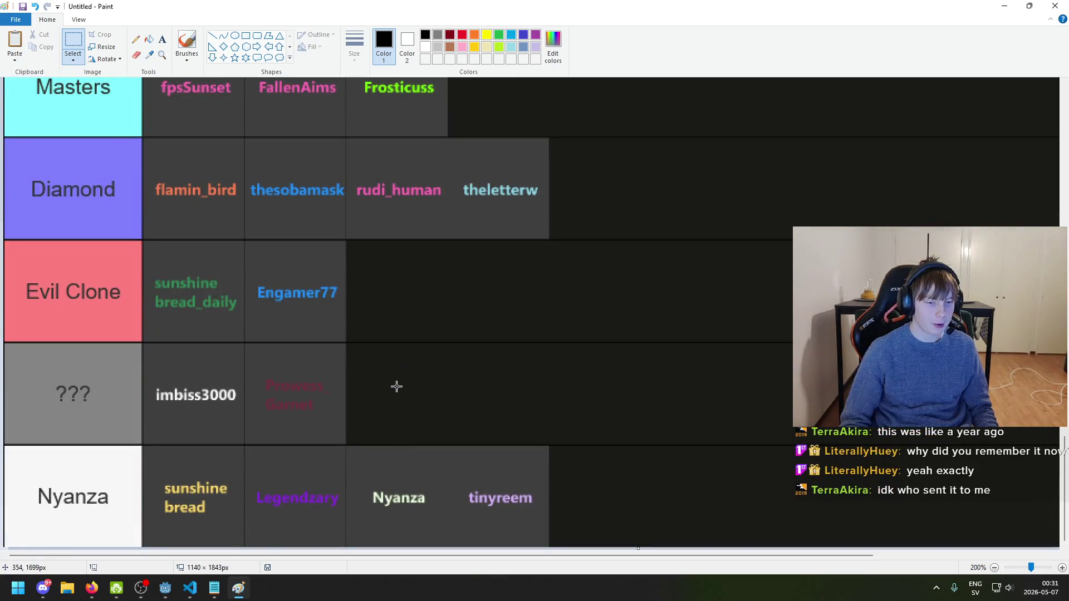
scroll(393, 378, up, 1)
scroll(393, 378, down, 1)
scroll(394, 379, up, 3)
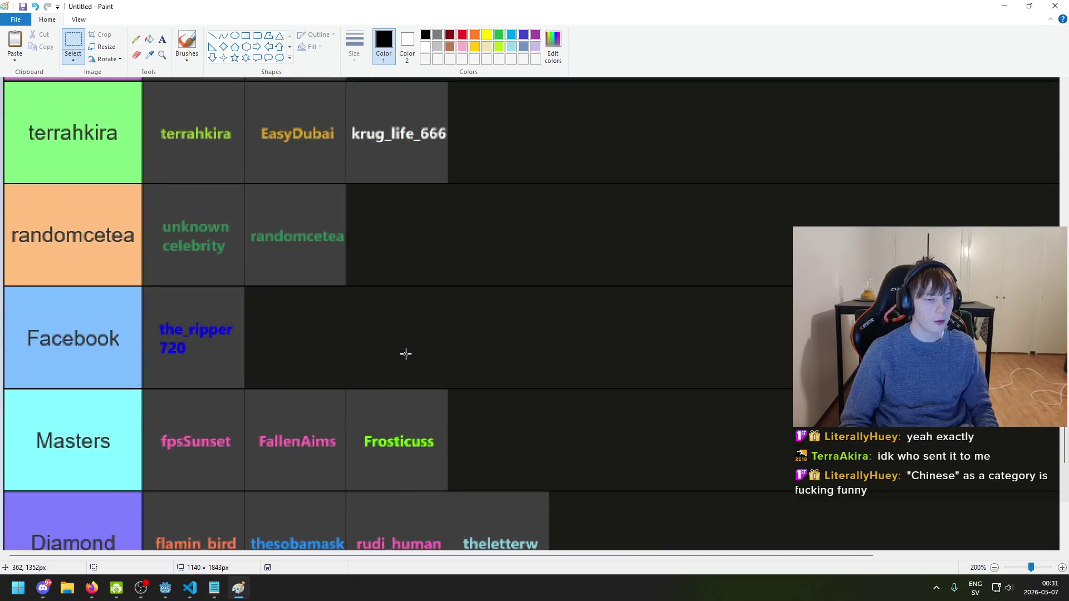
scroll(378, 354, down, 3)
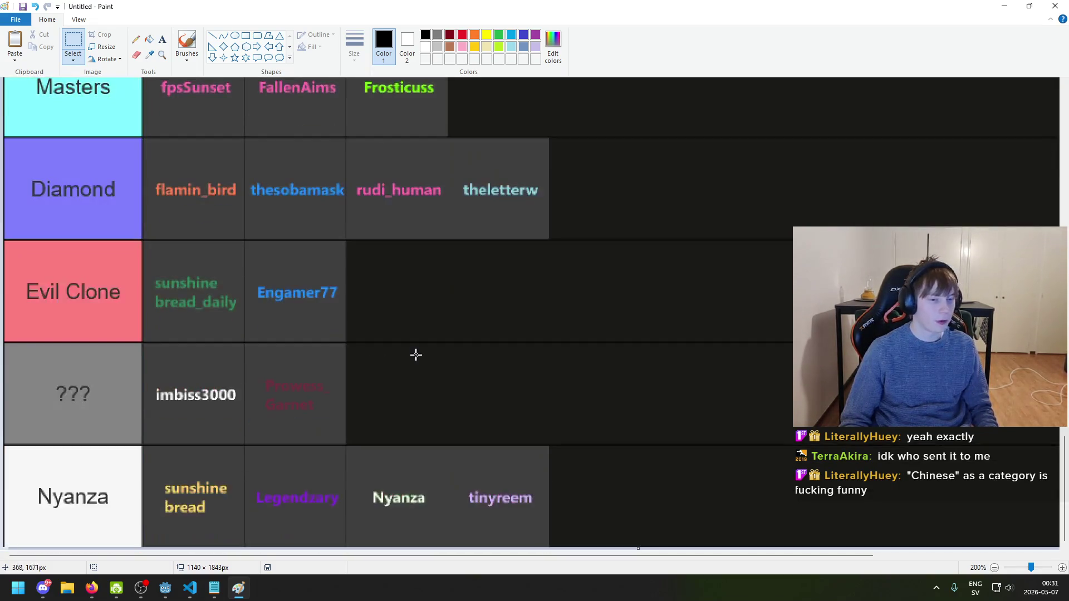
scroll(387, 351, up, 2)
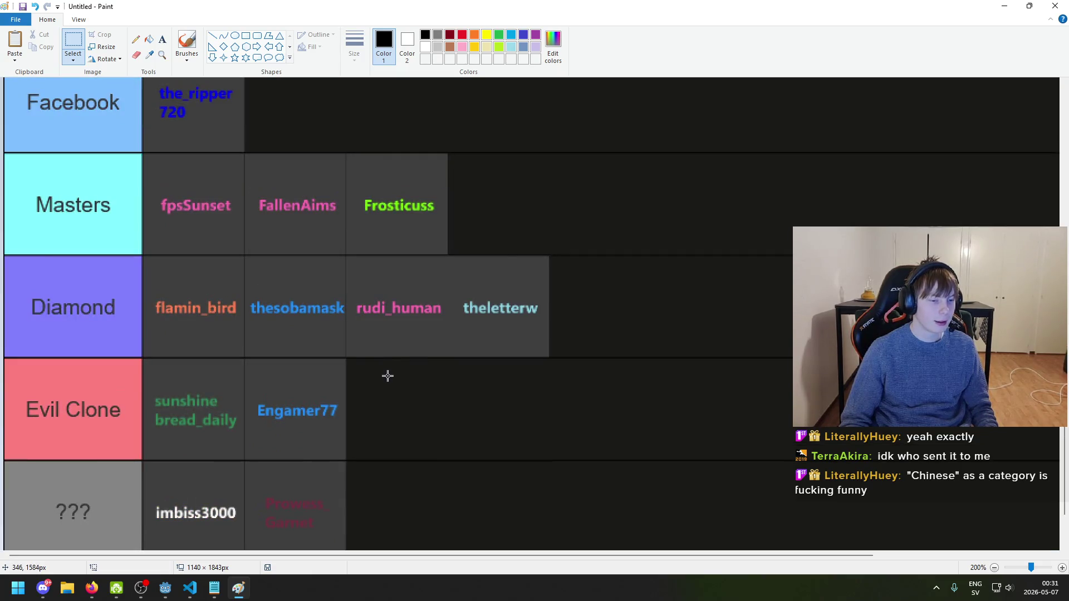
drag(149, 369, 240, 455)
mouse_move(255, 365)
mouse_down()
mouse_move(336, 439)
mouse_move(379, 441)
mouse_up()
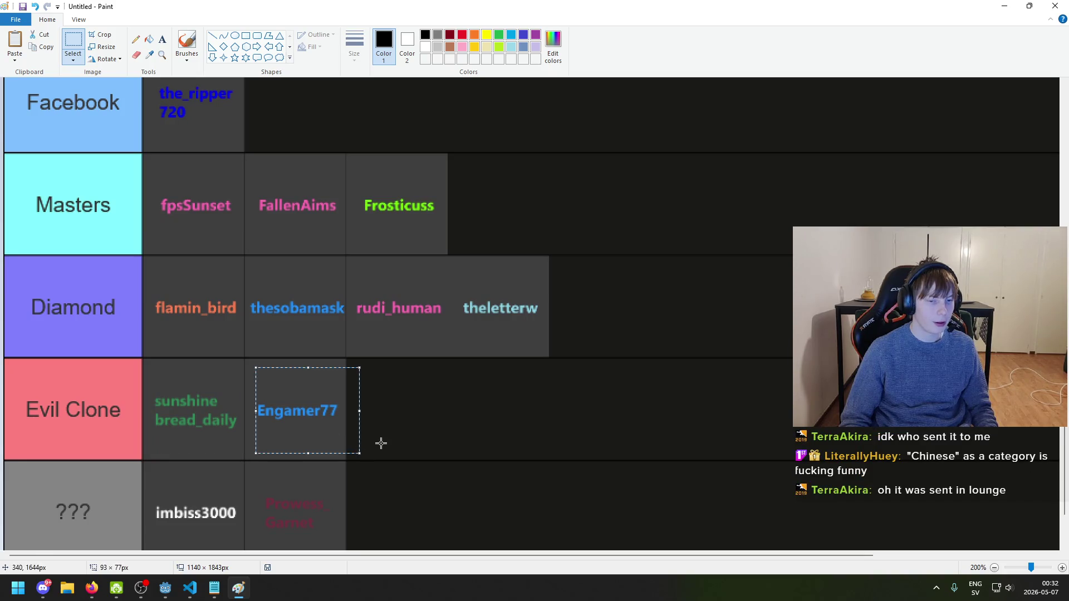
scroll(378, 461, down, 1)
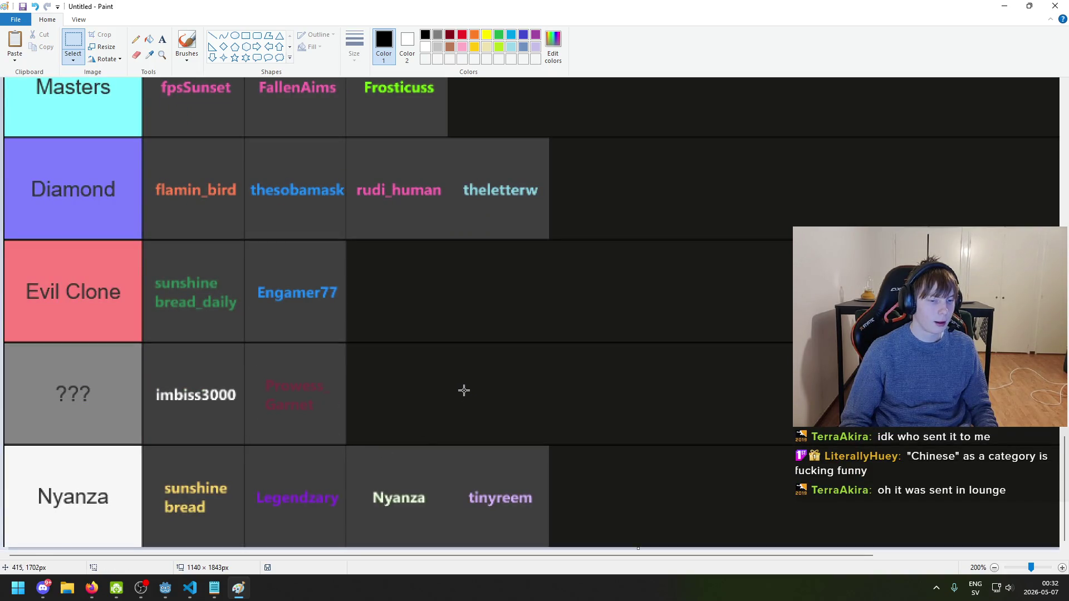
drag(167, 359, 252, 427)
click(329, 412)
drag(158, 468, 226, 530)
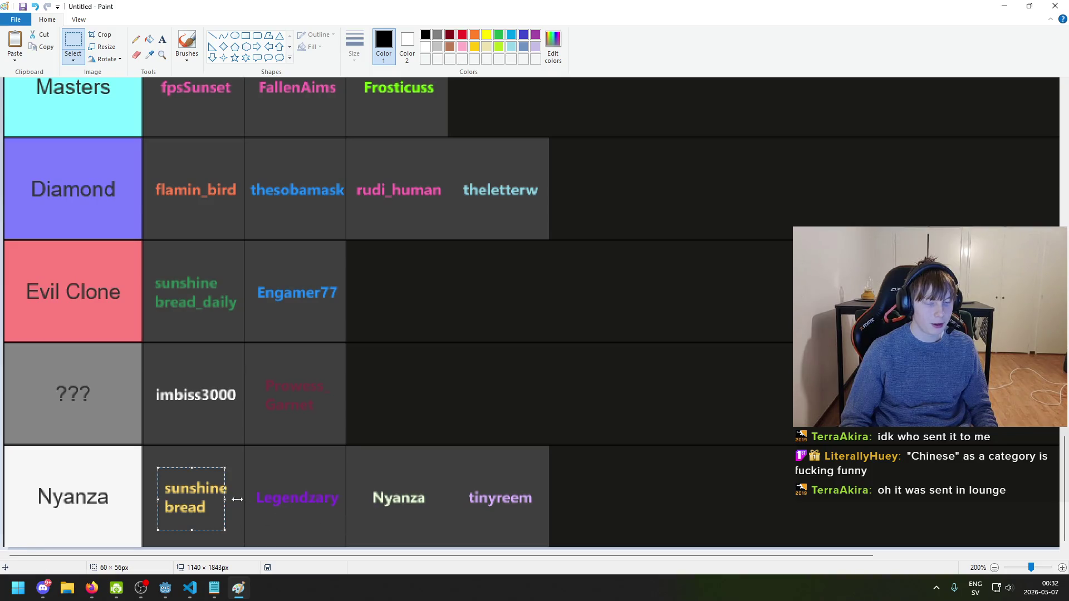
click(260, 477)
mouse_move(449, 470)
mouse_down()
mouse_move(483, 486)
mouse_move(523, 529)
mouse_move(459, 442)
mouse_up()
click(570, 530)
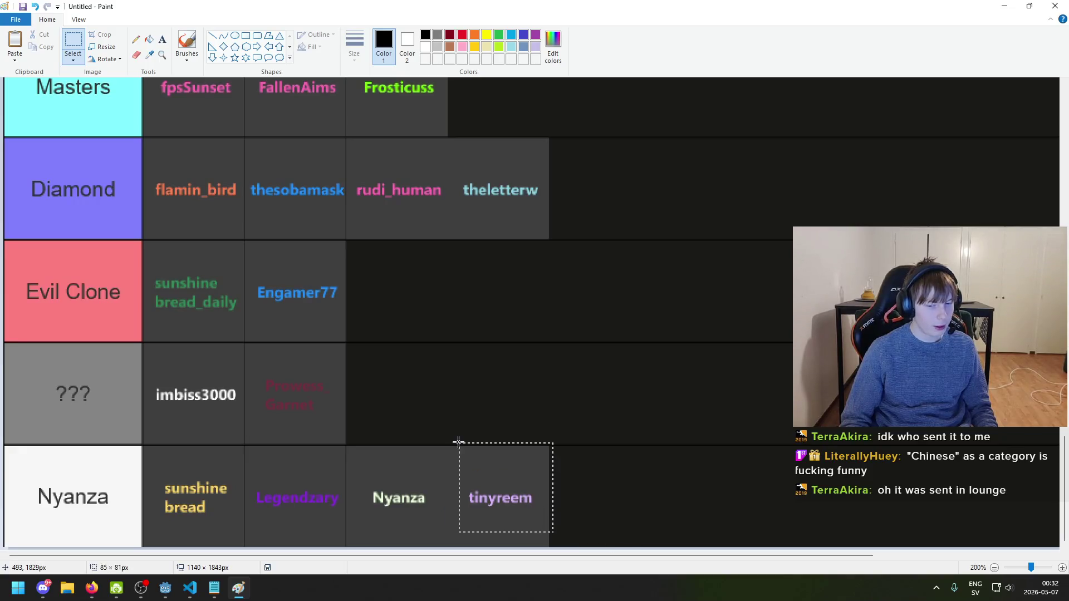
click(580, 487)
scroll(494, 461, up, 4)
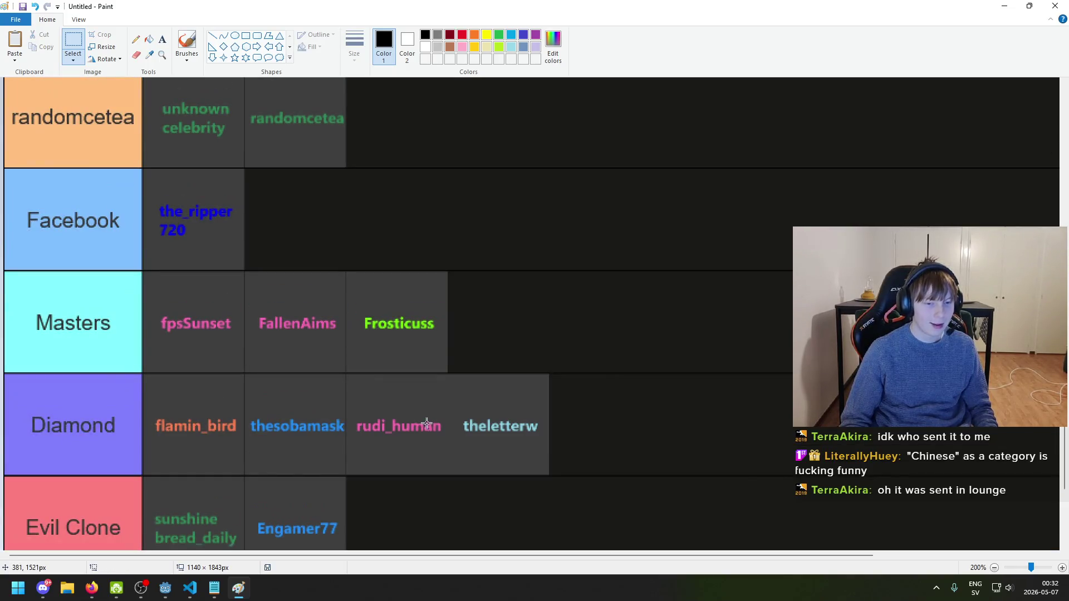
scroll(385, 406, up, 10)
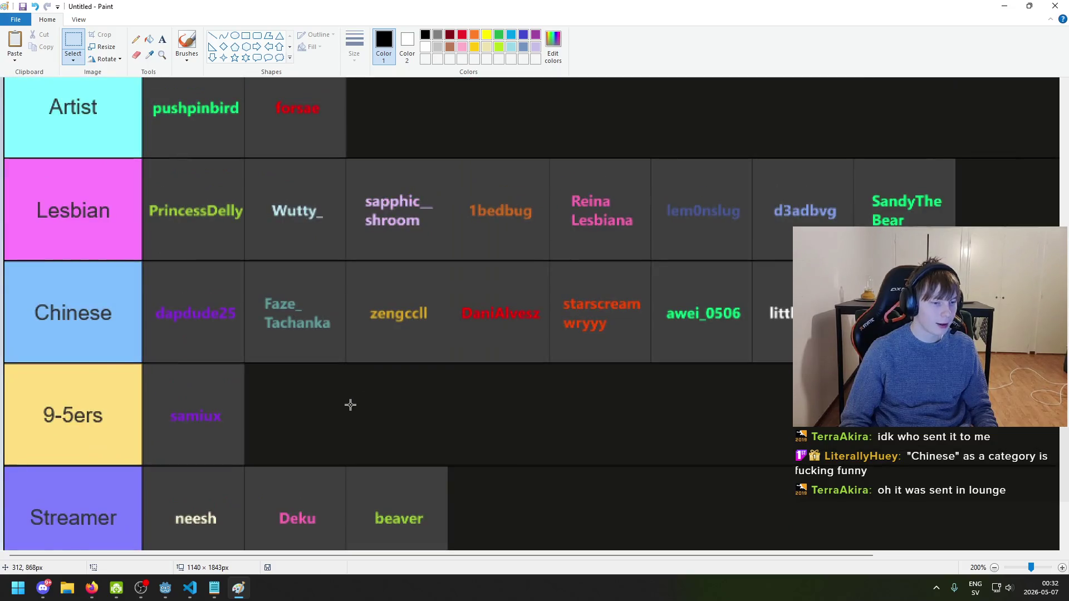
scroll(335, 390, up, 2)
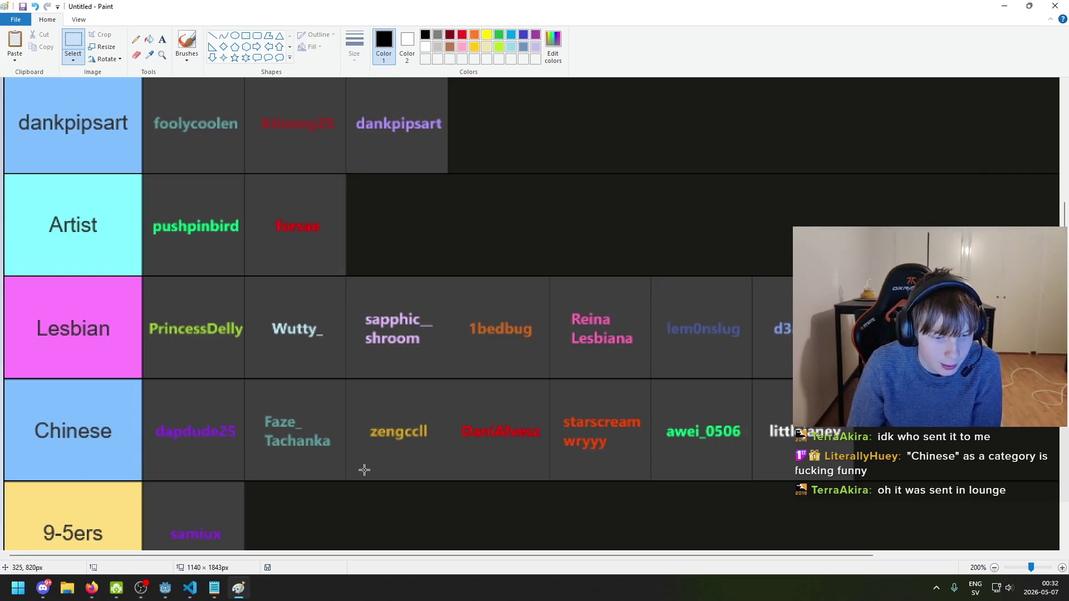
drag(358, 412, 439, 464)
click(473, 475)
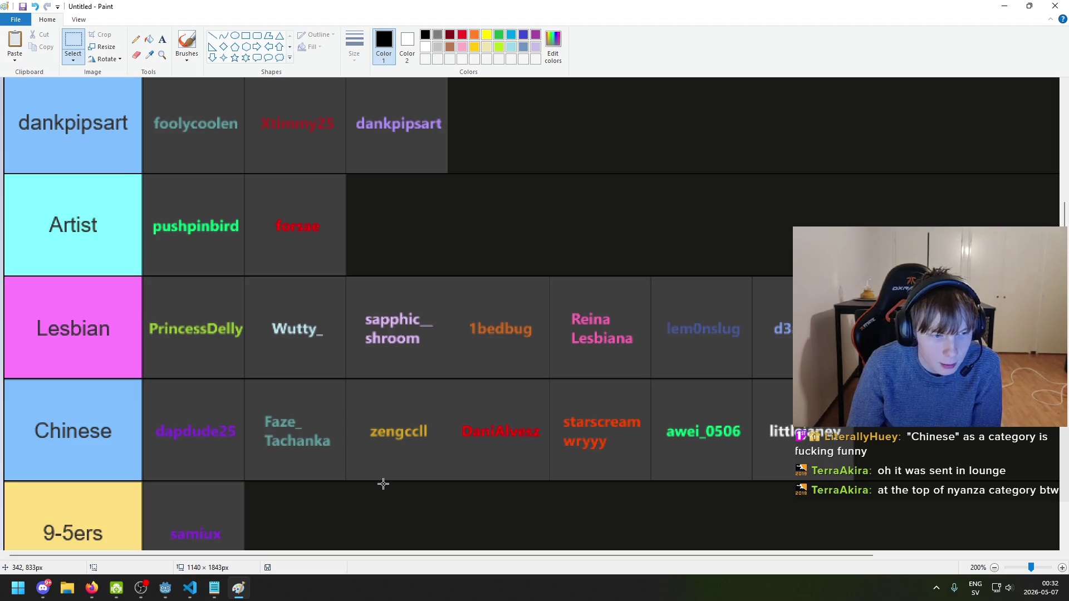
drag(254, 373, 143, 285)
scroll(335, 345, up, 10)
click(284, 262)
scroll(298, 333, down, 6)
scroll(223, 348, up, 2)
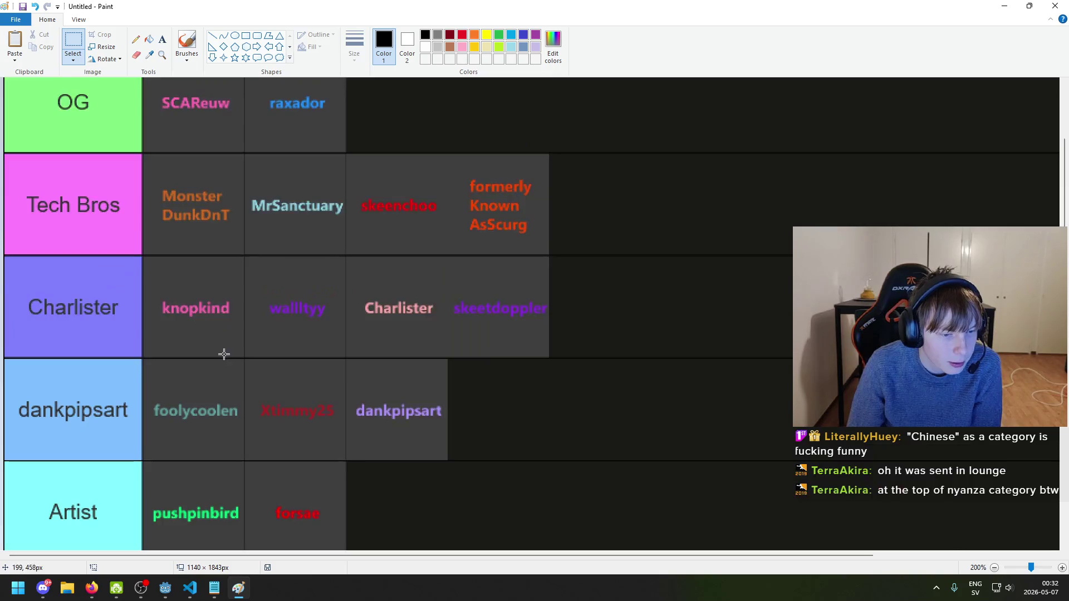
scroll(228, 373, down, 4)
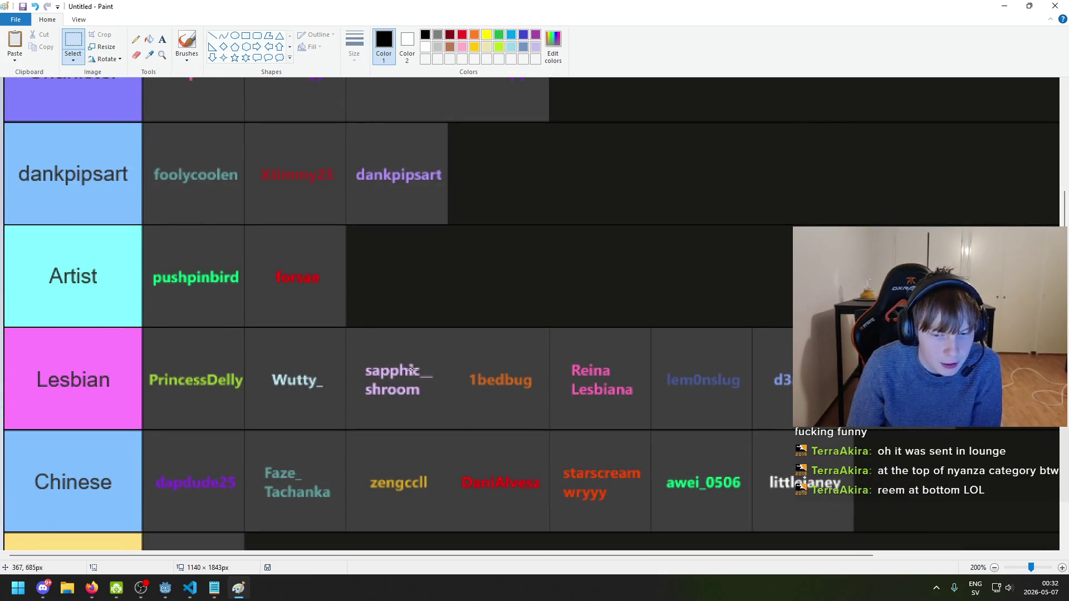
scroll(426, 363, up, 2)
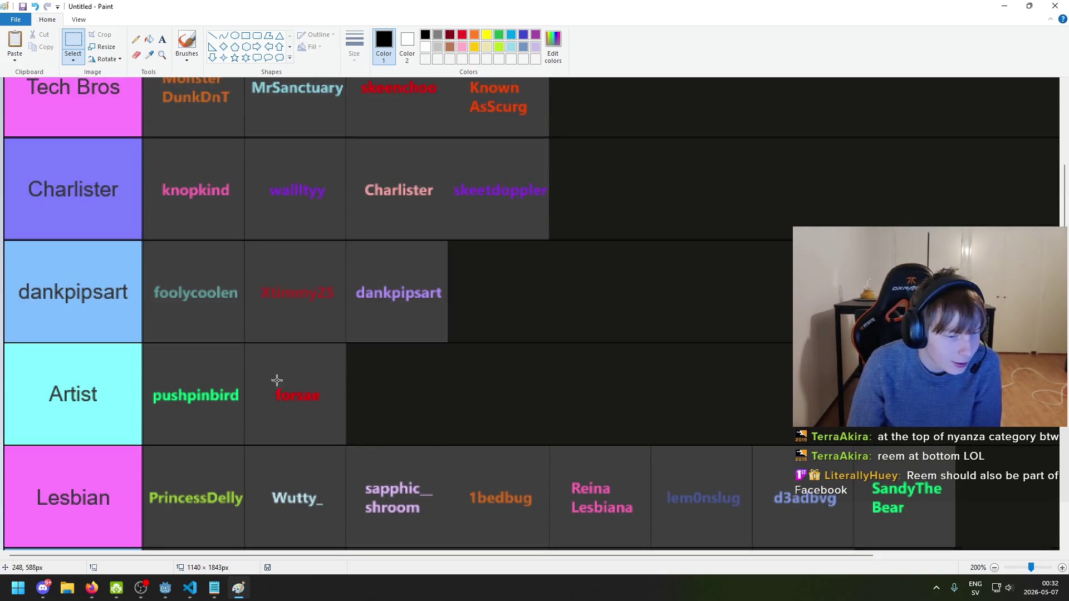
scroll(223, 398, up, 2)
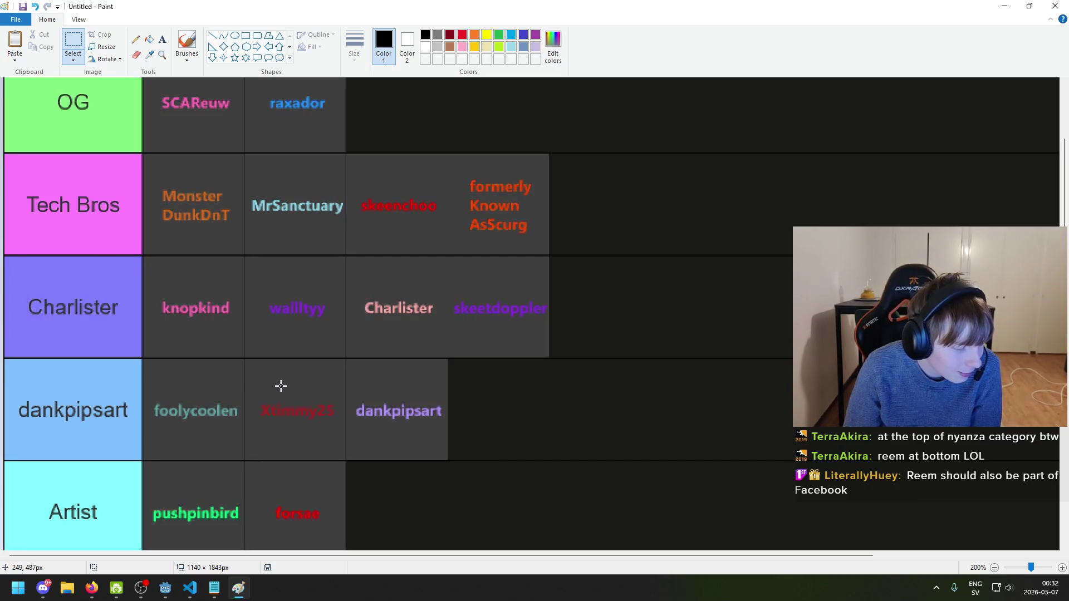
scroll(306, 379, down, 20)
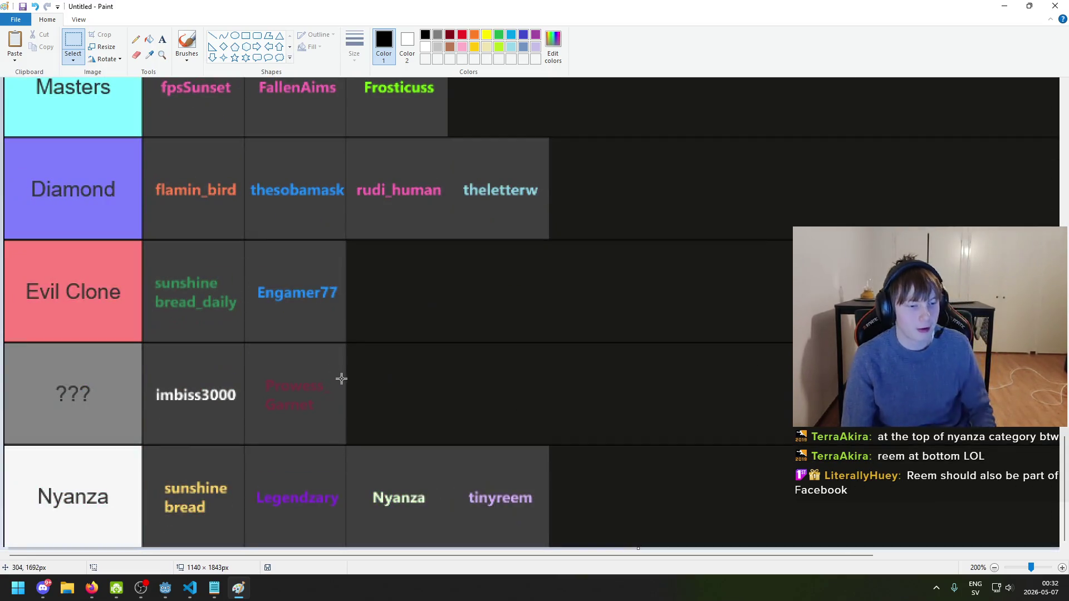
drag(142, 453, 223, 532)
click(262, 512)
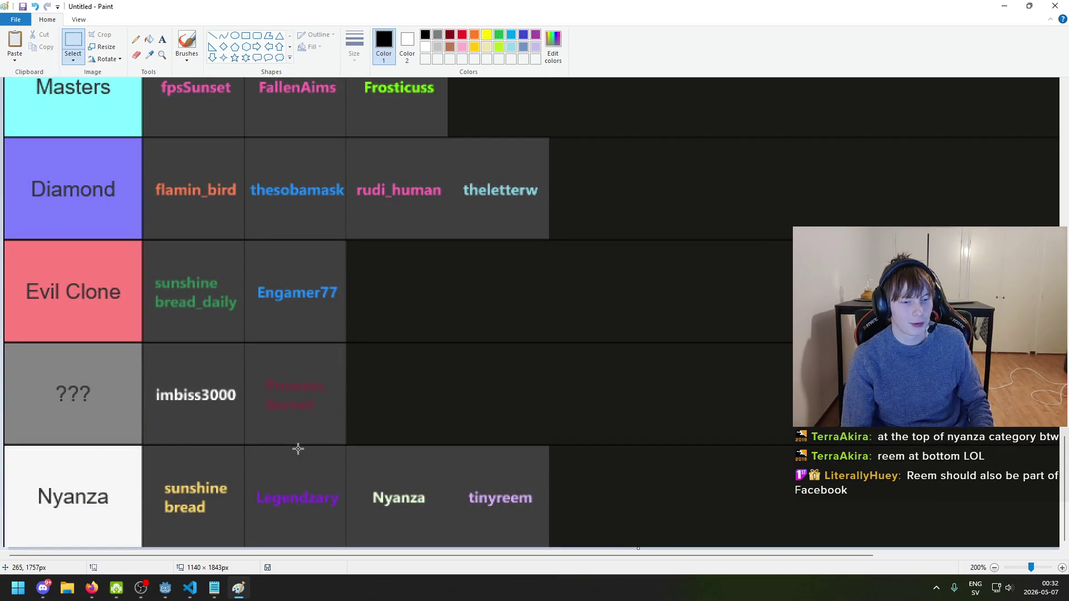
drag(474, 482, 580, 548)
click(454, 395)
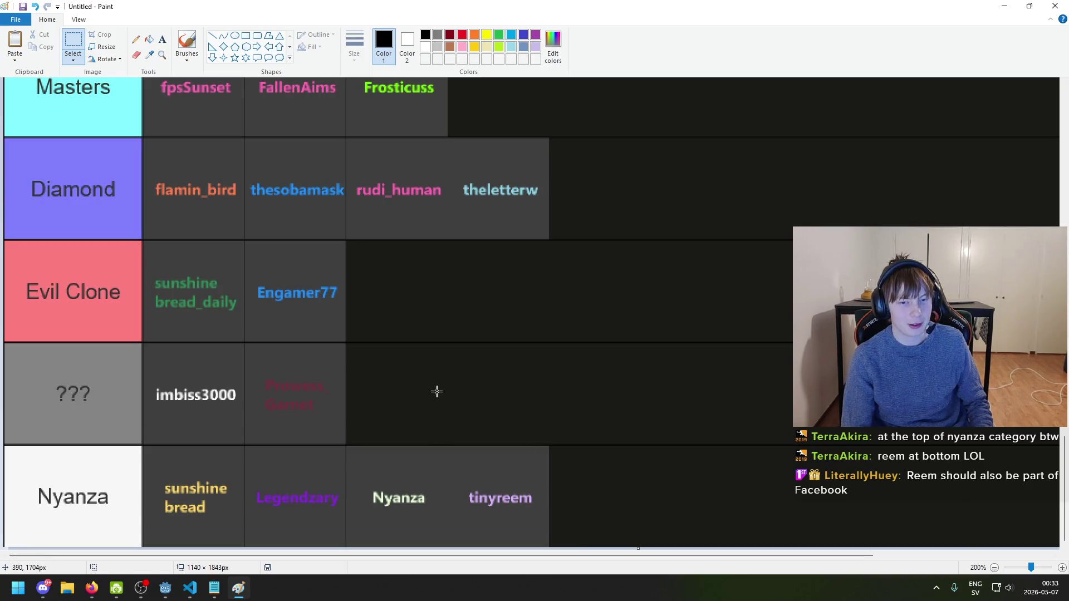
scroll(437, 392, down, 3)
scroll(430, 399, up, 4)
scroll(341, 518, down, 3)
scroll(529, 517, down, 2)
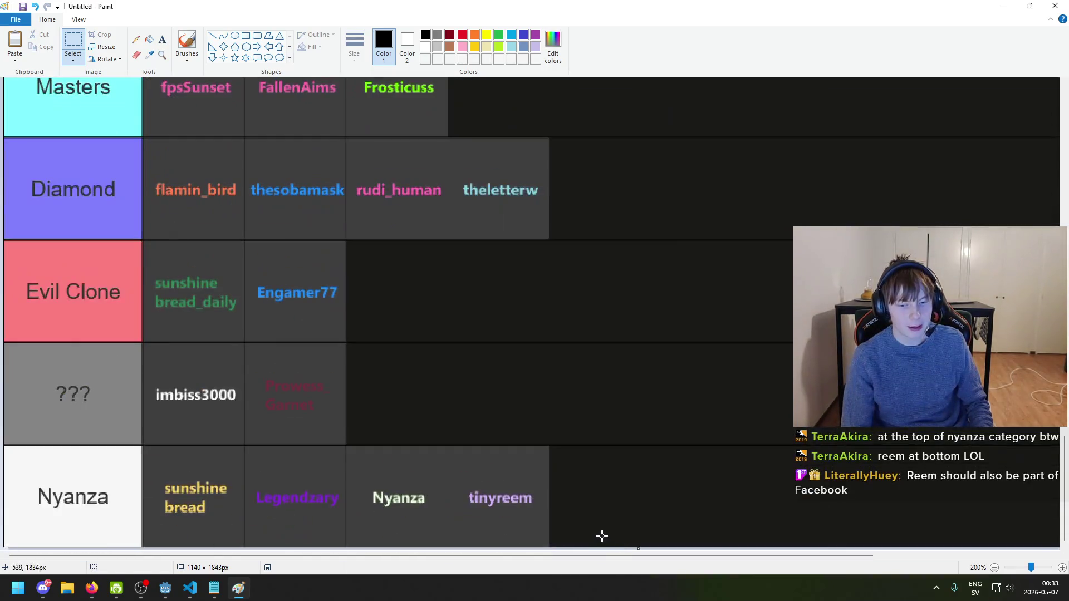
scroll(570, 543, up, 1)
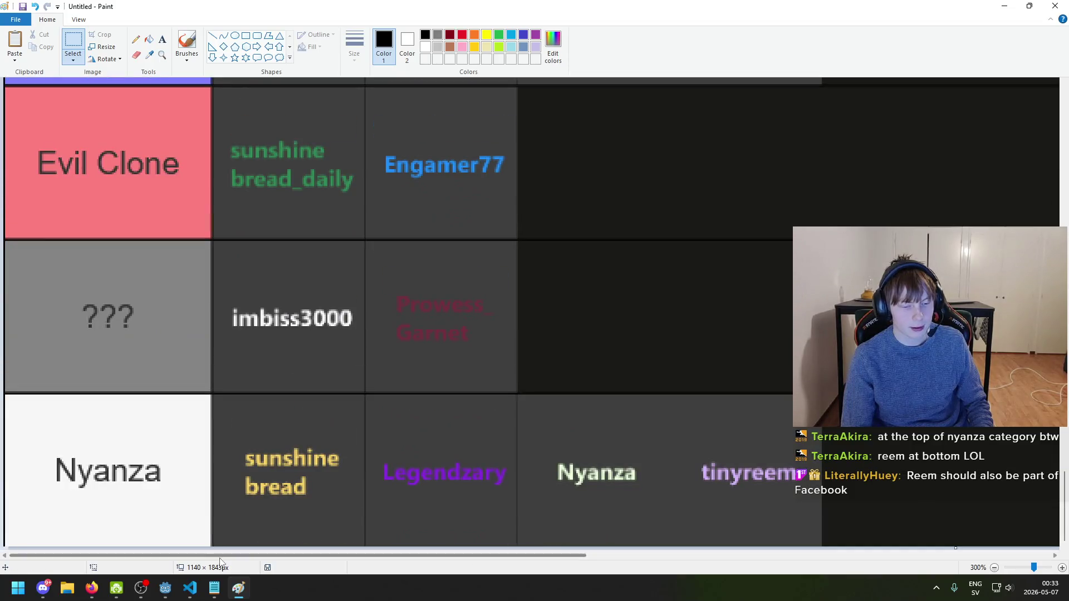
drag(225, 555, 393, 557)
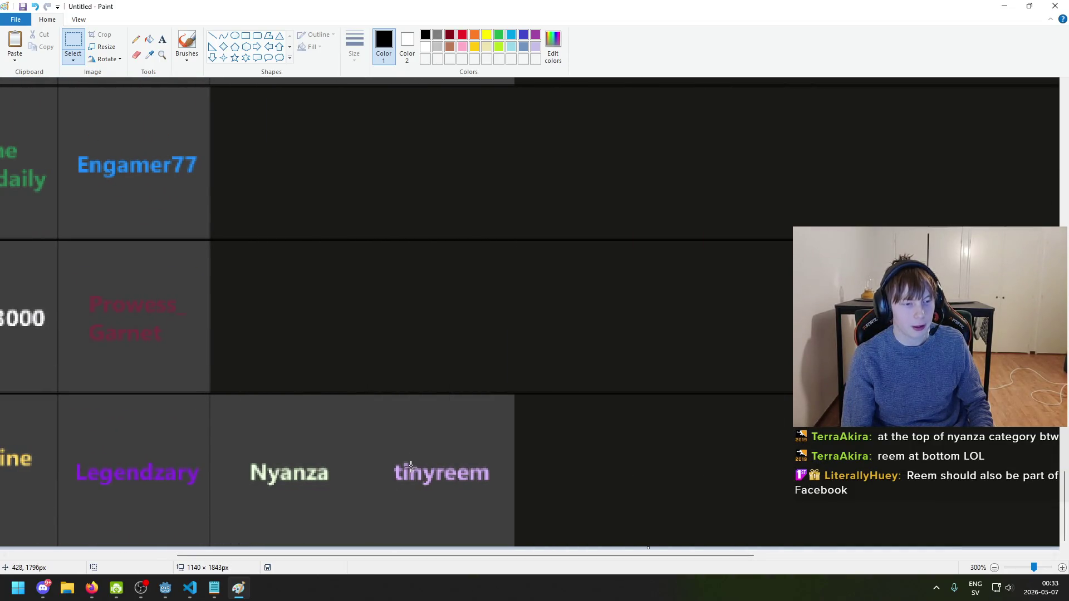
scroll(426, 440, down, 2)
scroll(406, 430, up, 1)
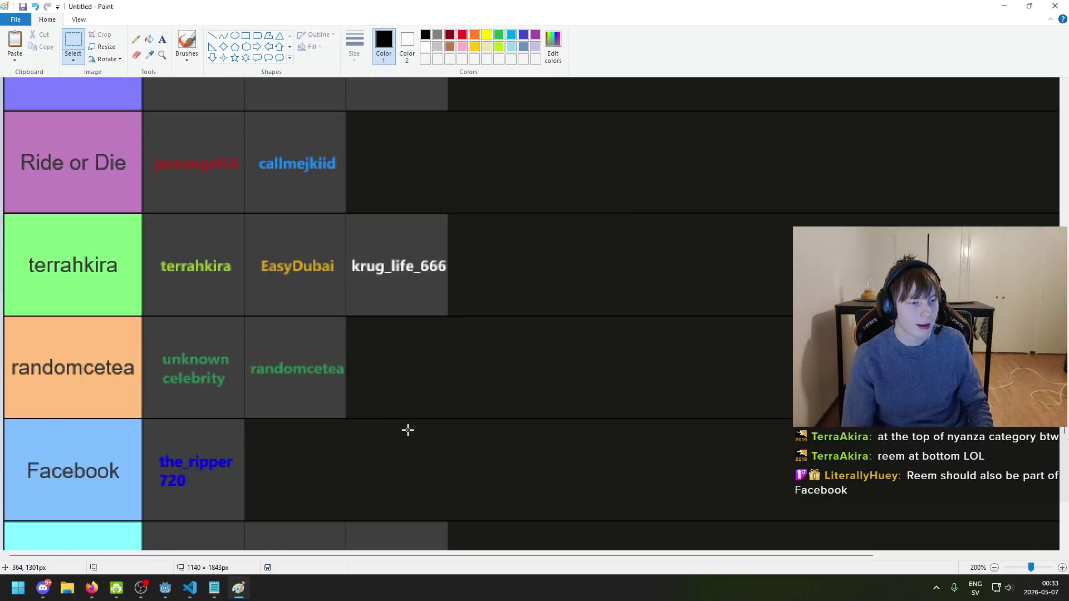
scroll(404, 437, up, 8)
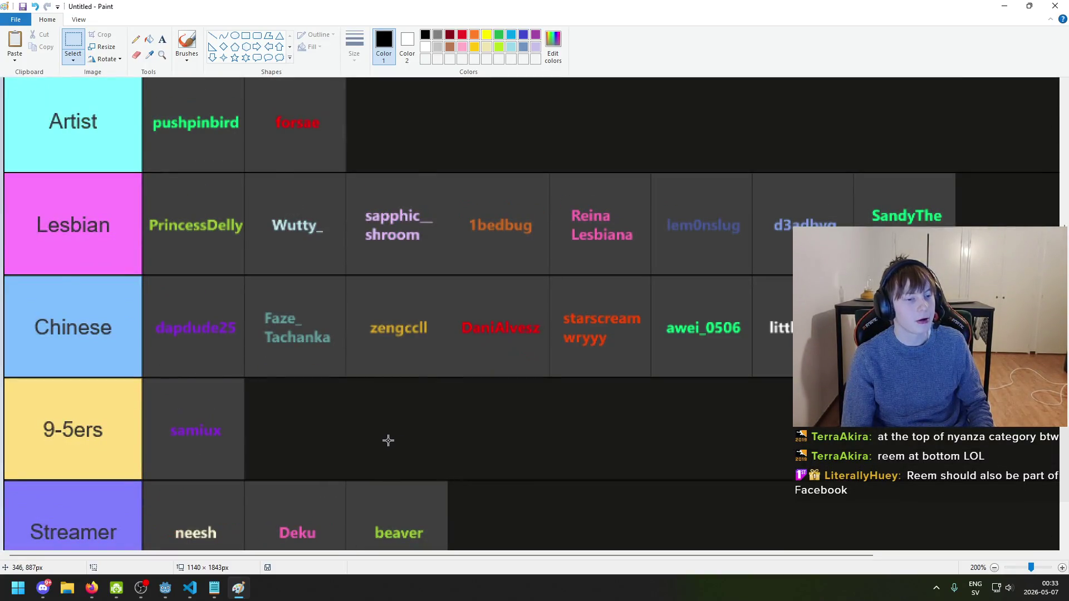
scroll(382, 440, down, 1)
scroll(368, 439, up, 1)
scroll(368, 445, down, 2)
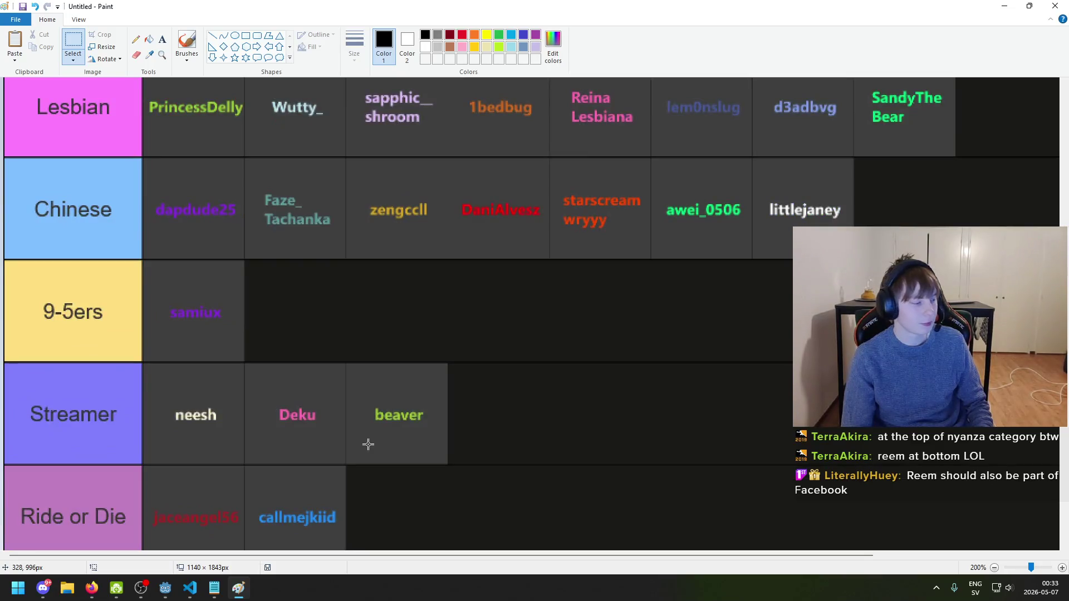
scroll(372, 445, up, 4)
scroll(382, 448, up, 4)
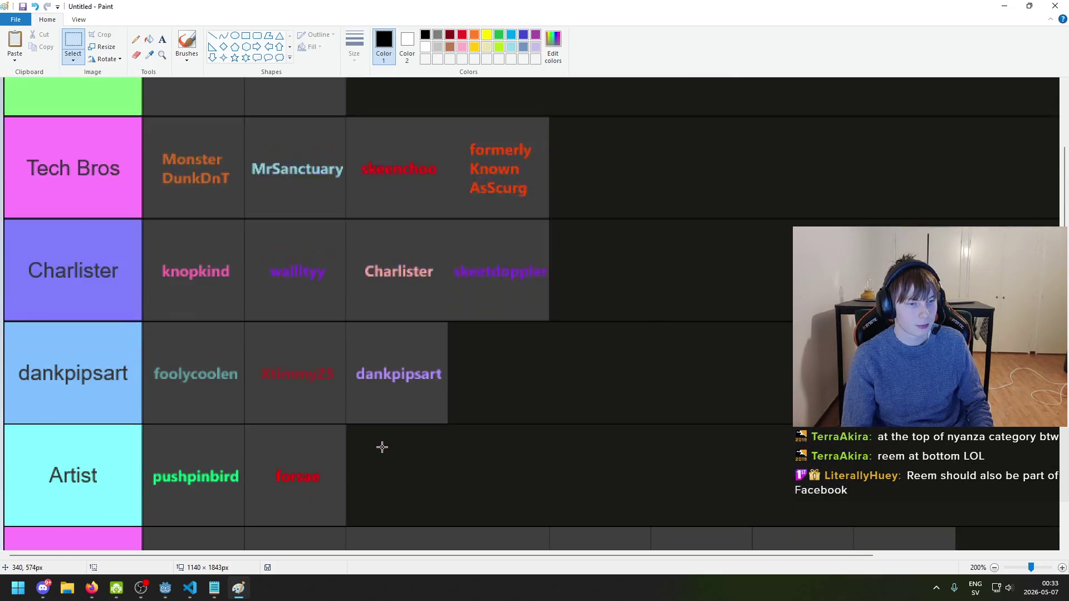
scroll(381, 449, up, 2)
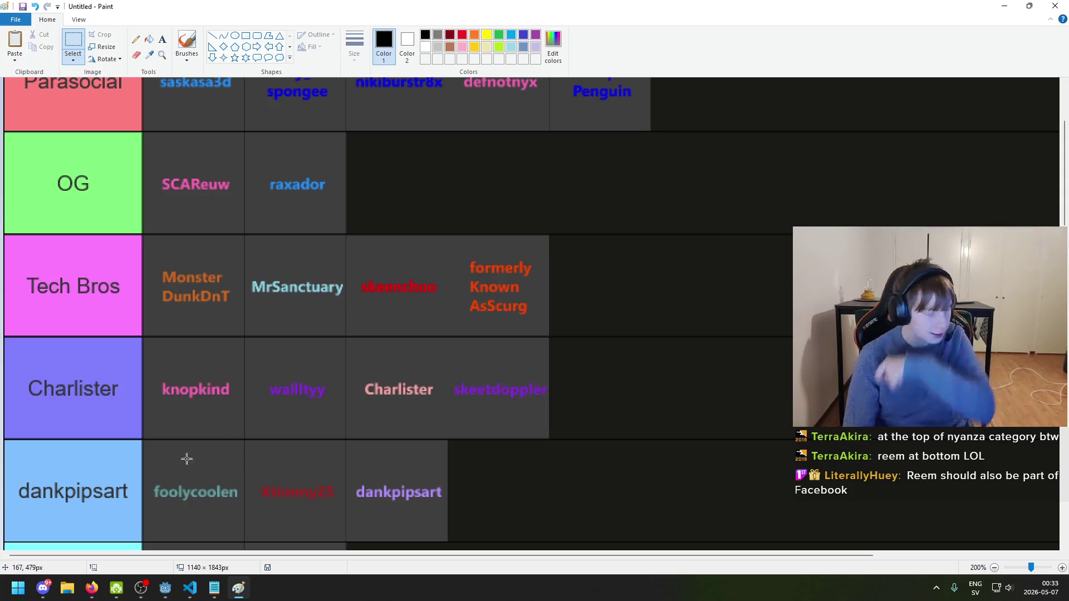
drag(365, 479, 449, 520)
- Clear the stray selections and scroll up and down through the tier list rows
click(442, 522)
mouse_move(250, 478)
mouse_down()
mouse_move(321, 527)
mouse_move(294, 479)
mouse_move(259, 467)
mouse_up()
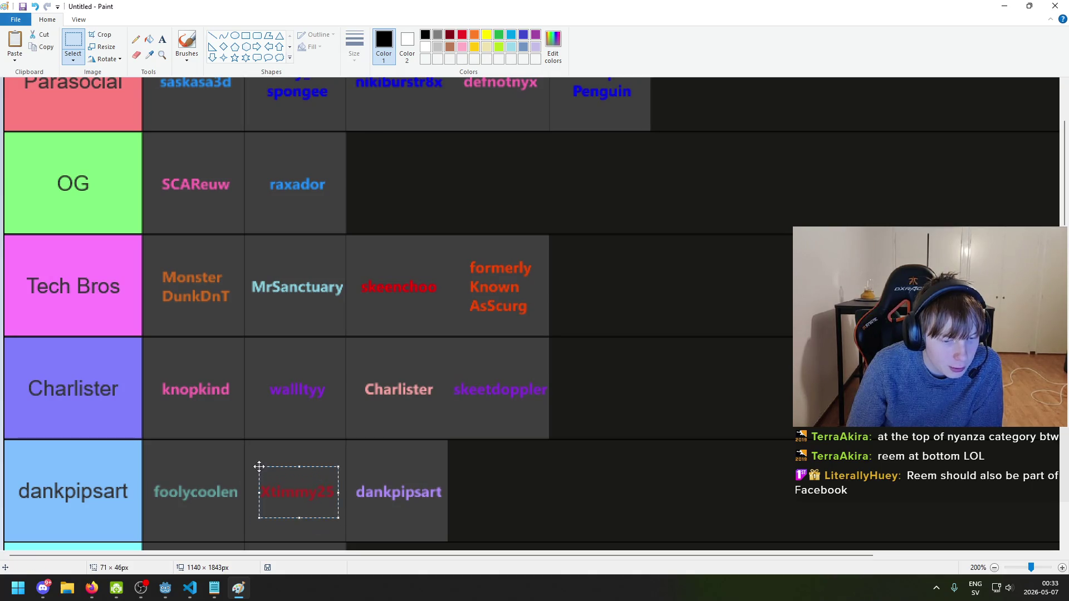
click(248, 451)
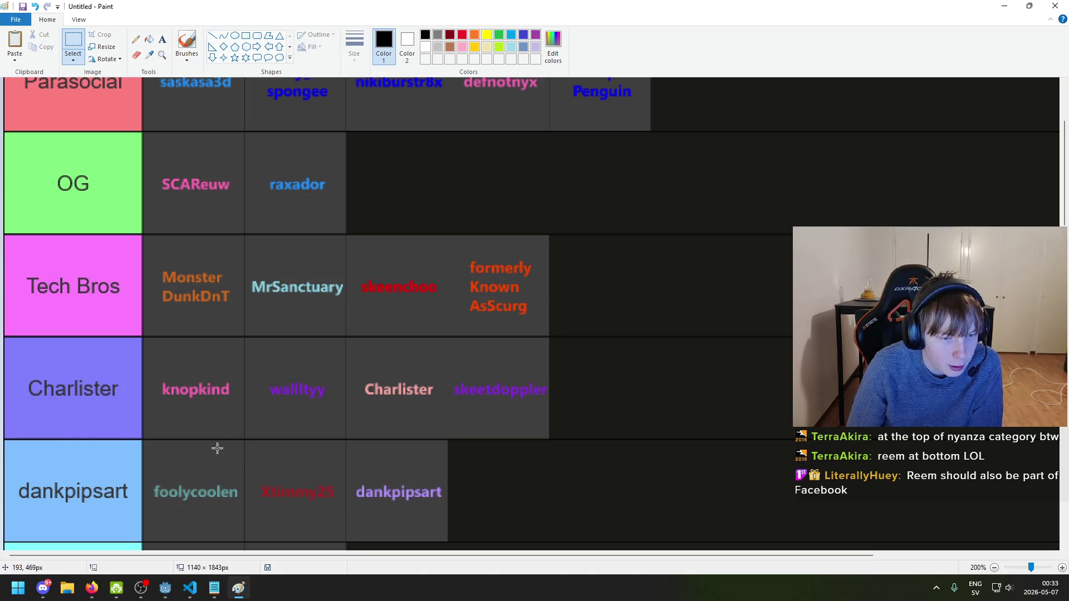
scroll(346, 337, up, 2)
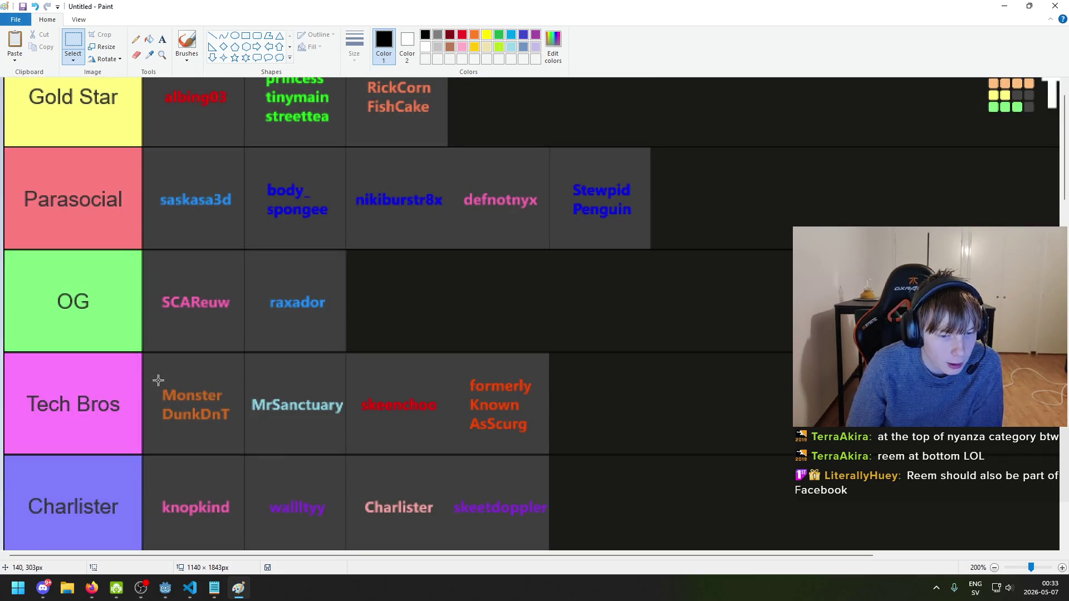
scroll(256, 380, up, 1)
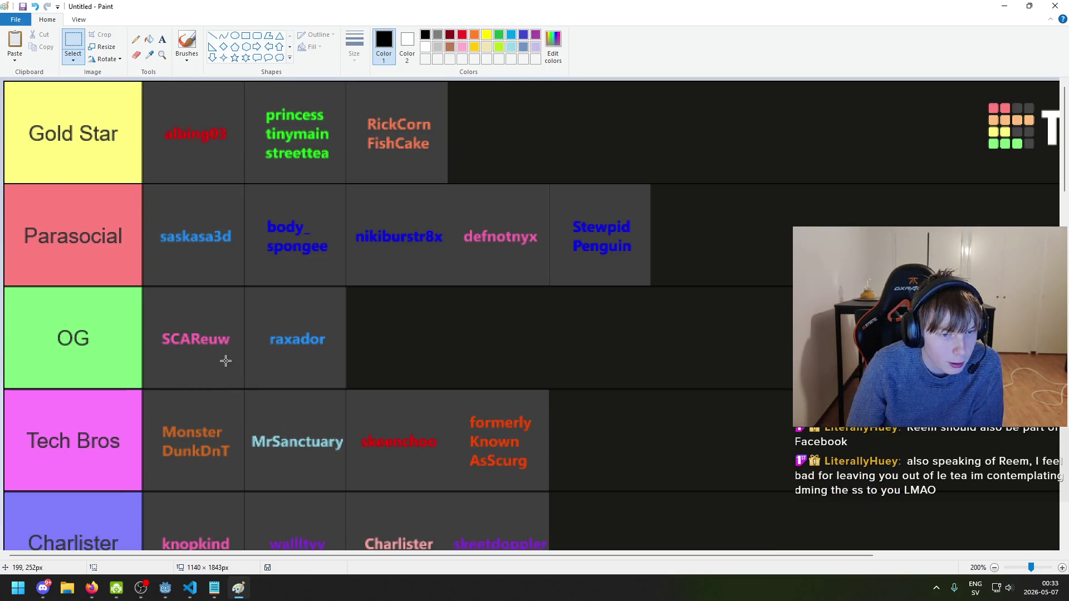
scroll(260, 387, down, 3)
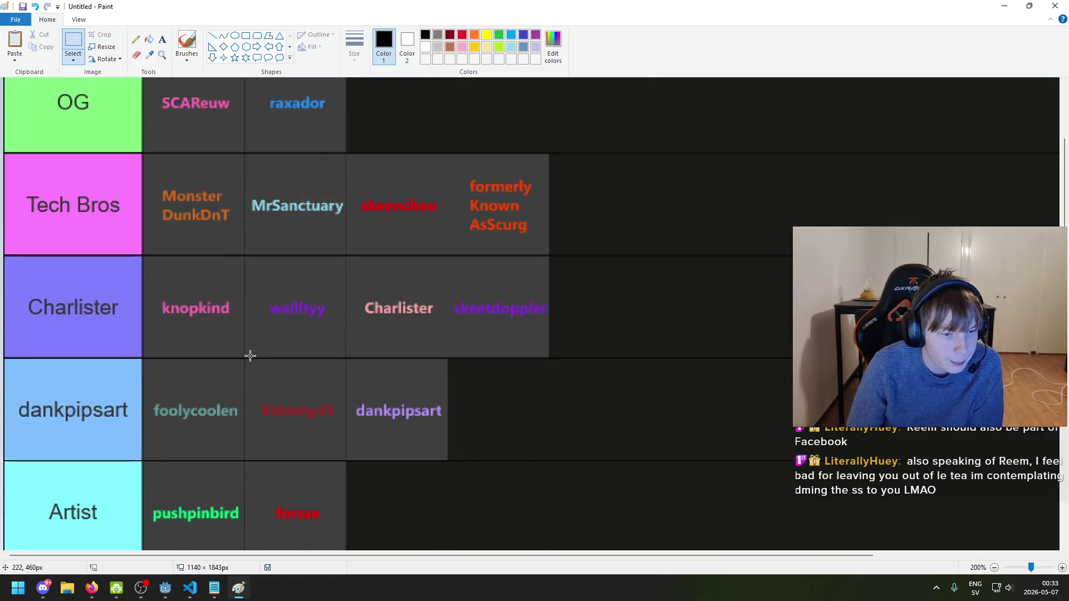
scroll(251, 356, down, 2)
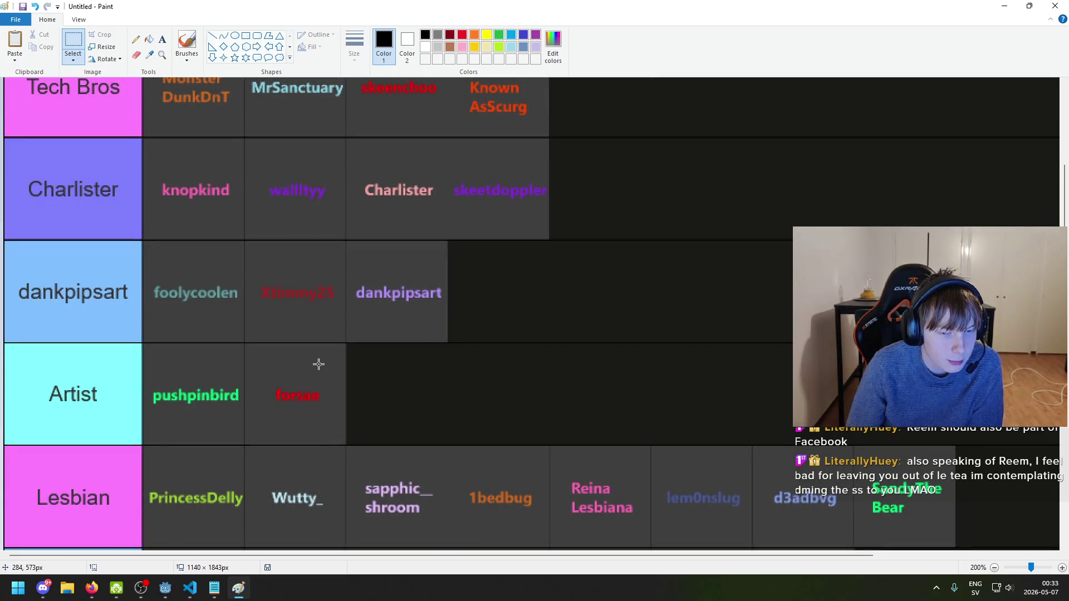
scroll(306, 362, up, 5)
scroll(312, 290, down, 12)
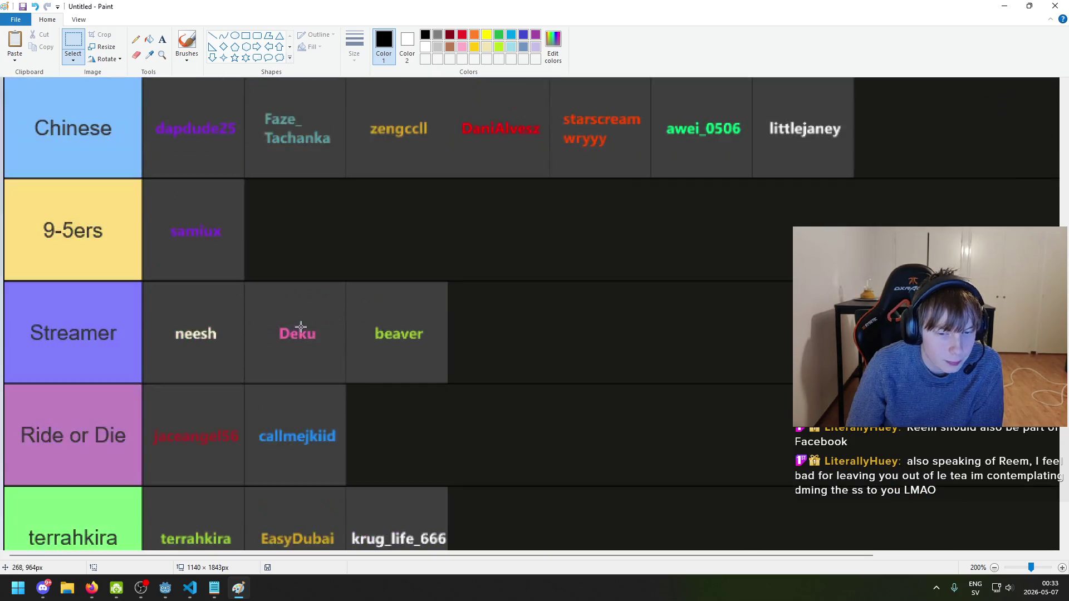
scroll(379, 360, up, 3)
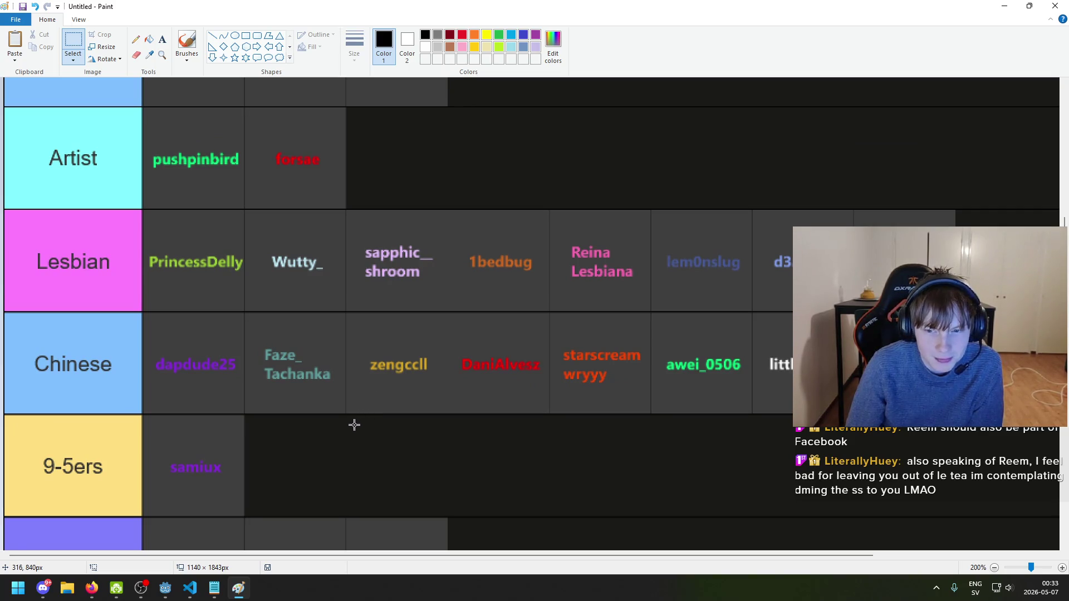
scroll(296, 398, down, 5)
scroll(172, 327, up, 2)
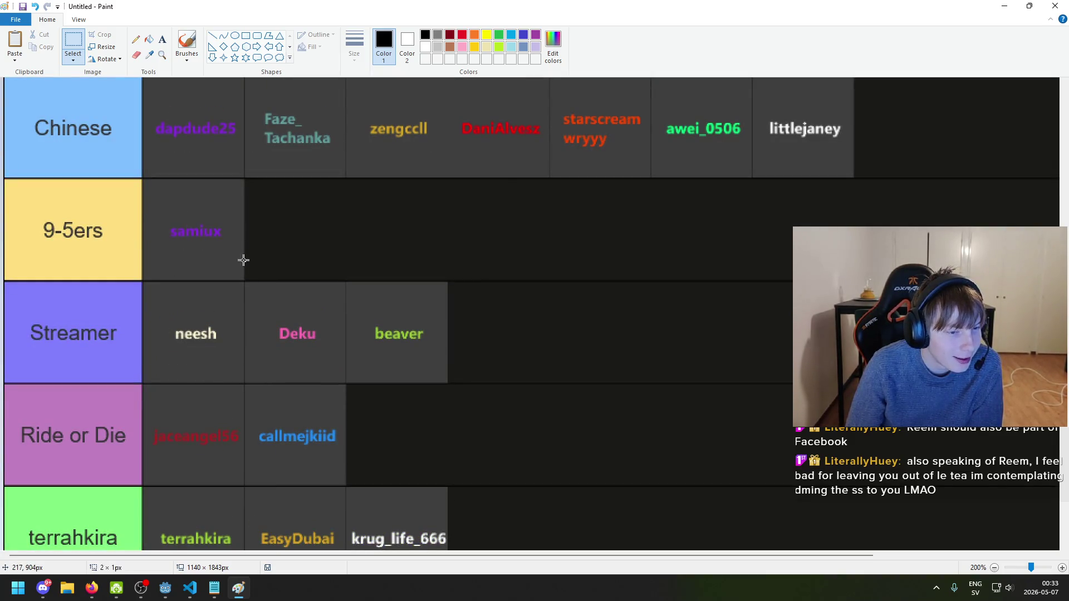
scroll(245, 260, down, 5)
drag(338, 323, 342, 324)
click(362, 327)
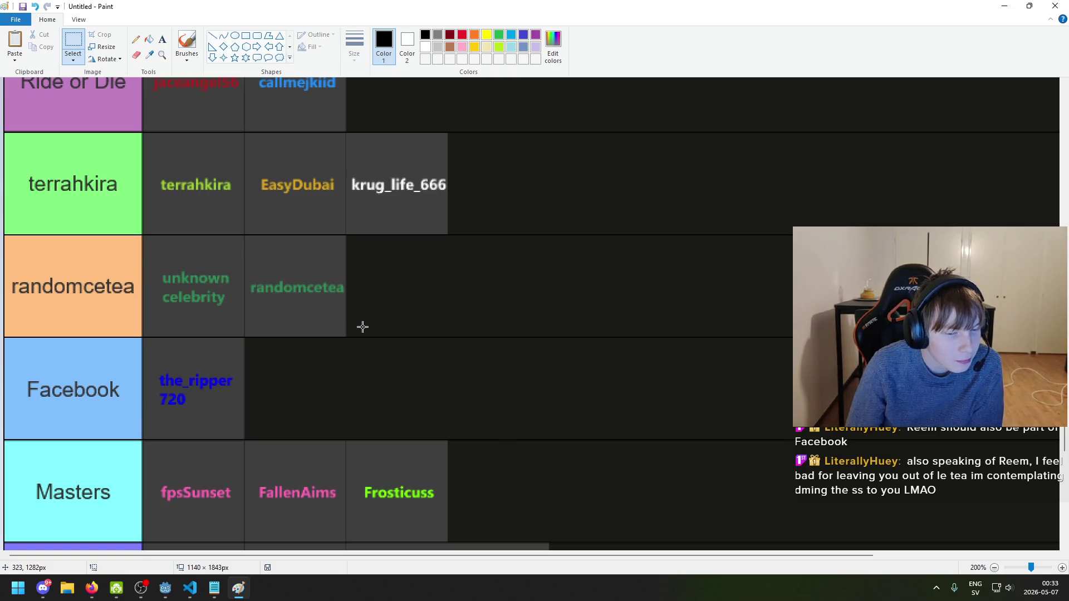
scroll(378, 319, down, 6)
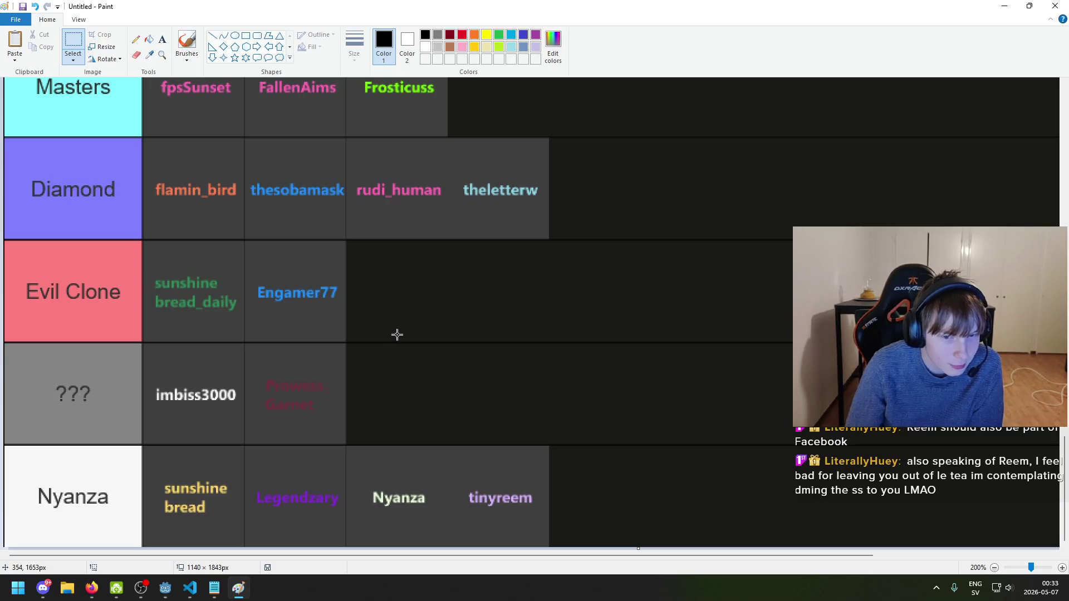
scroll(397, 334, up, 2)
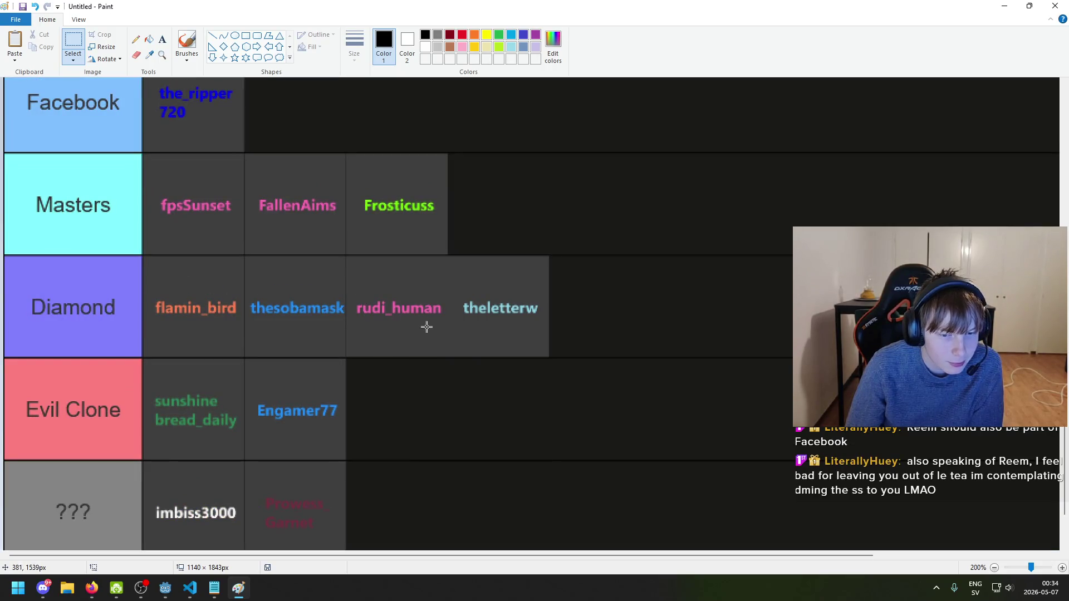
drag(449, 343, 358, 290)
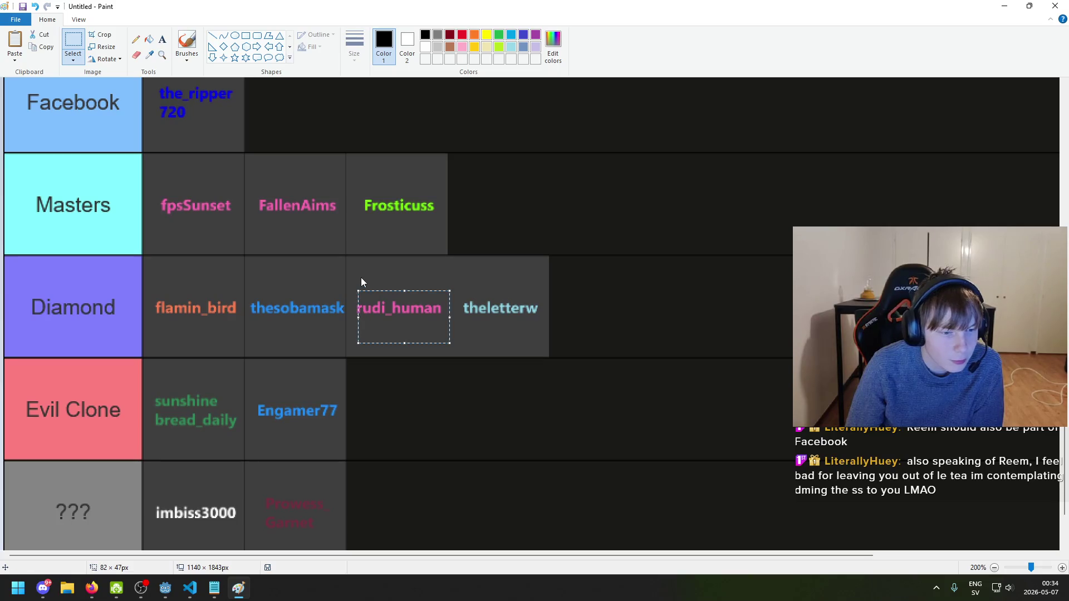
click(472, 249)
scroll(475, 292, down, 2)
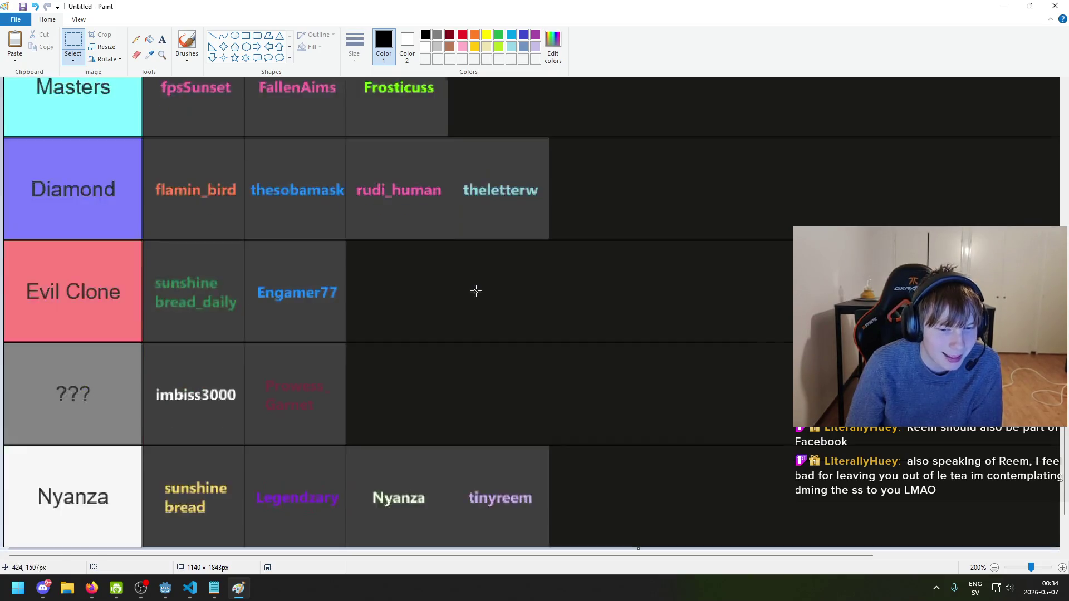
scroll(475, 291, up, 2)
click(1055, 6)
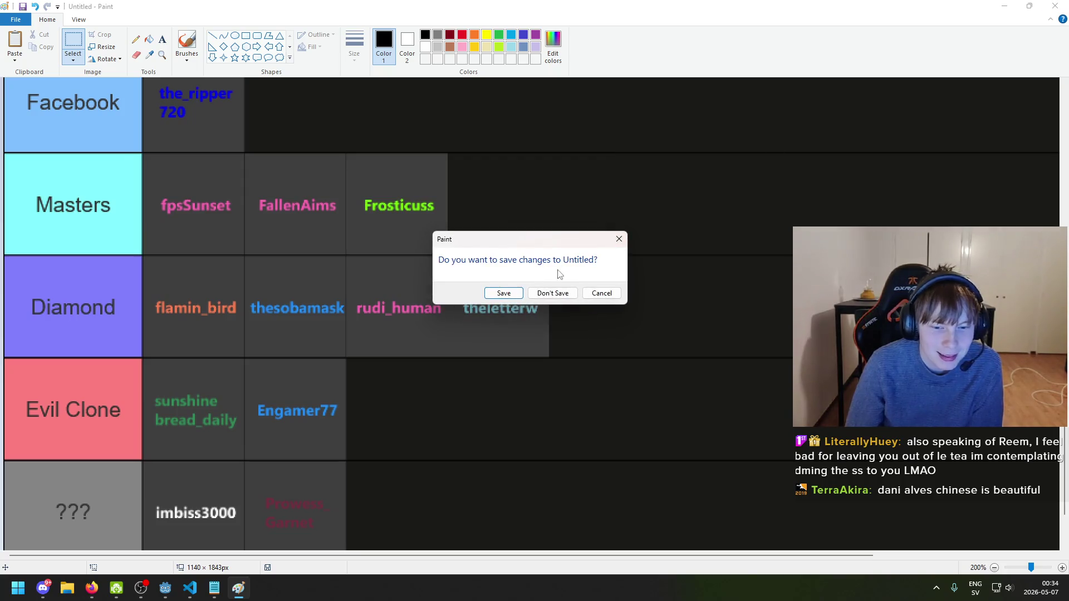
- Discard the changes to the Untitled tier list so Paint closes, revealing EncounterManager.cs
click(553, 293)
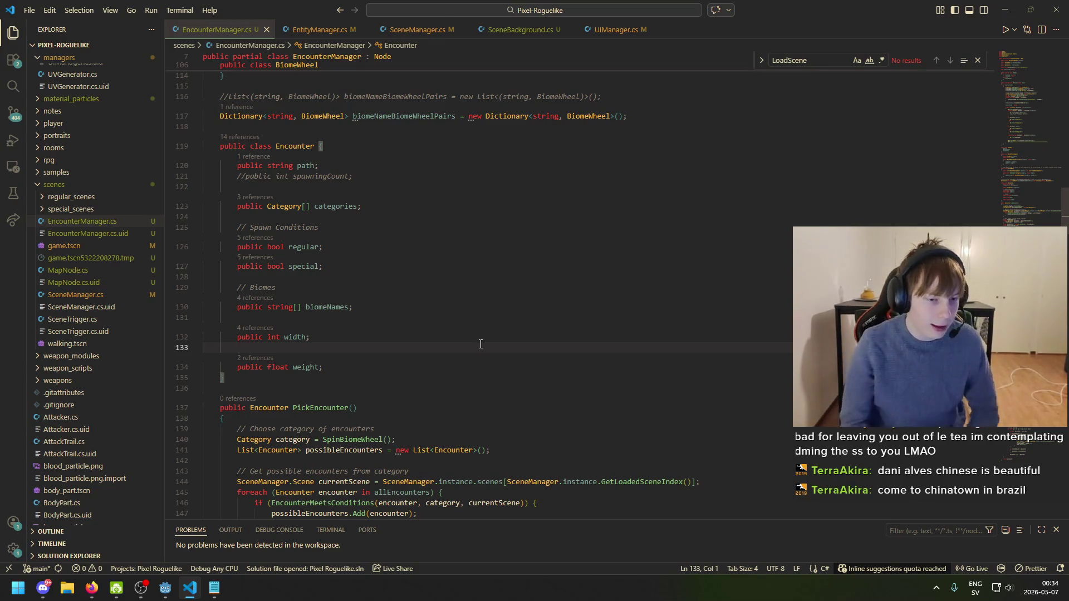
scroll(385, 316, down, 3)
- Scroll through PickEncounter and EncounterMeetsConditions to line 175, then save game.tscn in Godot
key(Down)
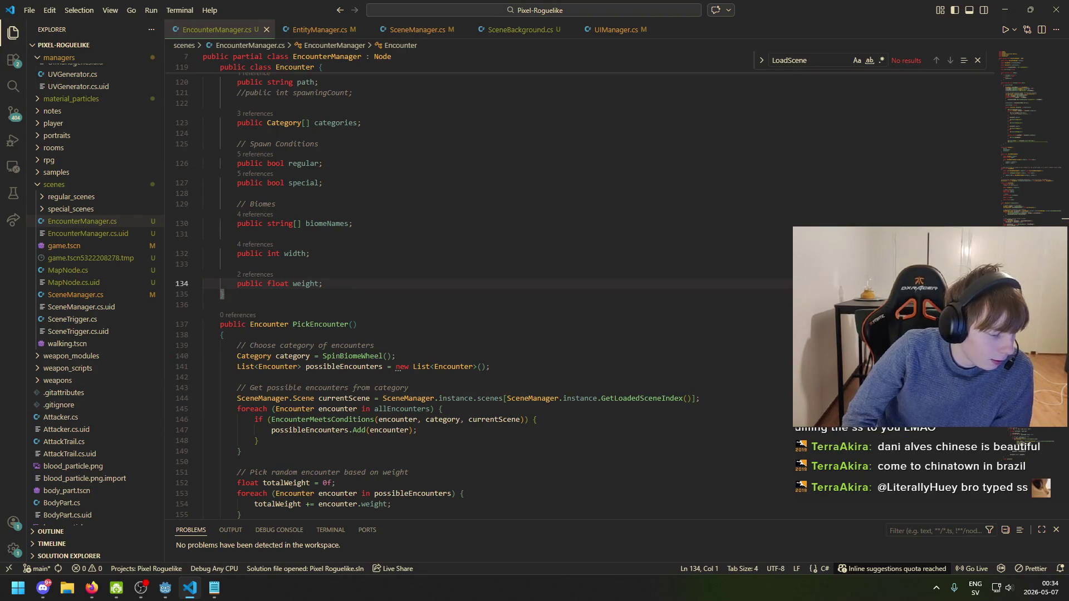
click(92, 588)
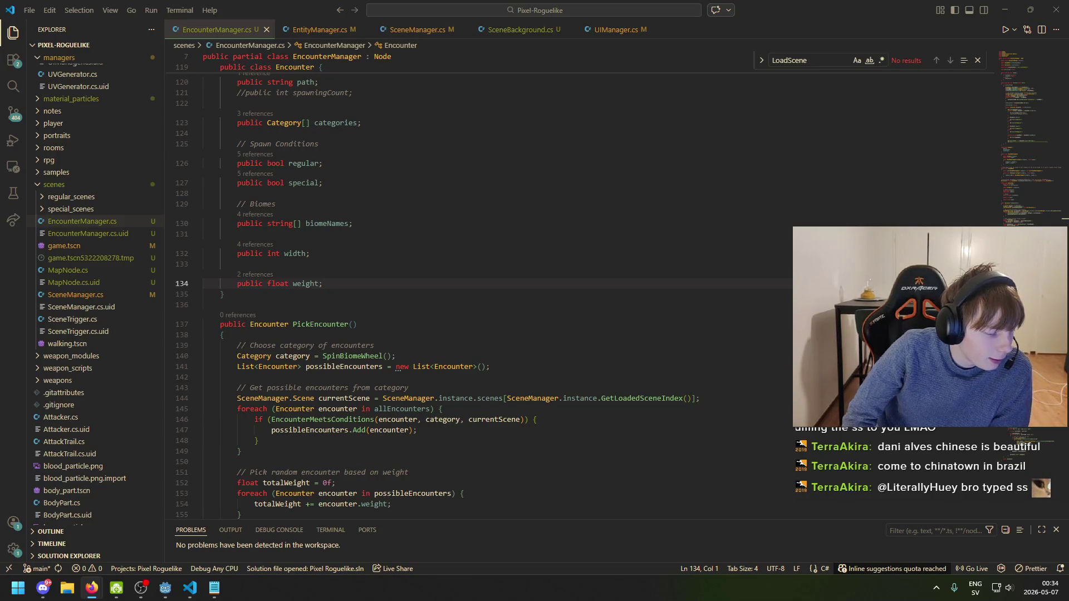
click(398, 356)
scroll(379, 474, down, 3)
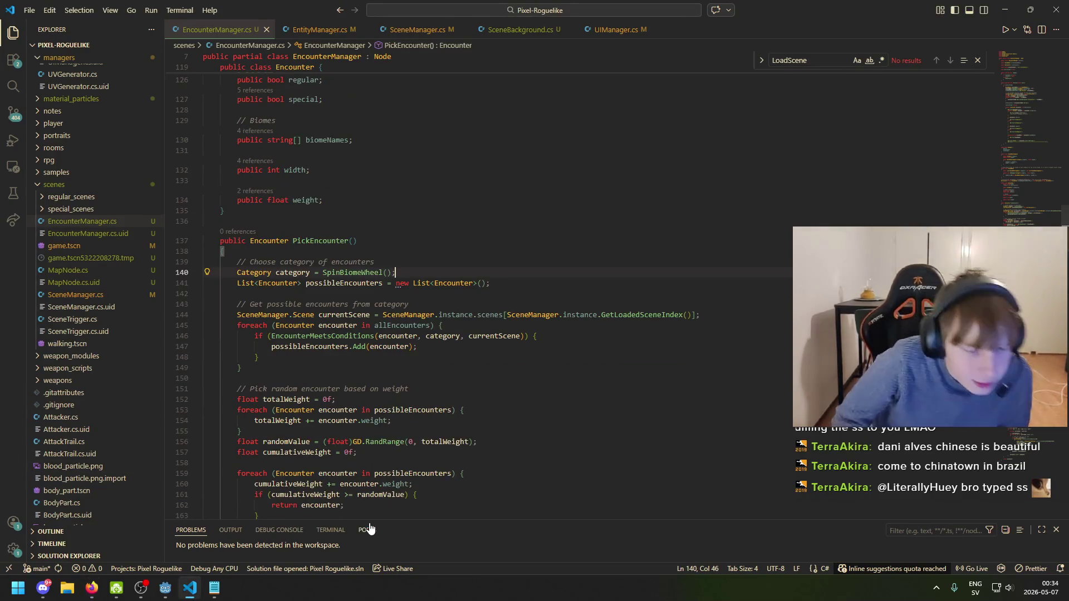
scroll(445, 446, down, 6)
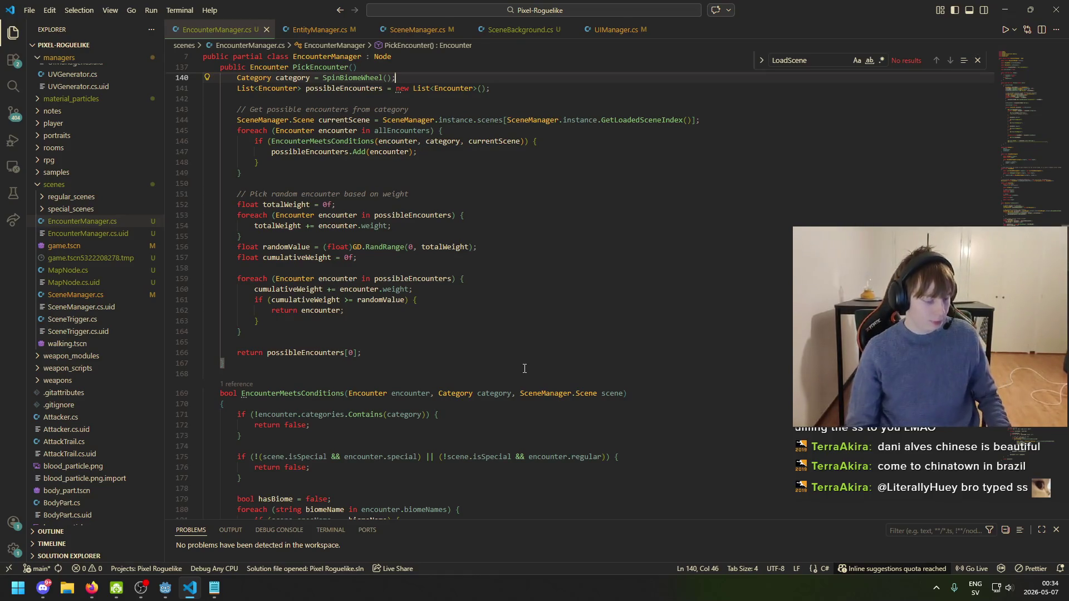
scroll(524, 368, down, 3)
click(406, 372)
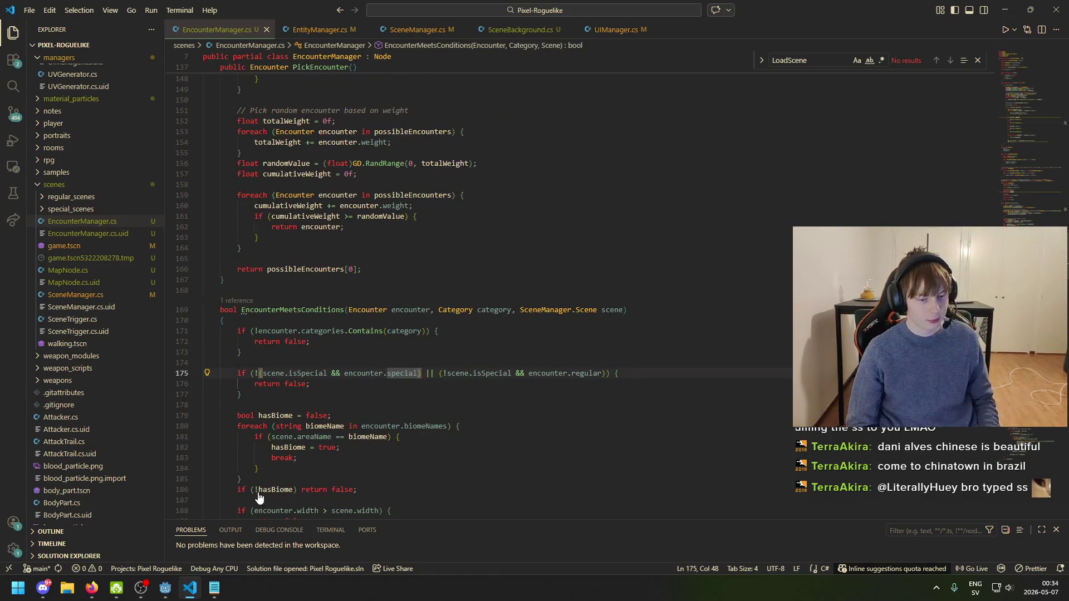
key(alt+Tab)
key(ctrl+s)
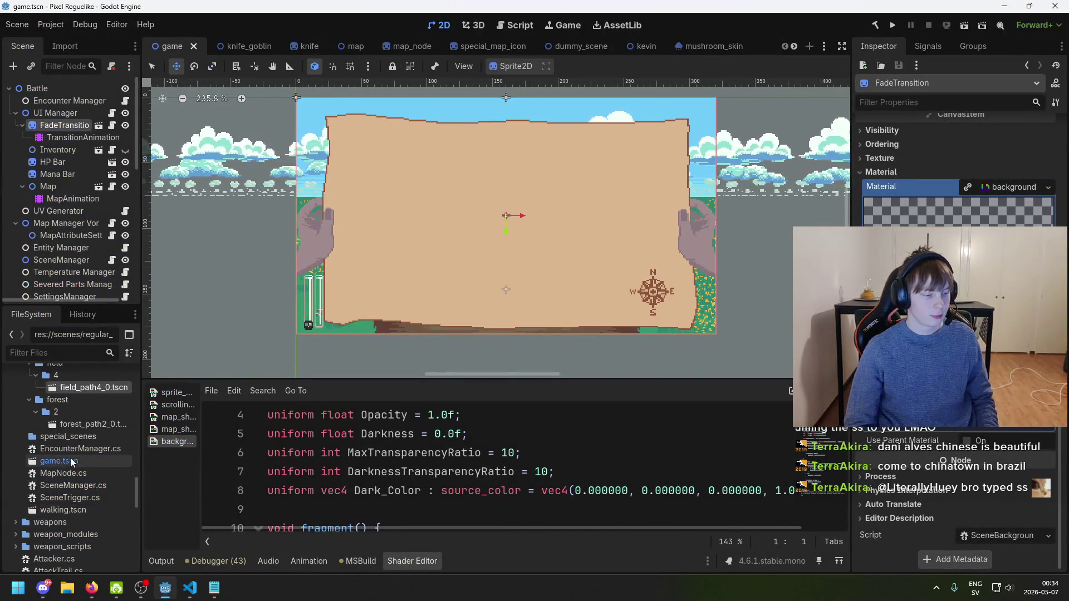
- Inspect the Fade In animation's darkness keyframe at 0.7333, valued 1.0
scroll(84, 459, up, 5)
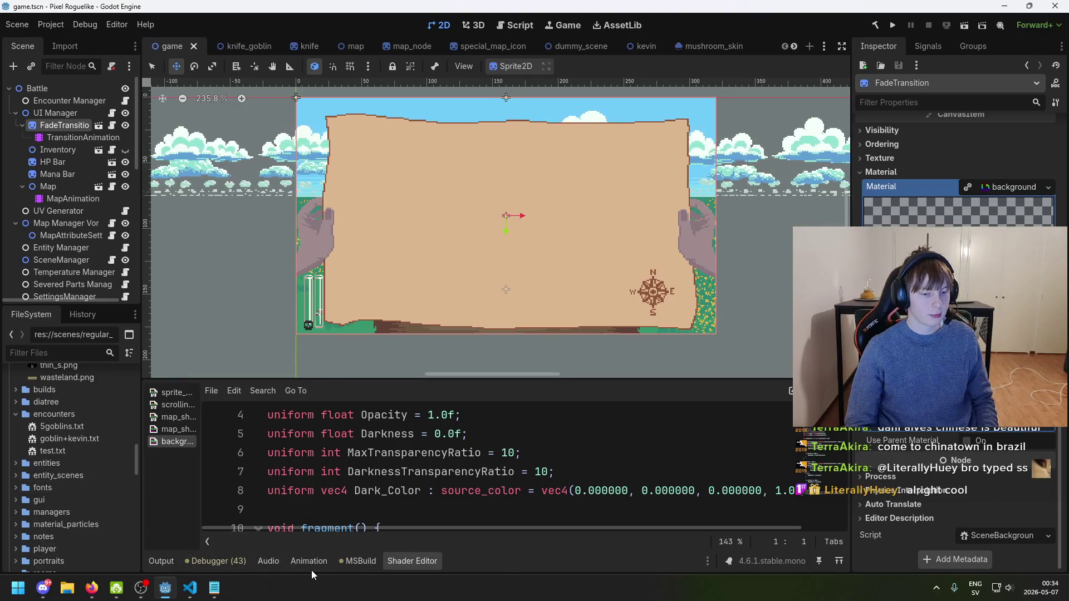
click(310, 562)
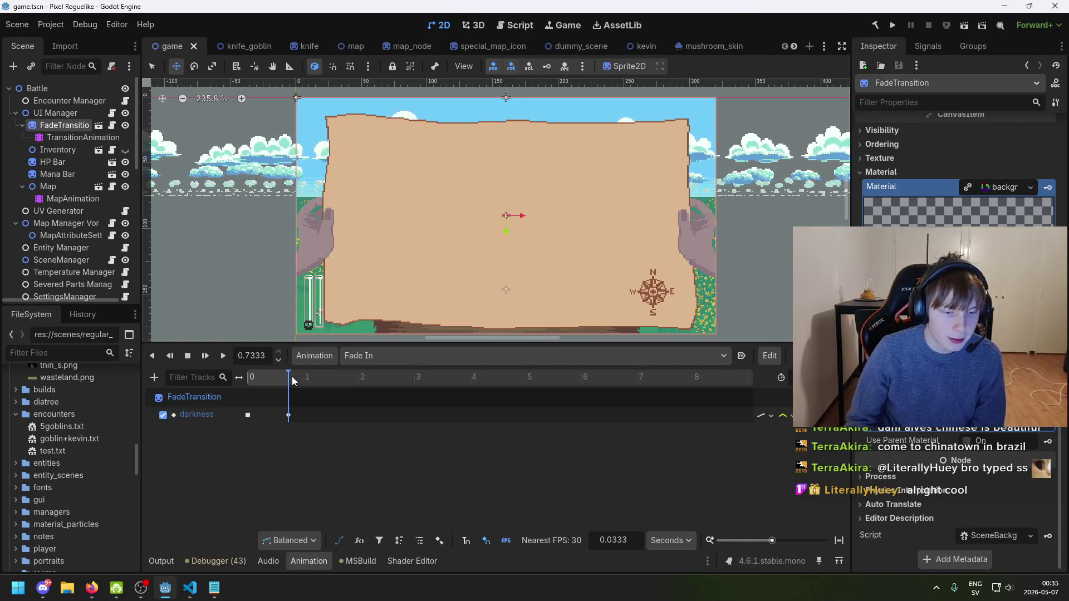
click(289, 416)
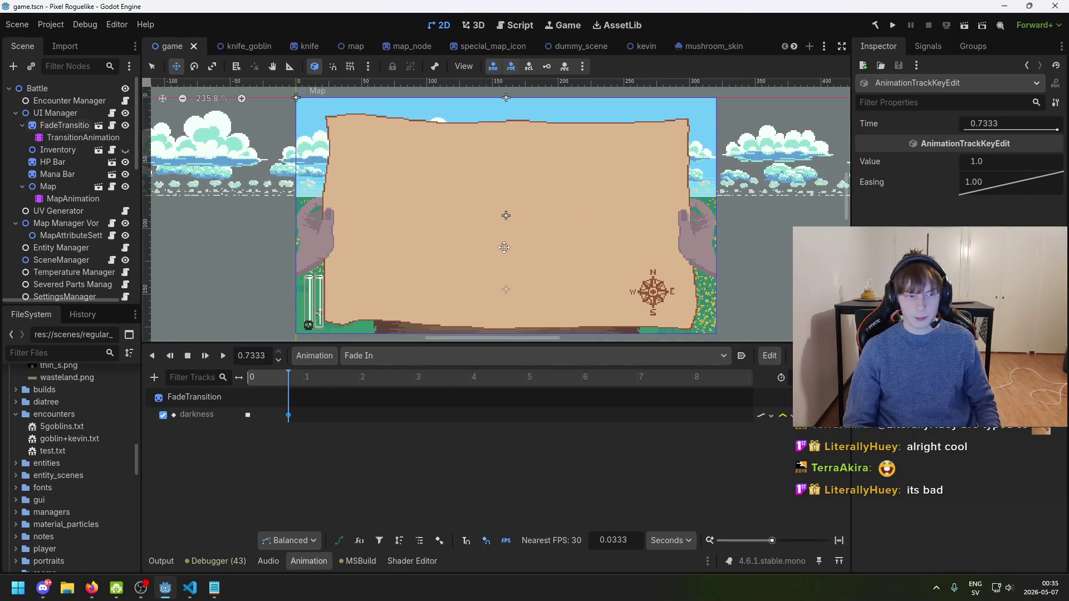
click(189, 589)
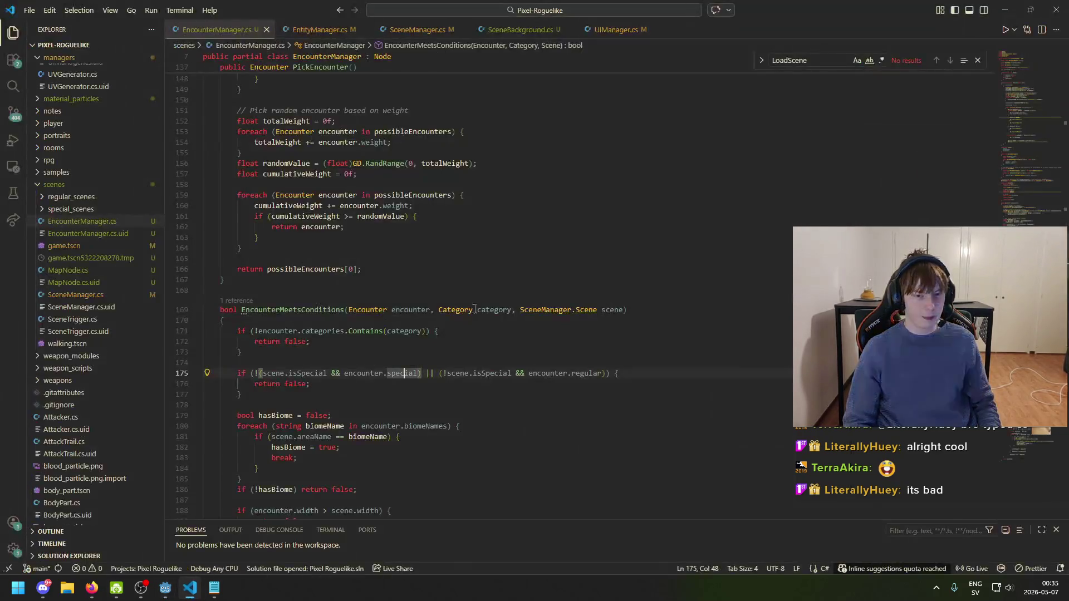
click(477, 373)
scroll(470, 378, down, 10)
scroll(470, 379, down, 20)
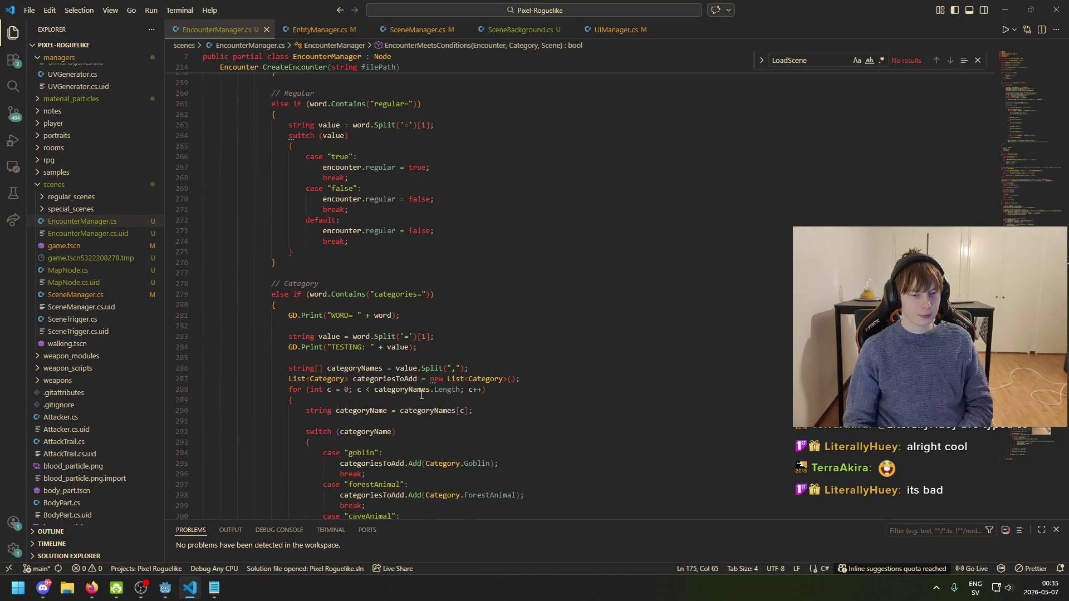
scroll(416, 445, down, 15)
scroll(416, 444, down, 8)
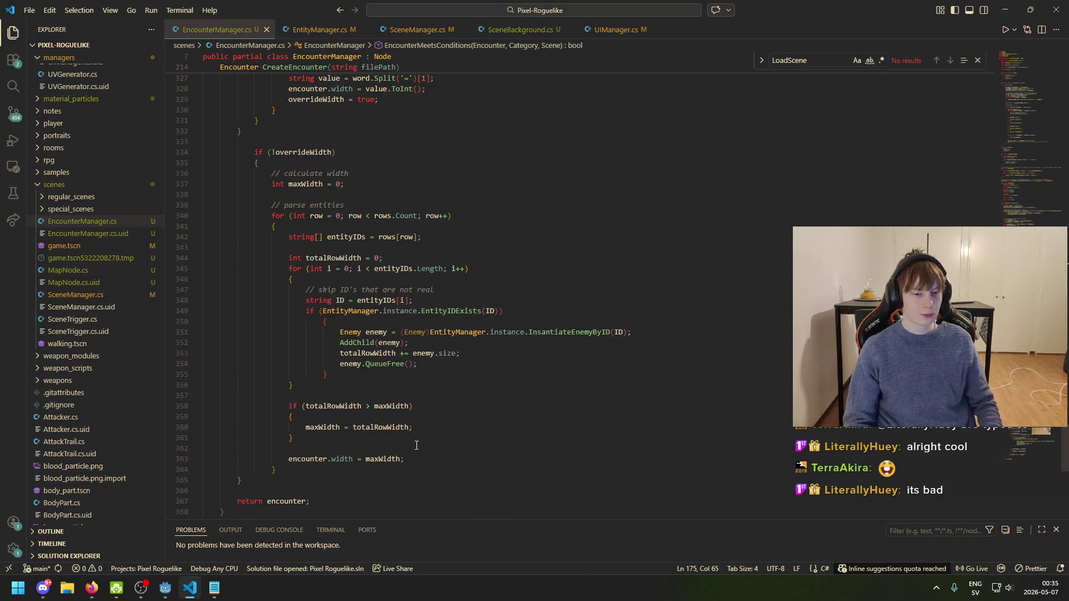
click(430, 393)
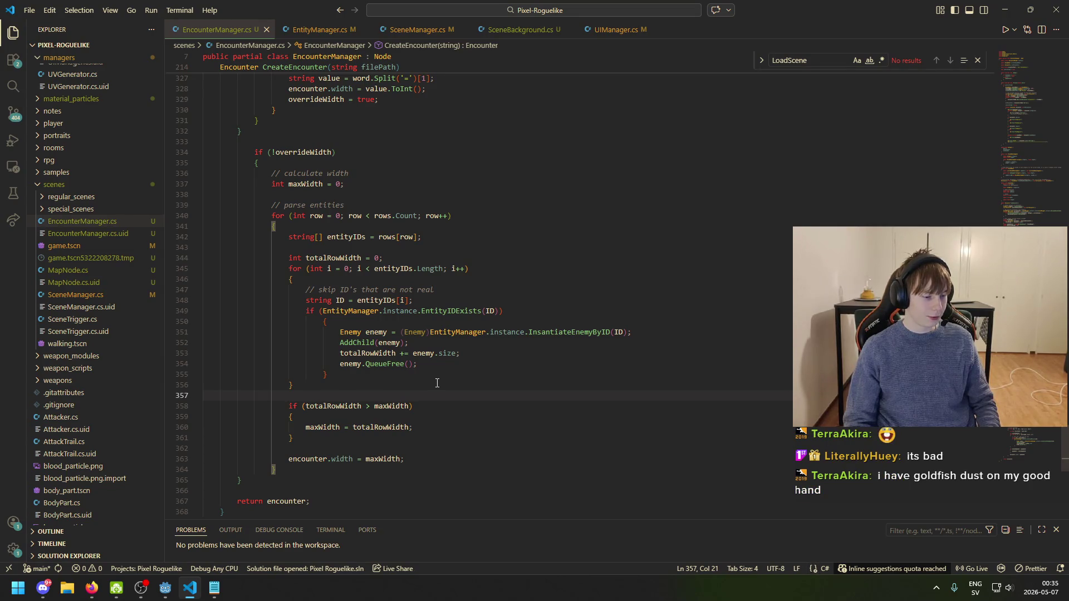
scroll(437, 384, up, 20)
scroll(443, 397, up, 20)
scroll(377, 427, up, 20)
scroll(412, 417, up, 19)
scroll(400, 411, up, 15)
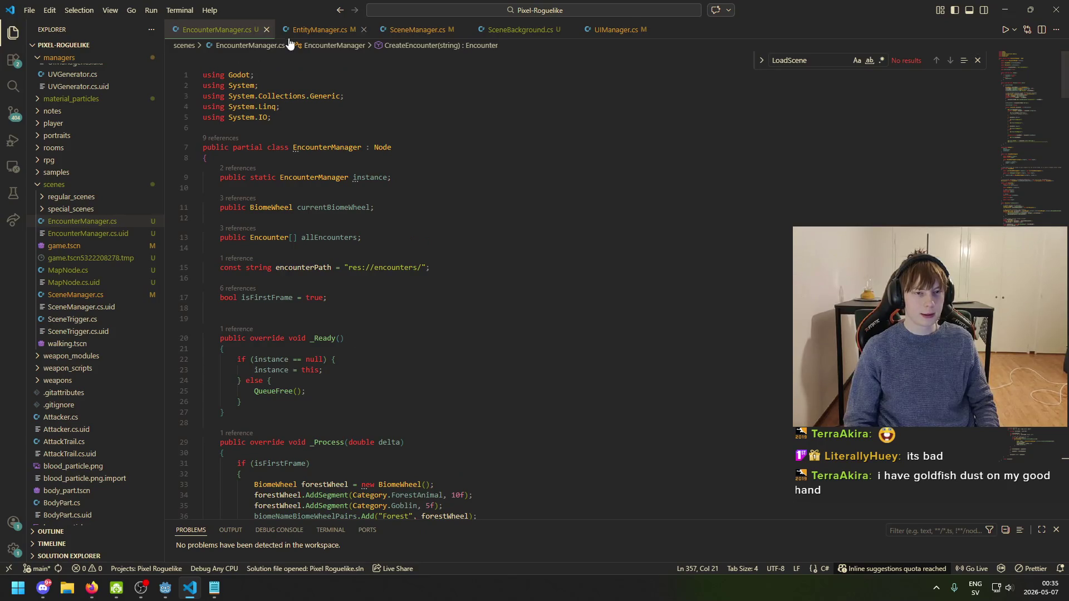
click(309, 30)
click(412, 30)
click(490, 29)
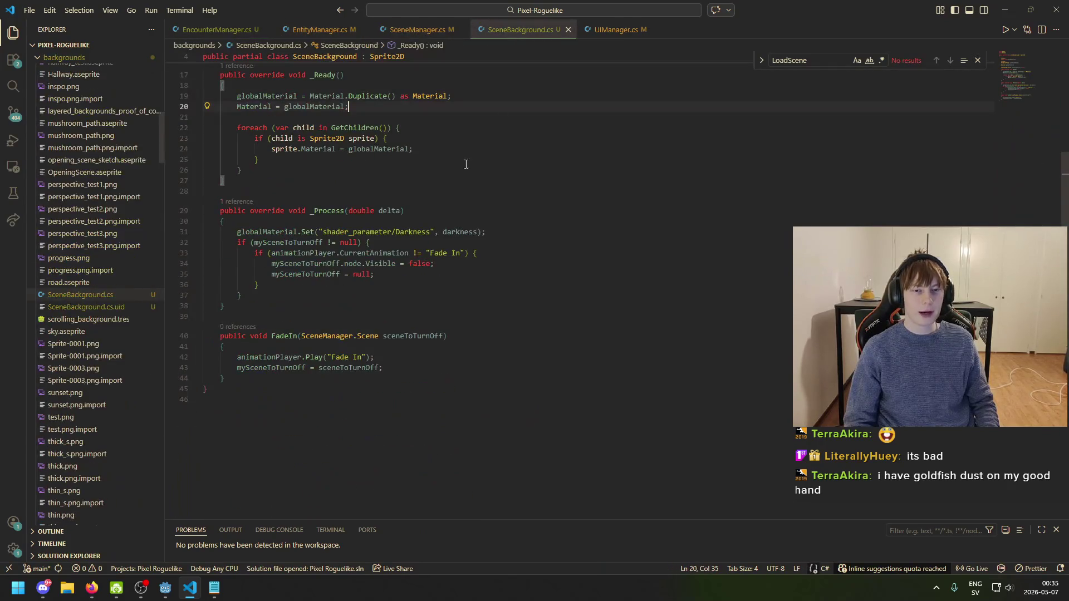
click(482, 242)
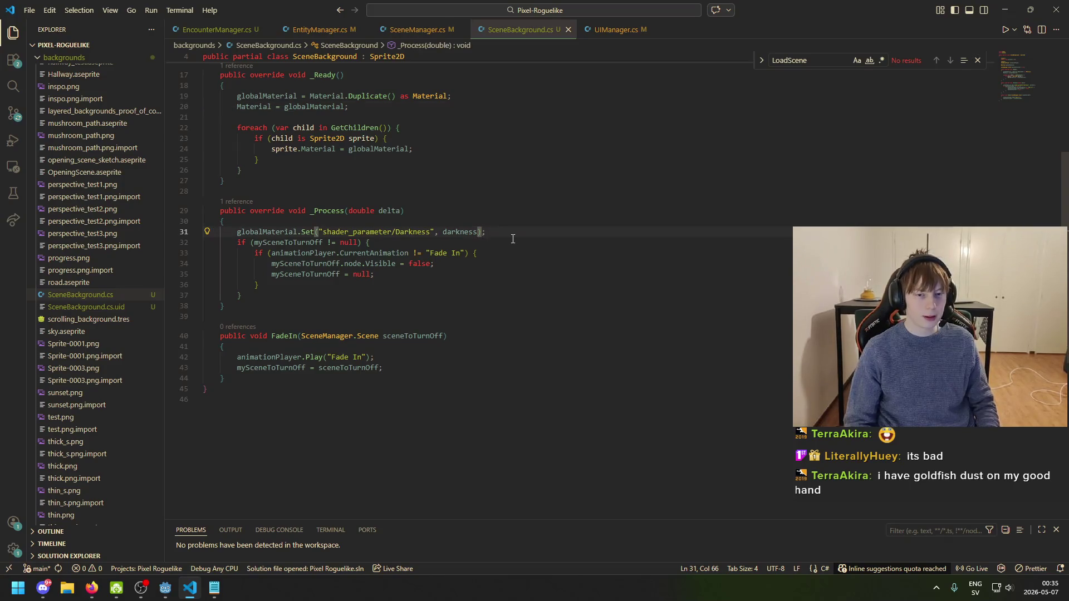
key(Up)
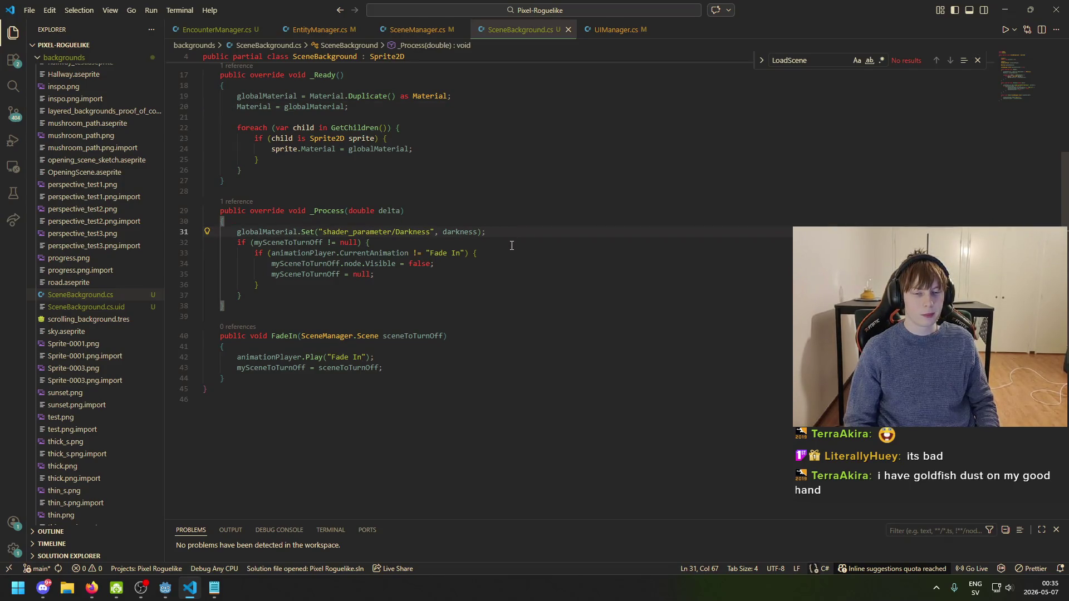
click(616, 29)
click(521, 30)
click(418, 29)
click(495, 32)
click(320, 30)
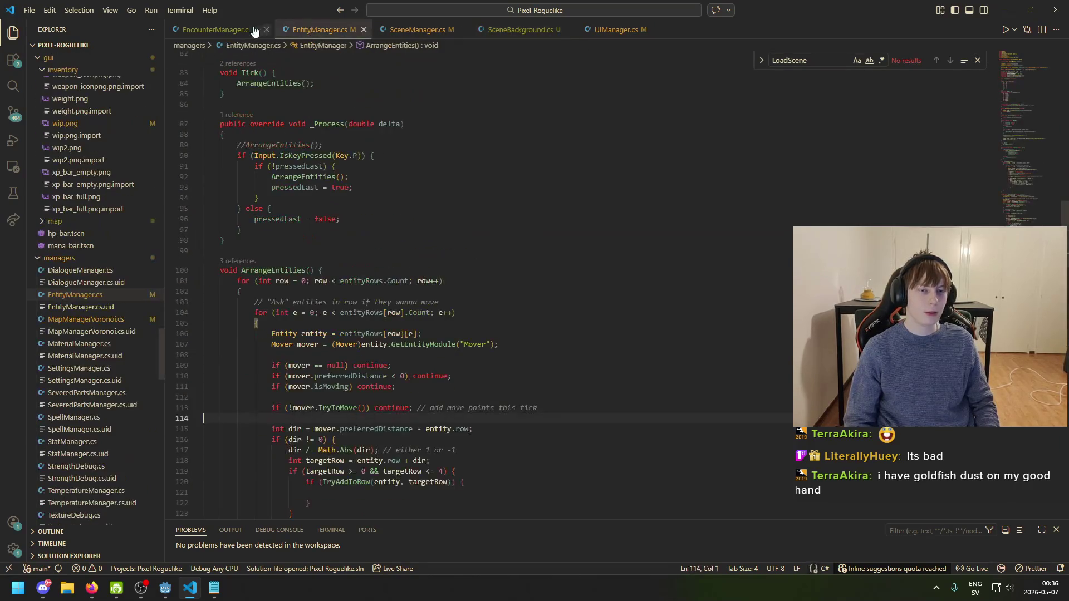
click(214, 30)
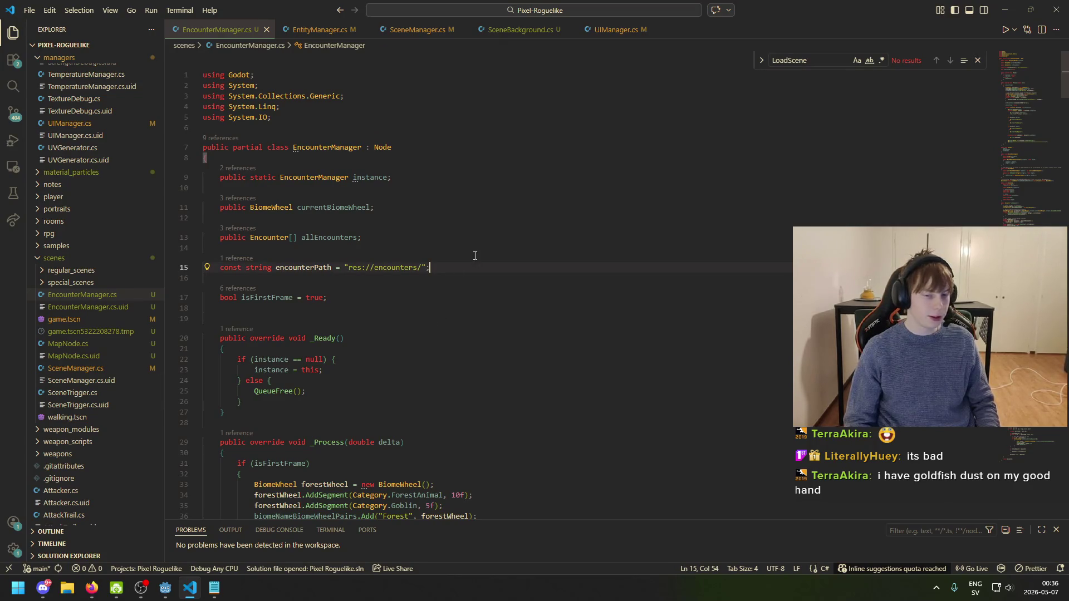
click(422, 270)
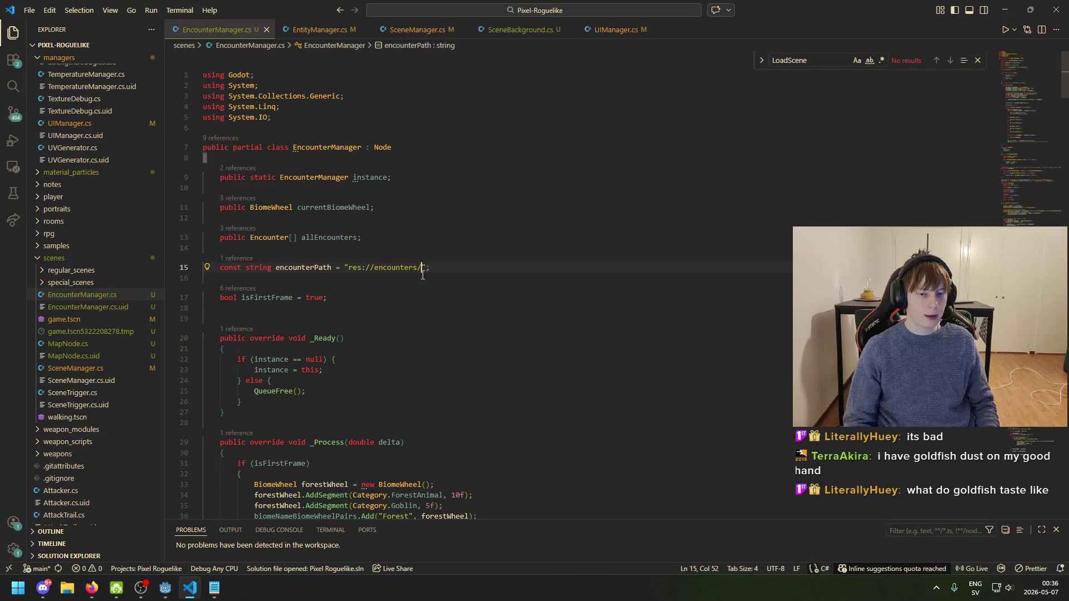
click(345, 269)
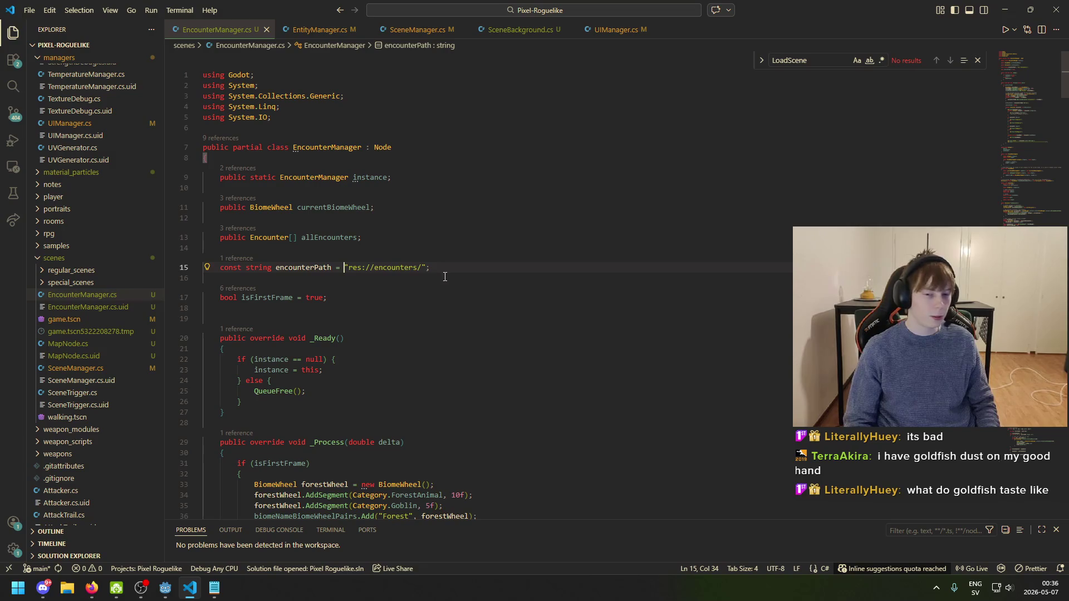
key(Left)
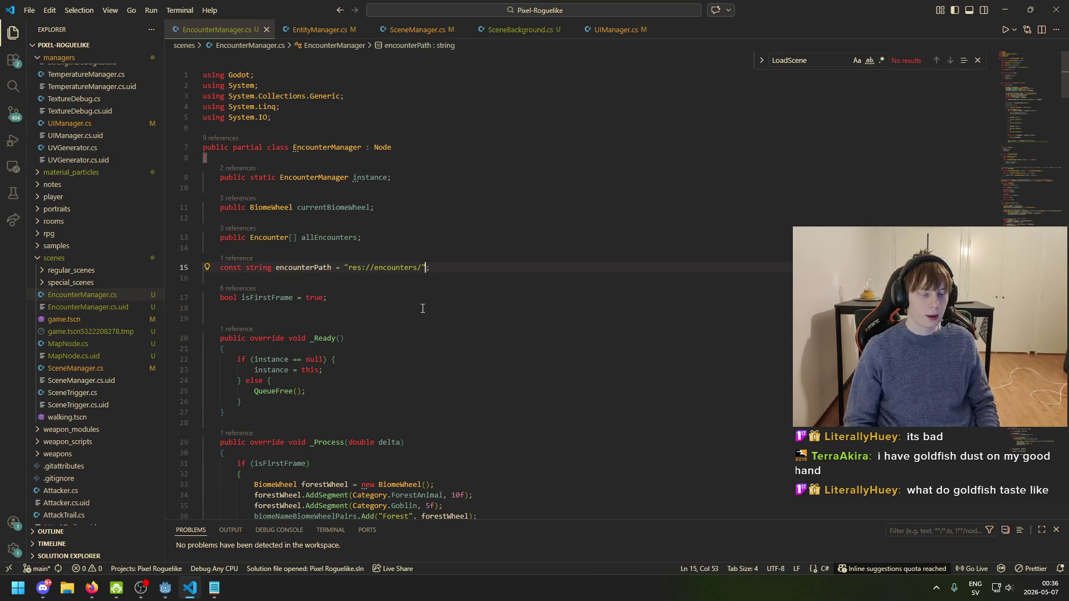
scroll(422, 308, down, 2)
key(Down)
key(Down)
scroll(372, 333, down, 5)
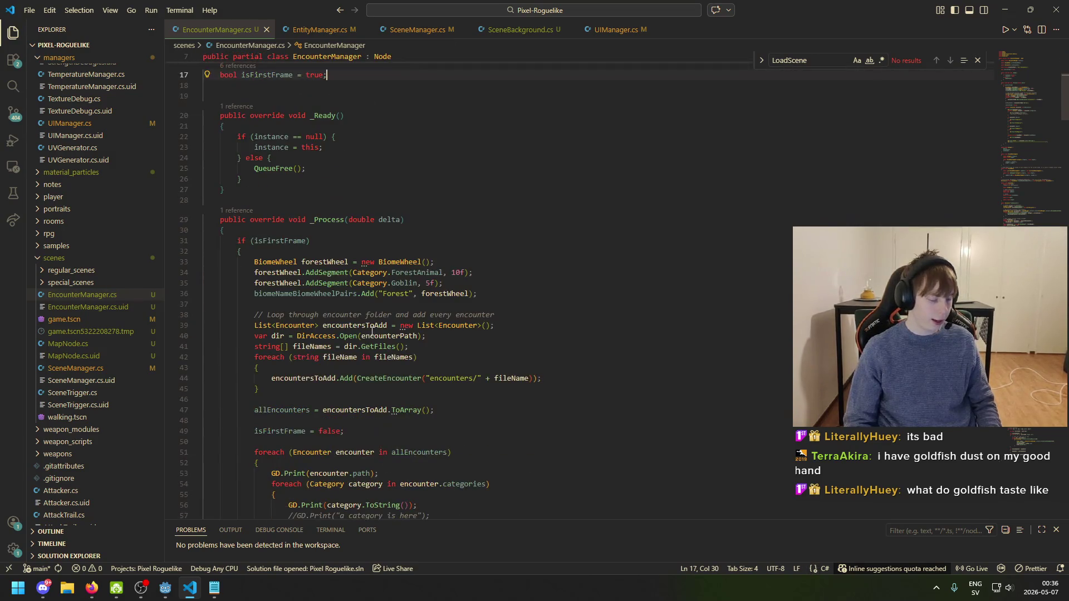
click(365, 179)
scroll(280, 234, up, 2)
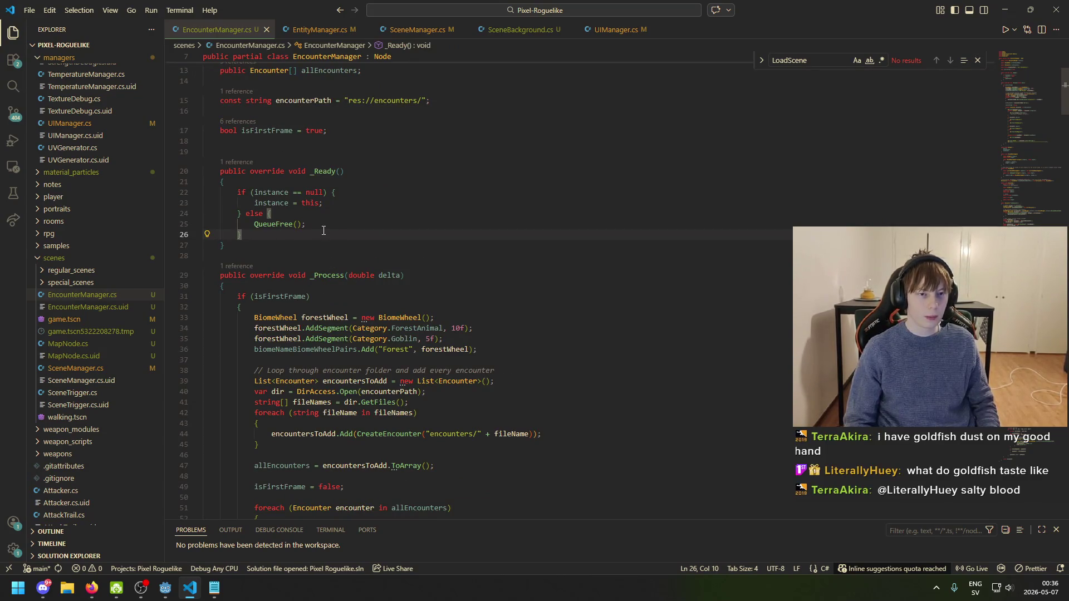
scroll(400, 300, up, 4)
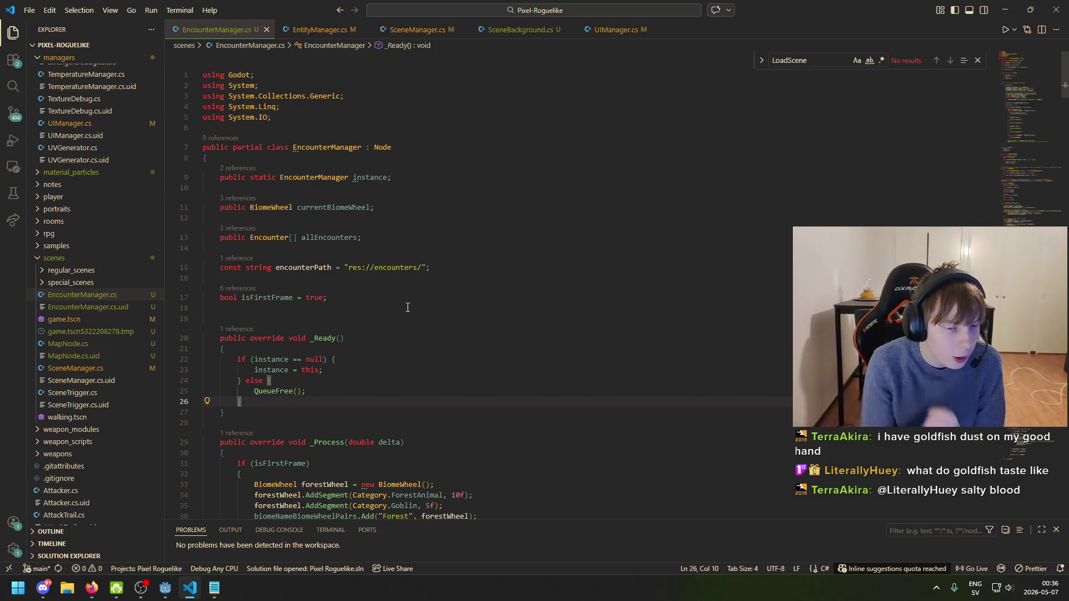
scroll(432, 309, down, 3)
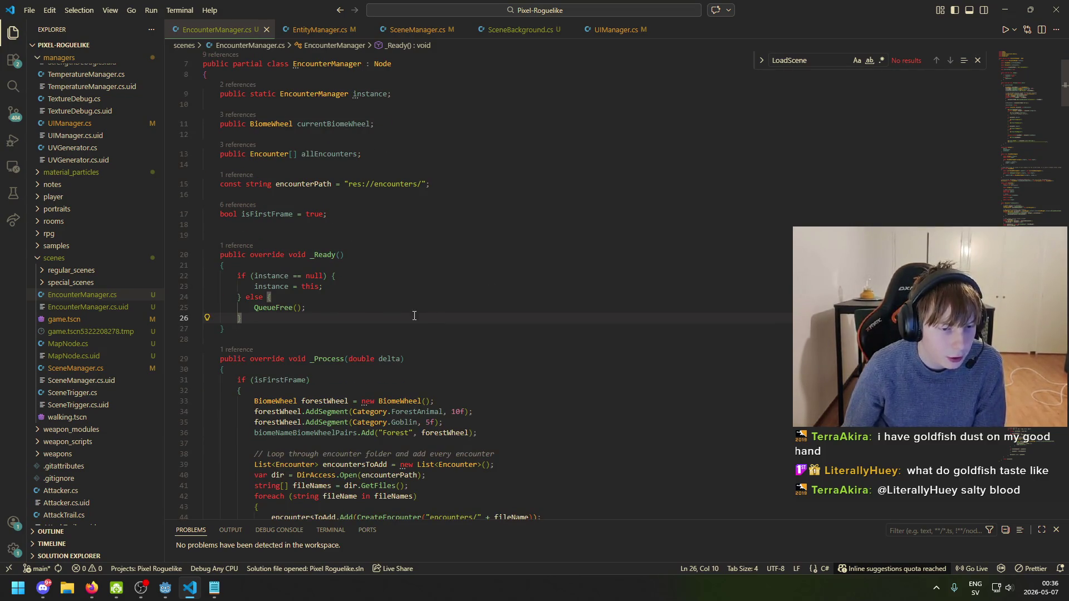
scroll(246, 322, down, 15)
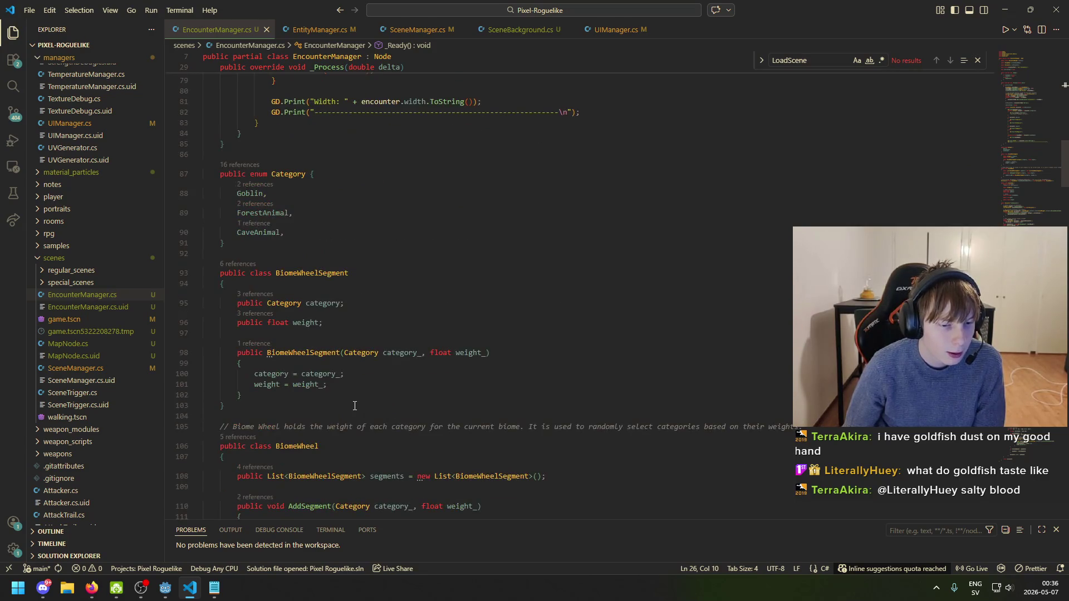
scroll(354, 409, down, 4)
scroll(354, 412, down, 3)
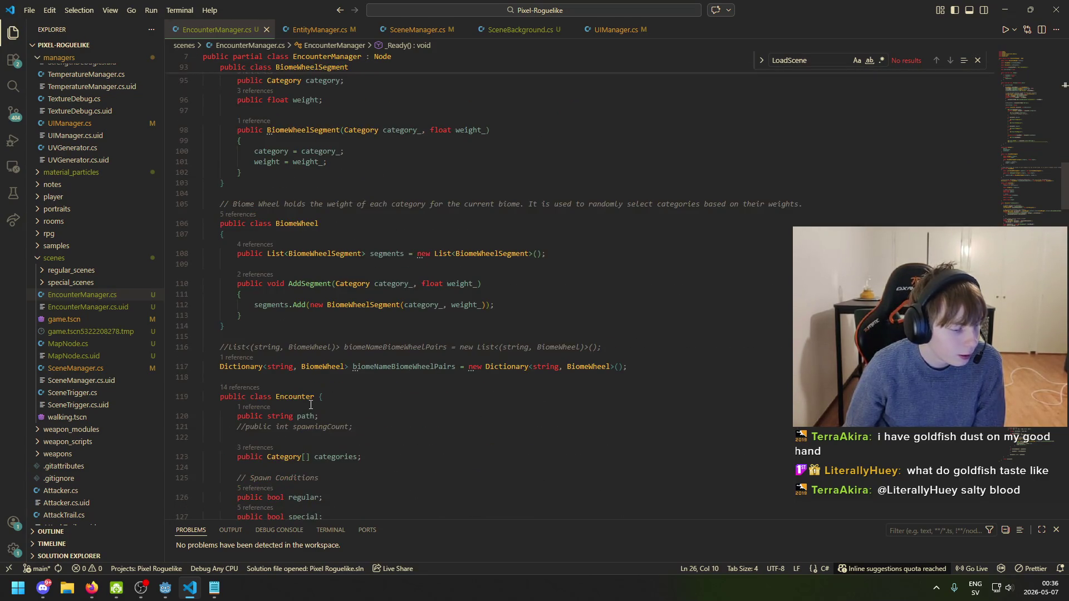
click(92, 588)
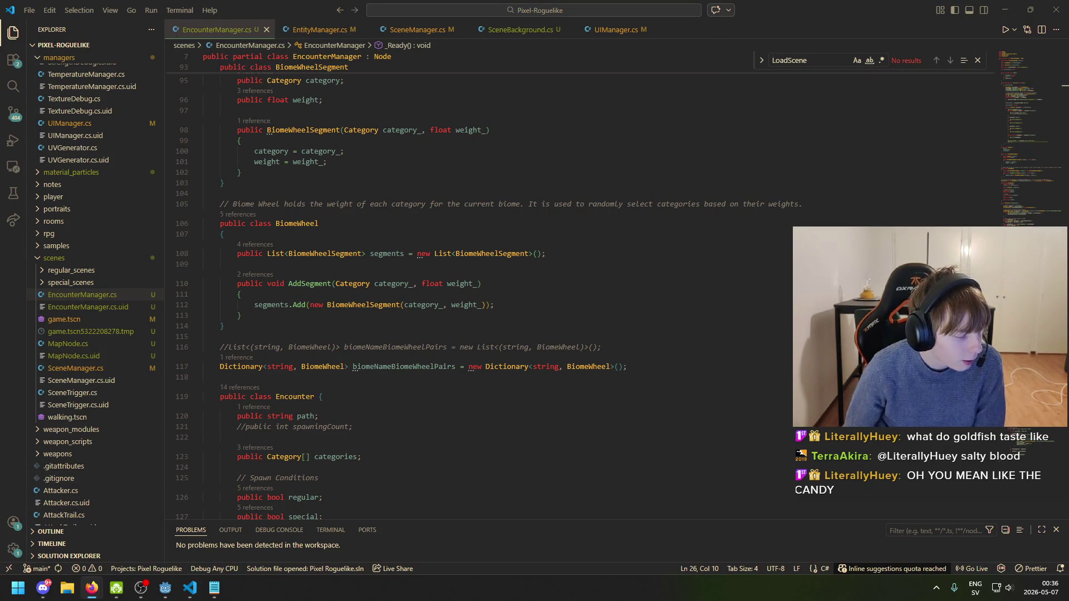
click(397, 410)
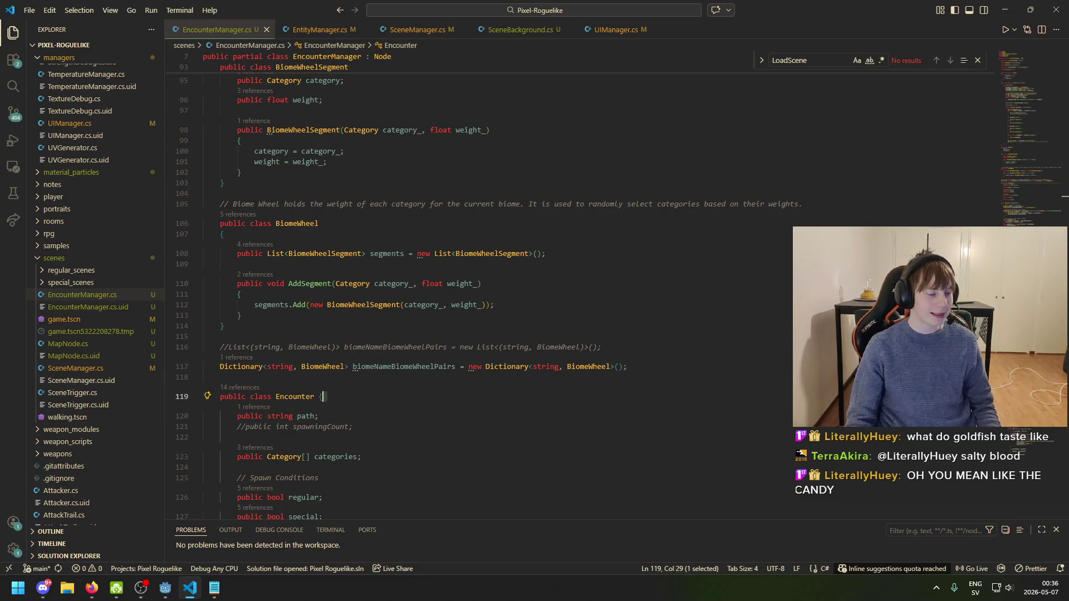
key(alt+Tab)
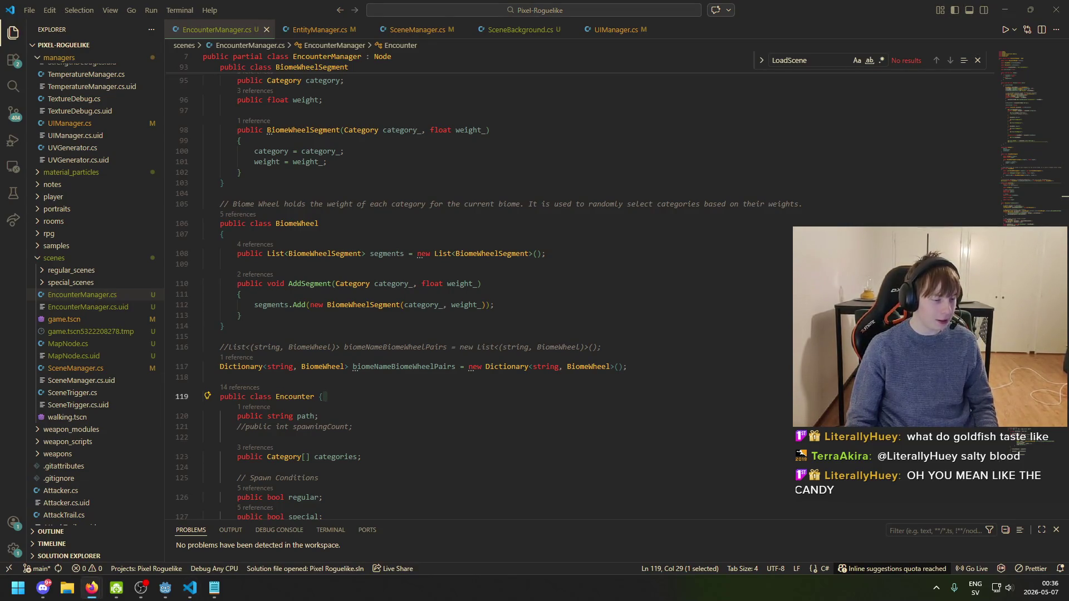
scroll(336, 366, down, 2)
click(370, 371)
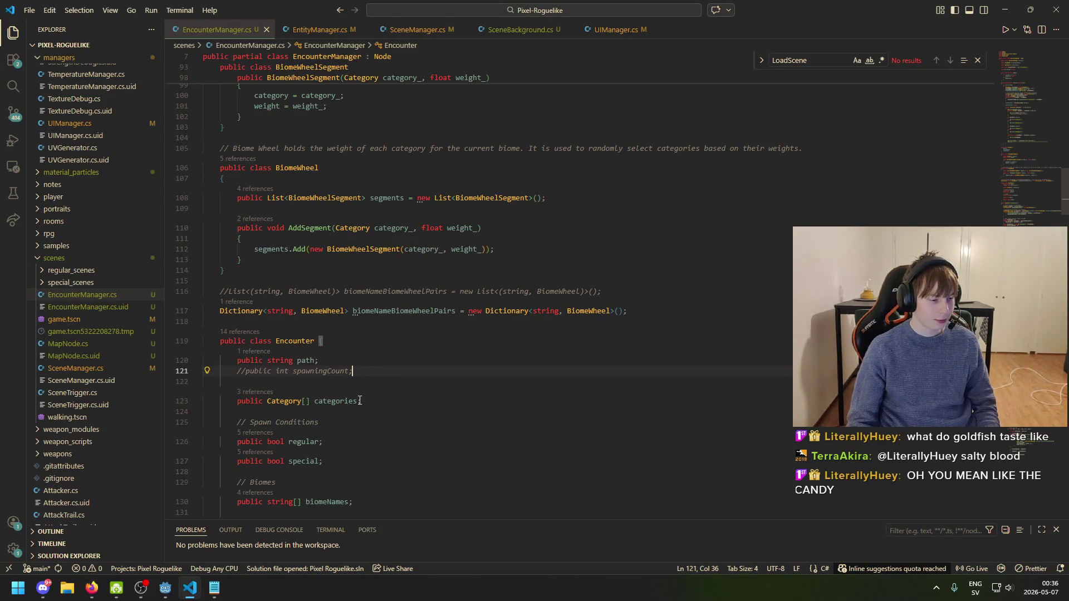
key(alt+Tab)
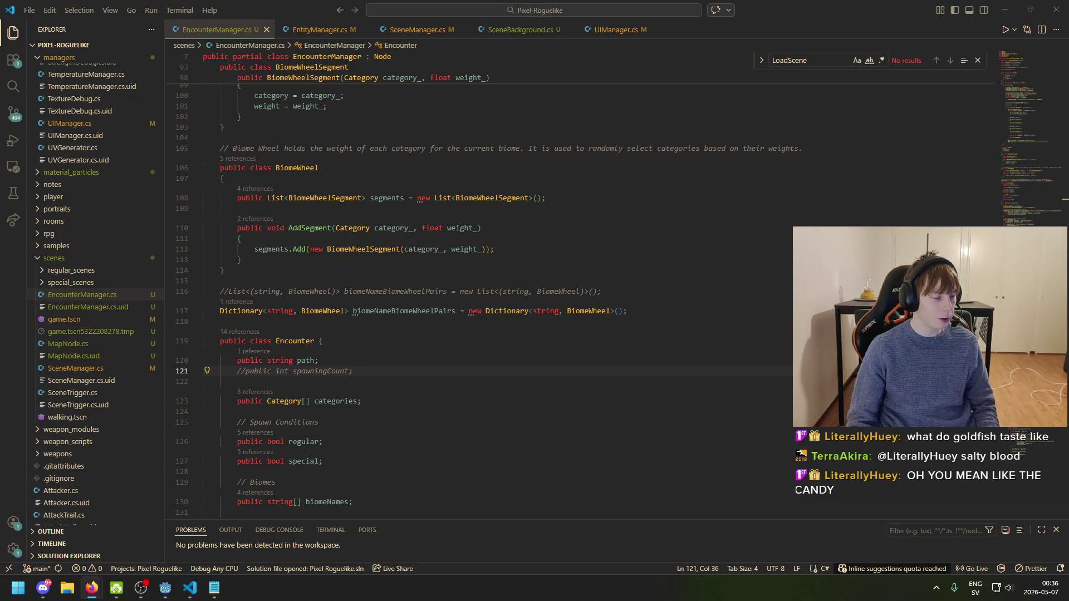
- Save game.tscn in Godot and scrub the Fade In animation to 0.62 s
click(164, 589)
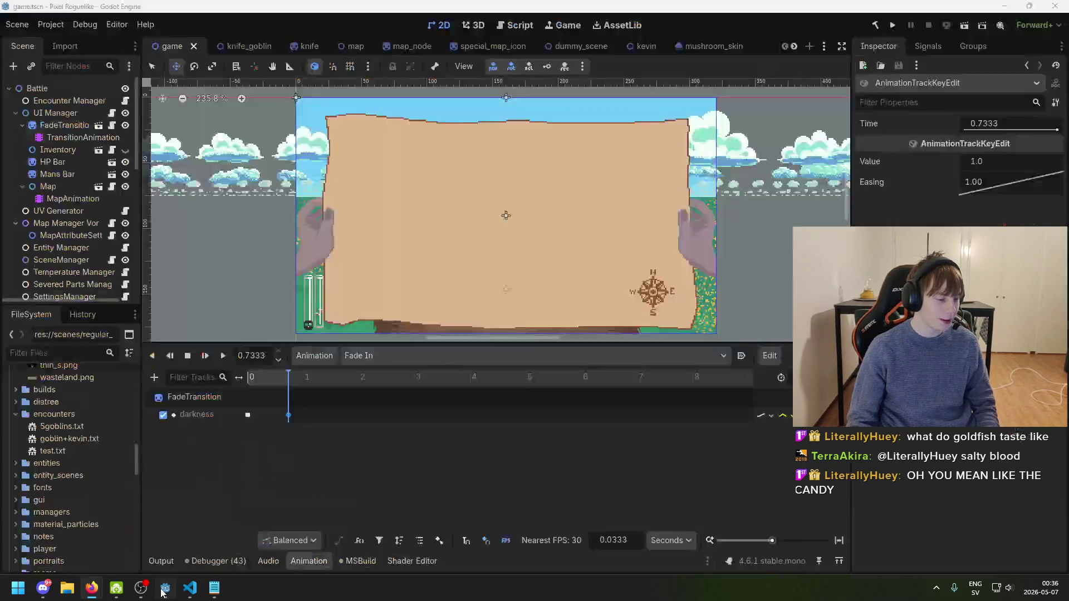
key(ctrl+s)
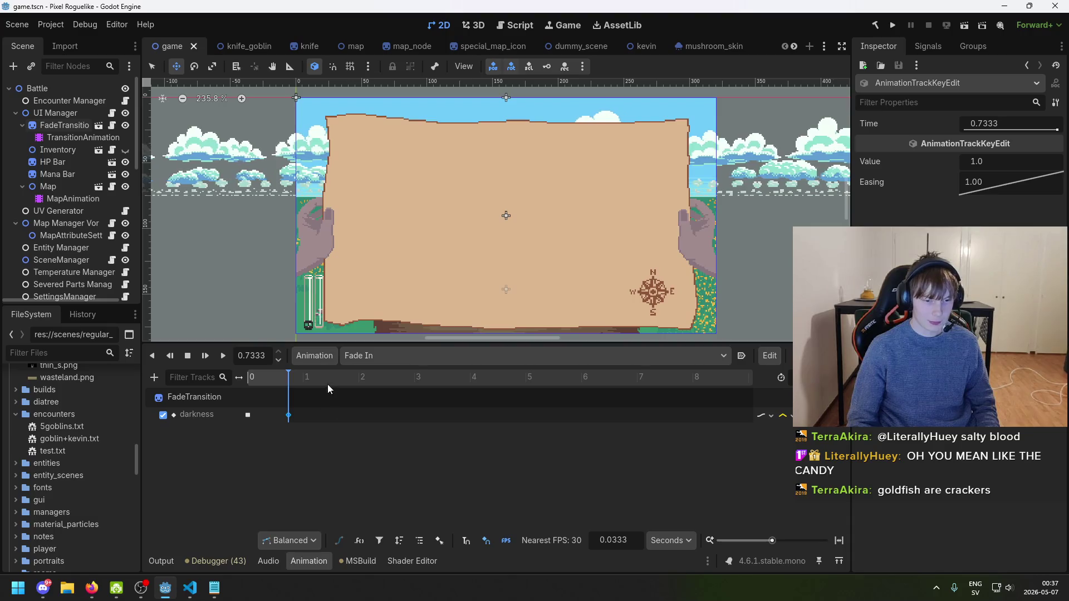
mouse_move(291, 380)
mouse_down()
mouse_move(276, 380)
mouse_move(287, 381)
mouse_move(287, 411)
mouse_move(279, 381)
mouse_move(289, 385)
mouse_up()
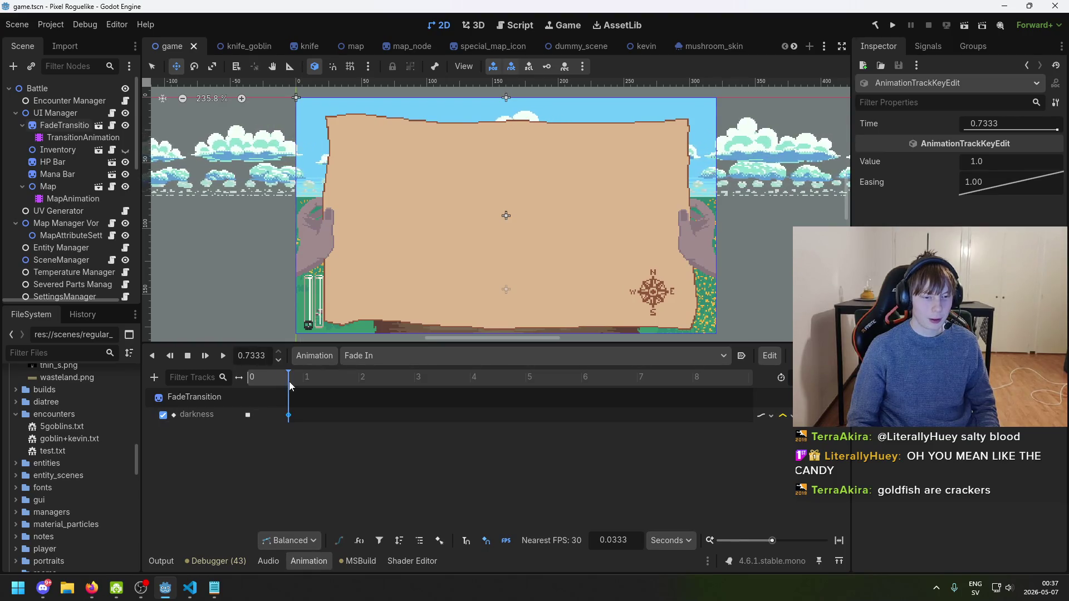
- Select the darkness keyframes at 0 and 0.7333, then preview Fade In at 0.58 and 0.53 s
click(291, 417)
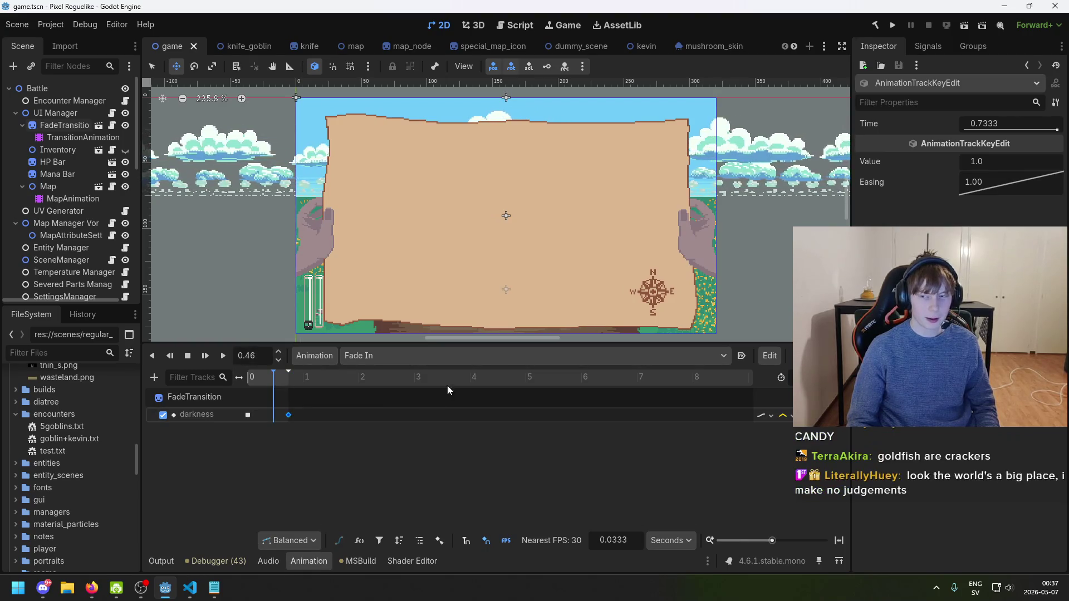
click(248, 415)
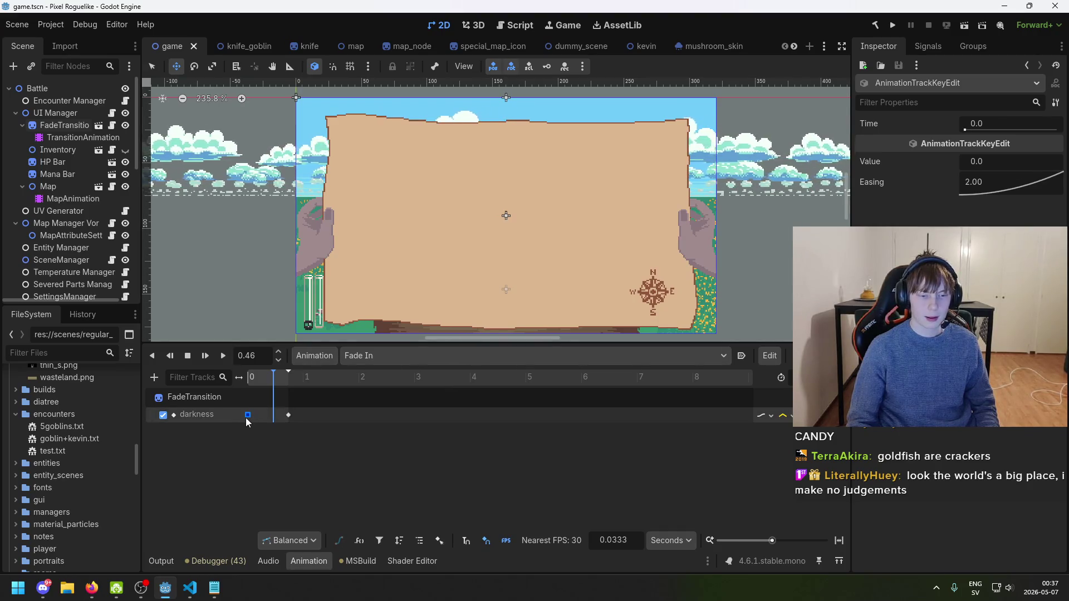
click(289, 414)
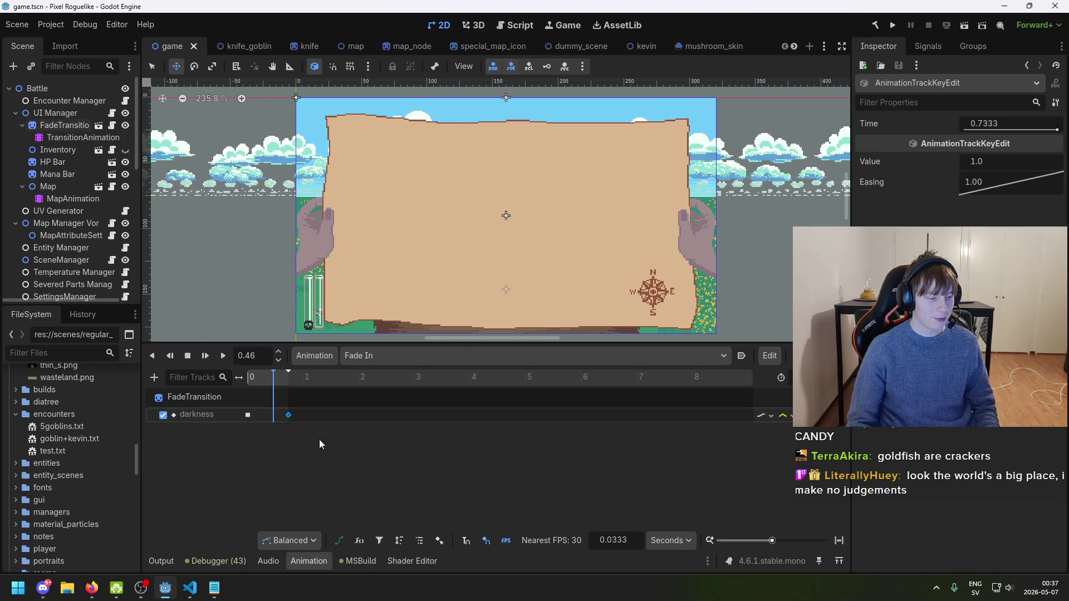
drag(288, 379, 280, 379)
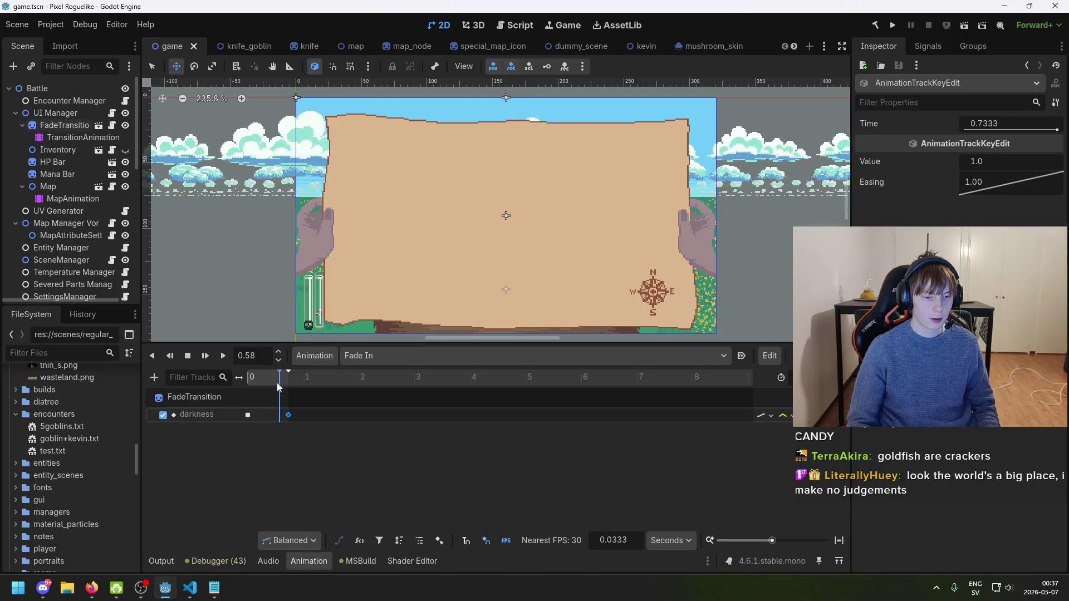
drag(284, 381, 278, 384)
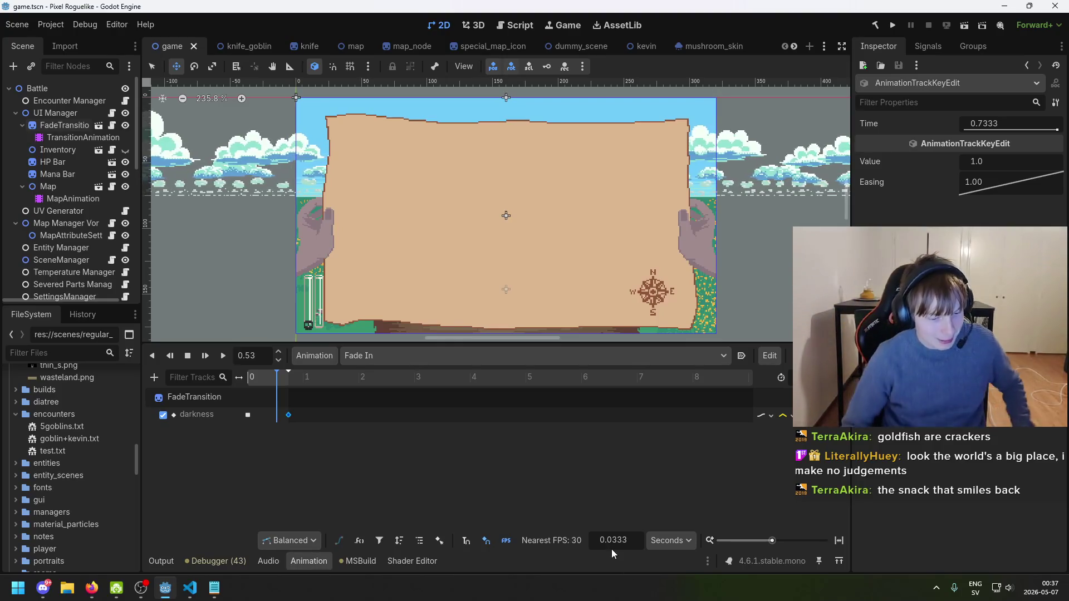
click(190, 594)
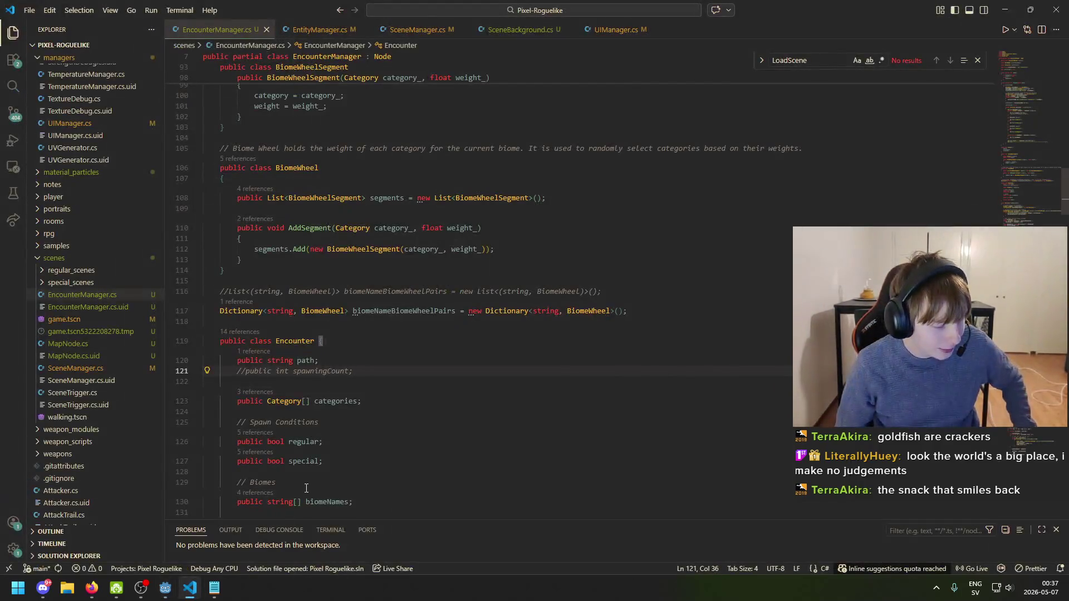
click(368, 423)
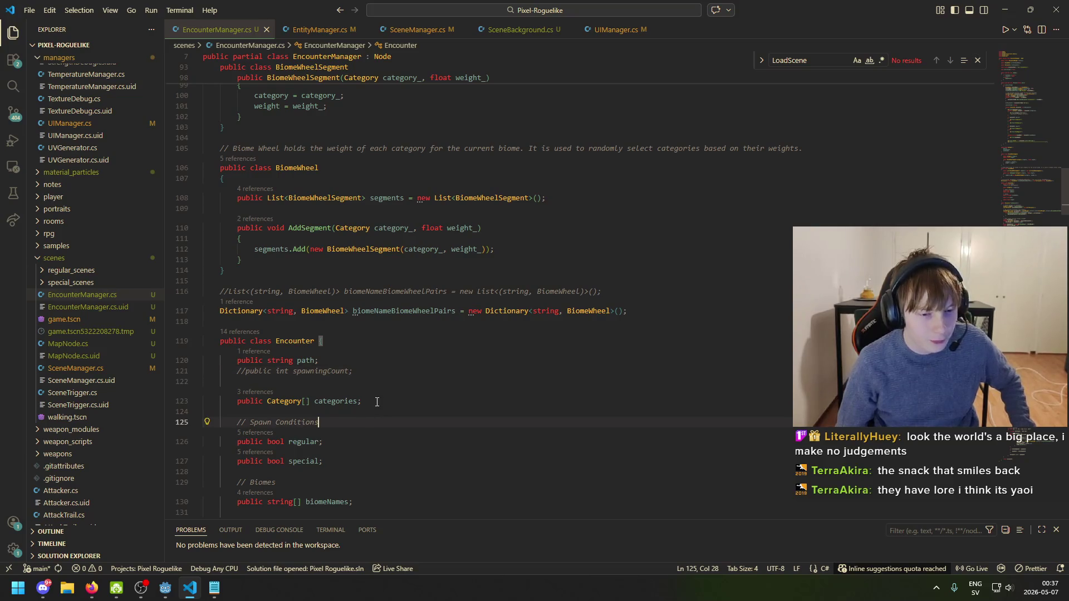
scroll(376, 412, down, 3)
scroll(380, 414, down, 3)
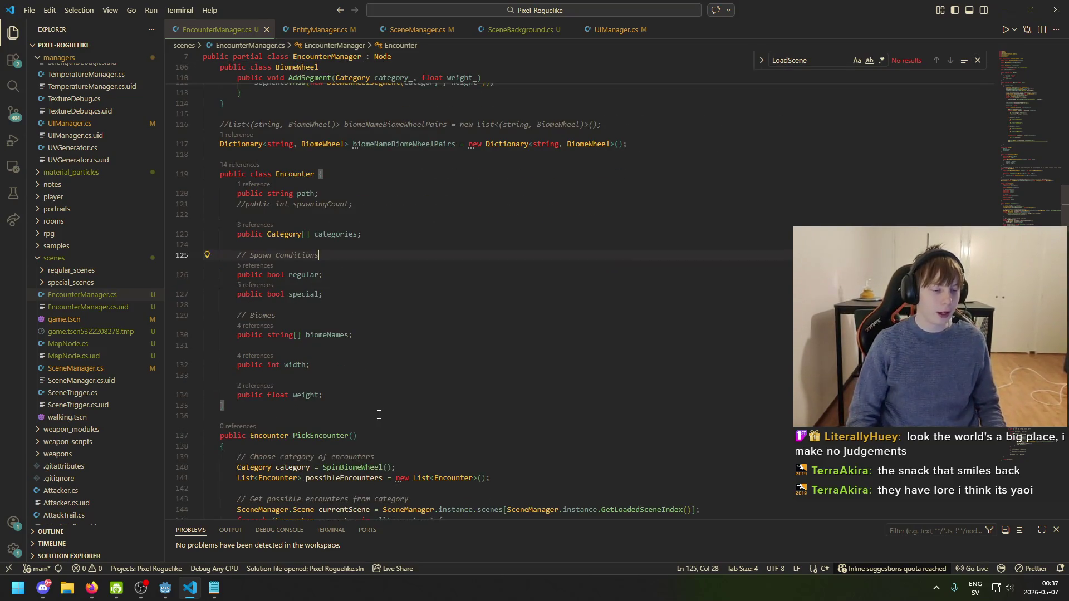
scroll(389, 390, up, 4)
click(392, 316)
click(383, 326)
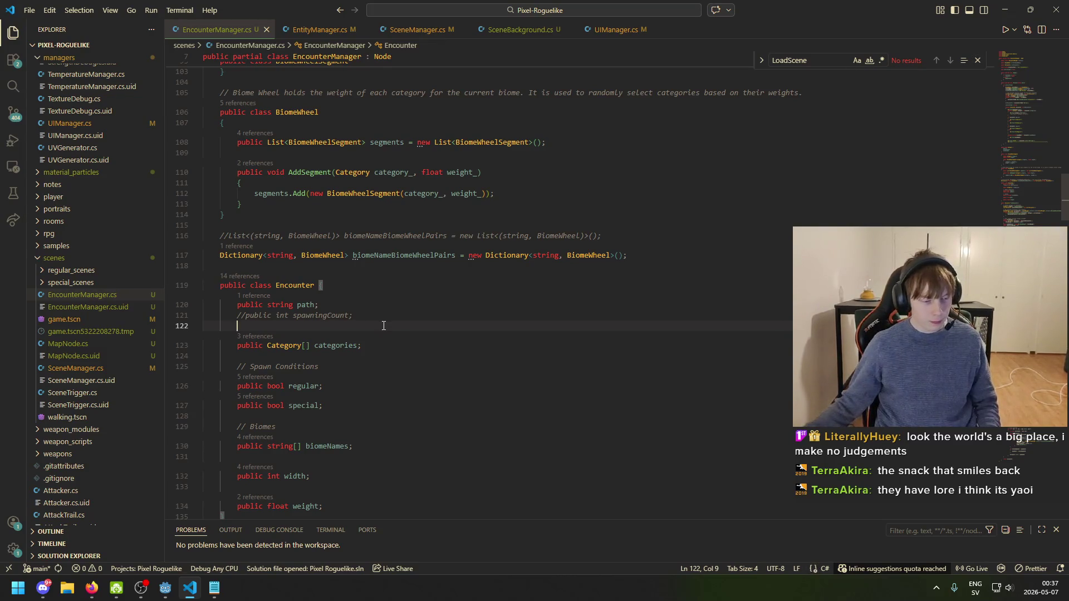
scroll(338, 461, up, 5)
scroll(345, 435, up, 8)
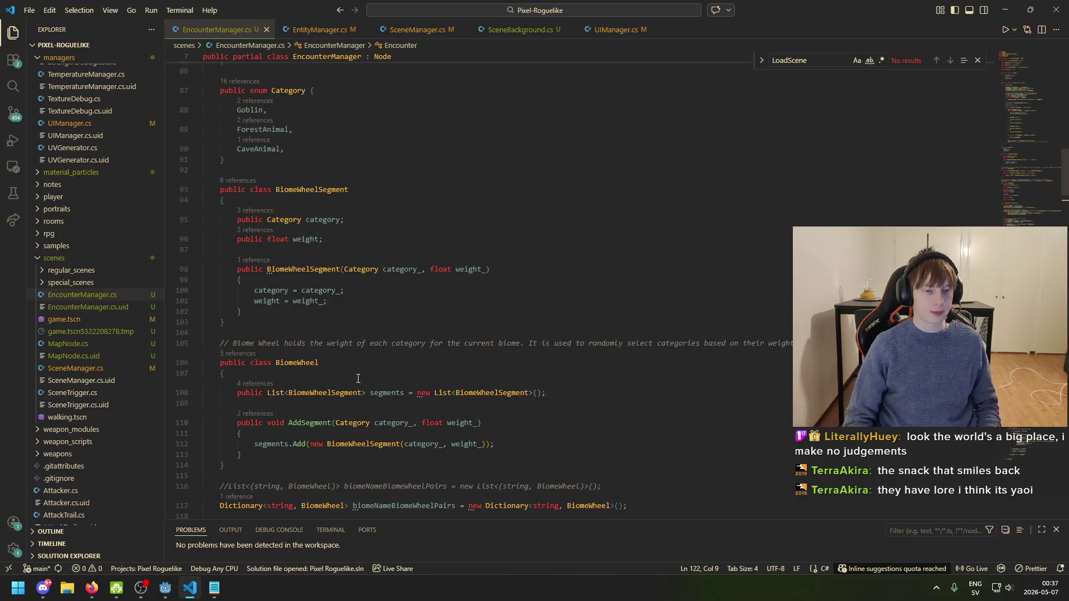
click(368, 345)
scroll(368, 364, up, 3)
scroll(368, 364, up, 4)
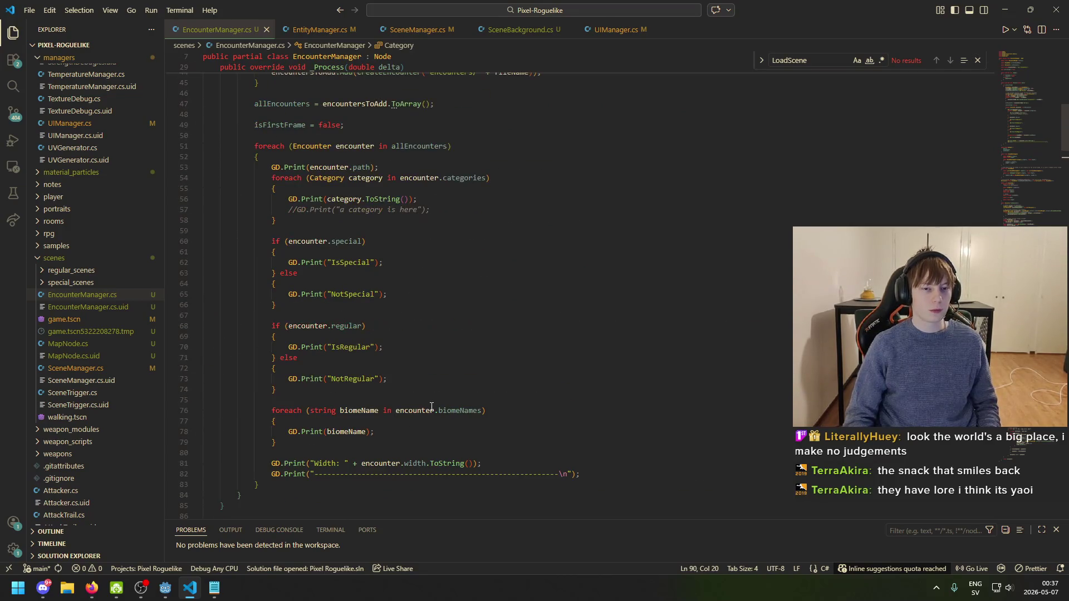
- In SceneBackground.cs, examine the FadeIn method signature and its Scene-typed parameter
click(542, 34)
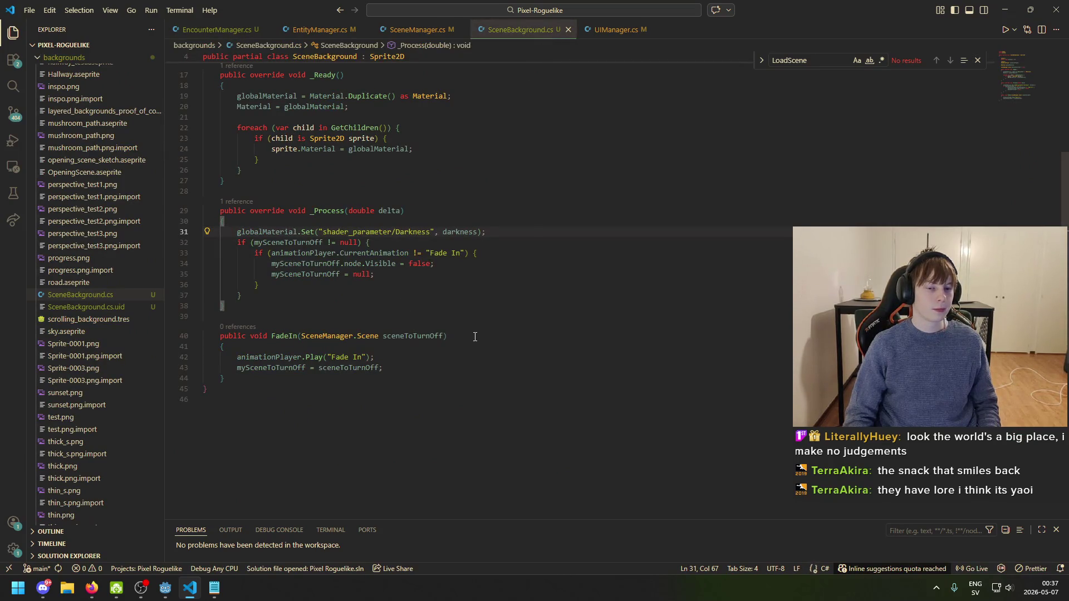
click(453, 336)
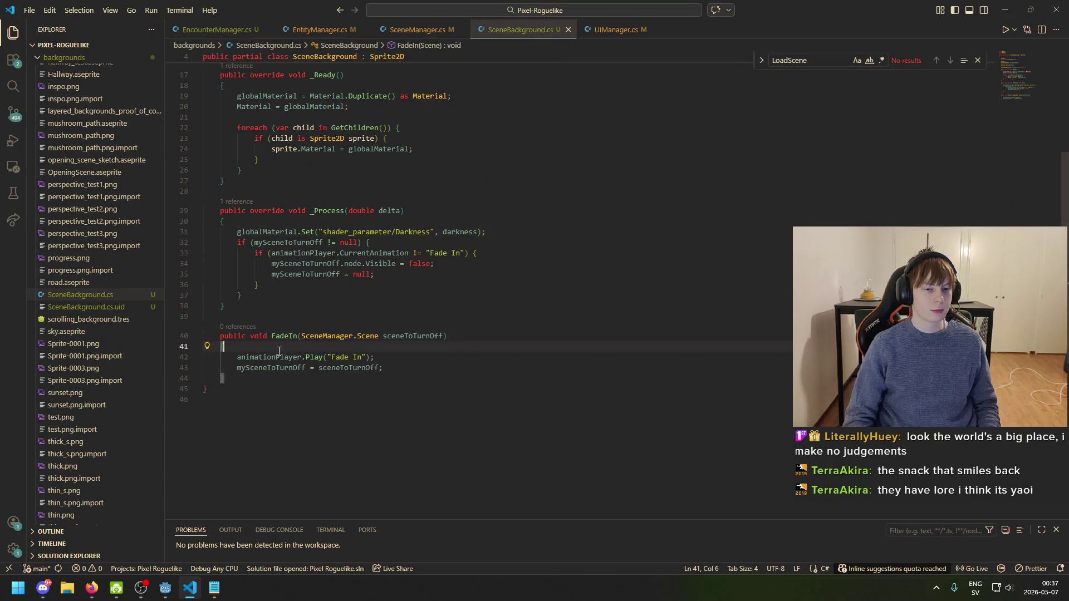
click(288, 335)
scroll(320, 372, up, 3)
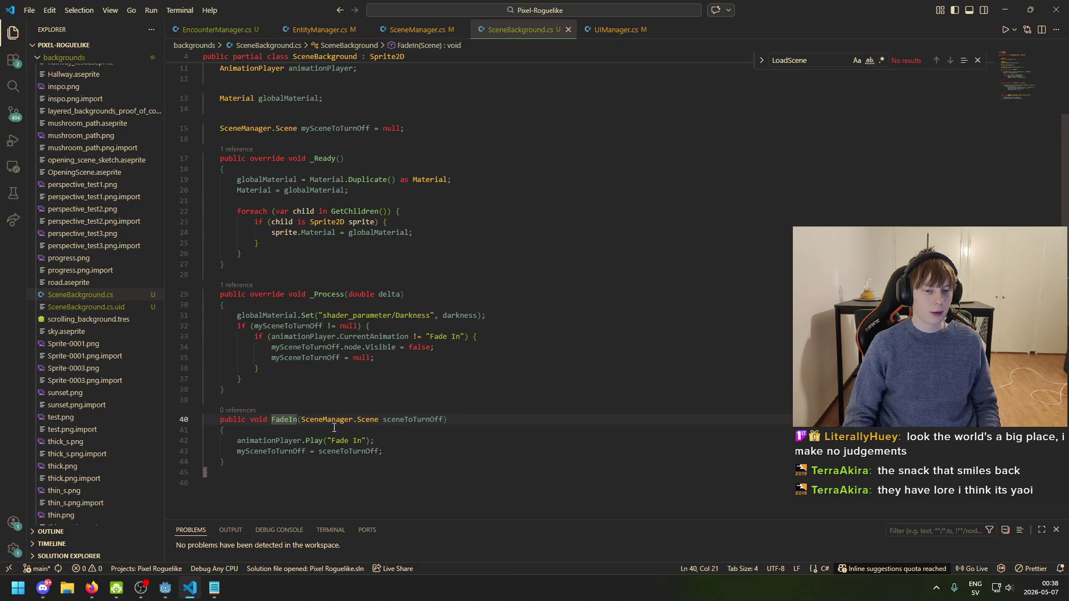
click(356, 420)
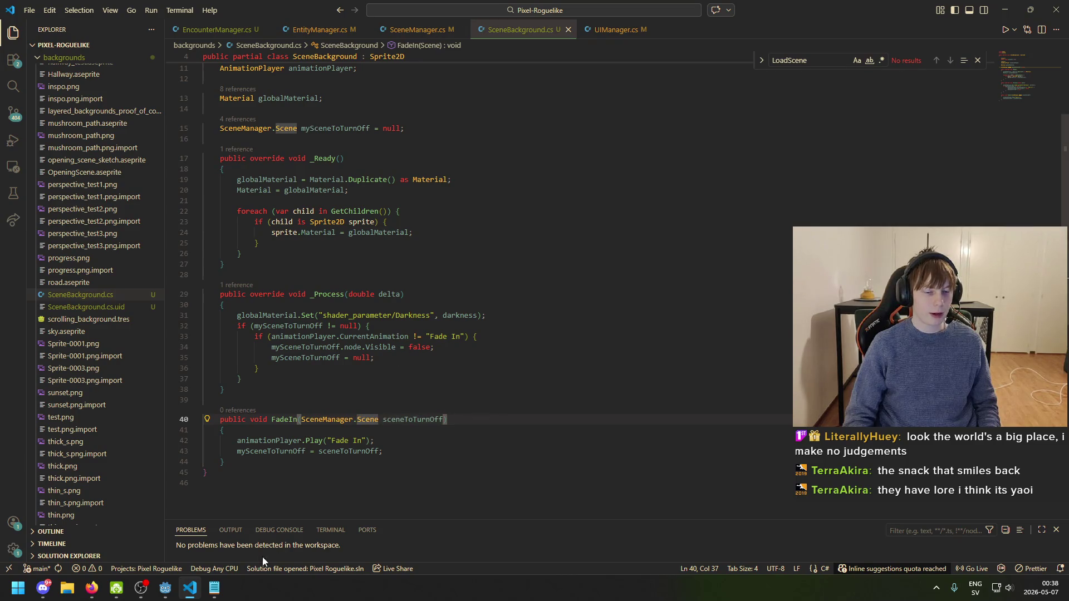
- Highlight where mySceneToTurnOff and the sceneToTurnOff parameter are used
click(199, 594)
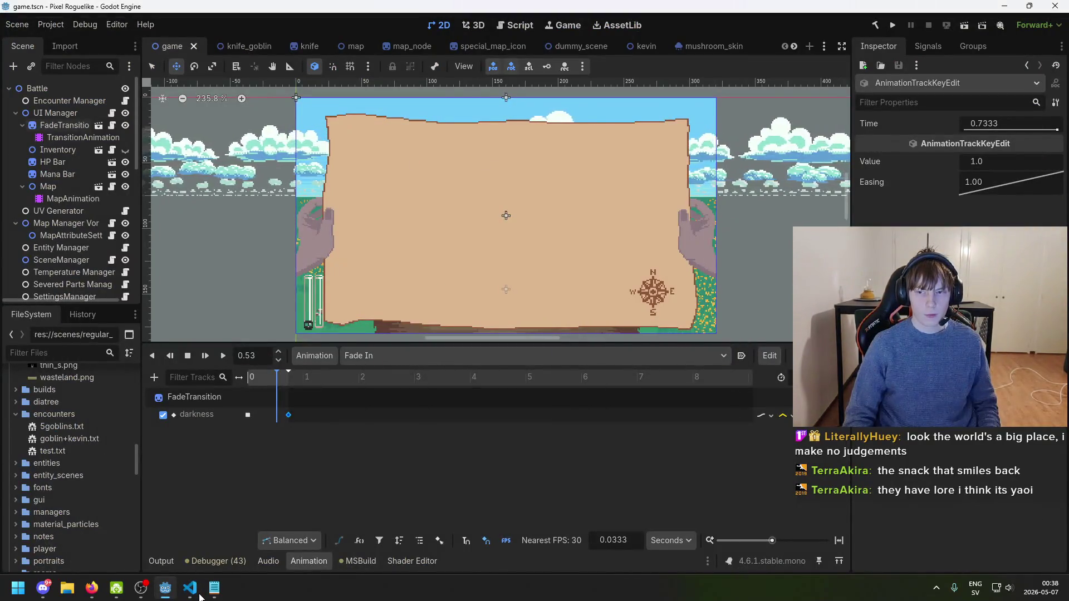
click(192, 591)
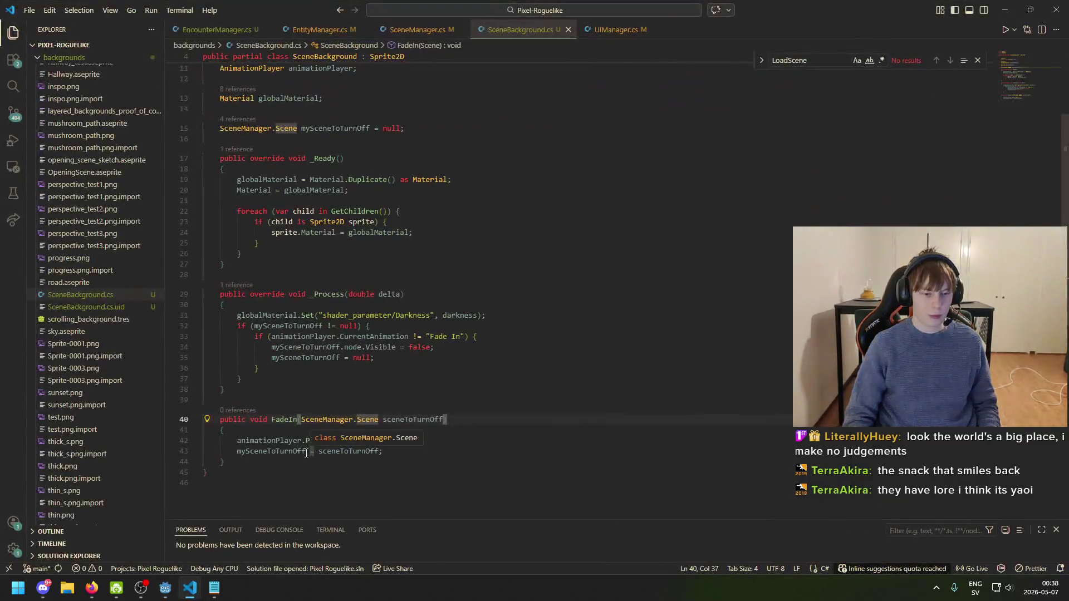
click(284, 451)
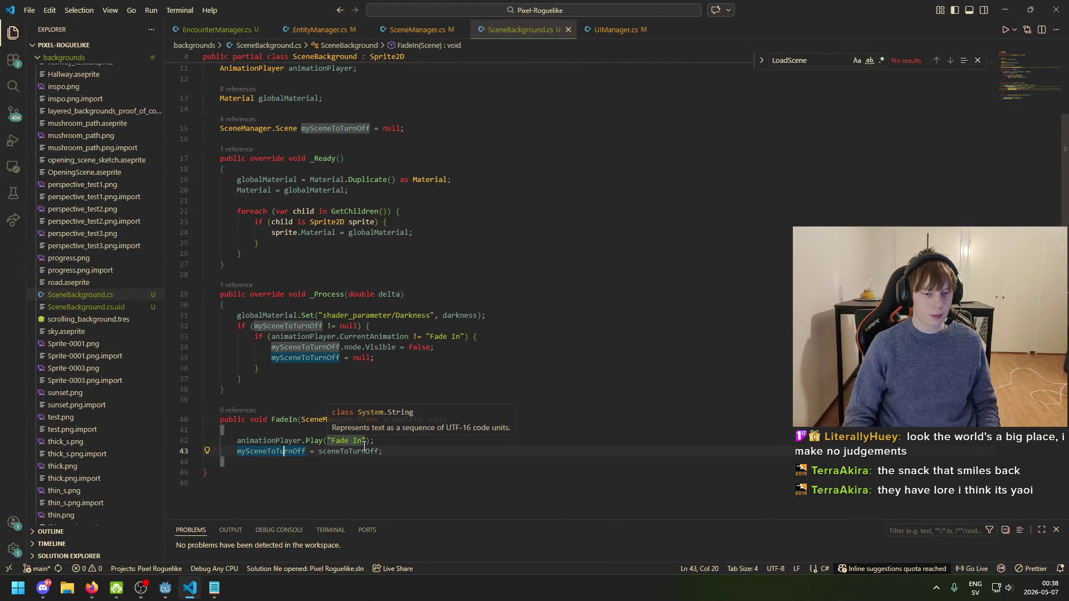
click(283, 455)
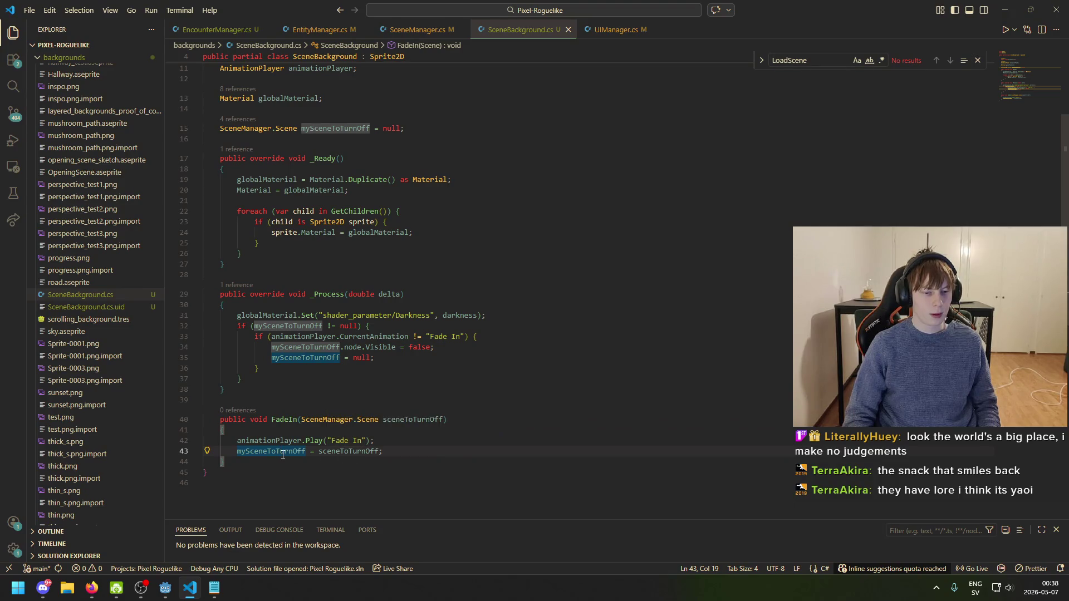
click(355, 452)
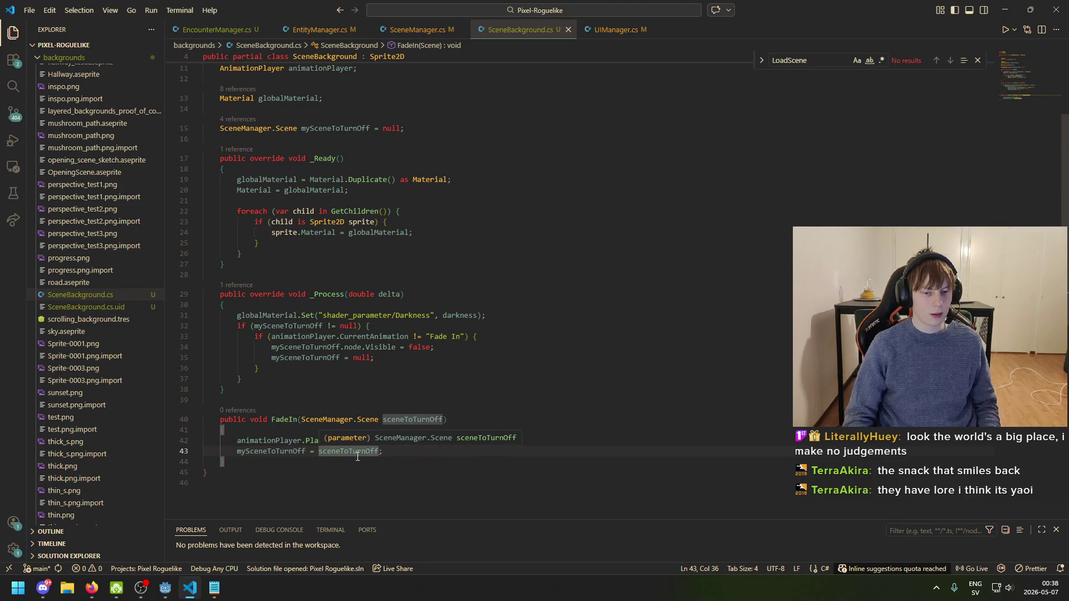
scroll(388, 429, up, 3)
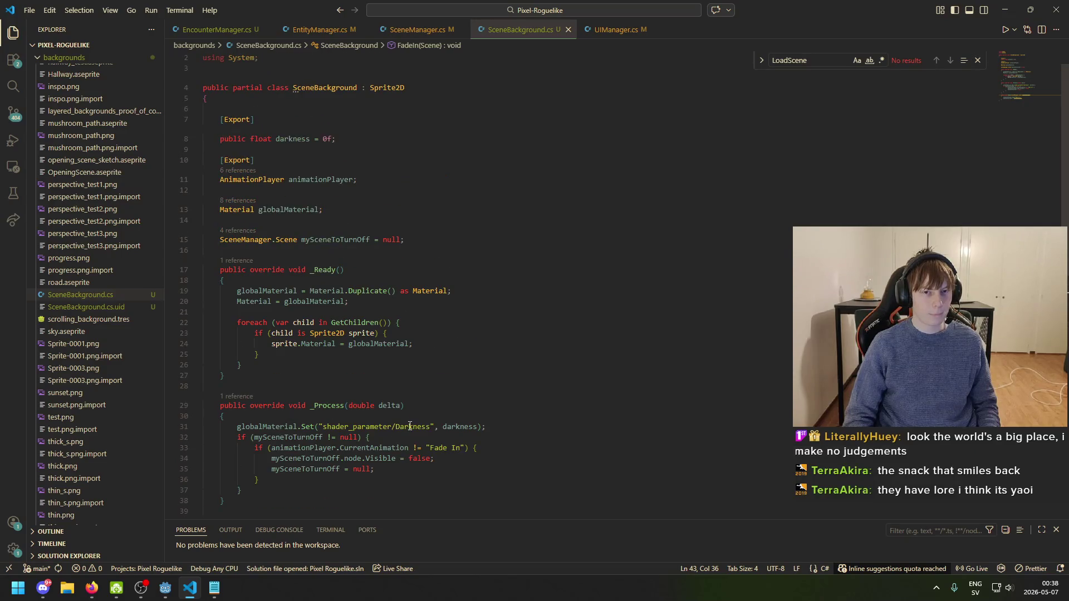
key(alt+Tab)
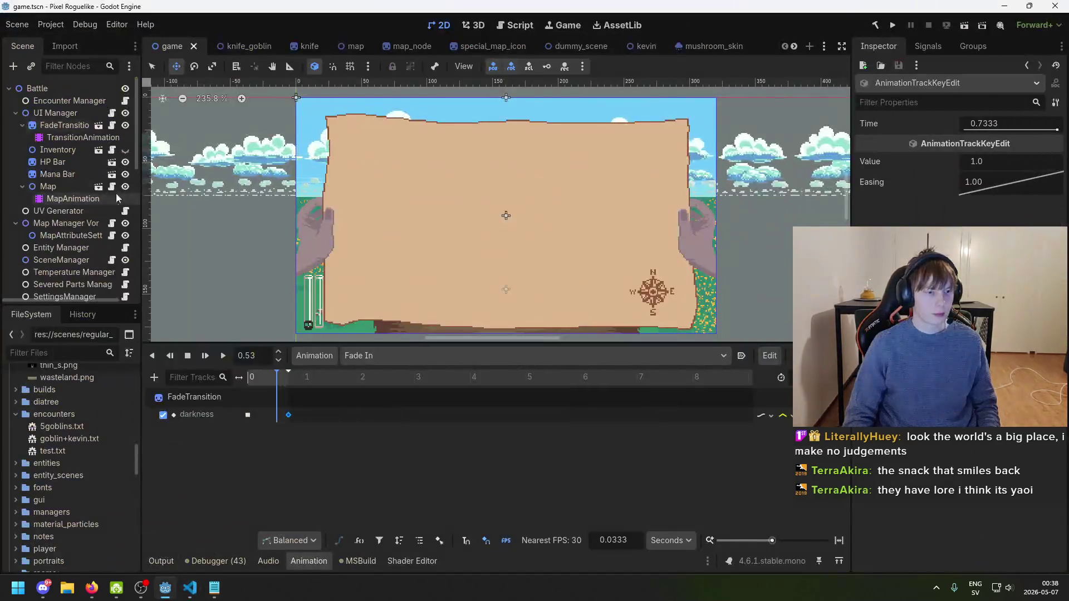
- Select the TransitionAnimation node to review its AnimationPlayer properties
click(83, 138)
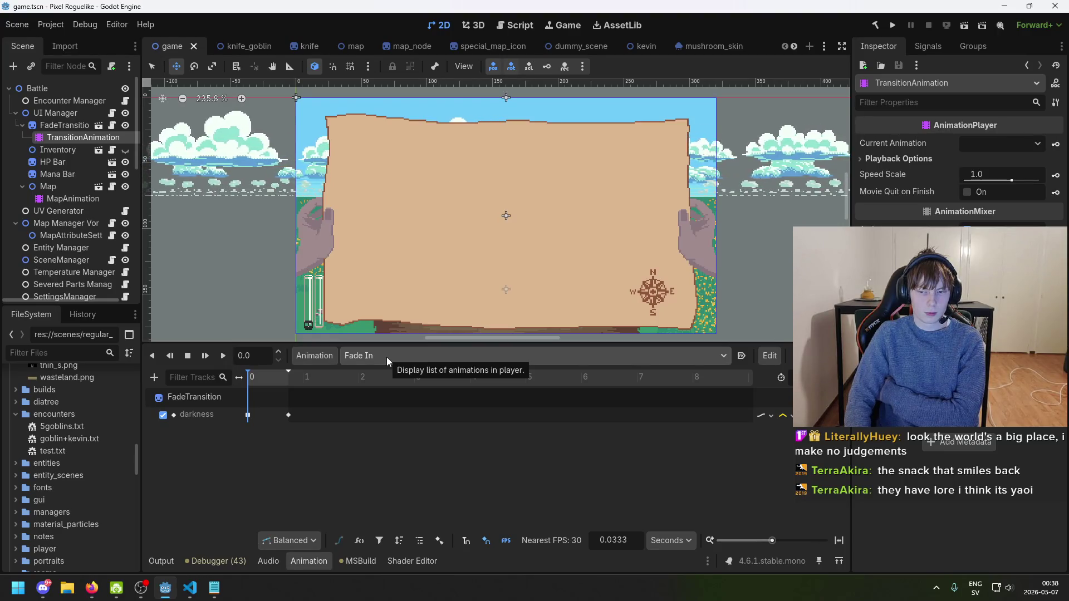
key(alt+Tab)
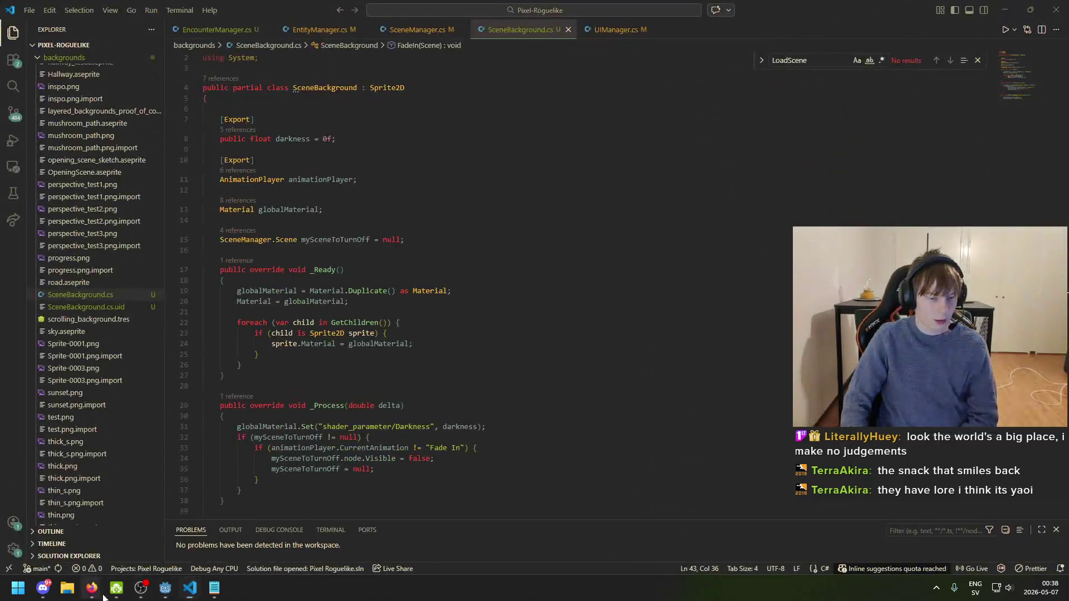
key(alt+Tab)
- Search 'godot how to call after animation finished' in a private Firefox window
click(161, 7)
text(godot ho)
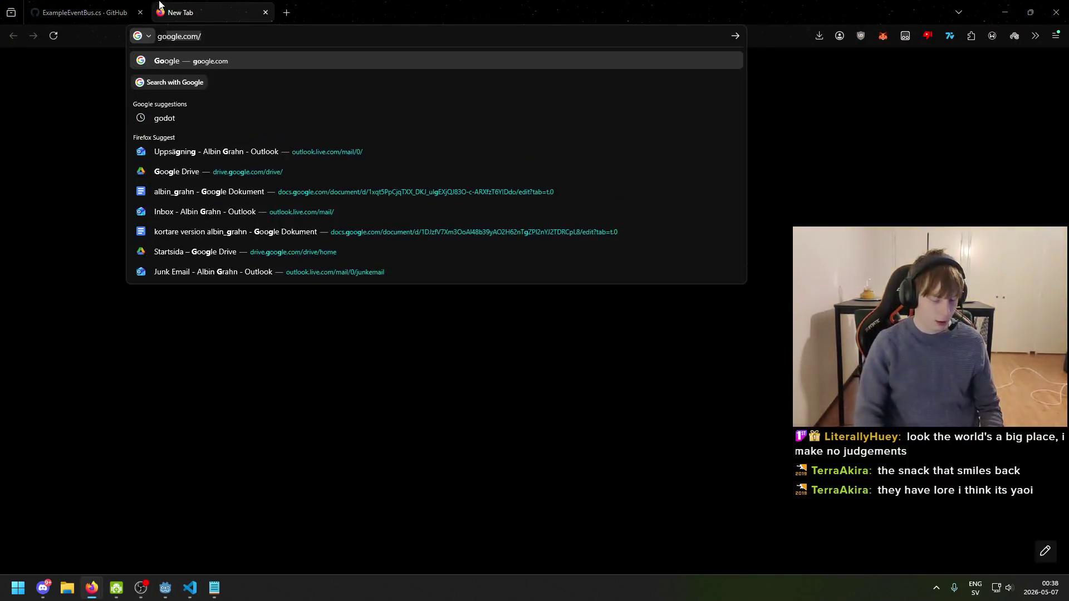
text(w)
key(ctrl+w)
key(ctrl+shift+p)
text(godot how to w)
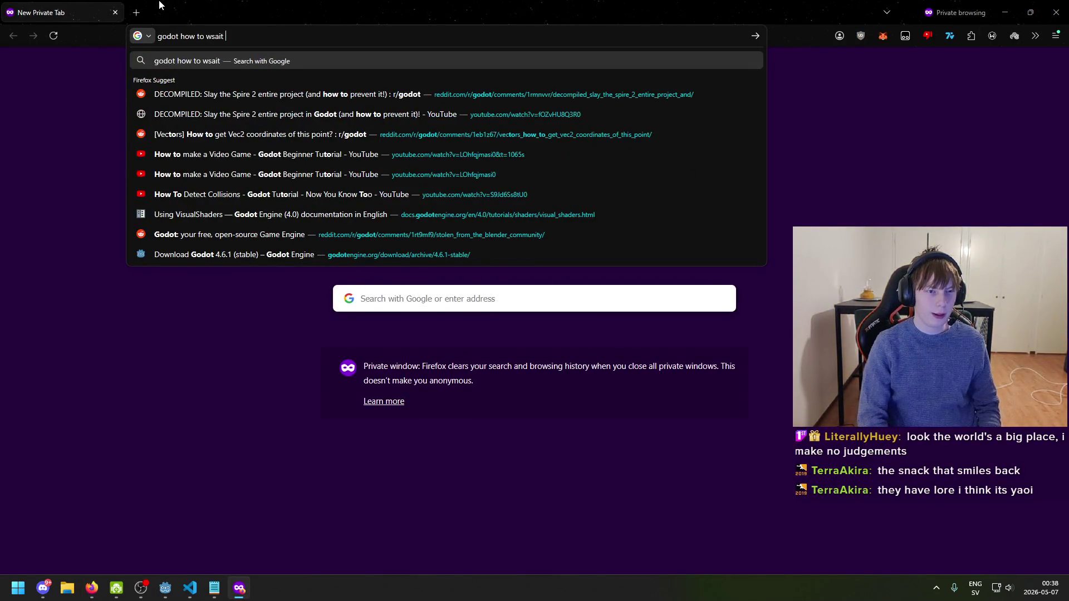
text(ait)
key(ctrl+BackSpace)
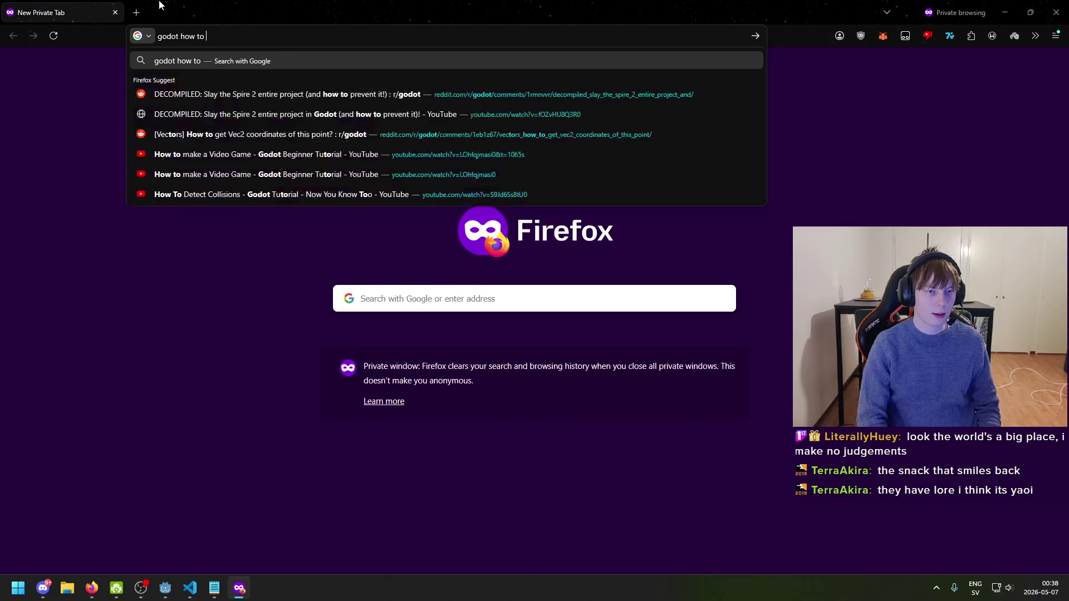
text(call)
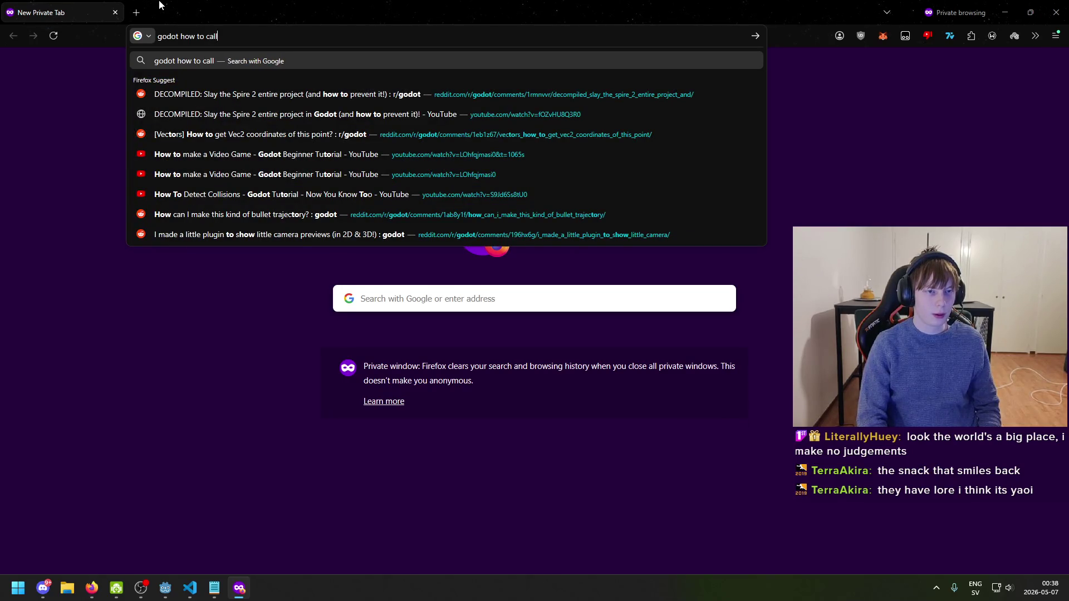
text( after anima)
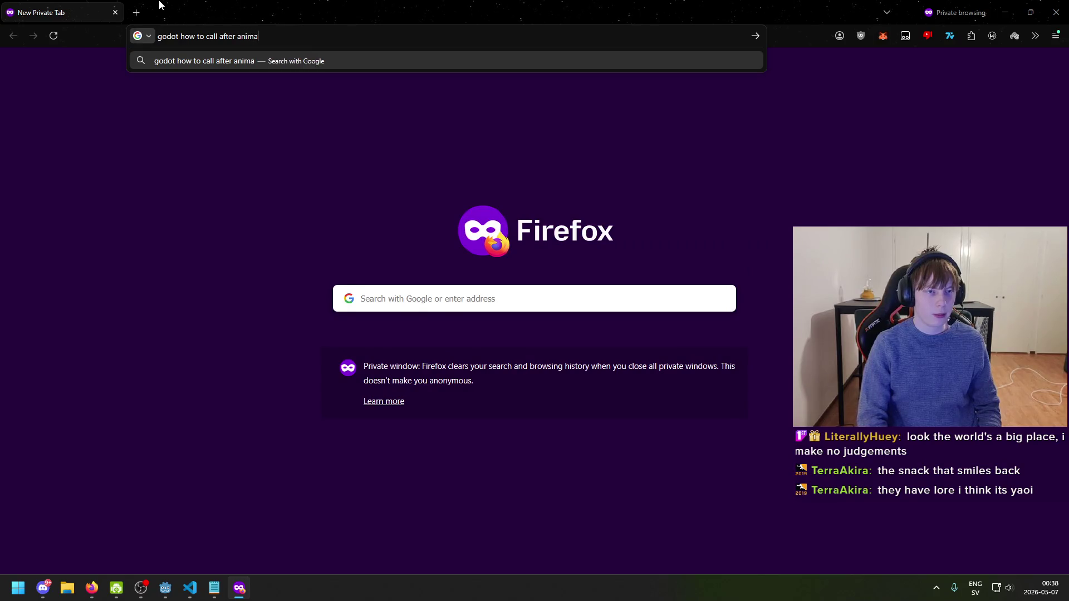
text(tion finished)
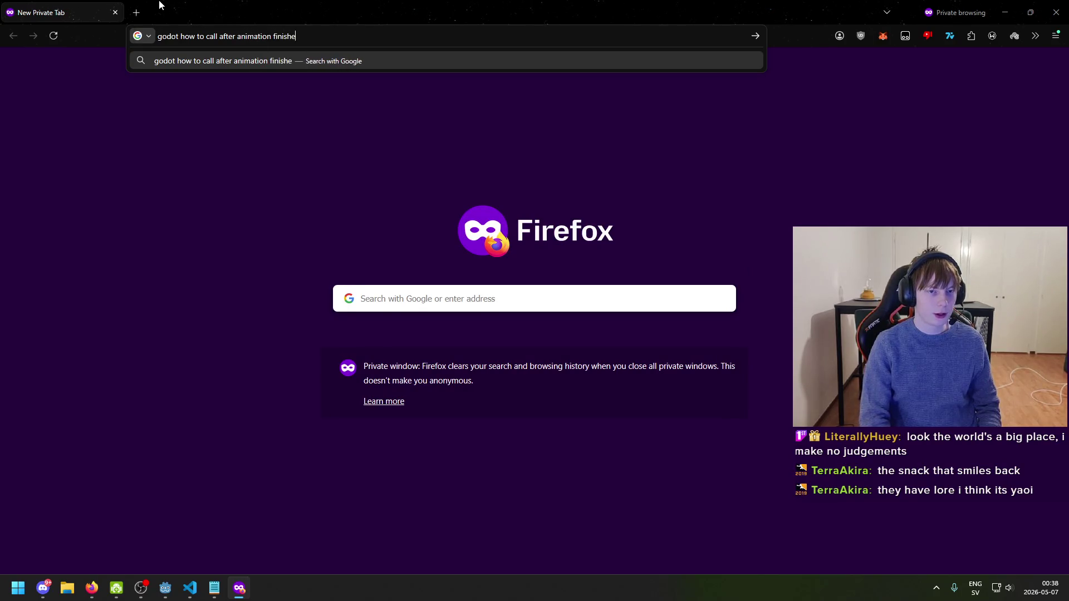
key(Return)
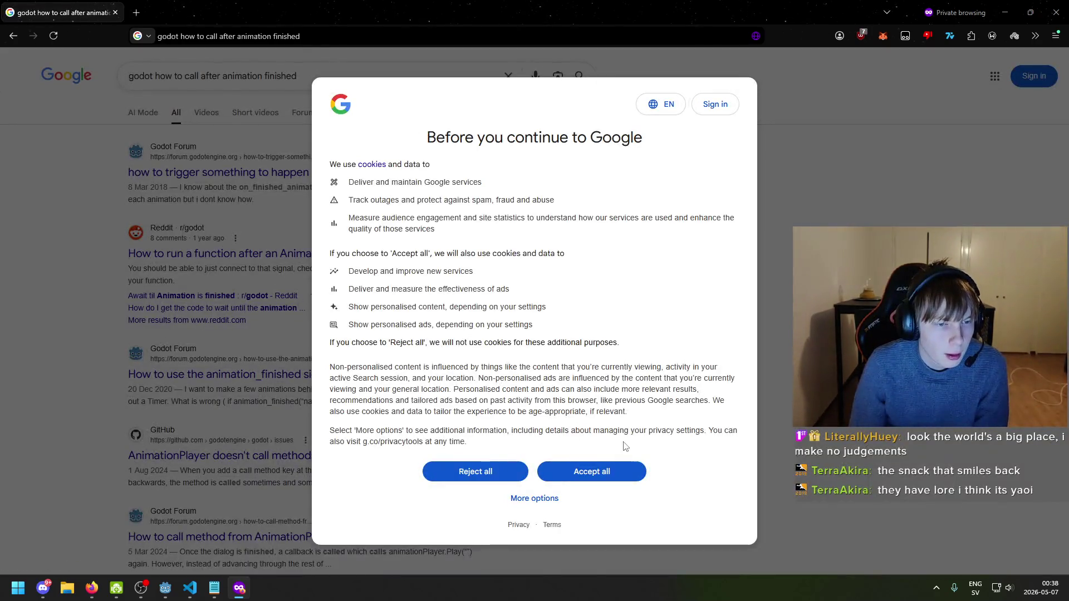
- Reject cookies and read the Godot forum reply's animation_player code for running code afterwards
click(475, 472)
click(278, 172)
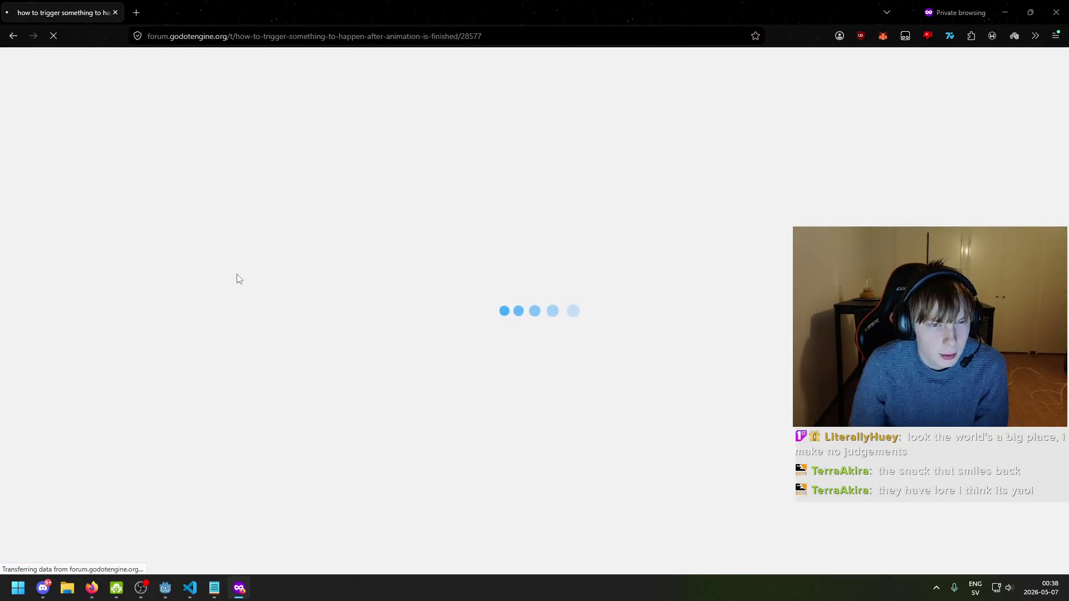
drag(357, 384, 440, 407)
click(440, 409)
drag(357, 405, 424, 405)
click(450, 406)
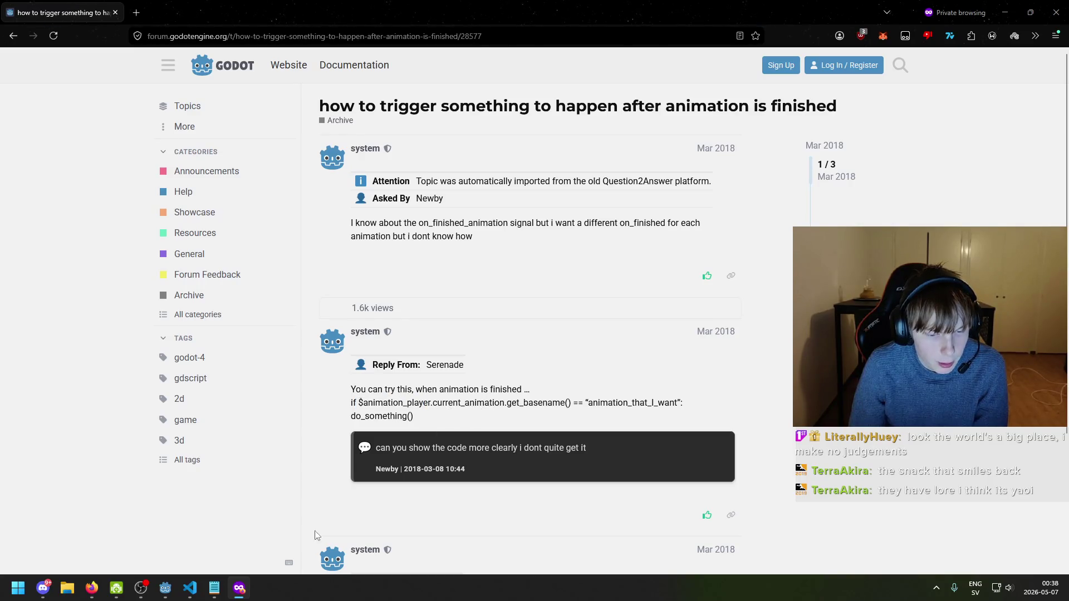
click(190, 588)
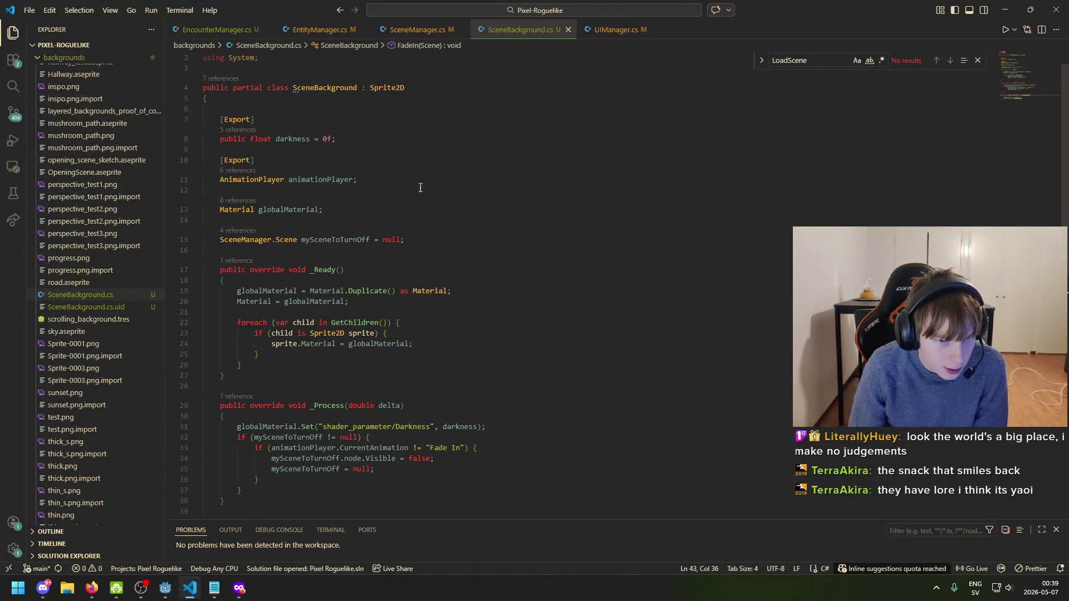
- Inspect the mySceneToTurnOff field declaration and its uses in _Process in SceneBackground.cs
scroll(413, 201, down, 5)
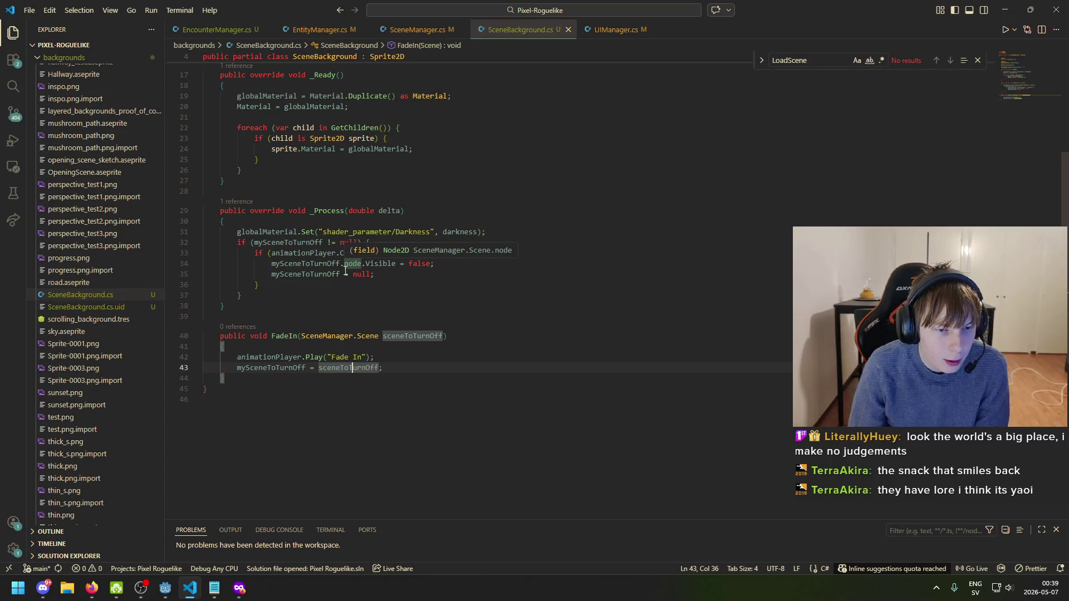
click(293, 243)
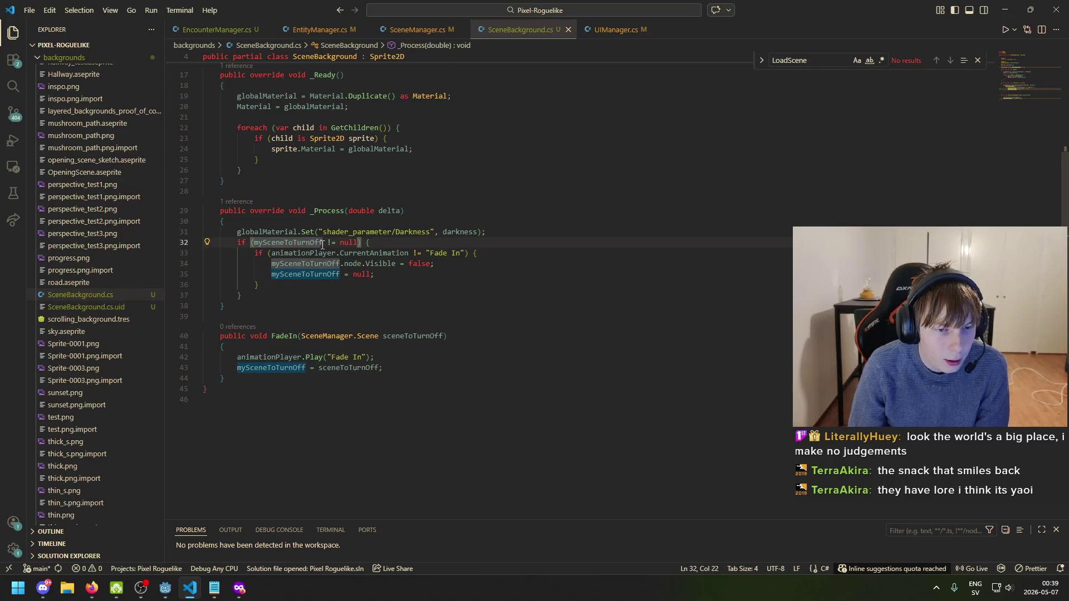
scroll(344, 257, up, 5)
click(349, 269)
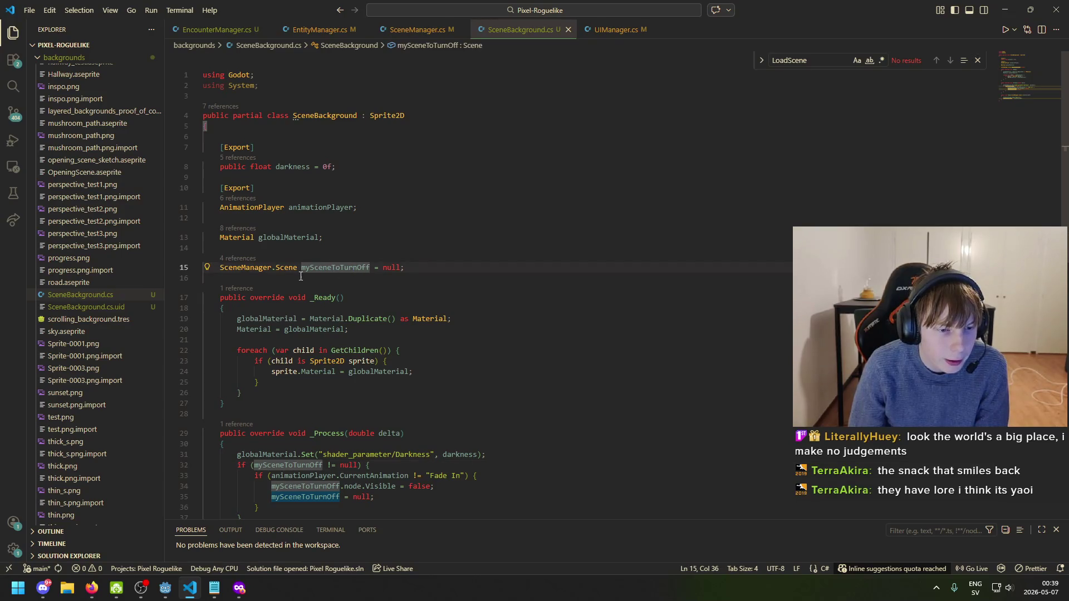
key(ctrl+Left)
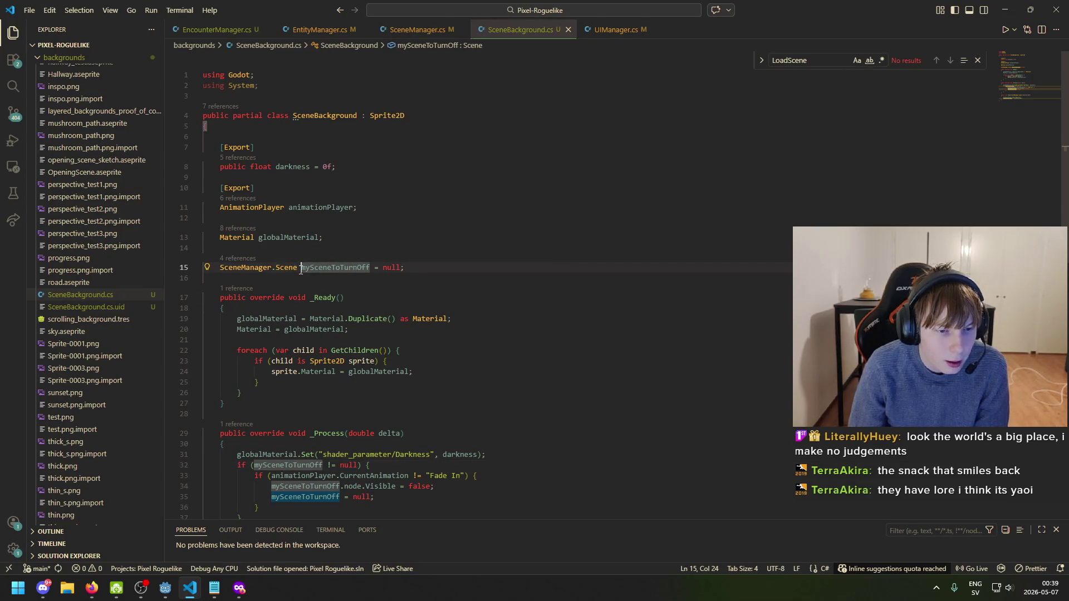
scroll(331, 271, down, 1)
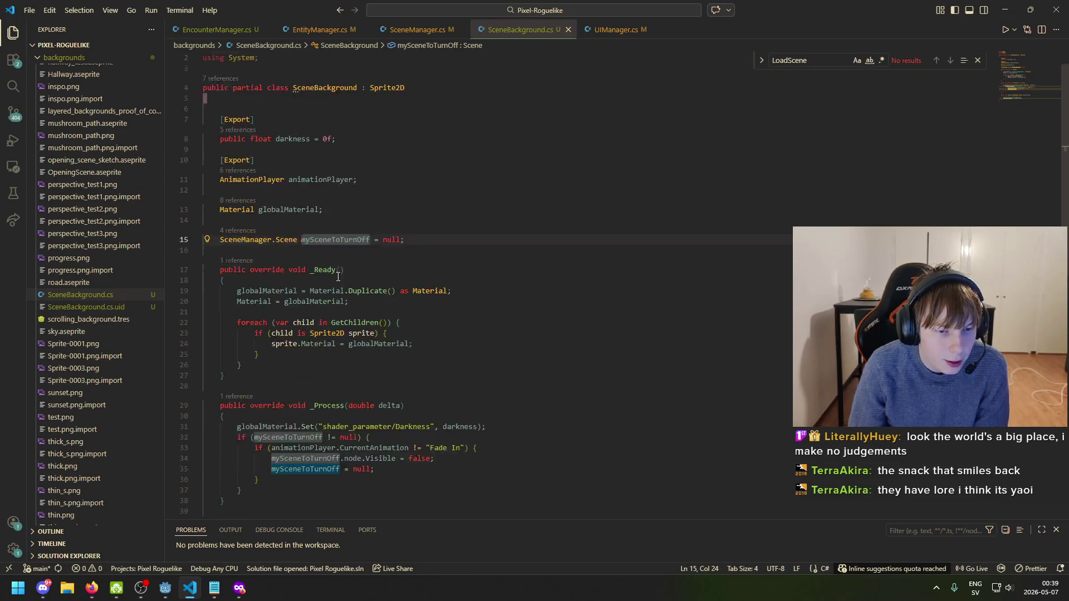
click(329, 239)
scroll(315, 251, down, 5)
scroll(382, 166, up, 1)
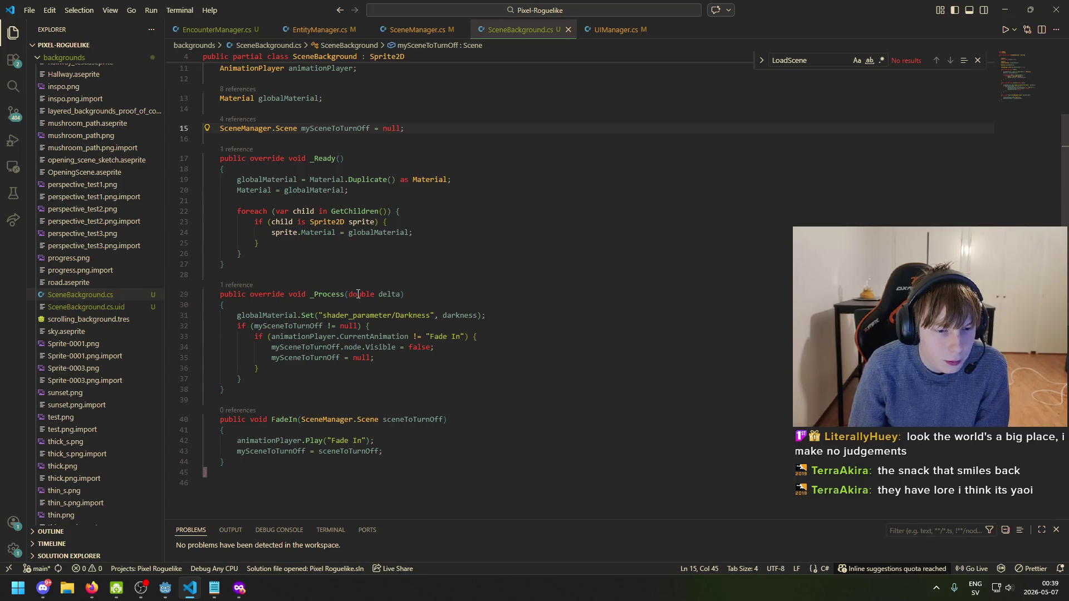
scroll(358, 294, down, 2)
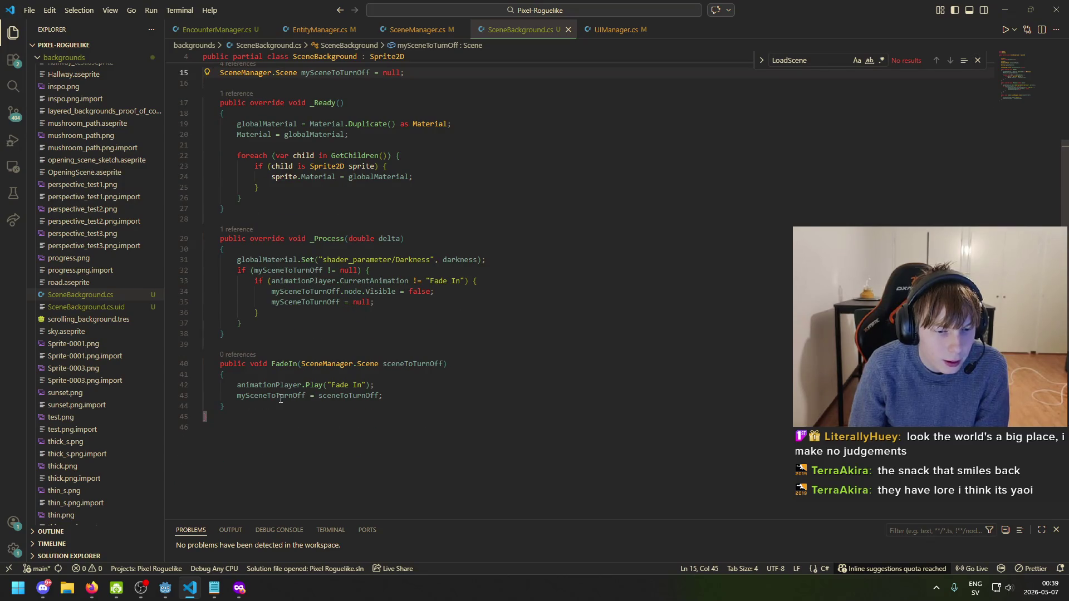
- Review the FadeIn method, its Fade In play line and mySceneToTurnOff assignment
click(271, 364)
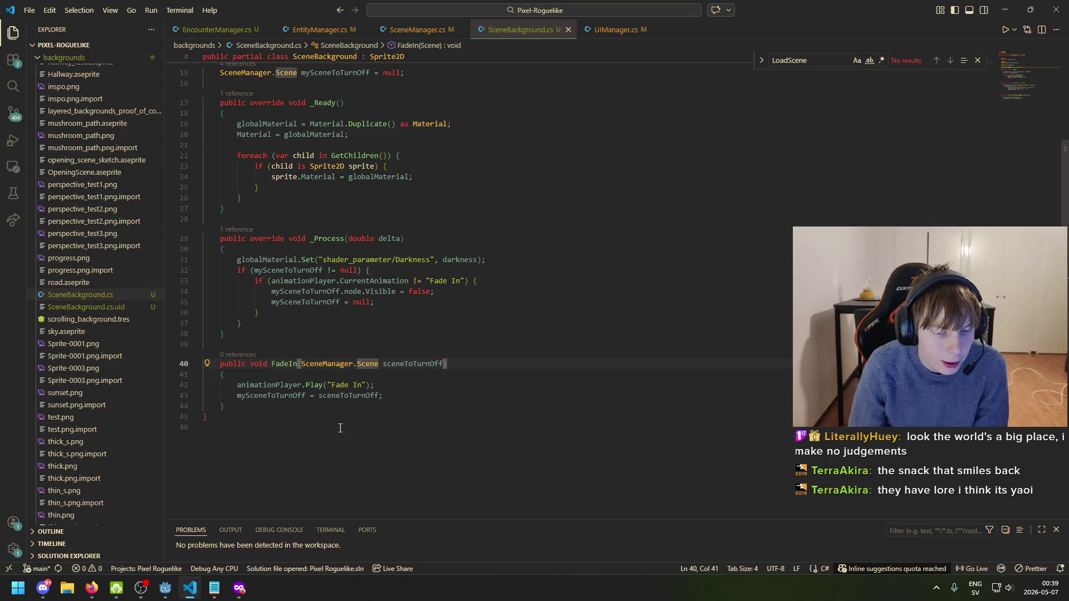
double_click(238, 384)
drag(237, 385, 383, 381)
click(285, 396)
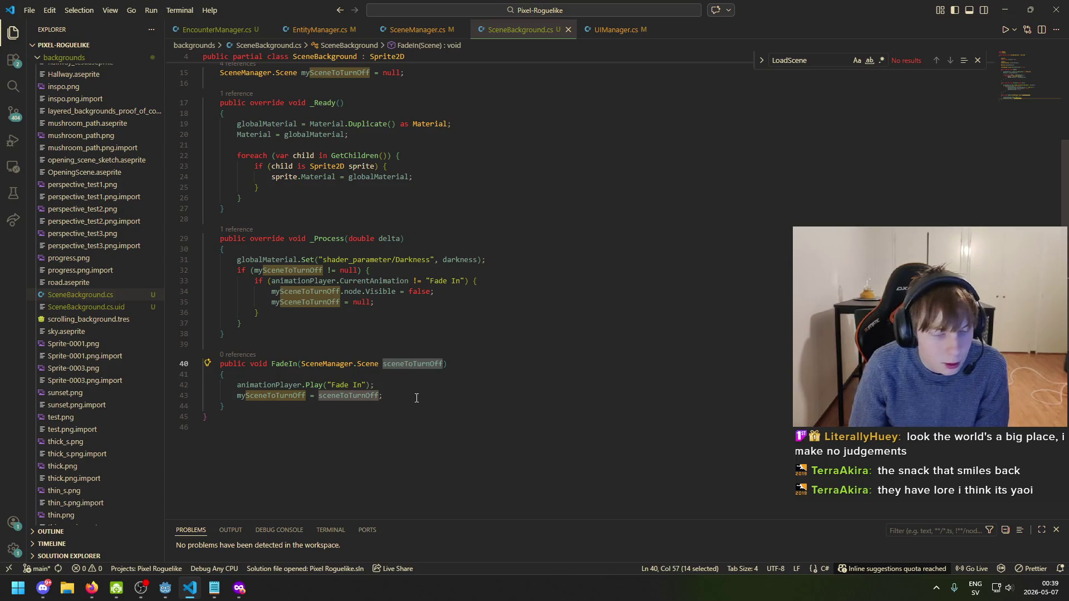
key(End)
scroll(379, 367, up, 4)
- Check the globalMaterial occurrences, then view LoadScene in SceneManager.cs
click(231, 237)
scroll(254, 317, up, 3)
scroll(254, 317, down, 3)
click(253, 343)
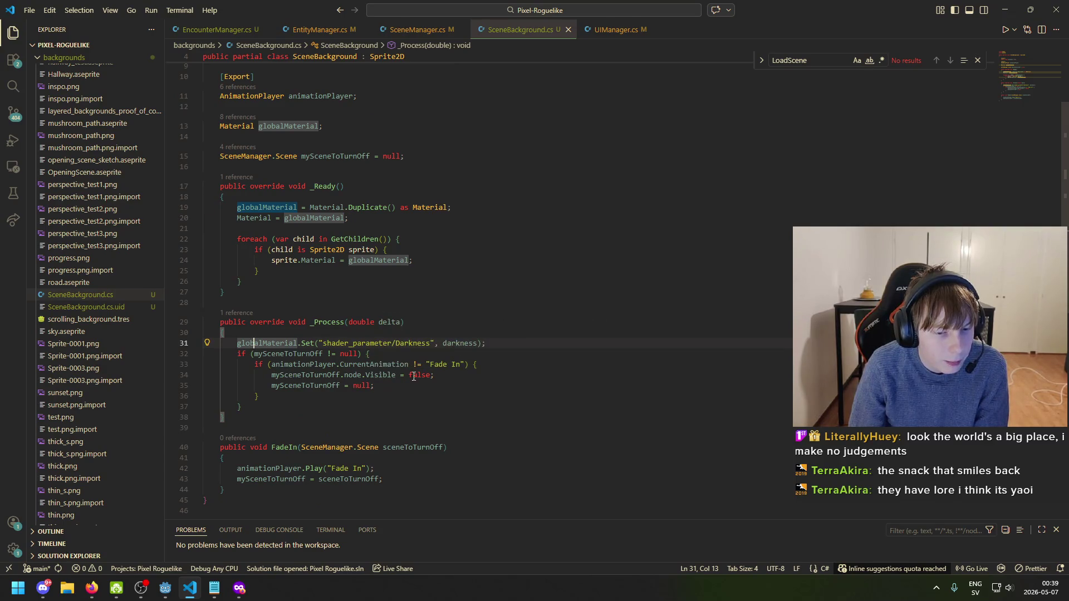
click(410, 33)
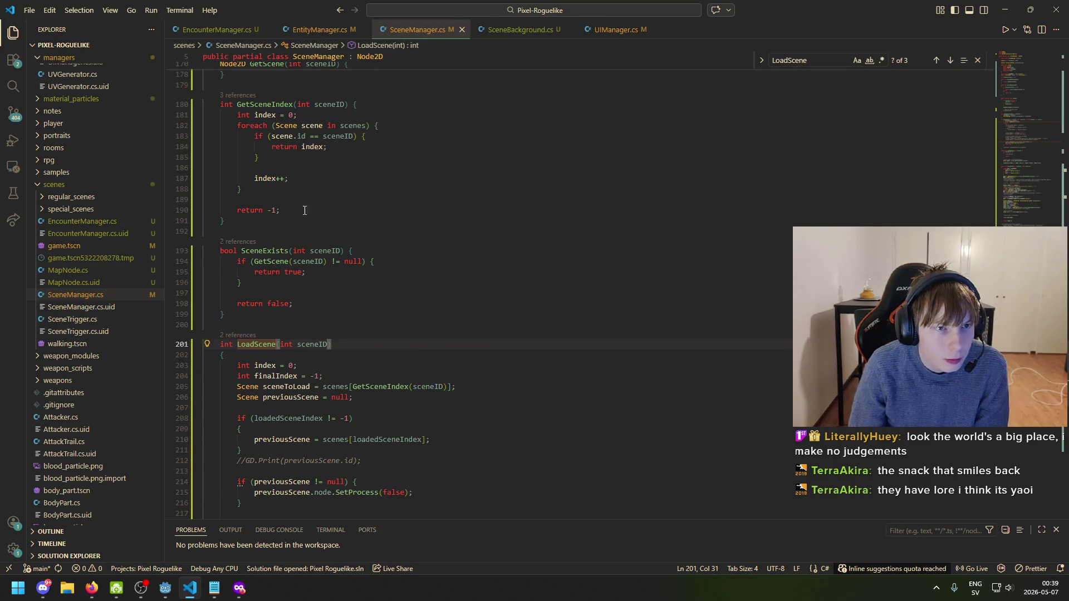
- Check the FadeTransition node in Godot Engine, then return to SceneManager.cs
scroll(348, 277, down, 12)
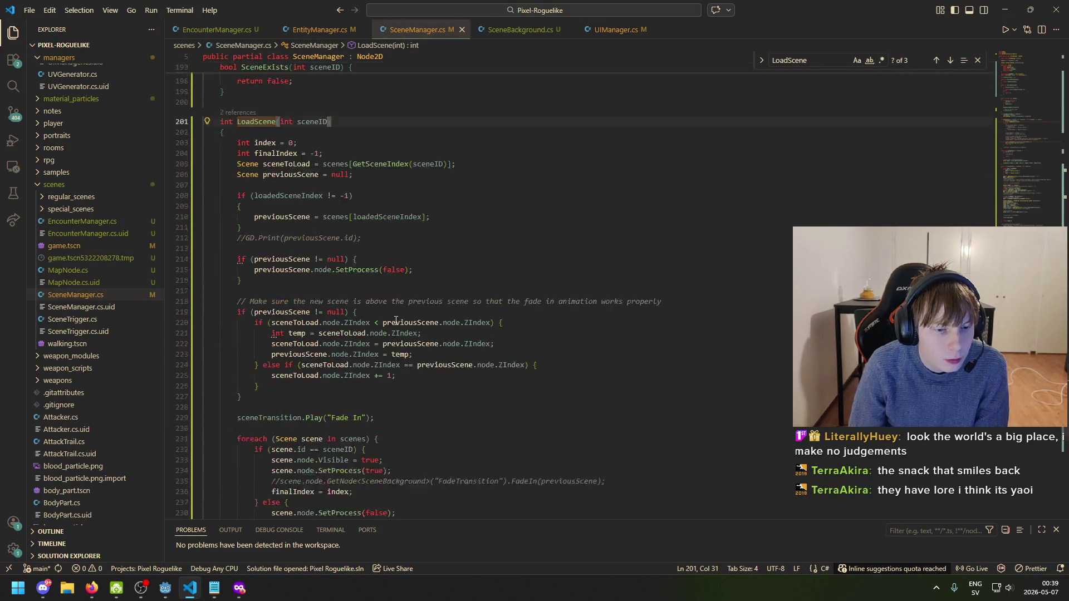
click(165, 588)
click(62, 126)
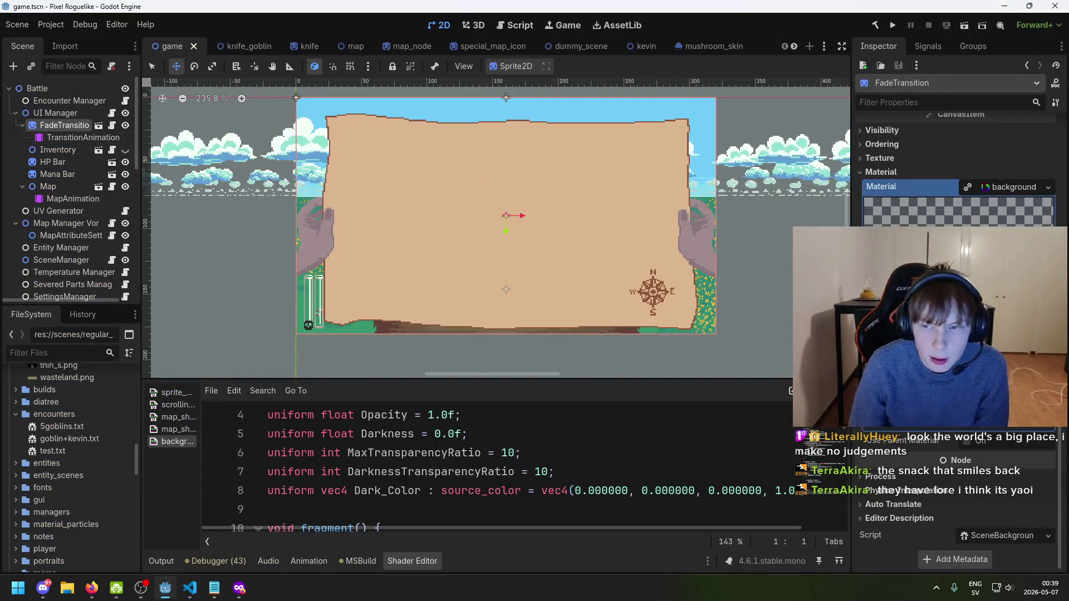
click(191, 589)
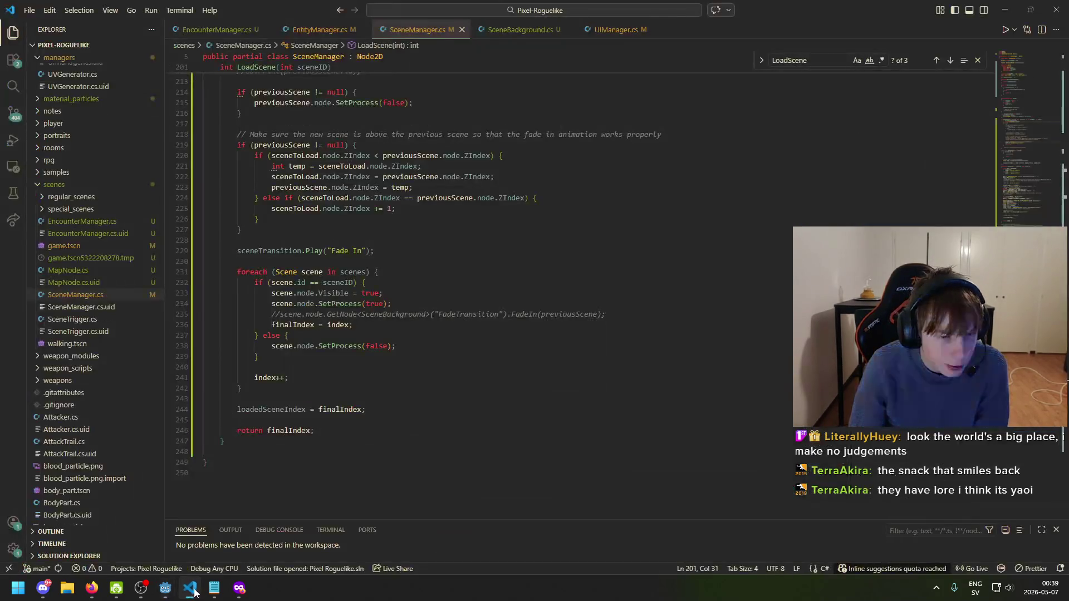
- Delete the direct sceneTransition.Play("Fade In") line, uncomment the FadeIn call, and save
drag(375, 251, 204, 240)
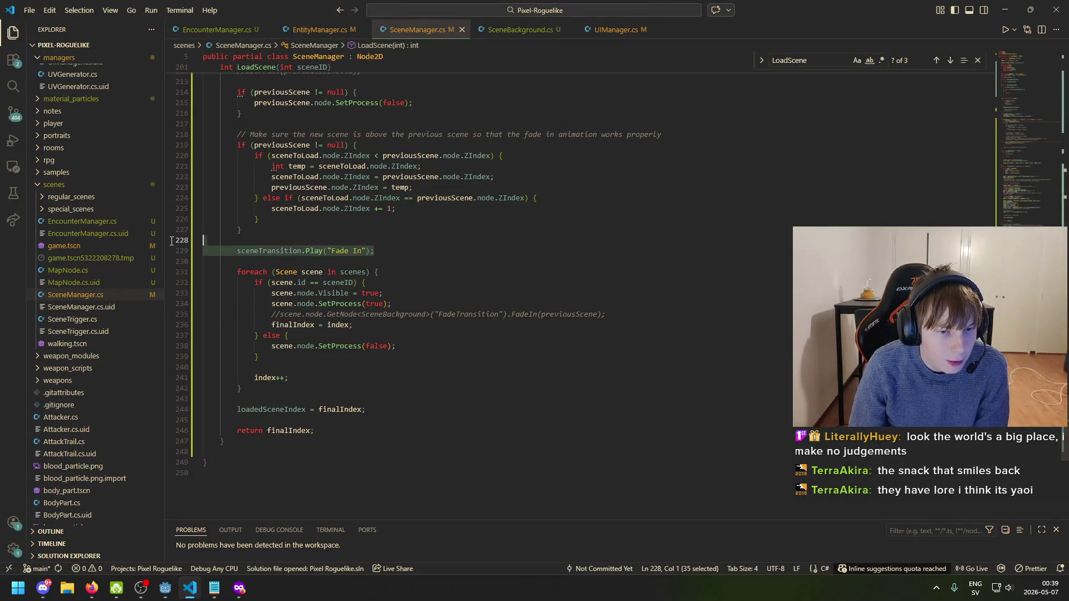
key(Delete)
click(273, 292)
key(ctrl+slash)
key(ctrl+s)
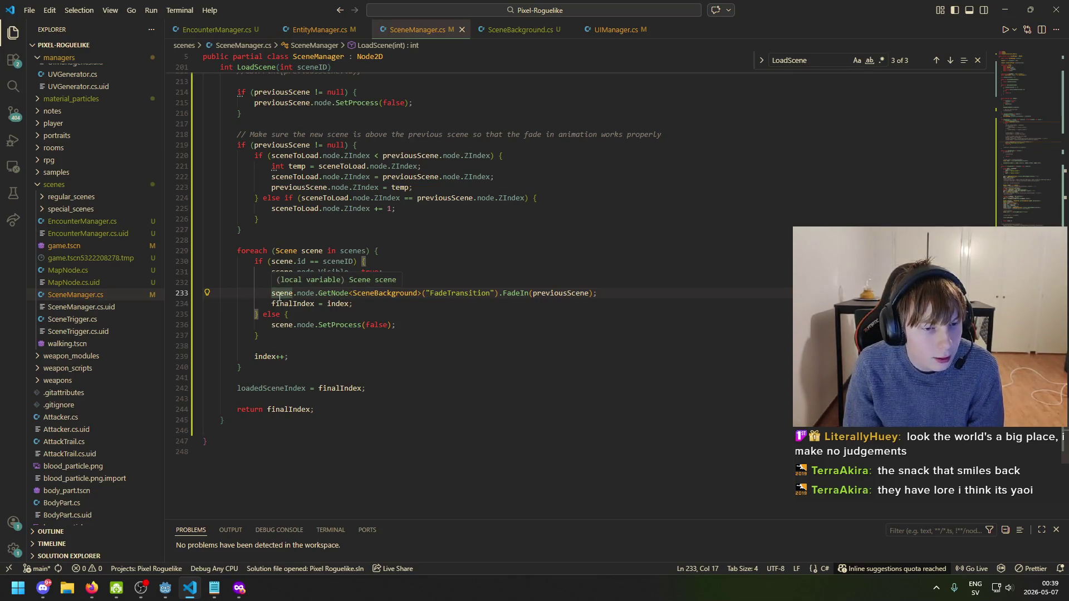
- Re-comment the FadeIn call with //, then move over to Discord and the app search
text(//)
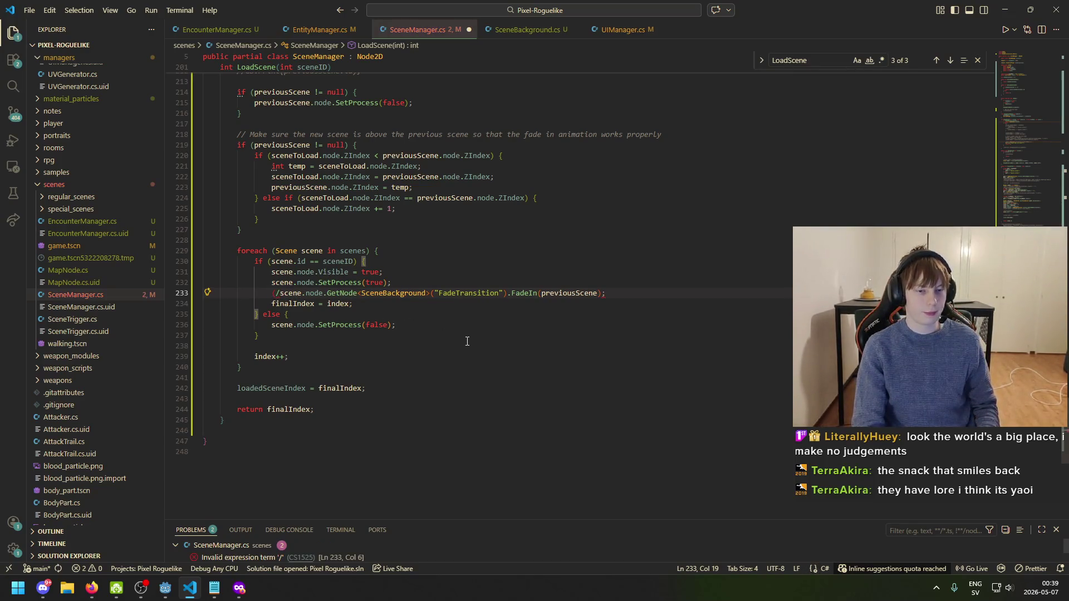
click(308, 238)
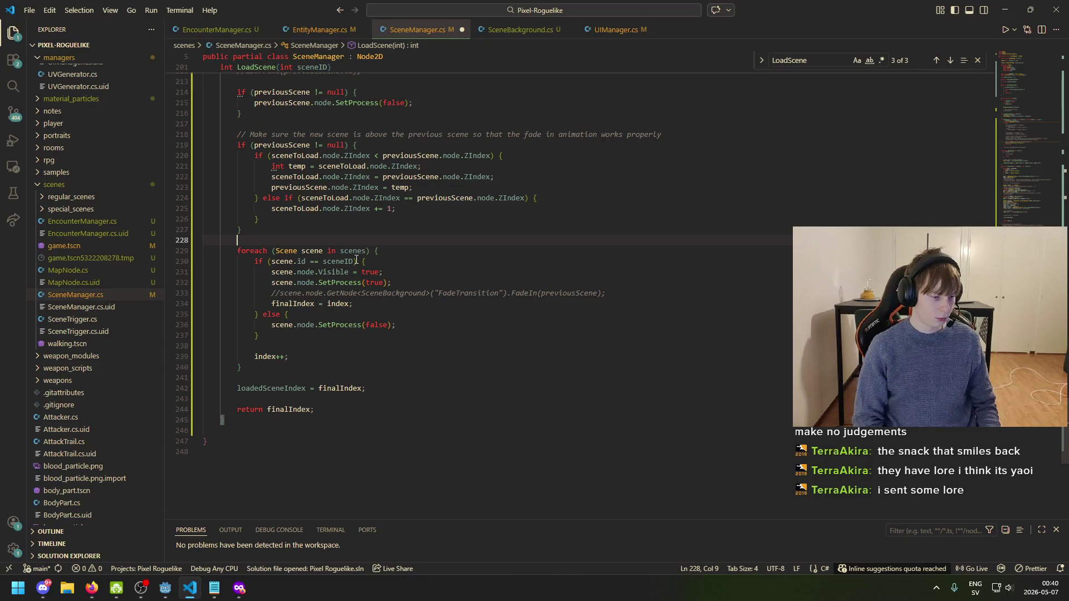
click(43, 588)
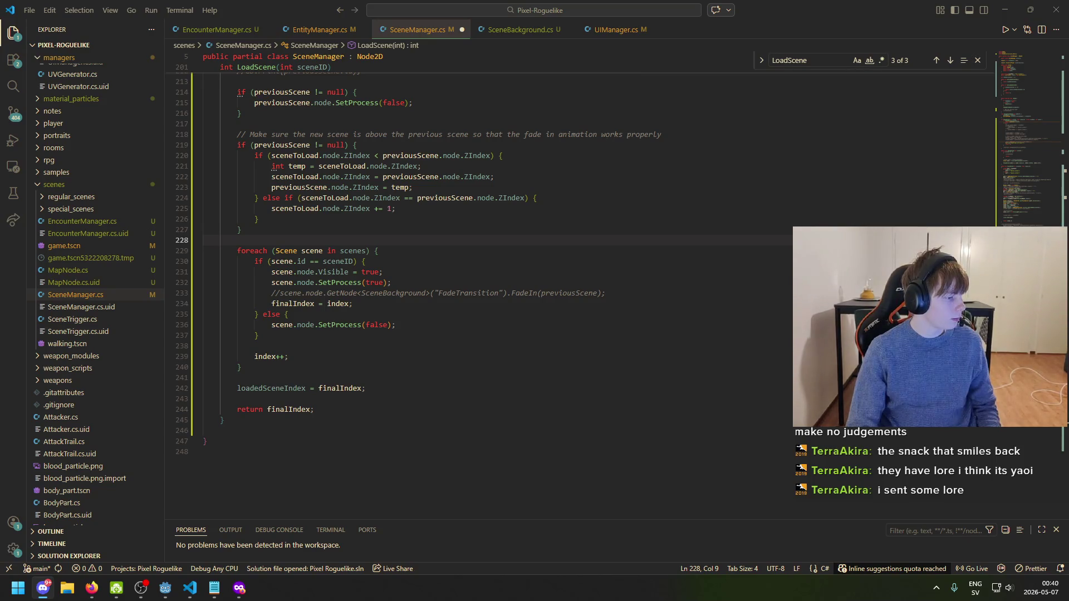
key(super)
- Launch Paint and paste the 997 × 798 Goldfish Crackers article screenshot onto the canvas
text(paint)
key(Return)
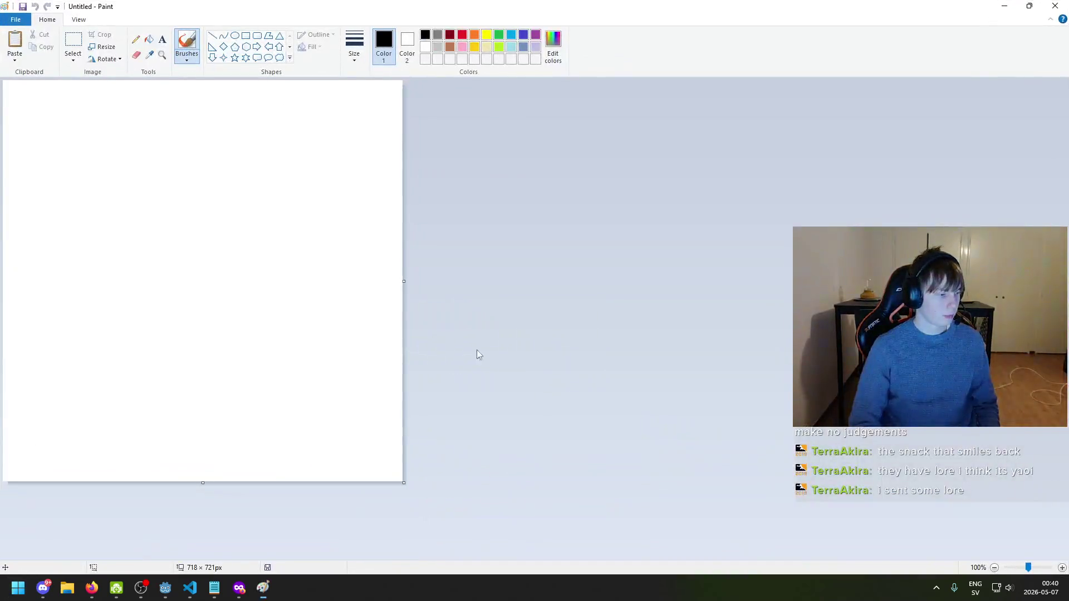
key(ctrl+v)
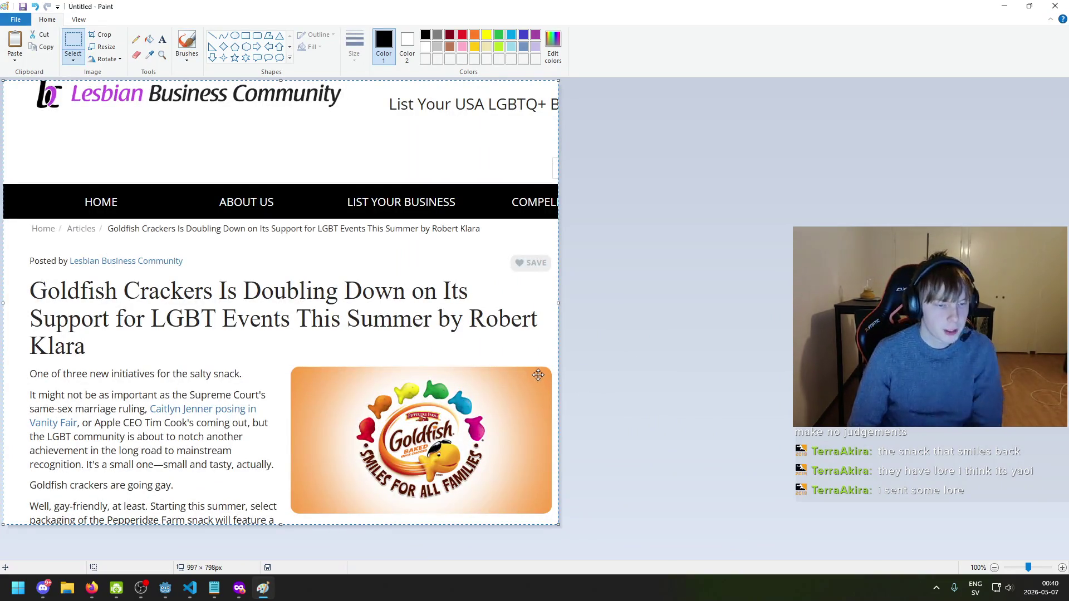